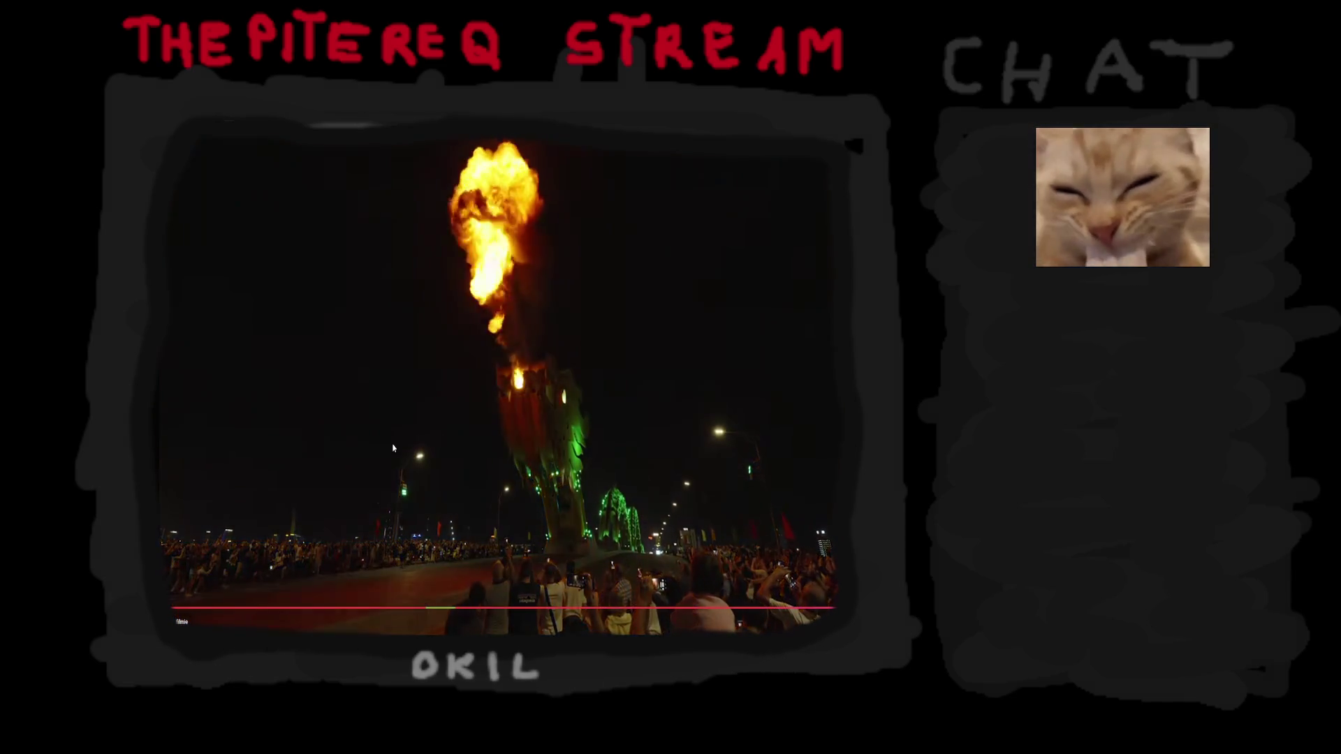
Pause and resume the dragon video, then leave it for the YouTube home page
{"action": "left_click", "coordinate": [388, 383]}
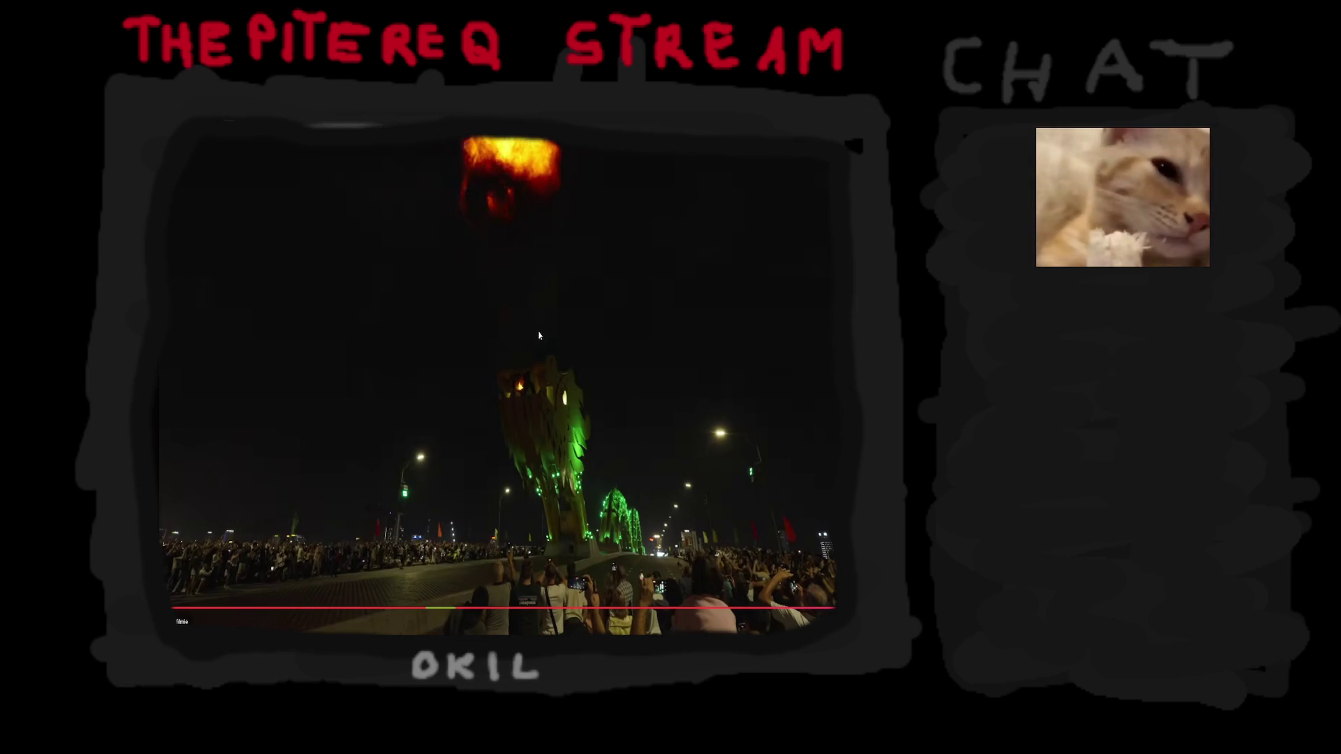
{"action": "left_click", "coordinate": [535, 361]}
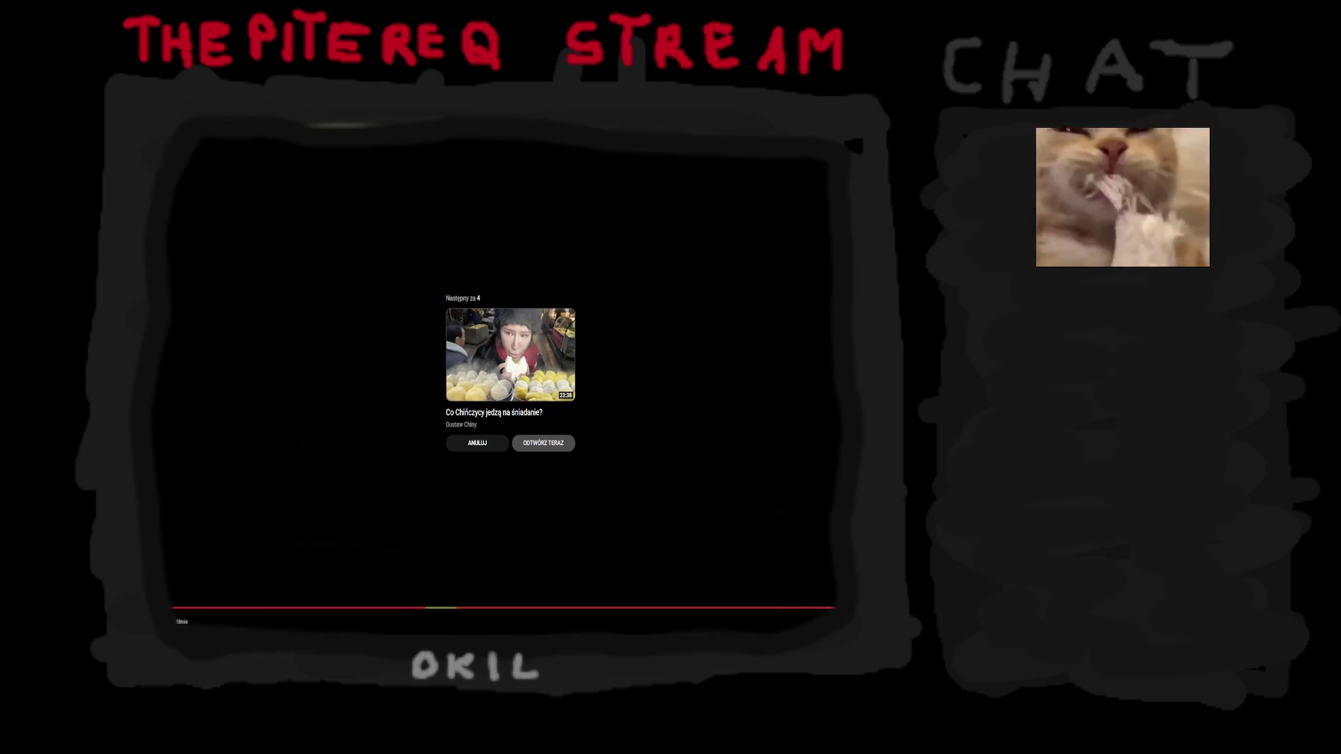
{"action": "key", "text": "alt+Left"}
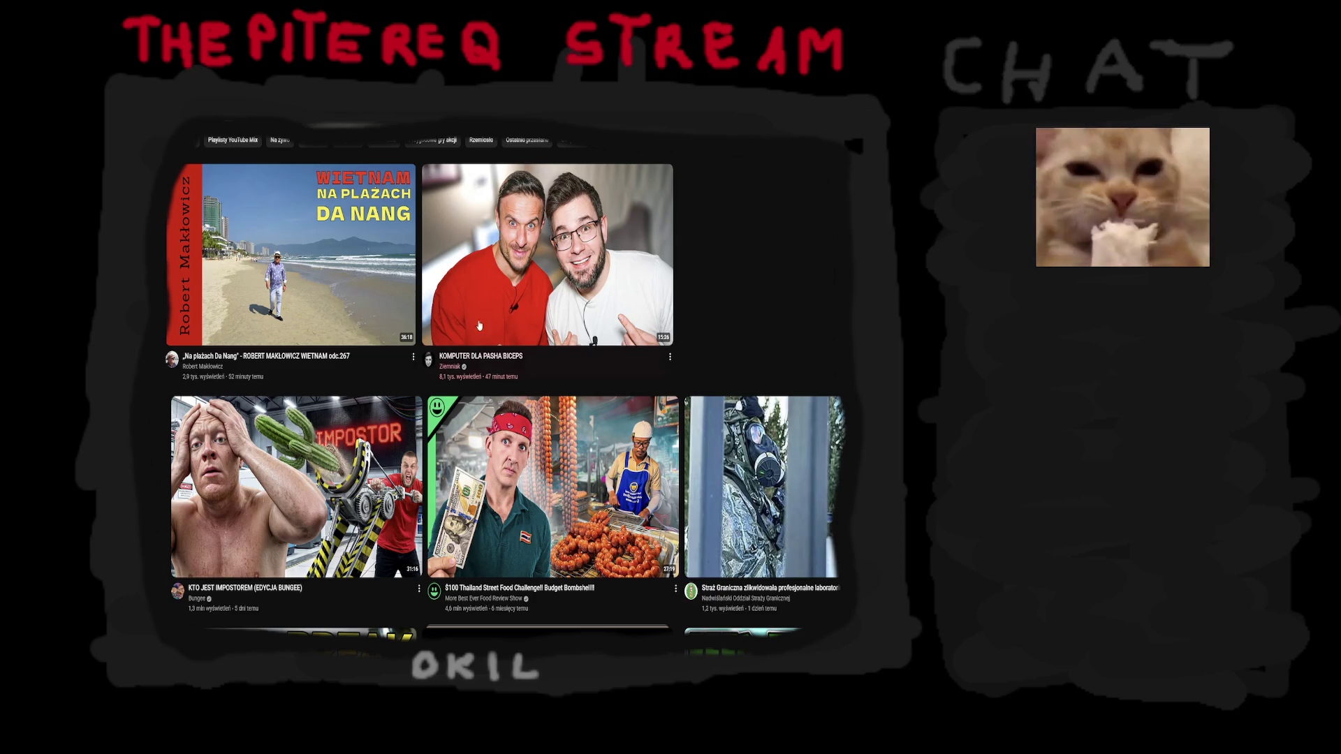
Switch from the YouTube home feed back to the Rust game window
{"action": "mouse_move", "coordinate": [263, 466]}
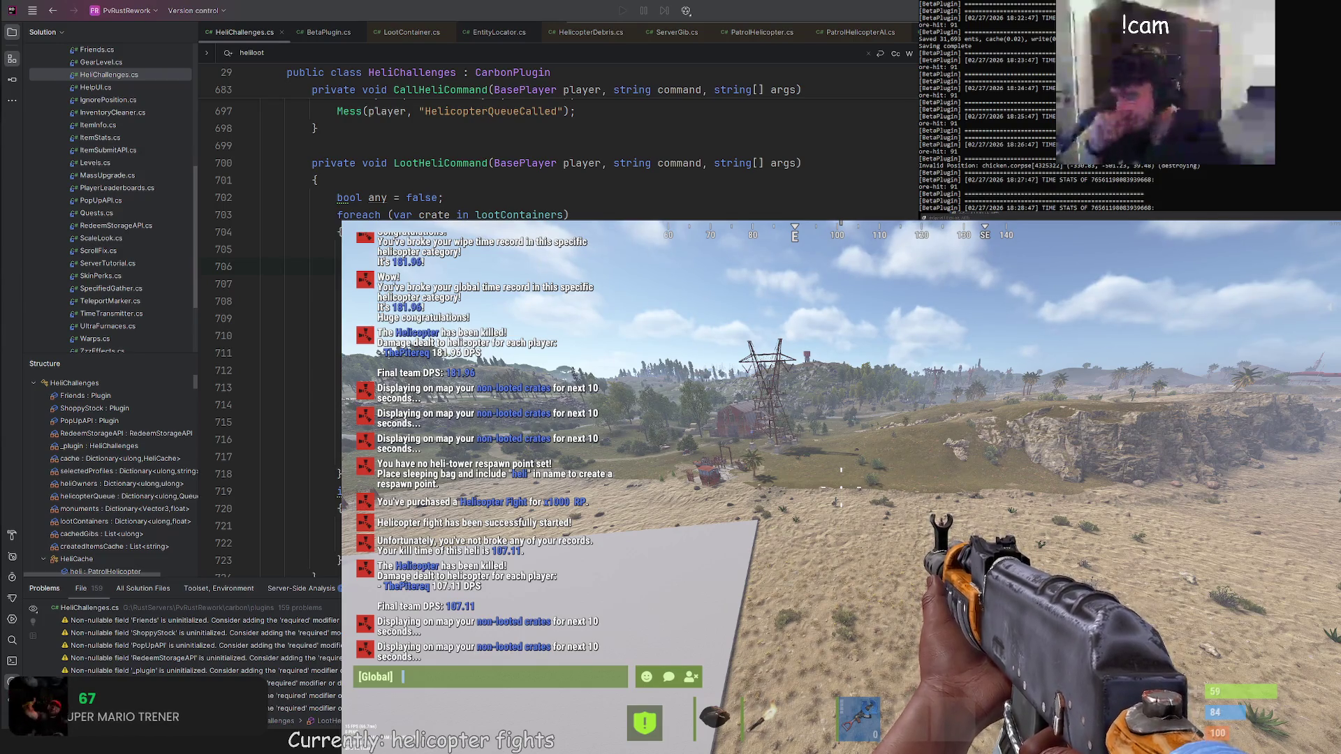
{"action": "key", "text": "alt+Tab"}
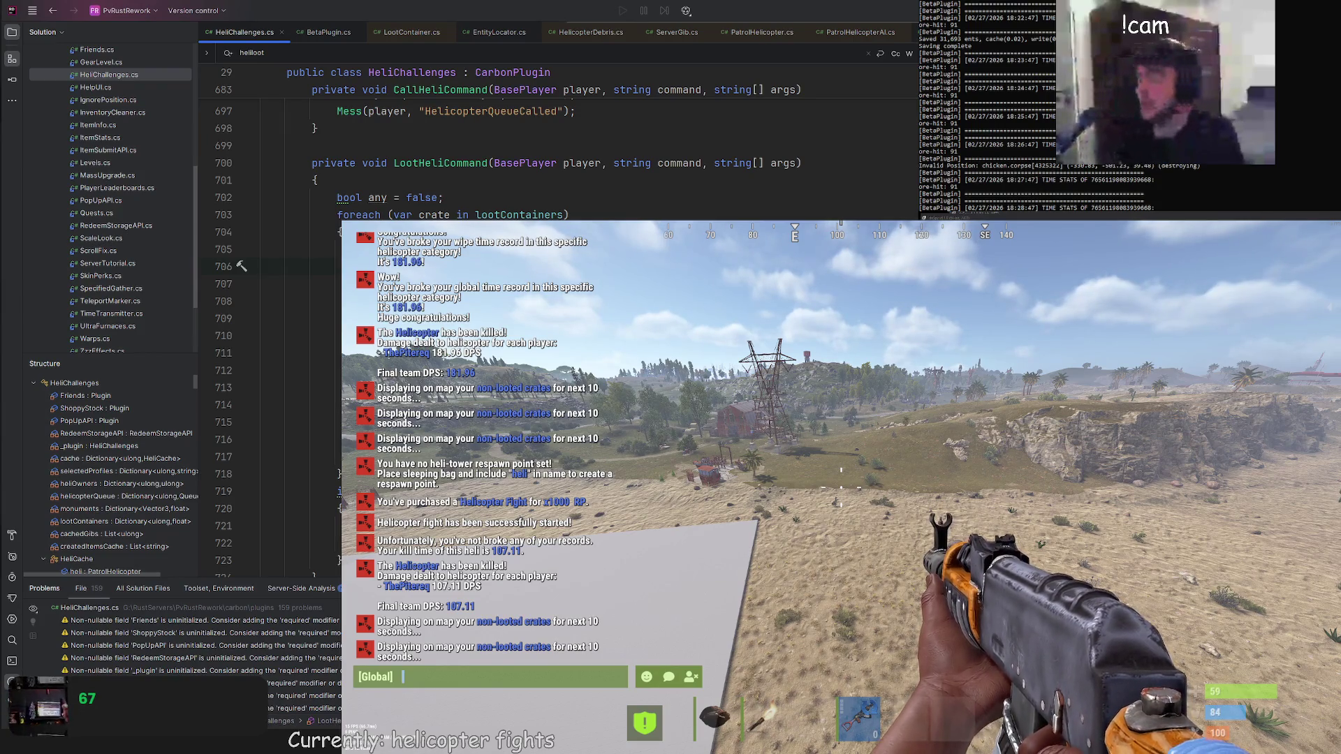
Close chat, walk up to the crate on the test platform, and open and close its loot repeatedly
{"action": "key", "text": "Escape"}
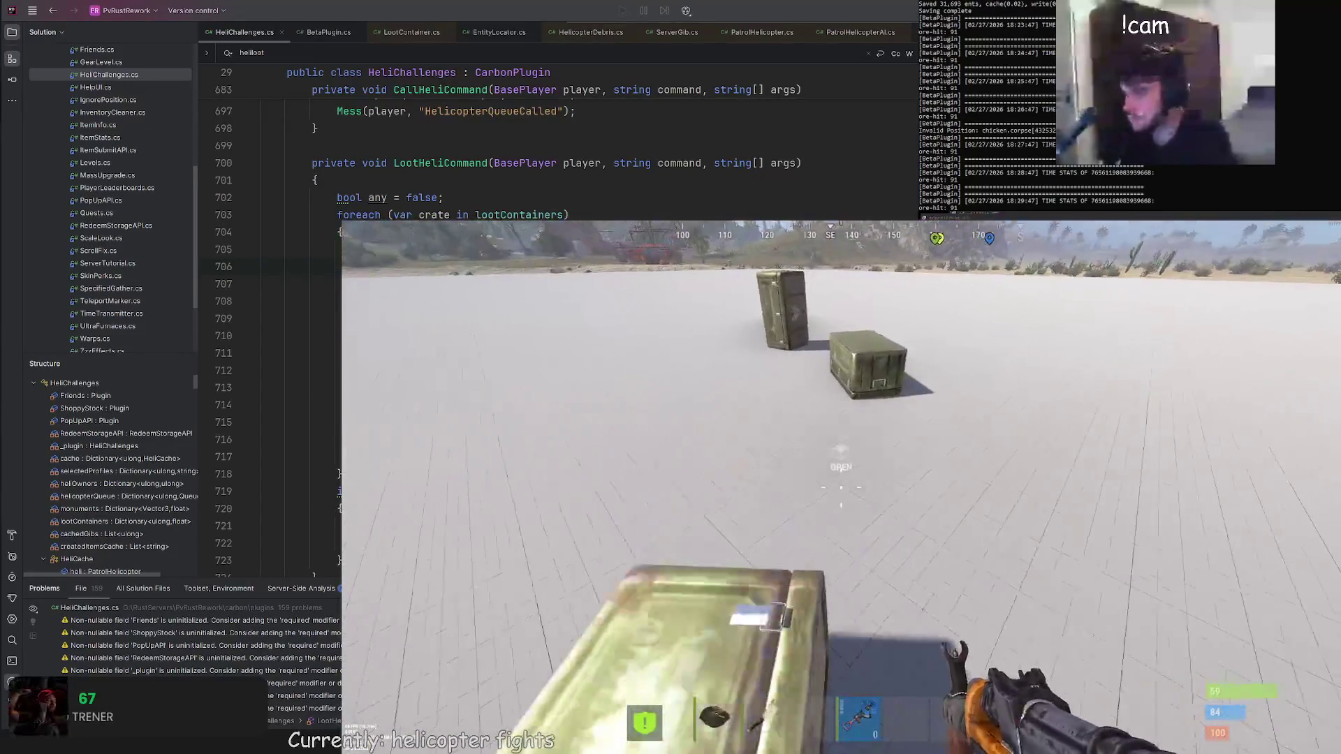
{"action": "key", "text": "w"}
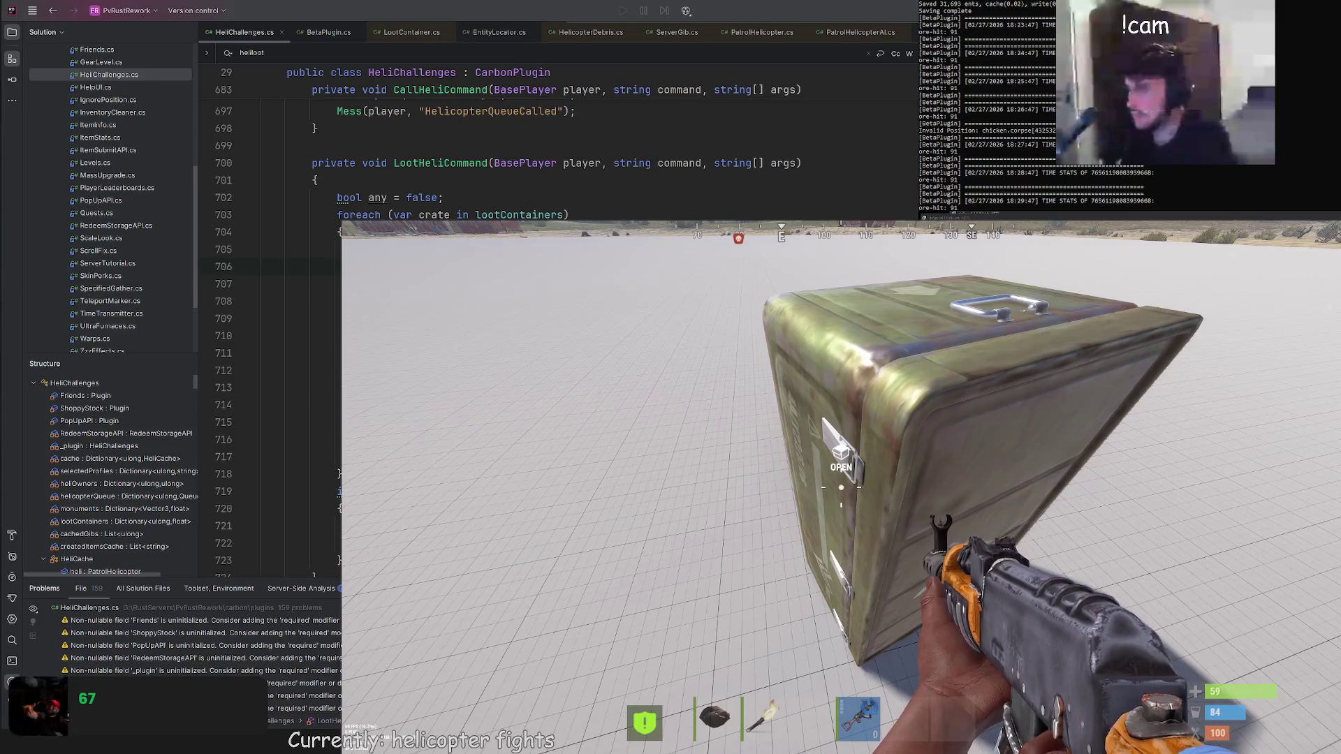
{"action": "key", "text": "e"}
{"action": "key", "text": "Tab"}
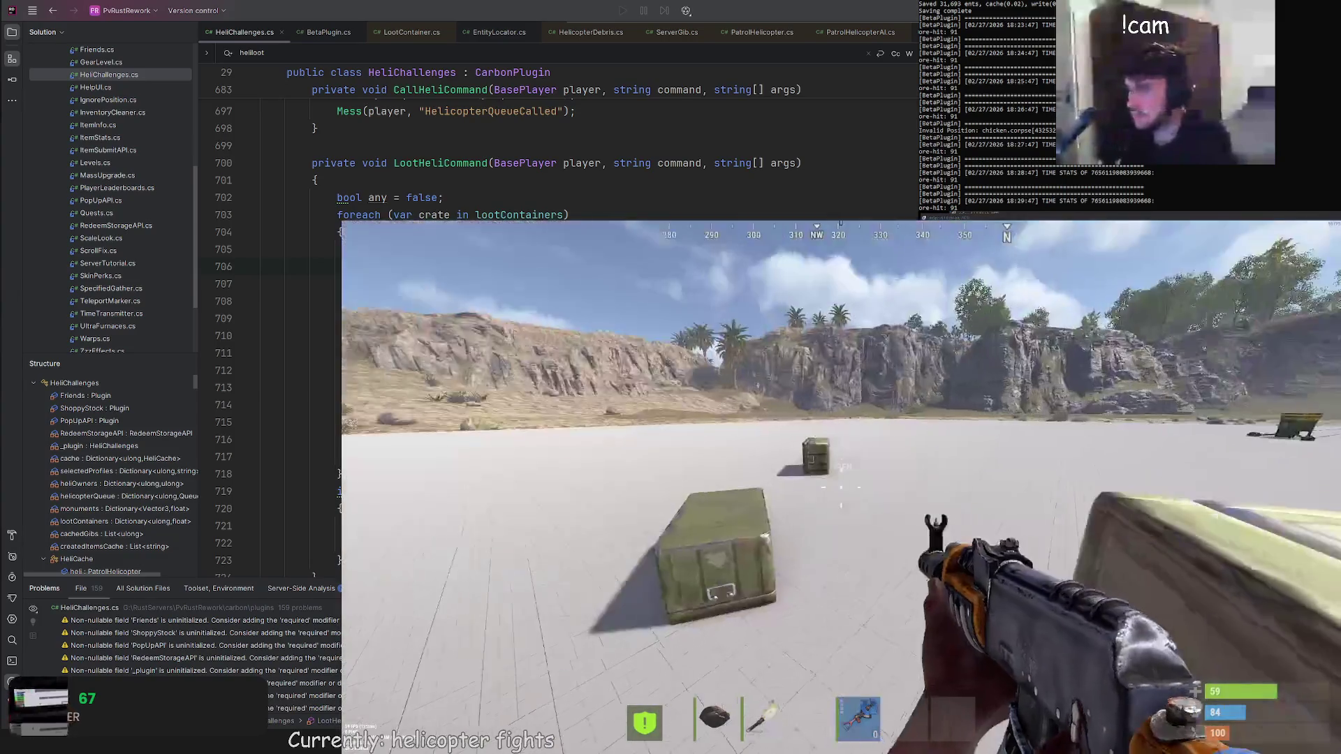
{"action": "key", "text": "e"}
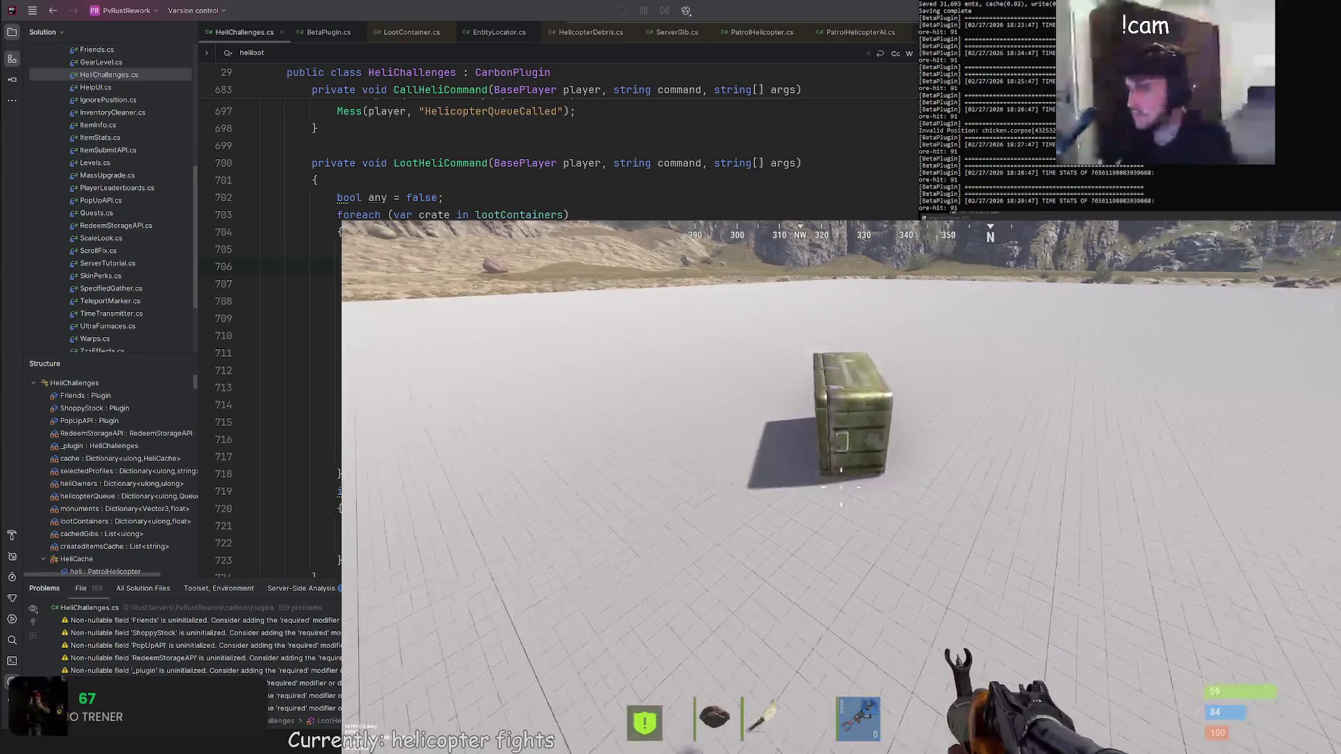
{"action": "key", "text": "e"}
{"action": "key", "text": "Tab"}
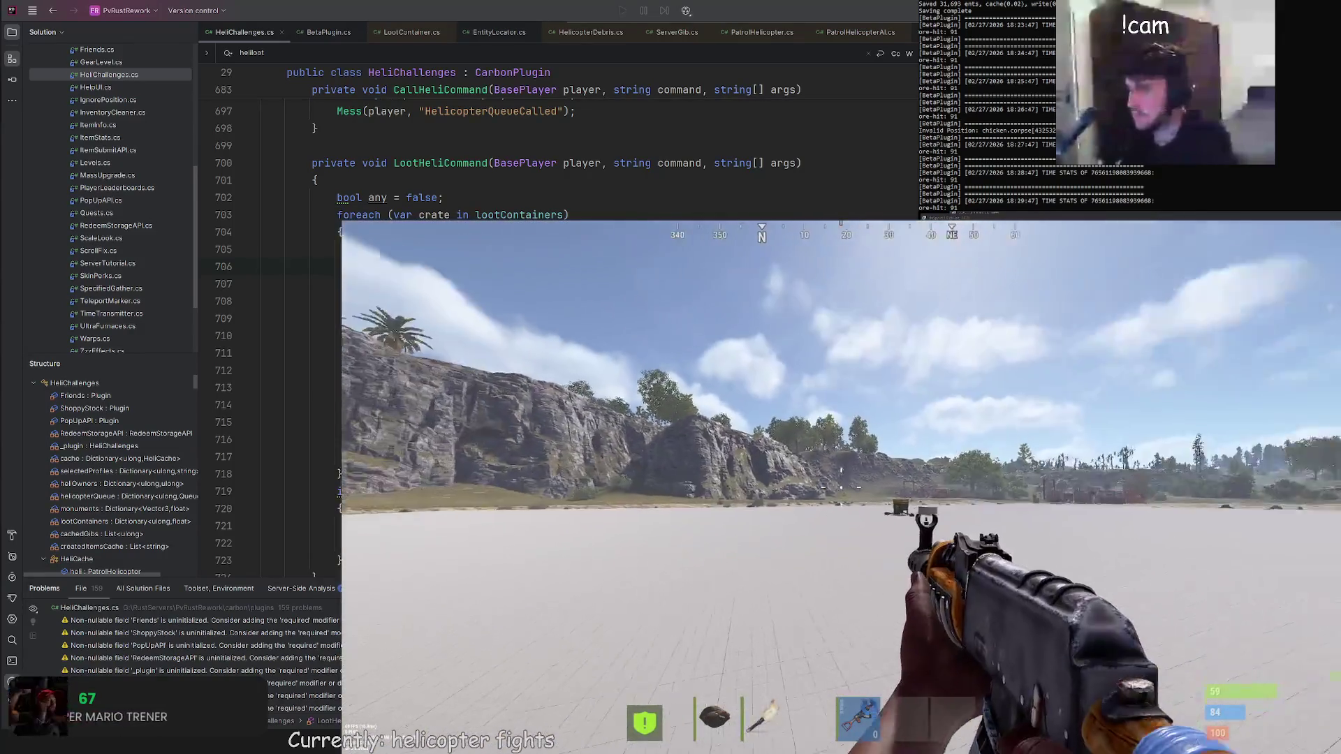
Run the /redeem chat command to open the stored redeem items
{"action": "key", "text": "Return"}
{"action": "type", "text": "/rede"}
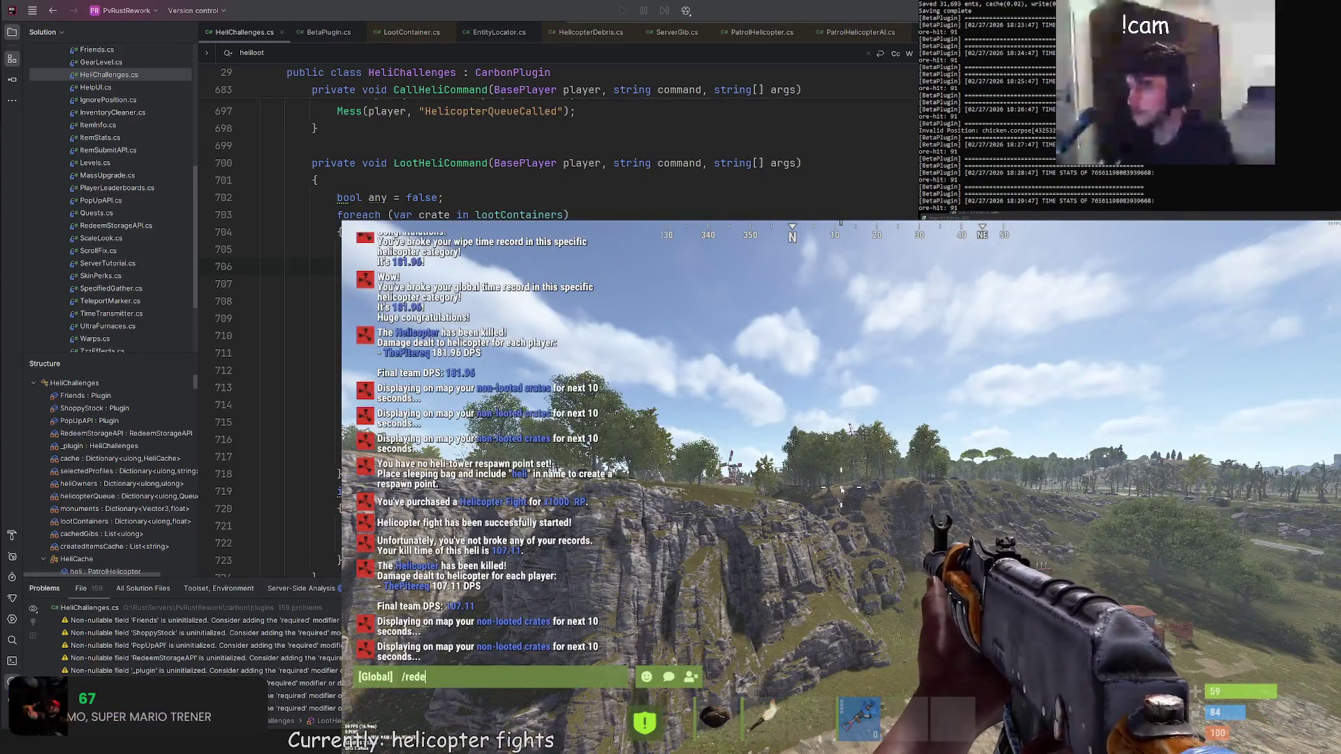
{"action": "key", "text": "Return"}
{"action": "scroll", "coordinate": [1142, 393], "scroll_direction": "down", "scroll_amount": 3}
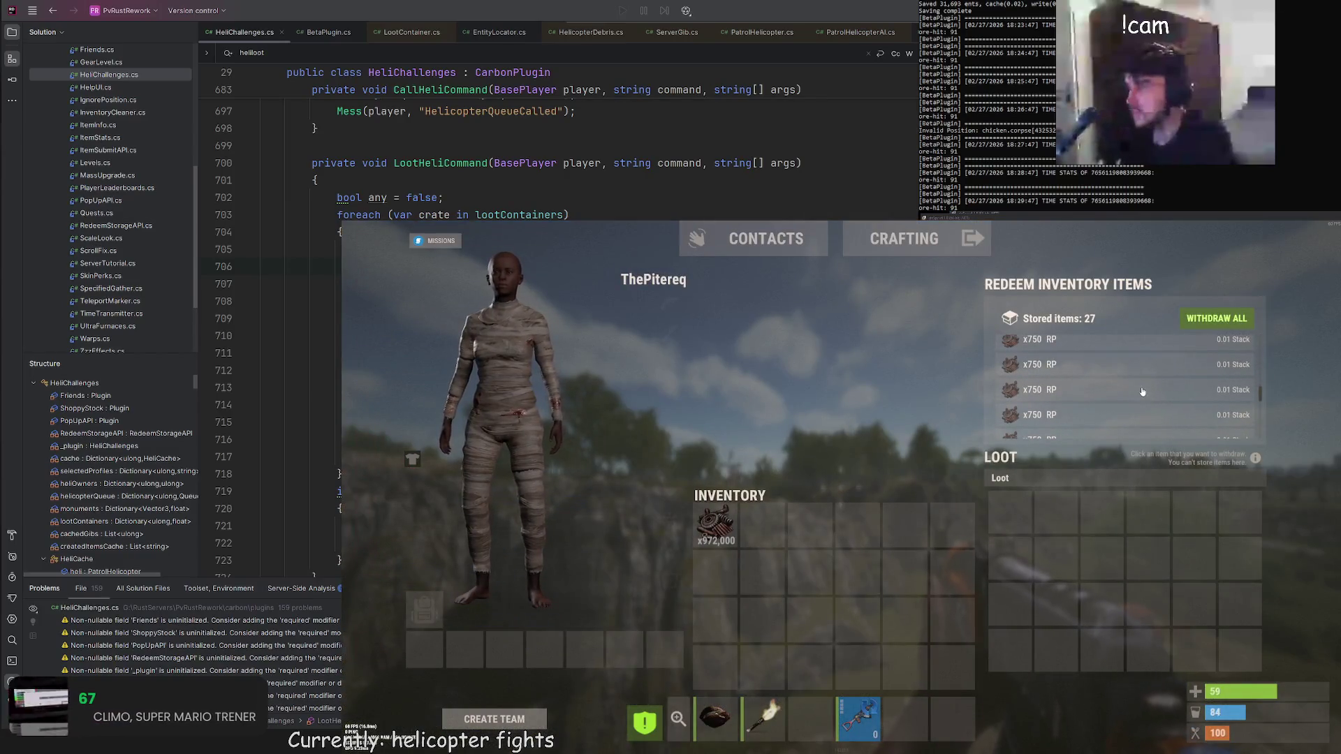
{"action": "scroll", "coordinate": [1134, 404], "scroll_direction": "up", "scroll_amount": 2}
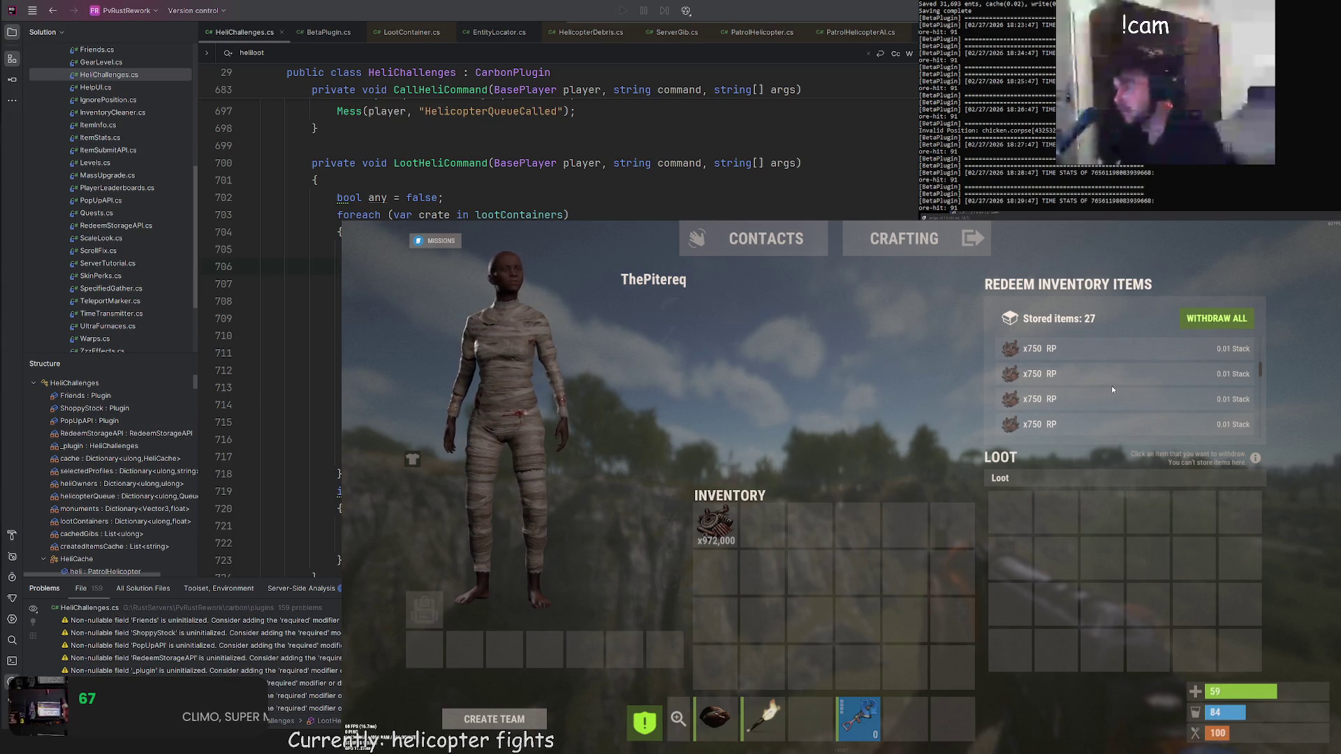
Withdraw four x750 RP items, then withdraw everything left in storage
{"action": "left_click", "coordinate": [1048, 381]}
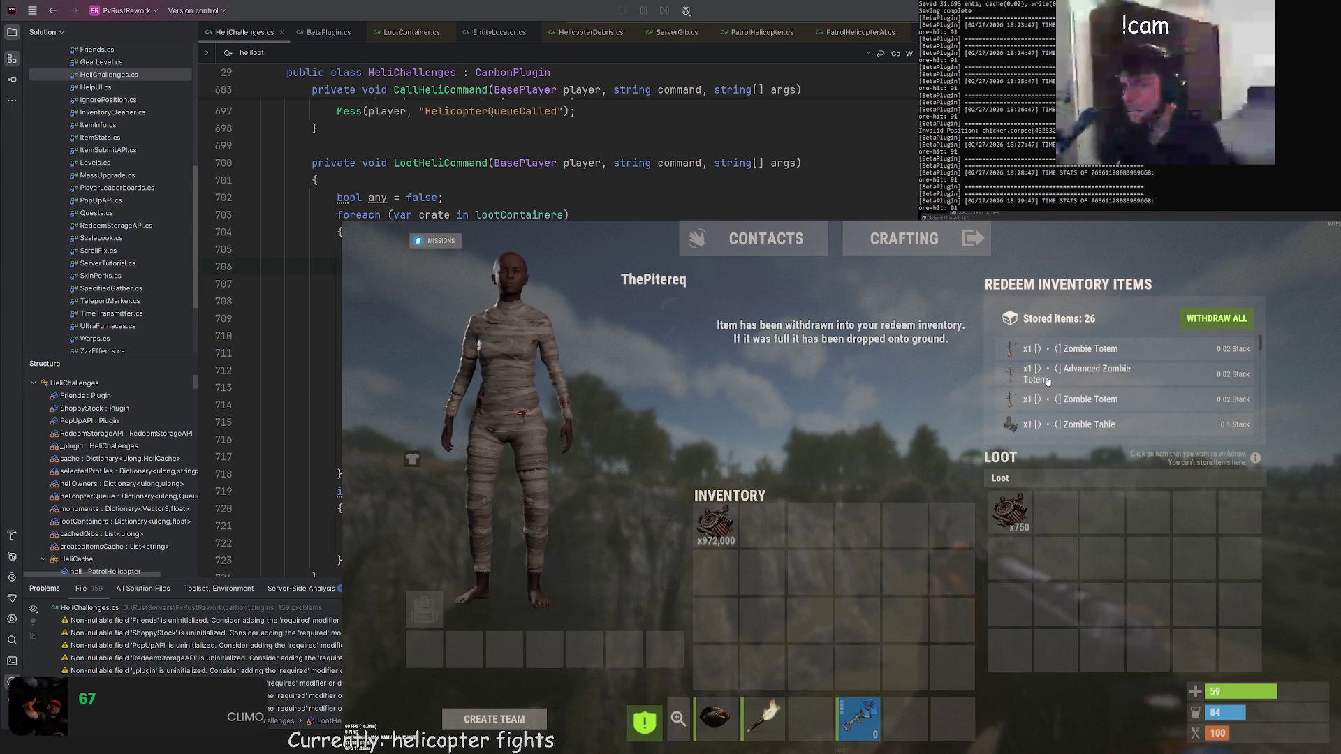
{"action": "left_click", "coordinate": [1046, 382]}
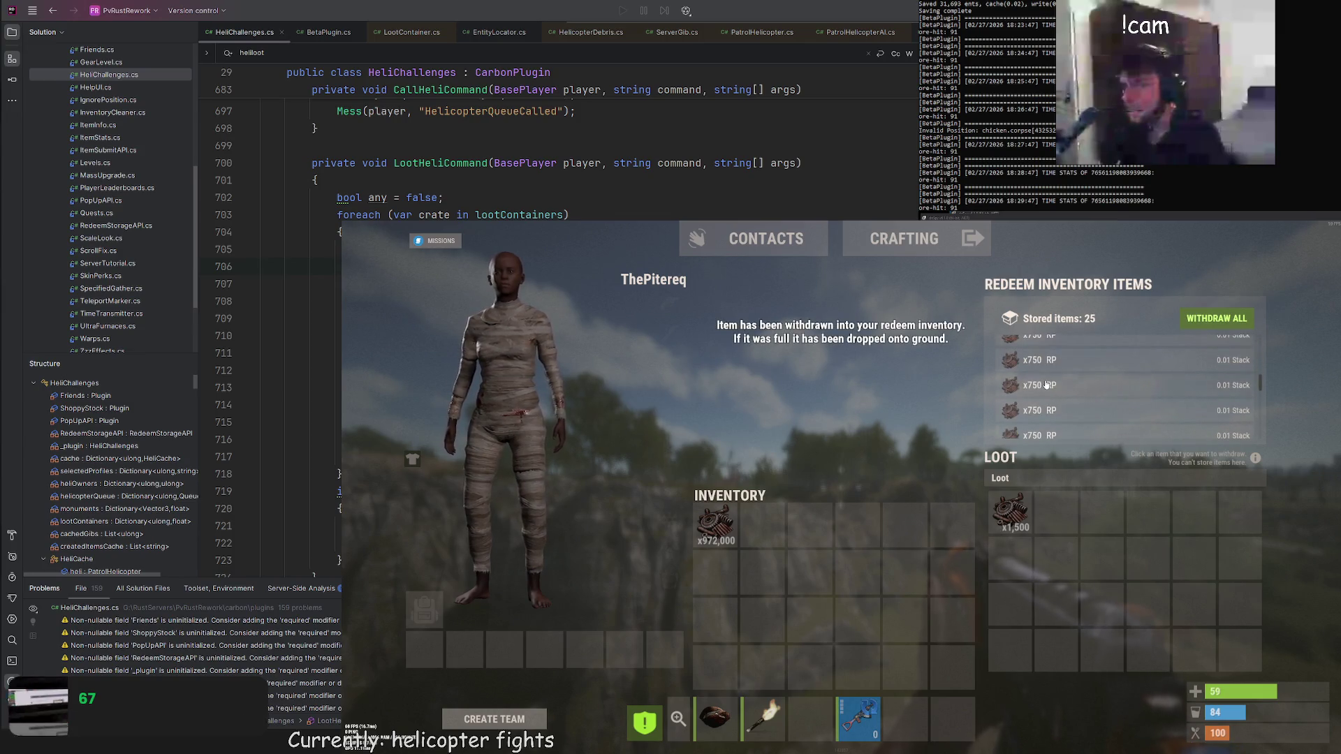
{"action": "left_click", "coordinate": [1046, 384]}
{"action": "left_click", "coordinate": [1045, 383]}
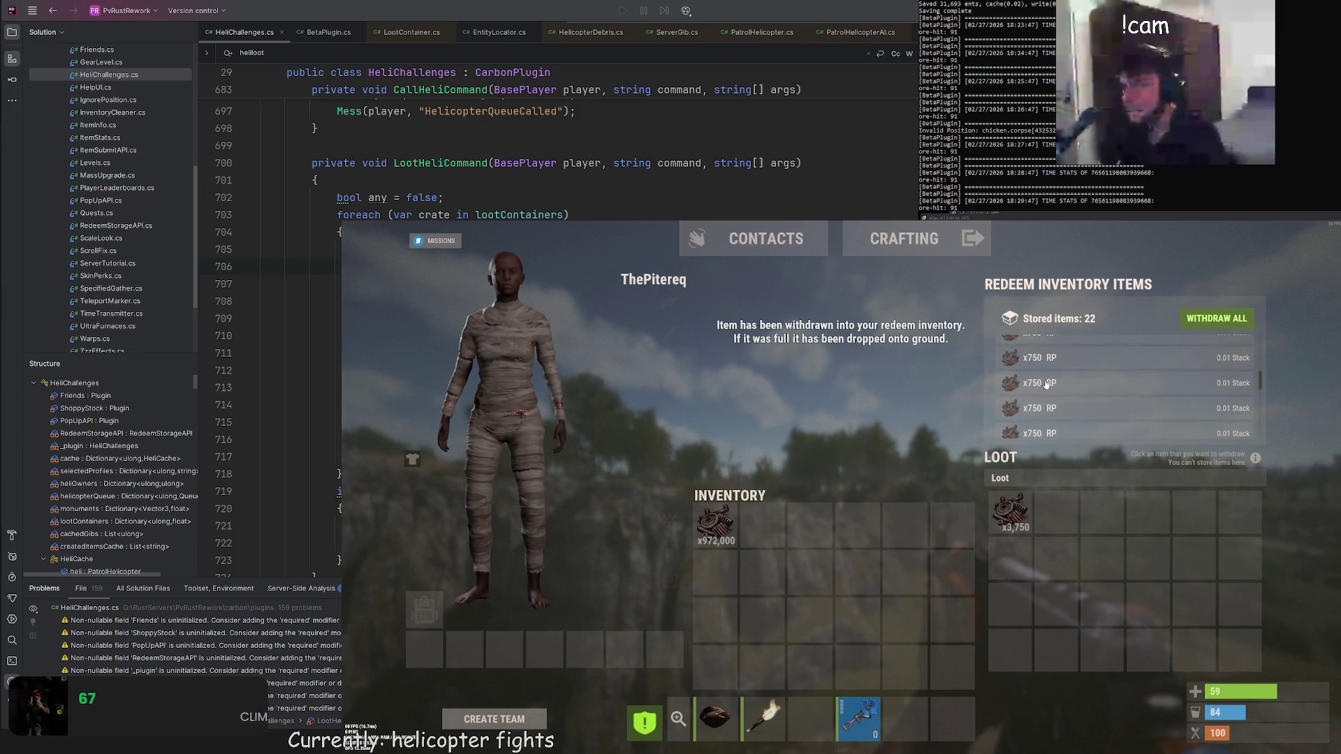
{"action": "left_click", "coordinate": [1233, 319]}
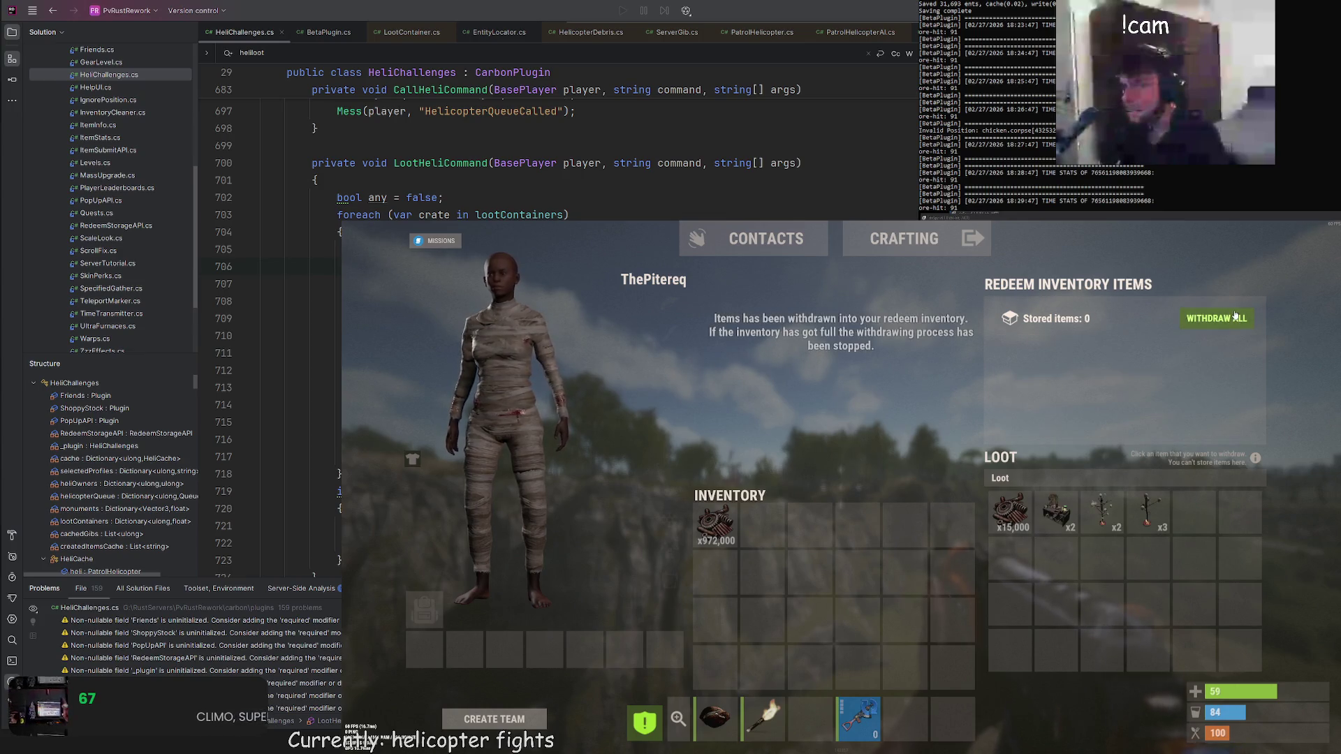
Move the four withdrawn loot stacks into the player's inventory and close it
{"action": "right_click", "coordinate": [1014, 513]}
{"action": "right_click", "coordinate": [1056, 514]}
{"action": "right_click", "coordinate": [1102, 513]}
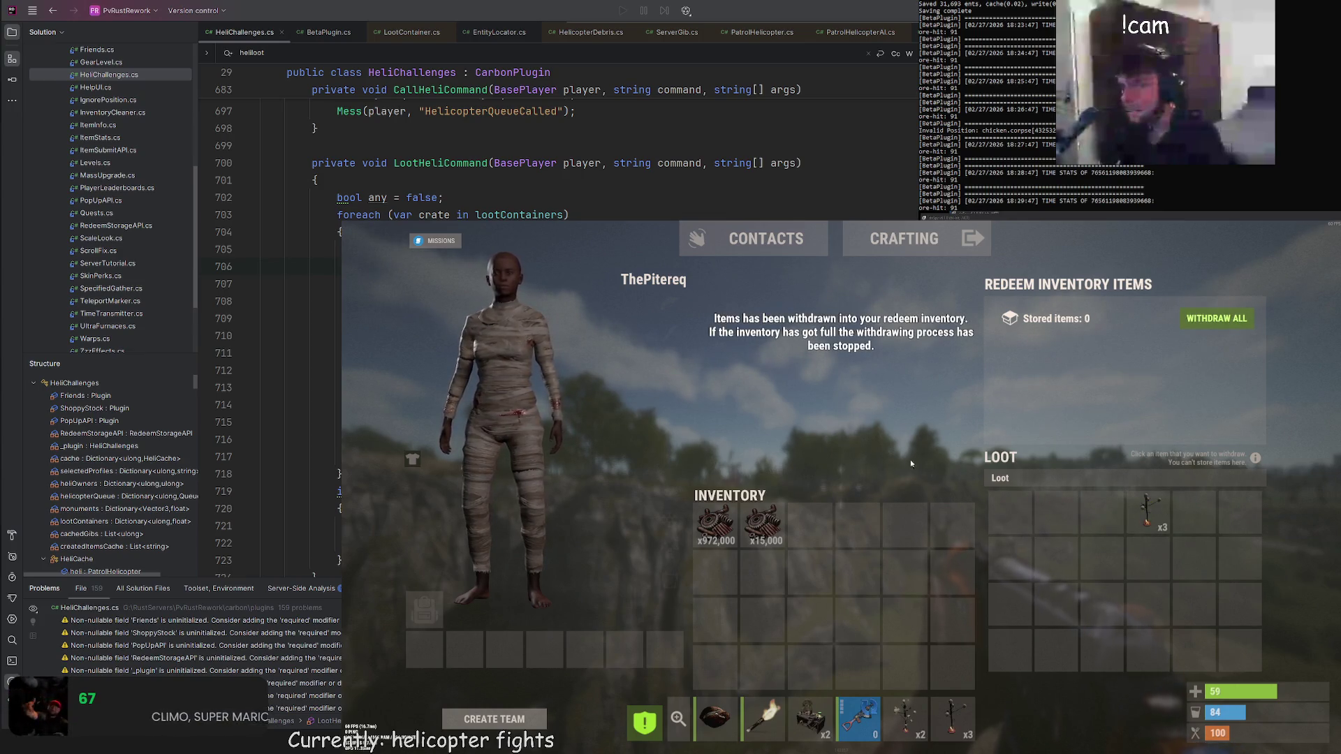
{"action": "right_click", "coordinate": [1148, 513]}
{"action": "key", "text": "Tab"}
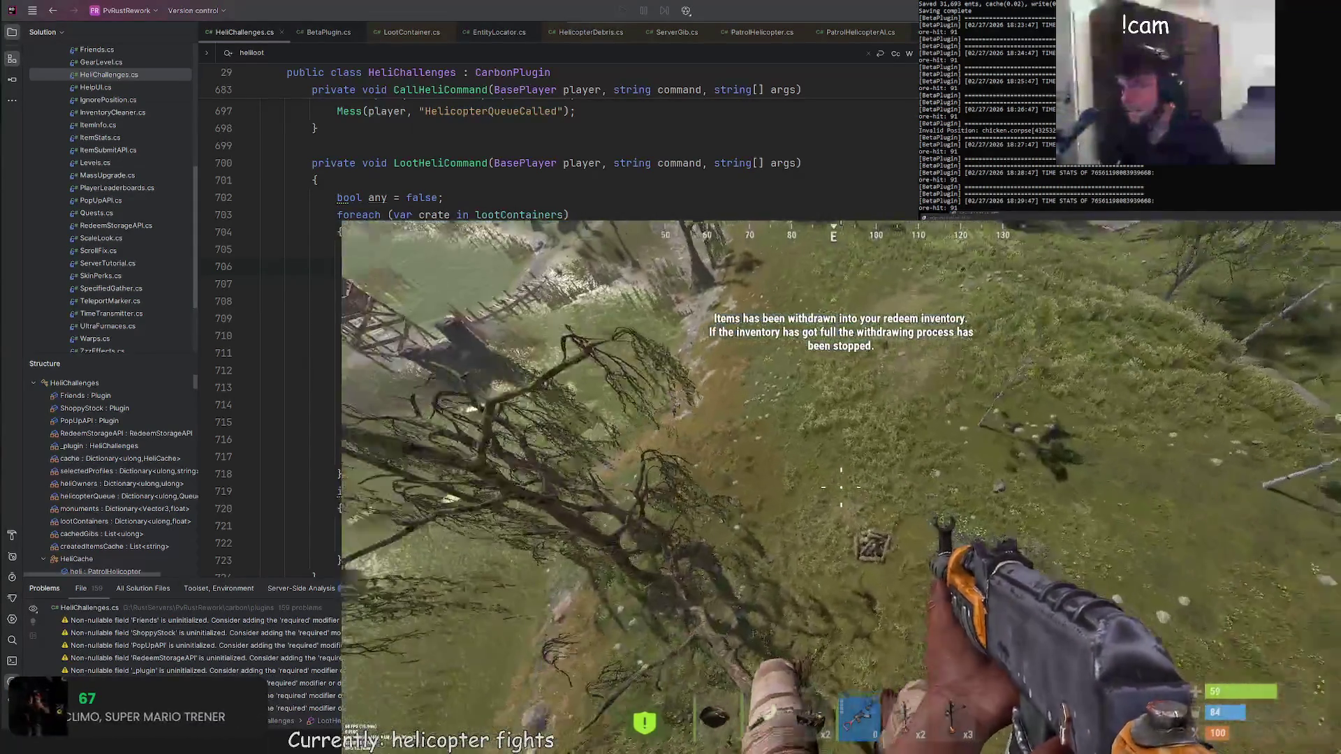
Inspect the x15,000 stack in the inventory, then bring up the chat
{"action": "key", "text": "Tab"}
{"action": "left_click", "coordinate": [762, 524]}
{"action": "key", "text": "Tab"}
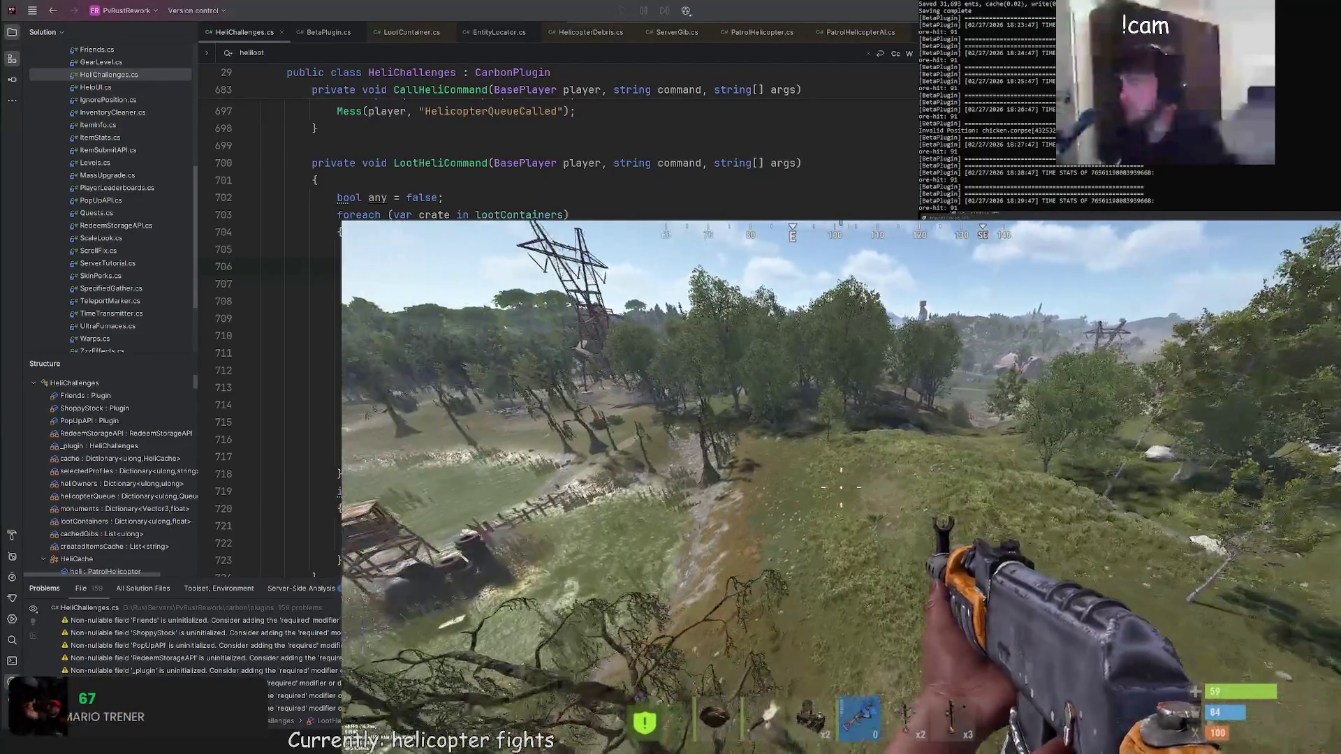
{"action": "key", "text": "Return"}
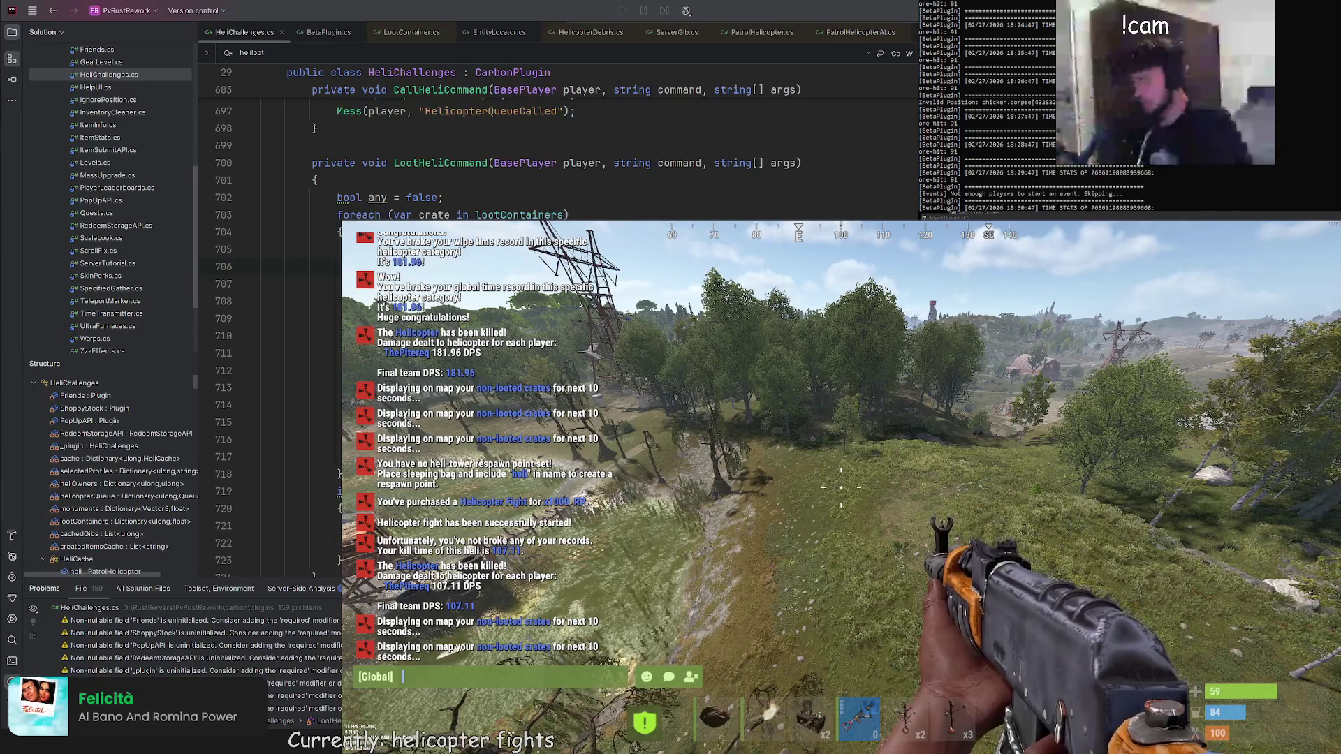
Close chat, walk across the grey platform toward the distant crates, and reopen chat
{"action": "key", "text": "Escape"}
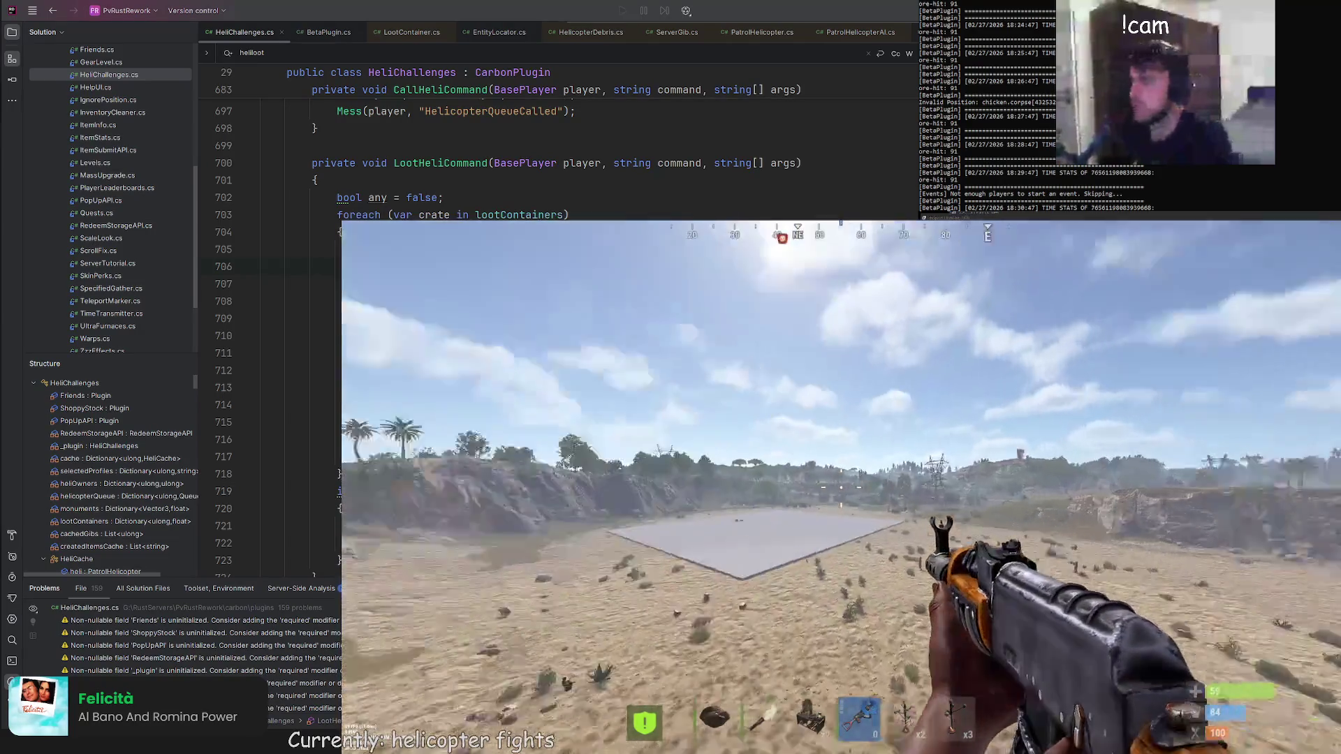
{"action": "key", "text": "w"}
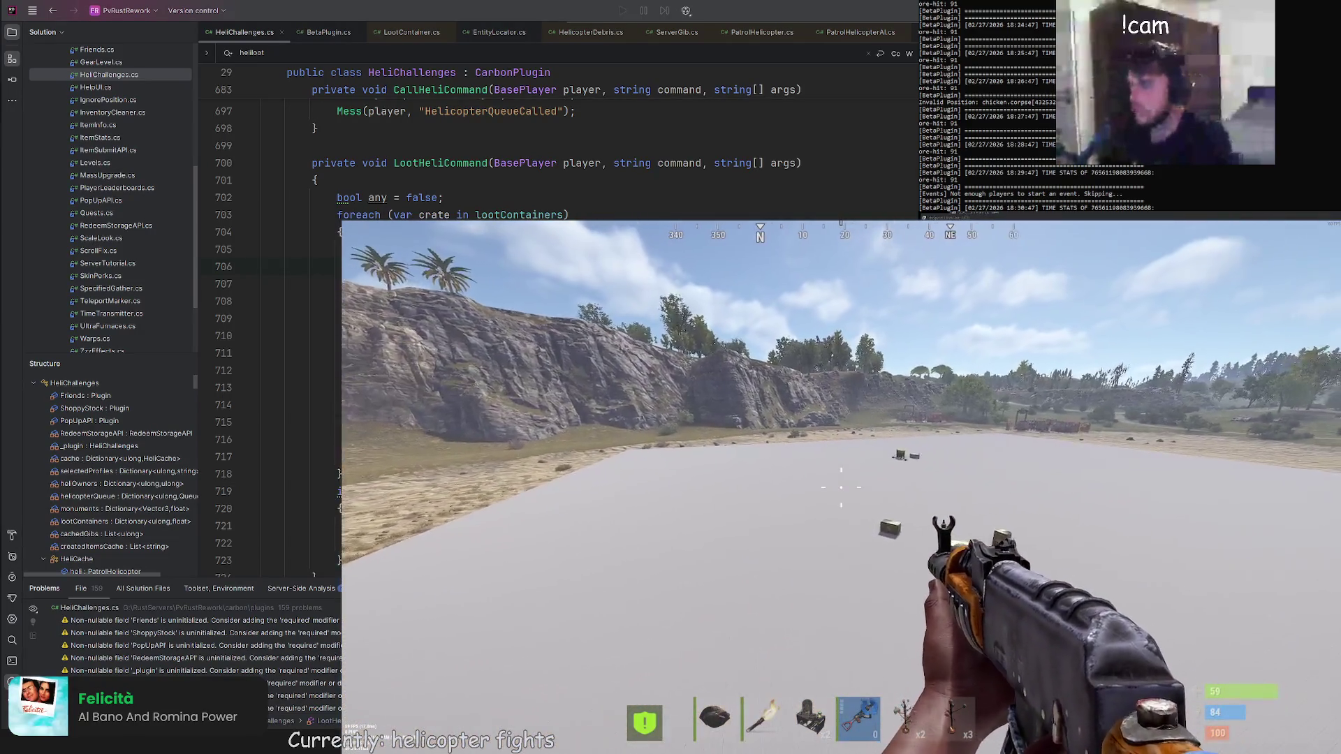
{"action": "key", "text": "w"}
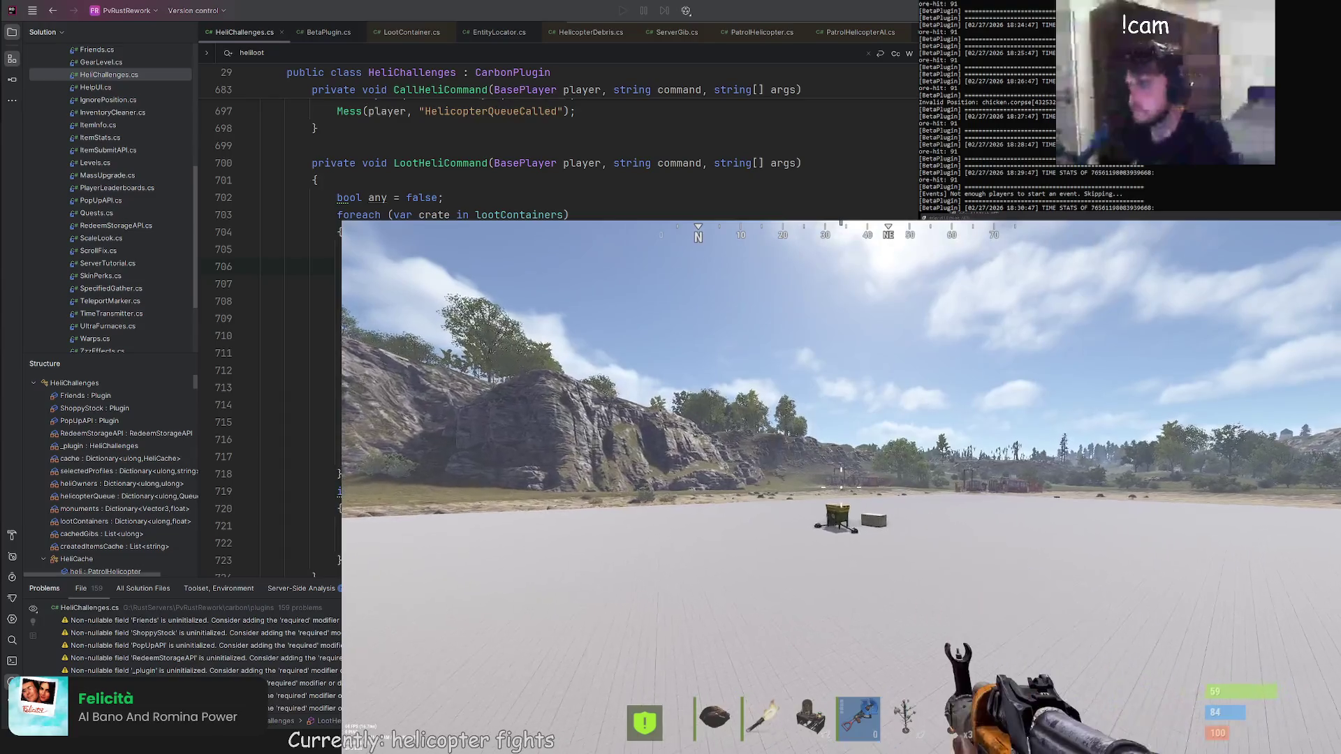
{"action": "key", "text": "Return"}
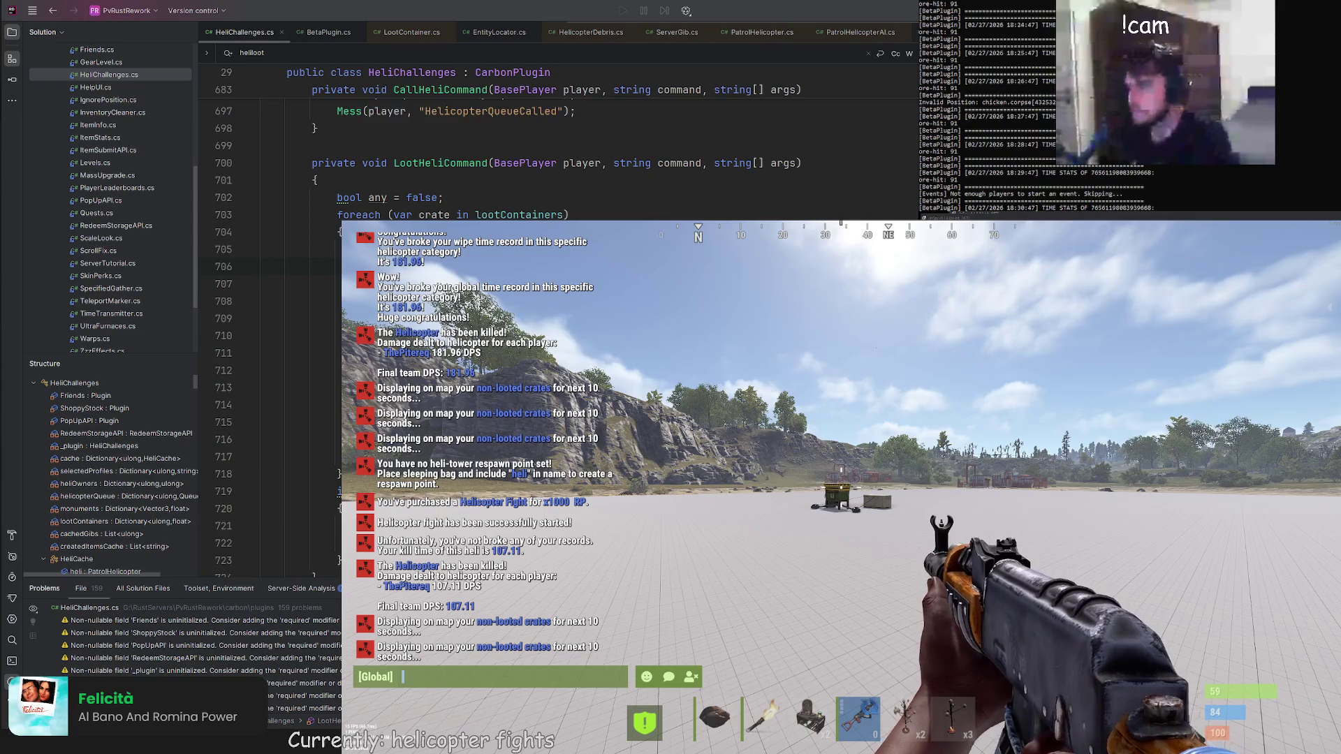
Switch to Rider and scroll HeliChallenges.cs down to the SpawnHelicopter method
{"action": "key", "text": "alt+Tab"}
{"action": "scroll", "coordinate": [559, 140], "scroll_direction": "down", "scroll_amount": 6}
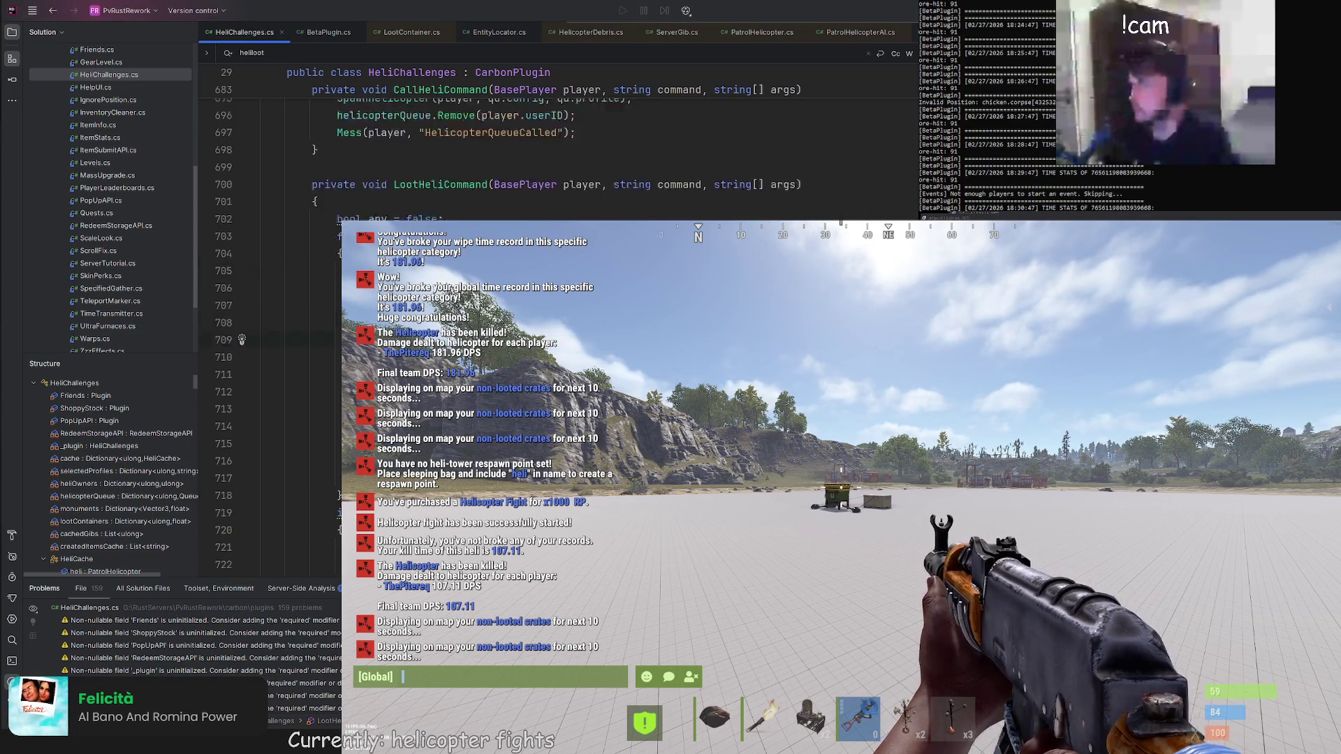
{"action": "scroll", "coordinate": [559, 139], "scroll_direction": "down", "scroll_amount": 1}
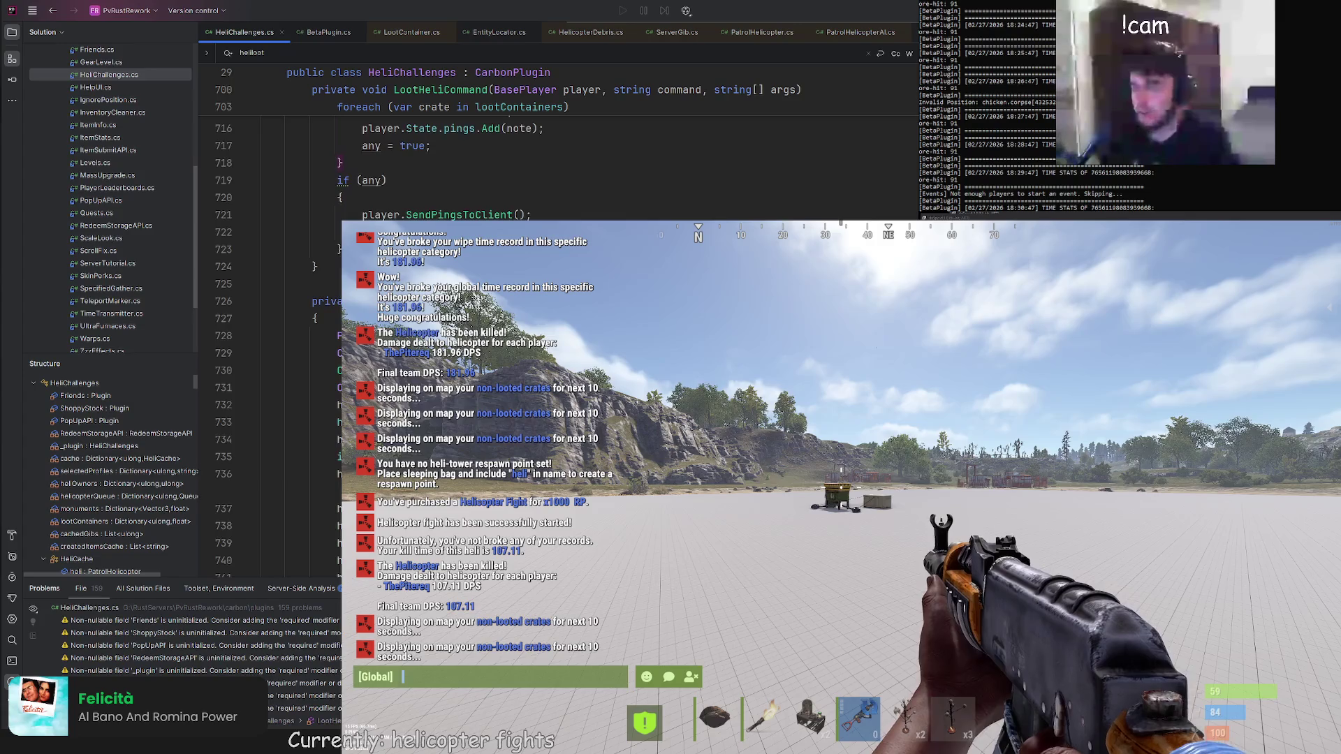
{"action": "scroll", "coordinate": [244, 272], "scroll_direction": "down", "scroll_amount": 3}
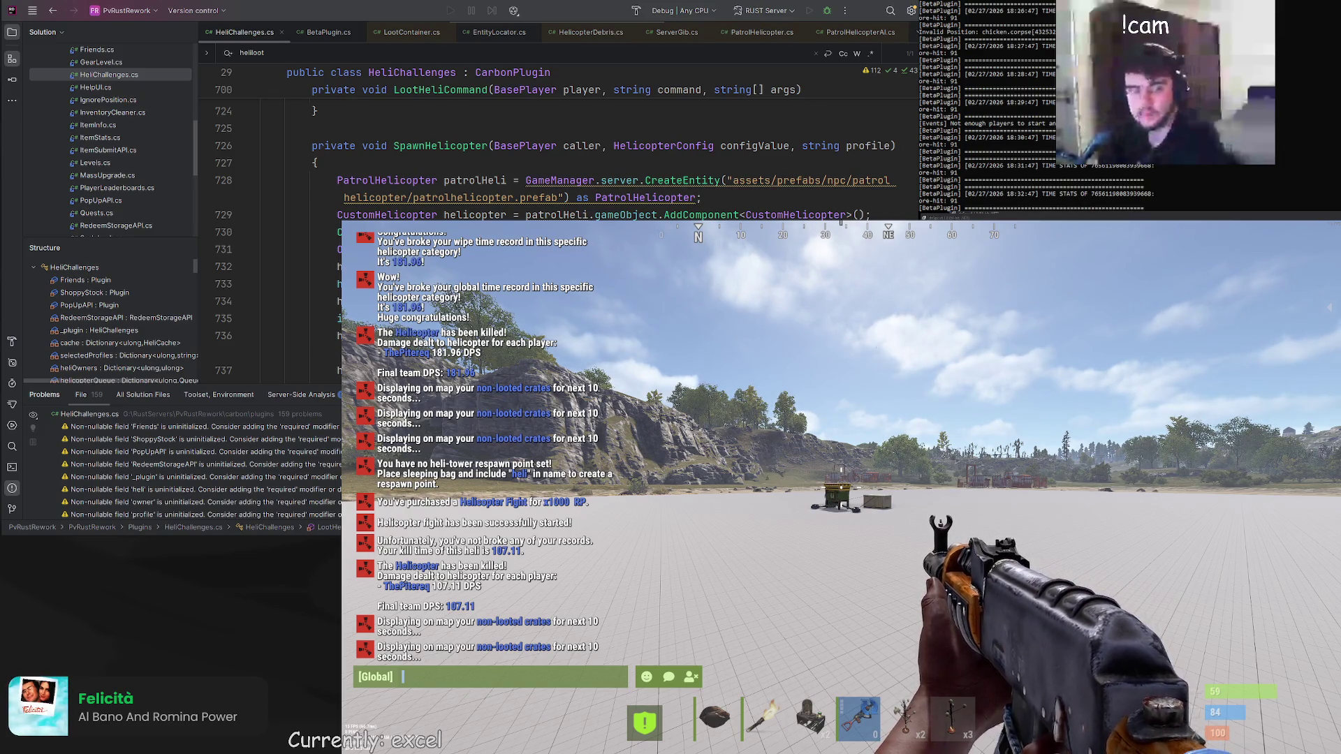
Switch to Google Sheets, select cell A1 on the blank sheet, and begin editing it
{"action": "key", "text": "alt+Tab"}
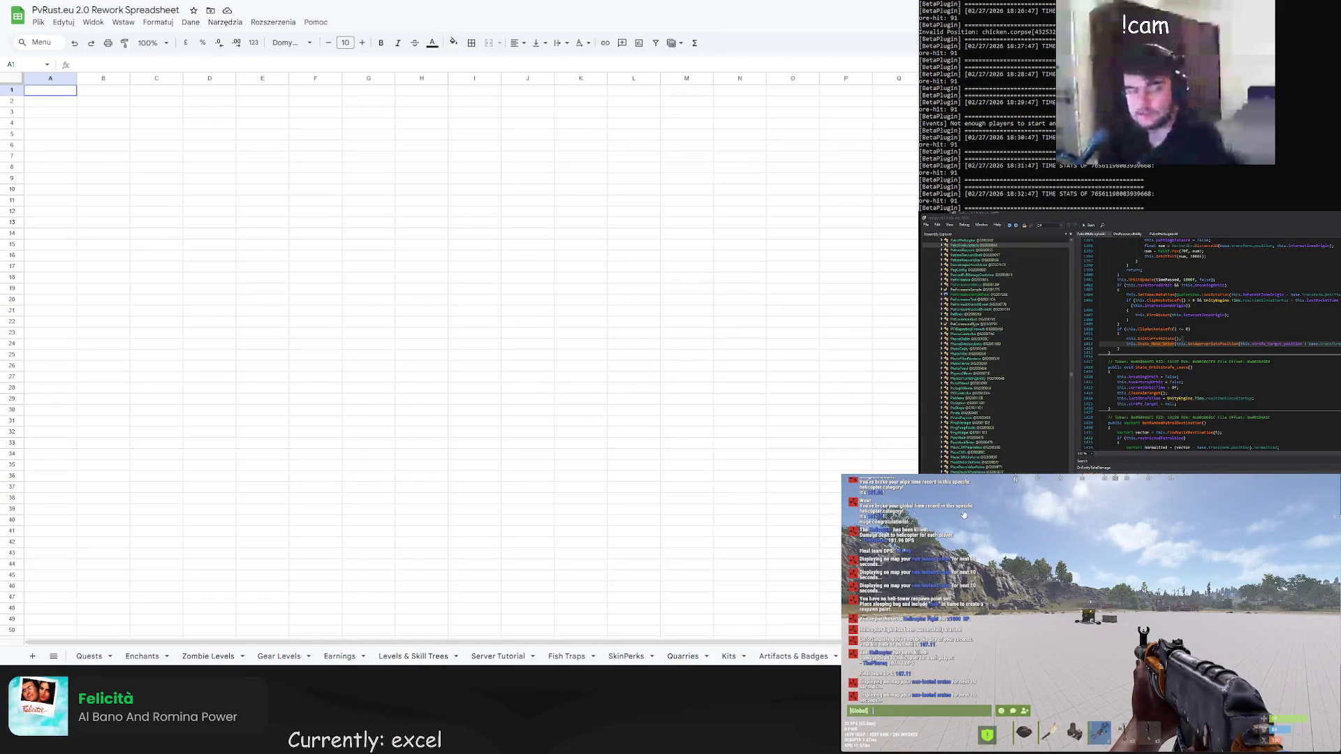
{"action": "left_click", "coordinate": [257, 213]}
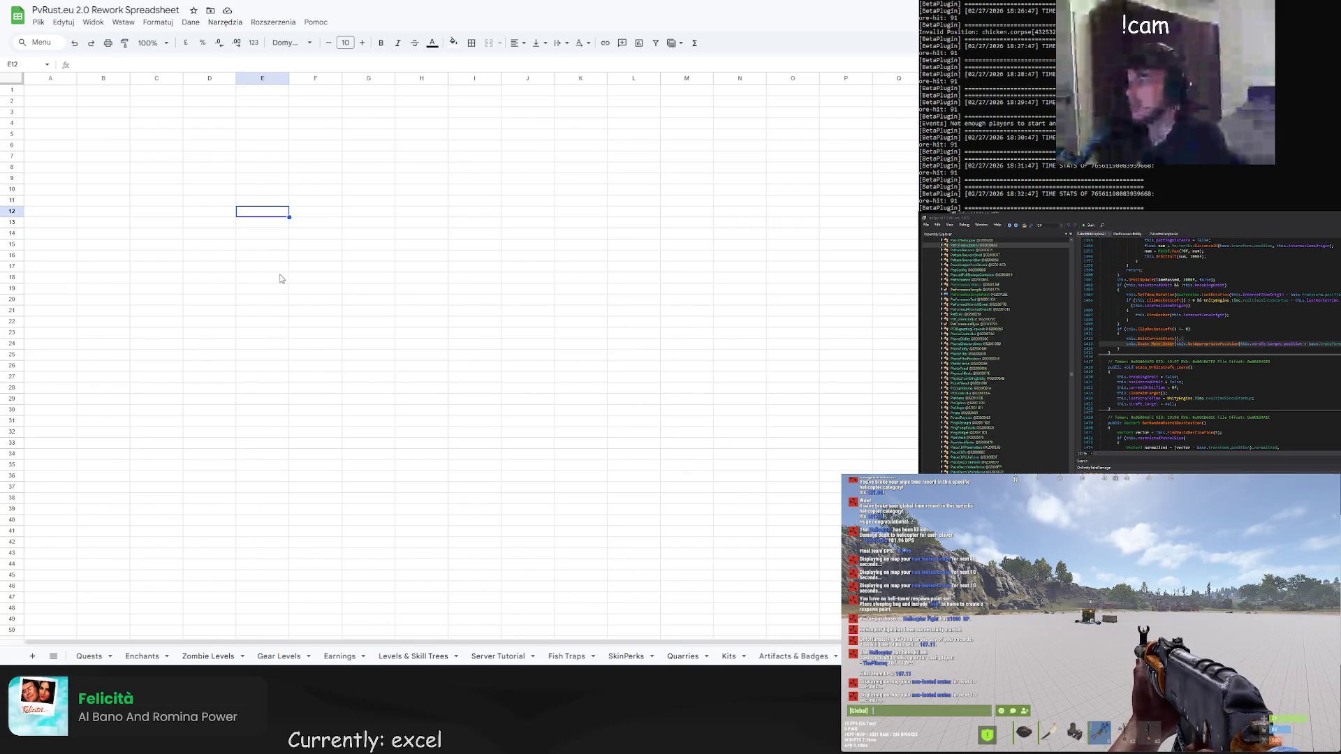
{"action": "left_click", "coordinate": [167, 125]}
{"action": "left_click", "coordinate": [51, 93]}
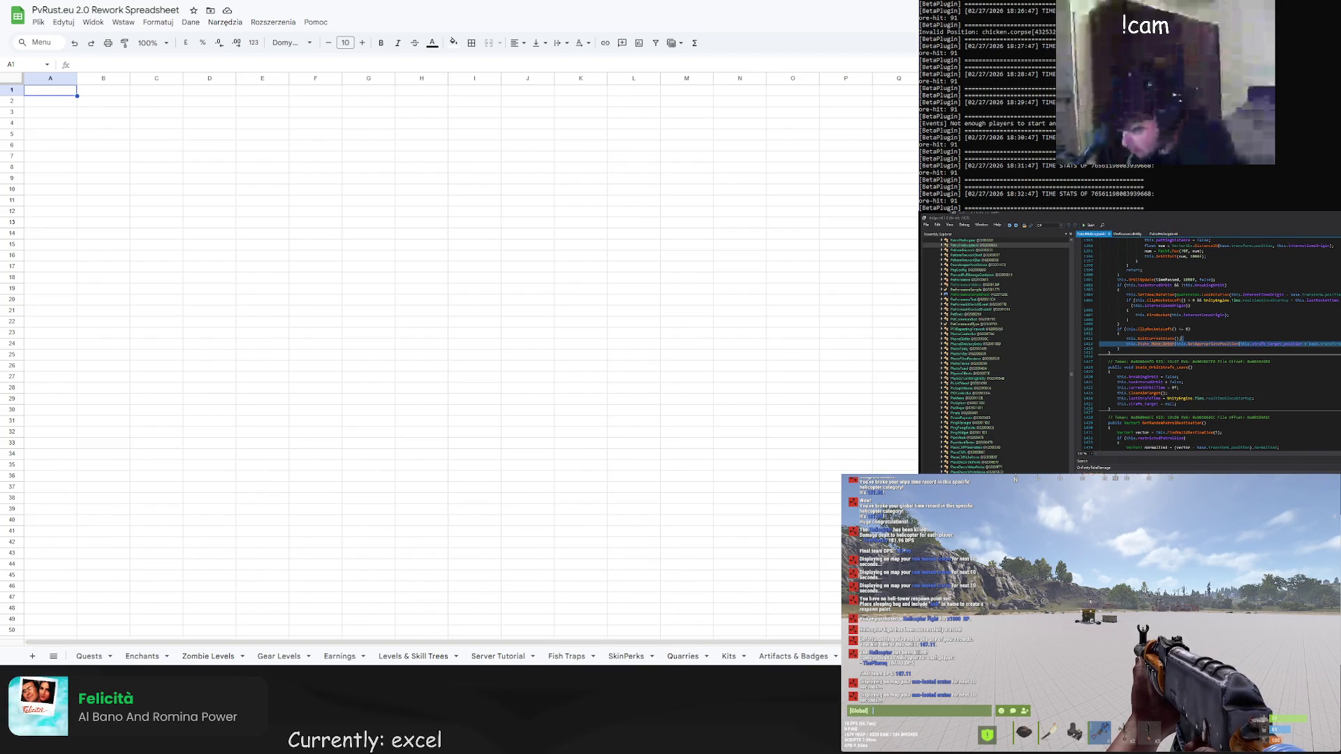
{"action": "left_click", "coordinate": [1119, 468]}
{"action": "type", "text": "W"}
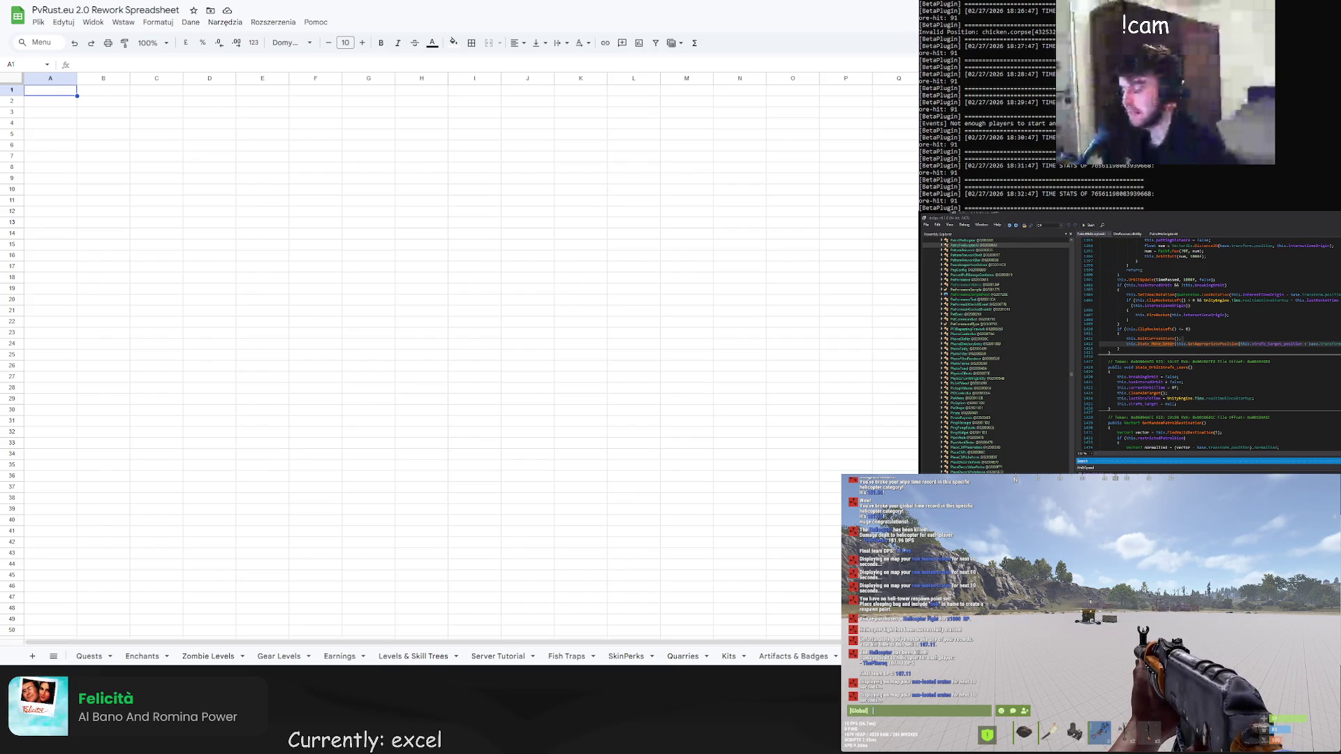
{"action": "double_click", "coordinate": [44, 93]}
{"action": "type", "text": "D"}
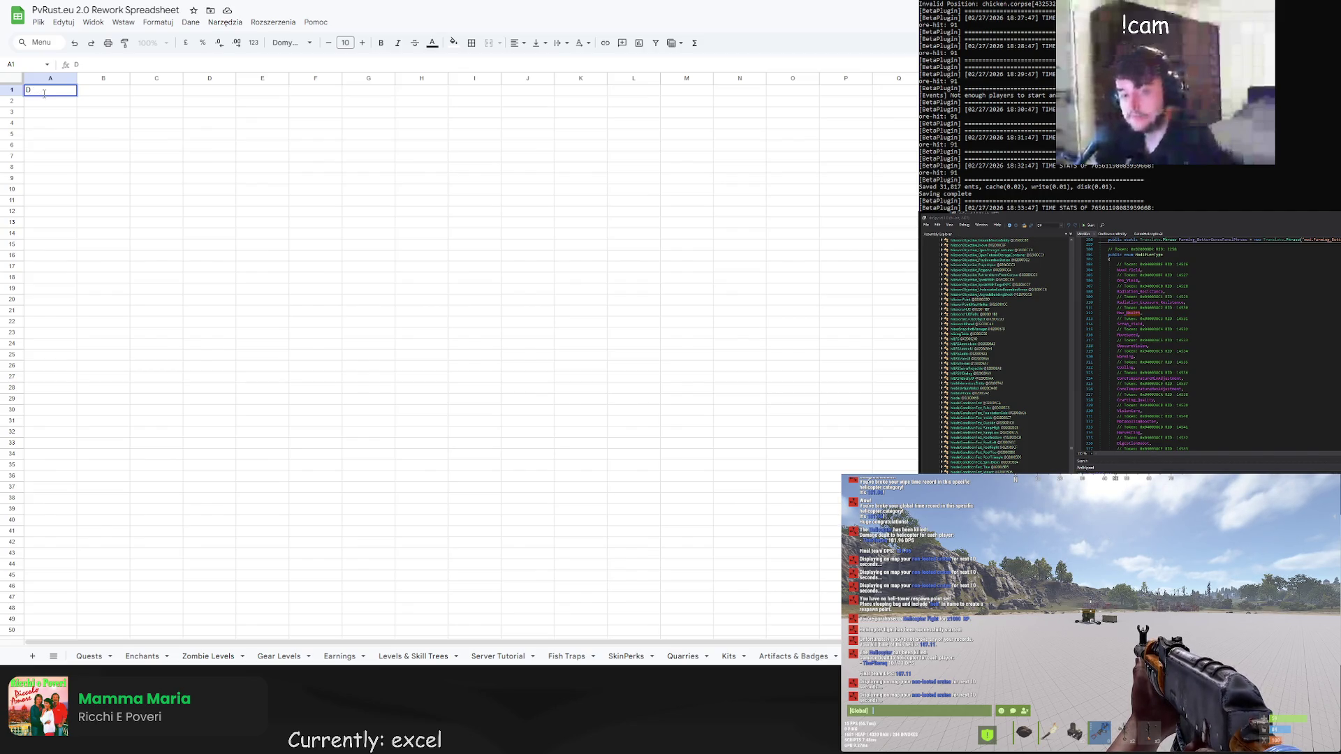
Enter the bold title VANILLA BONUSES in A1 and widen column A to fit it
{"action": "key", "text": "BackSpace"}
{"action": "type", "text": "VANILLA BONUSES"}
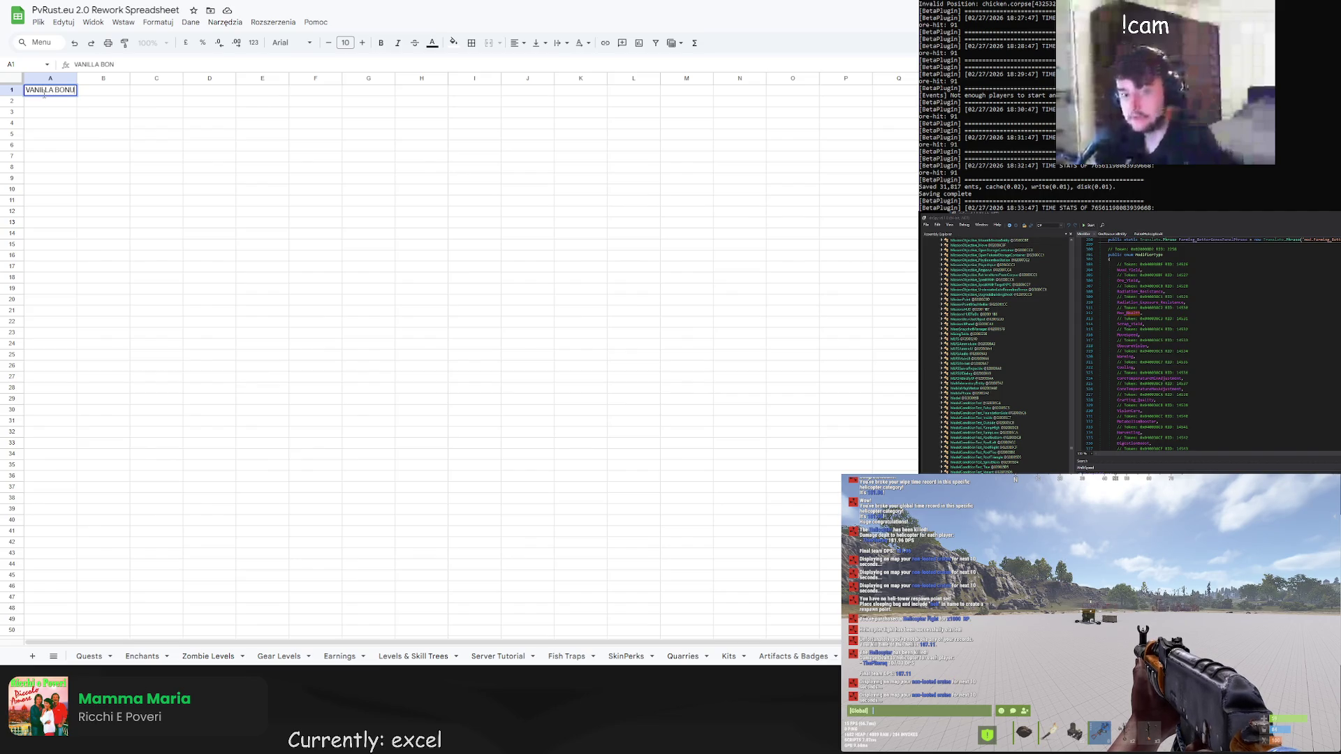
{"action": "key", "text": "Return"}
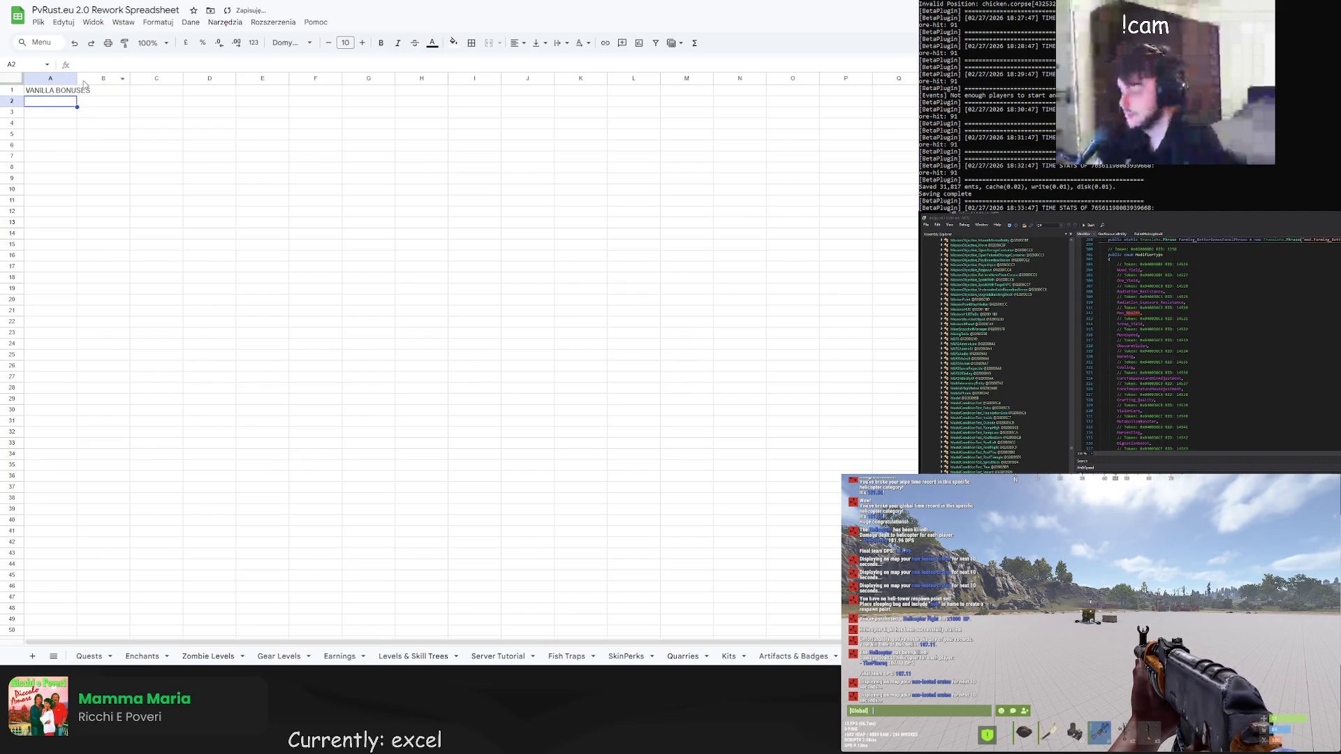
{"action": "left_click_drag", "start_coordinate": [77, 78], "coordinate": [92, 78]}
{"action": "double_click", "coordinate": [63, 100]}
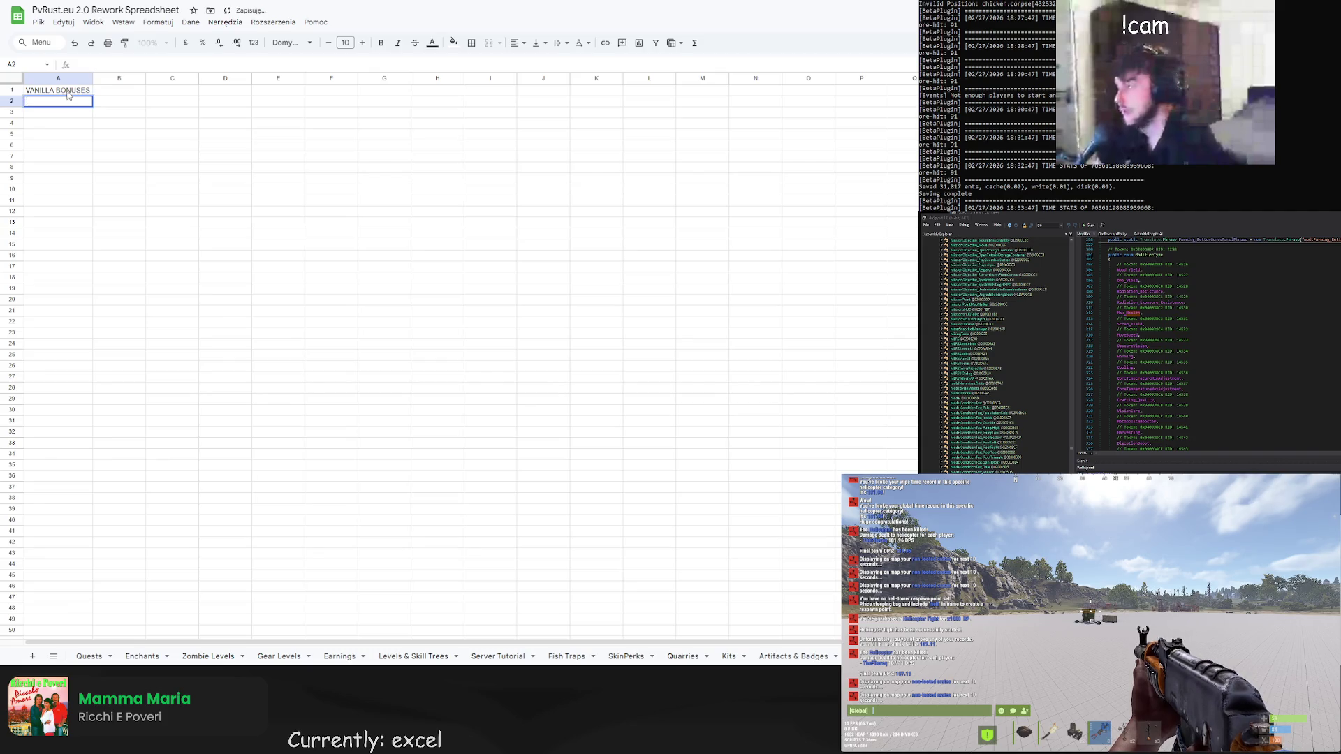
{"action": "left_click", "coordinate": [63, 95]}
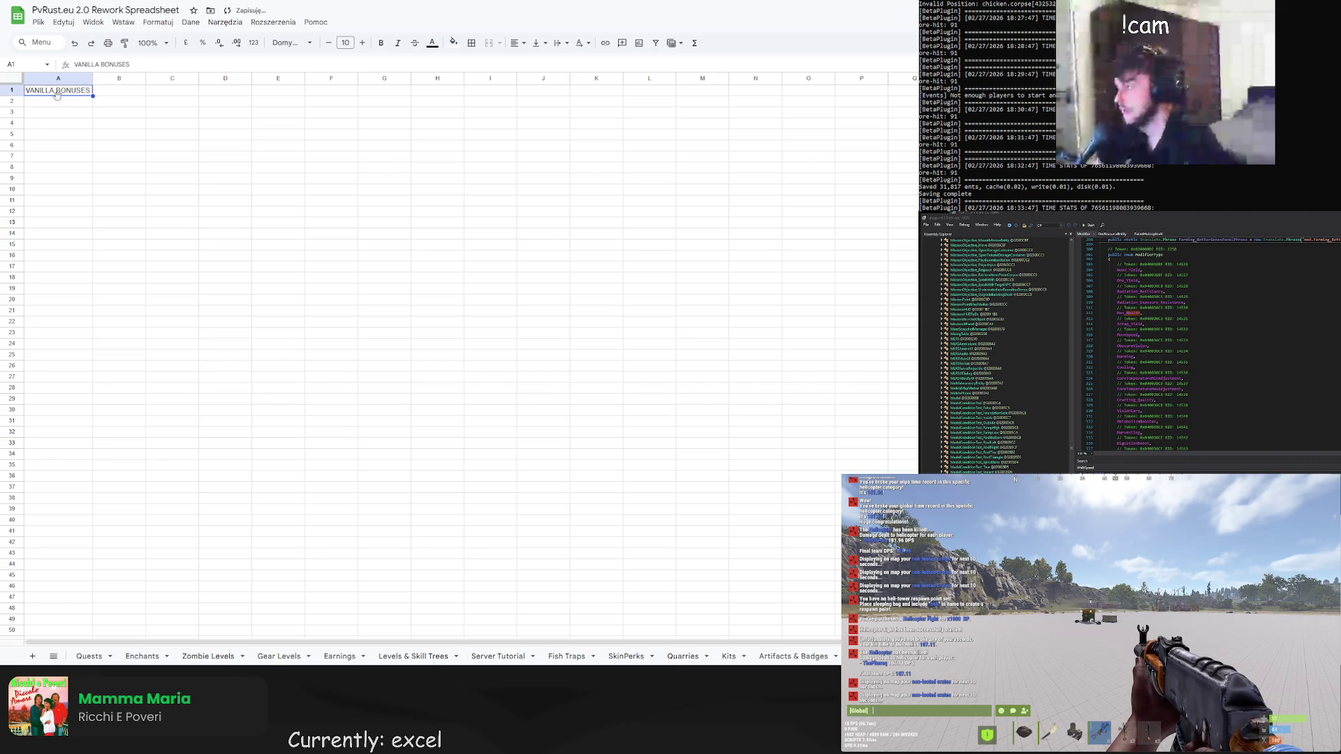
{"action": "left_click", "coordinate": [380, 42]}
{"action": "double_click", "coordinate": [93, 78]}
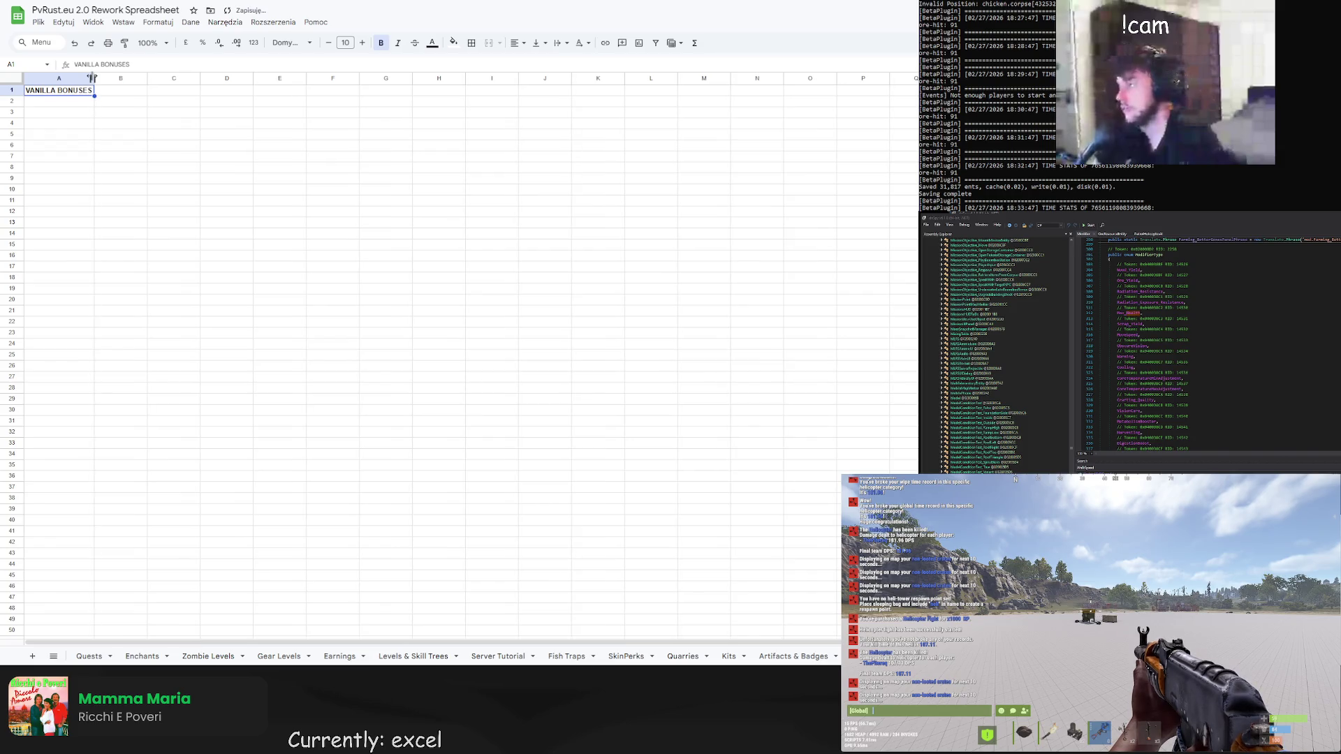
List MoveSpeed, Warming and Cooling in cells A2 to A4
{"action": "double_click", "coordinate": [77, 101]}
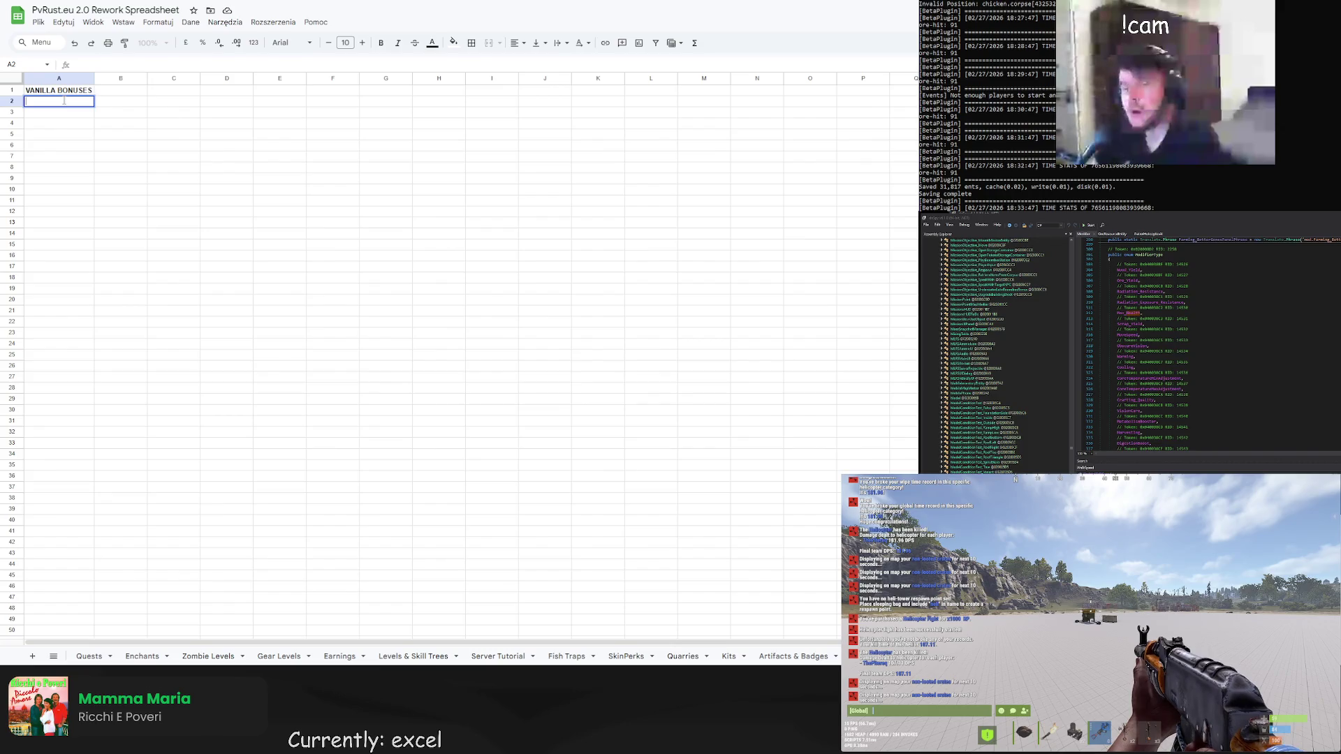
{"action": "type", "text": "MoveSpeed"}
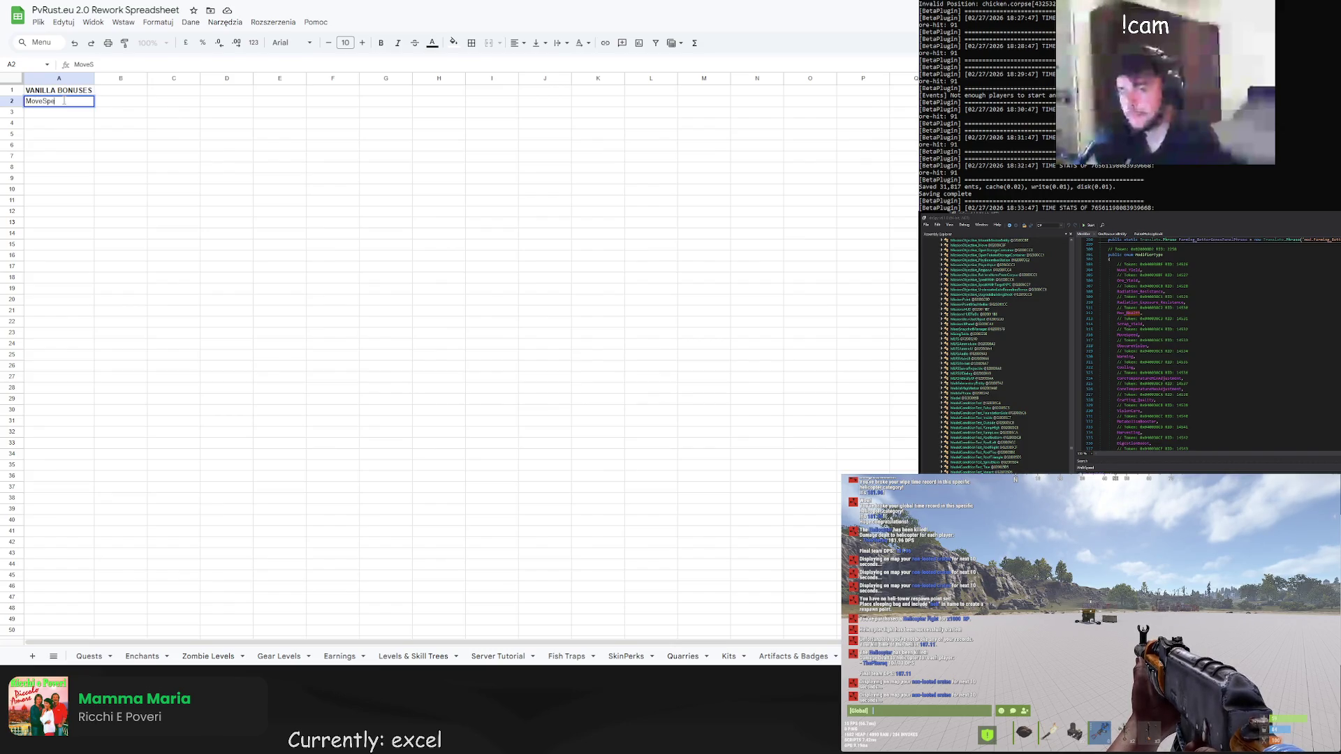
{"action": "key", "text": "Return"}
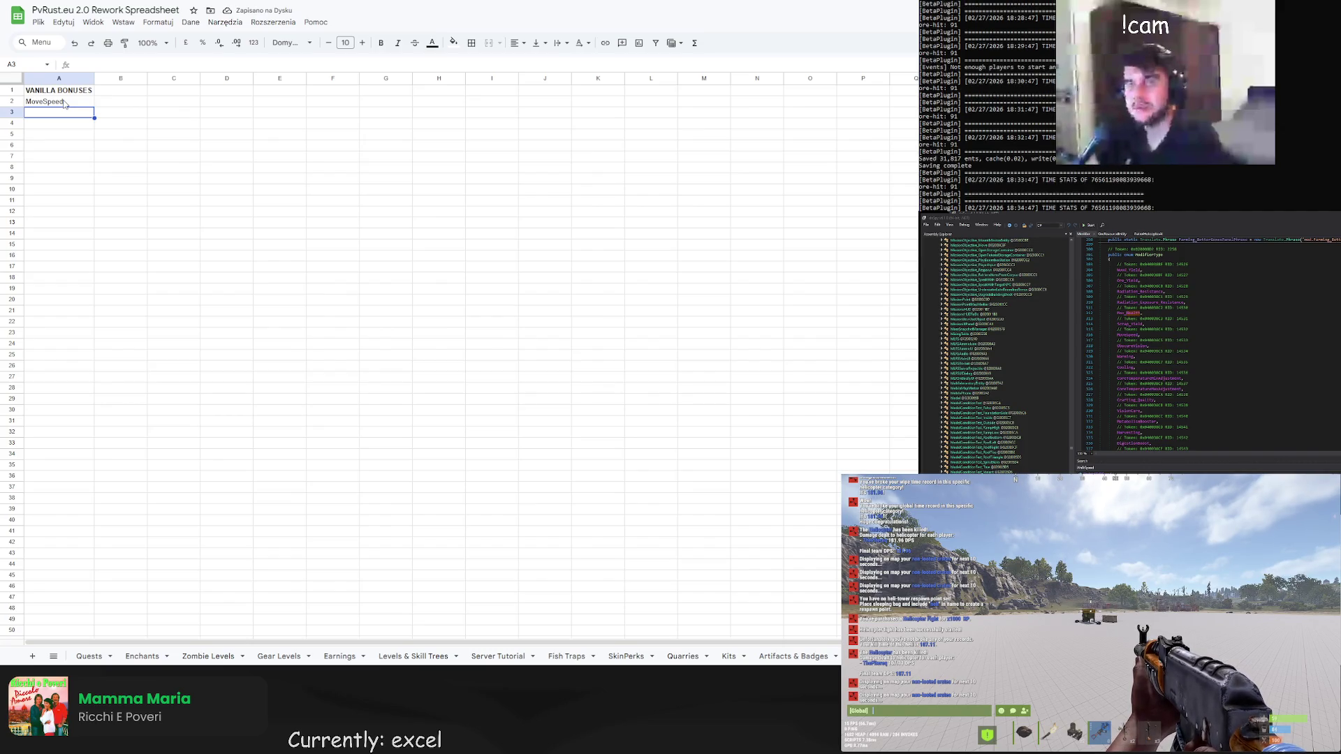
{"action": "type", "text": "Warming"}
{"action": "key", "text": "Return"}
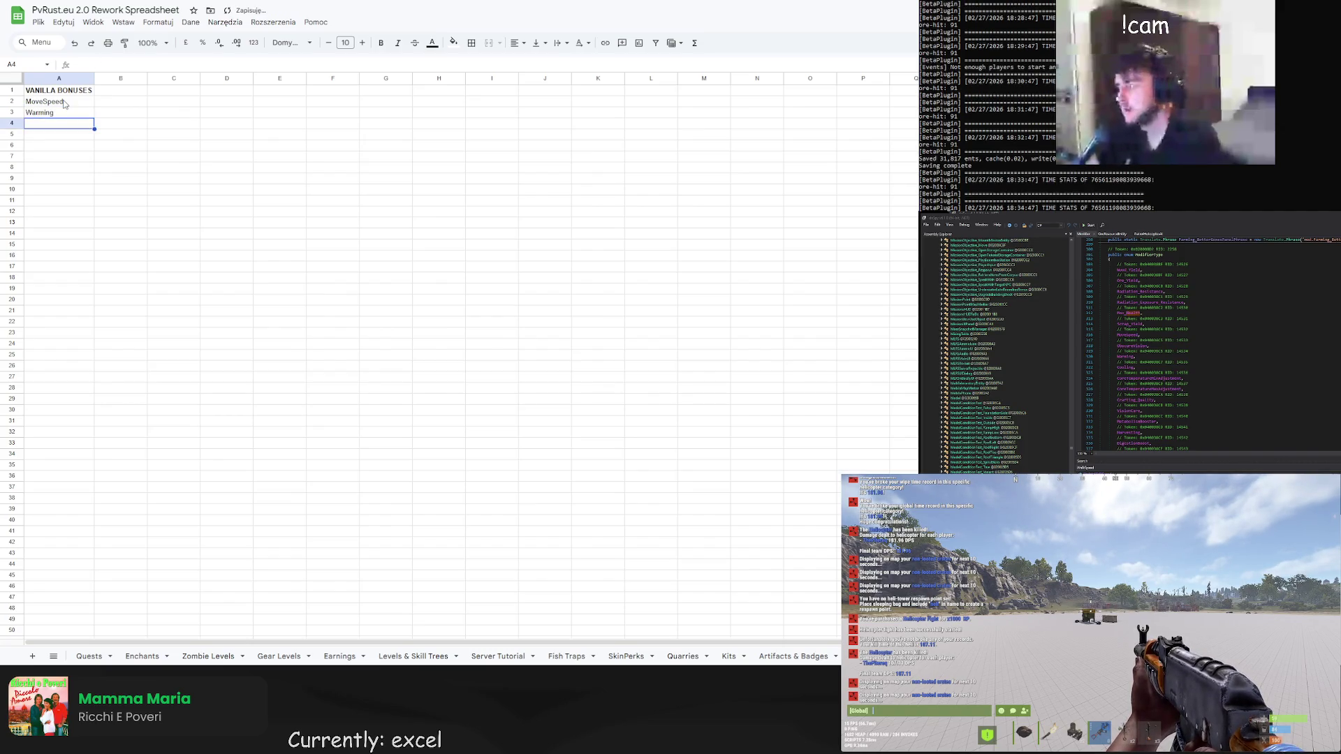
{"action": "type", "text": "Cooling"}
{"action": "key", "text": "Return"}
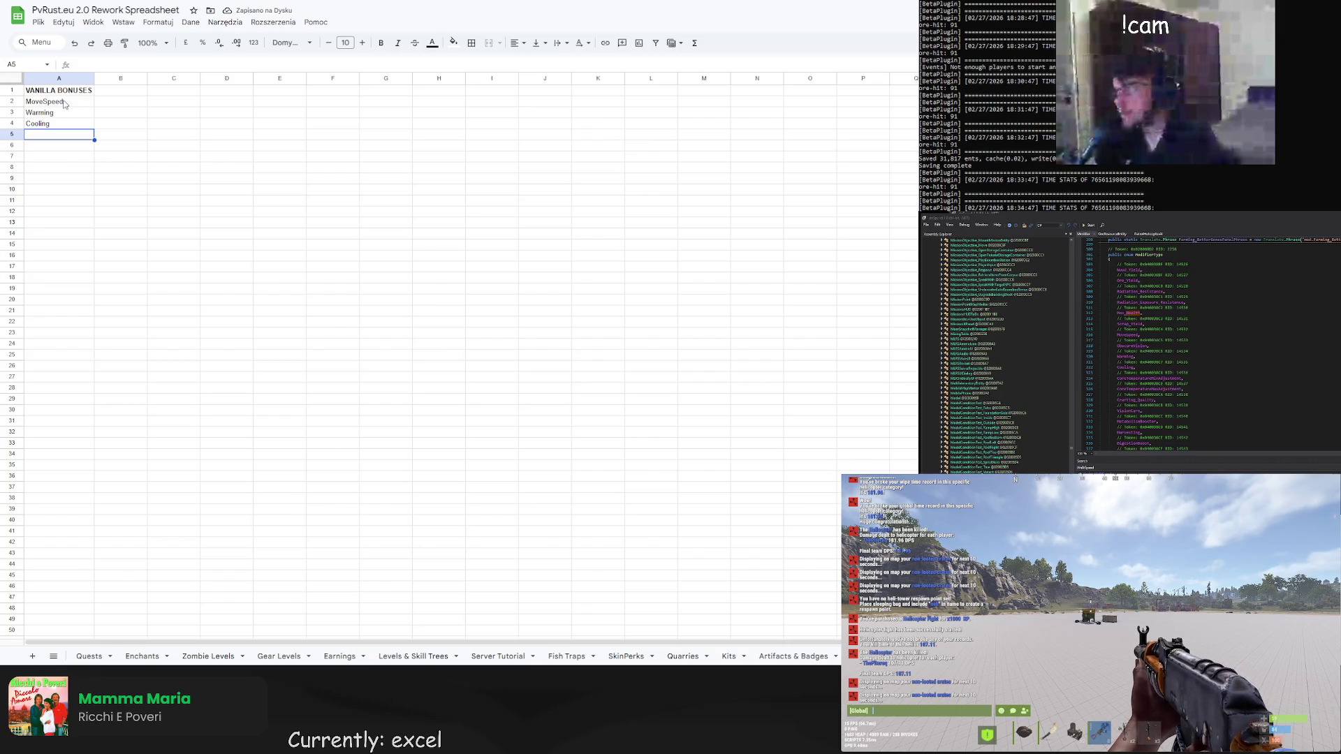
Find where ModifierType is read in the decompiled code and select a usage result
{"action": "scroll", "coordinate": [1153, 349], "scroll_direction": "down", "scroll_amount": 1}
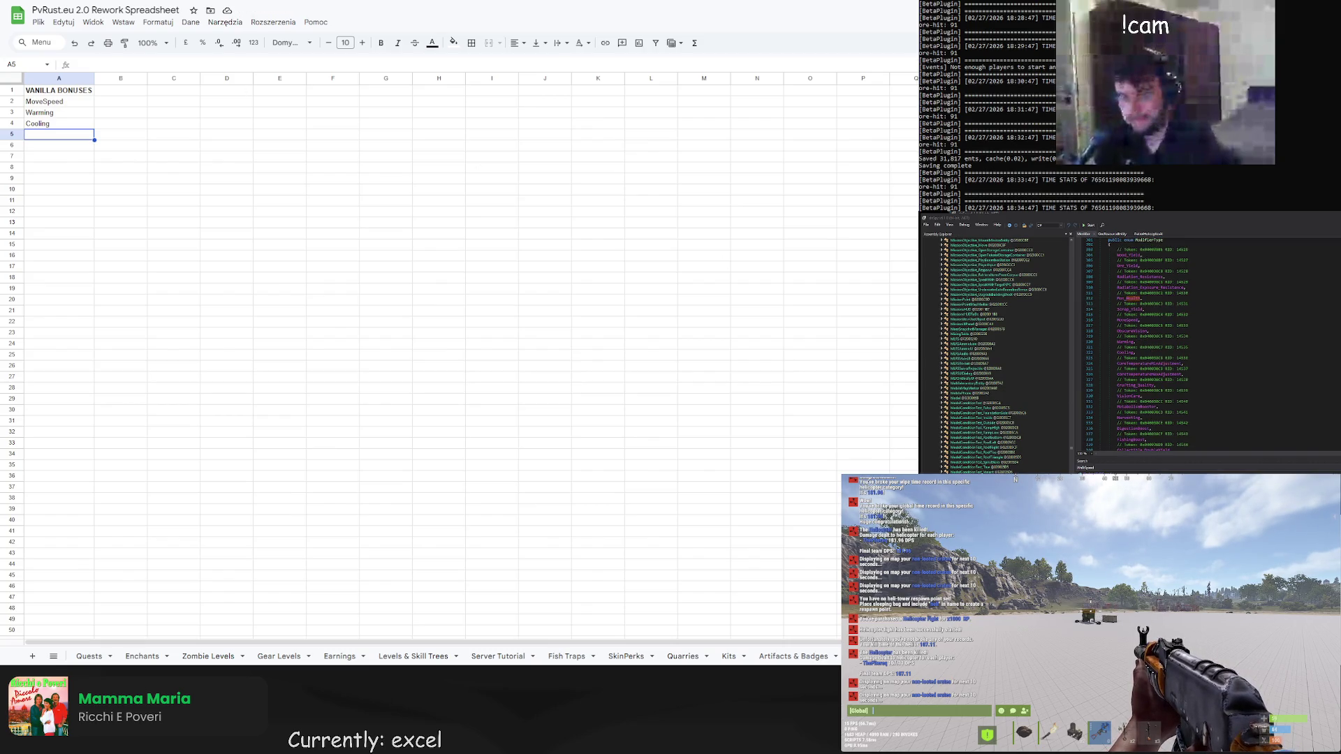
{"action": "scroll", "coordinate": [1153, 346], "scroll_direction": "down", "scroll_amount": 1}
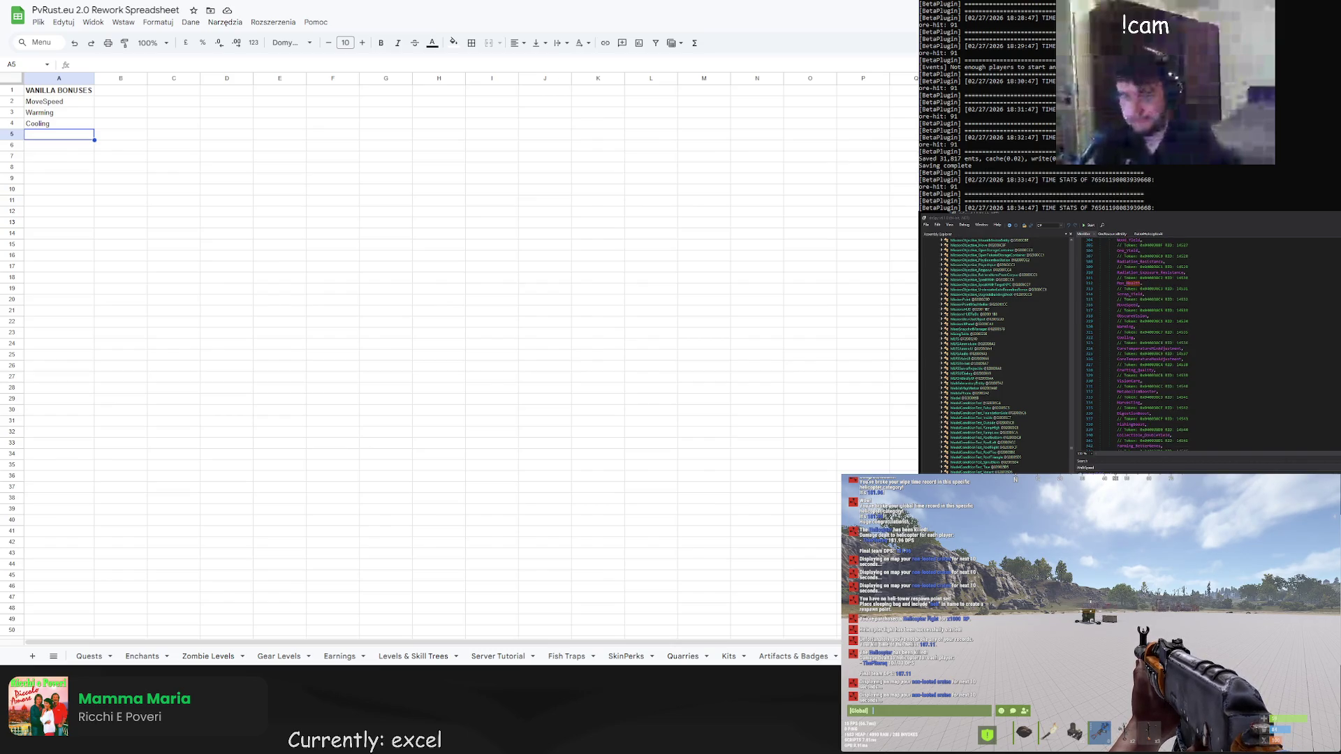
{"action": "left_click", "coordinate": [1140, 394]}
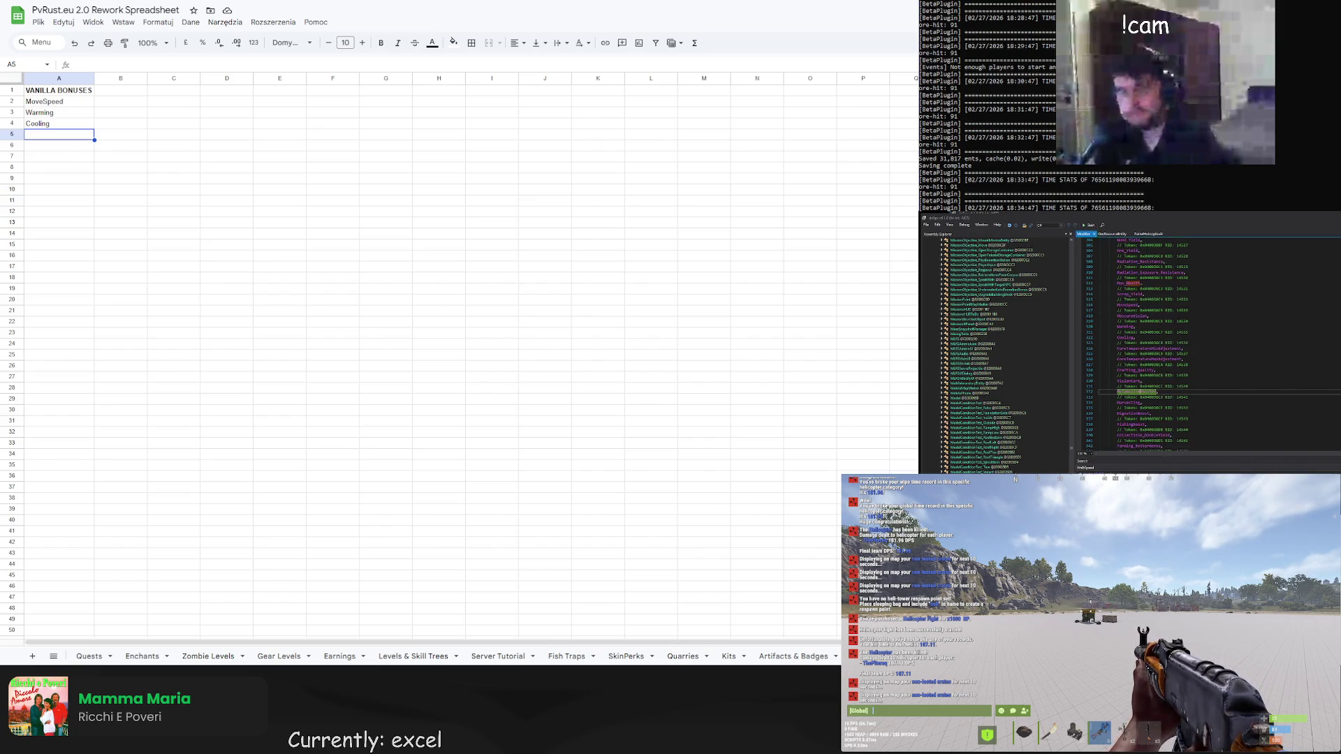
{"action": "key", "text": "ctrl+shift+r"}
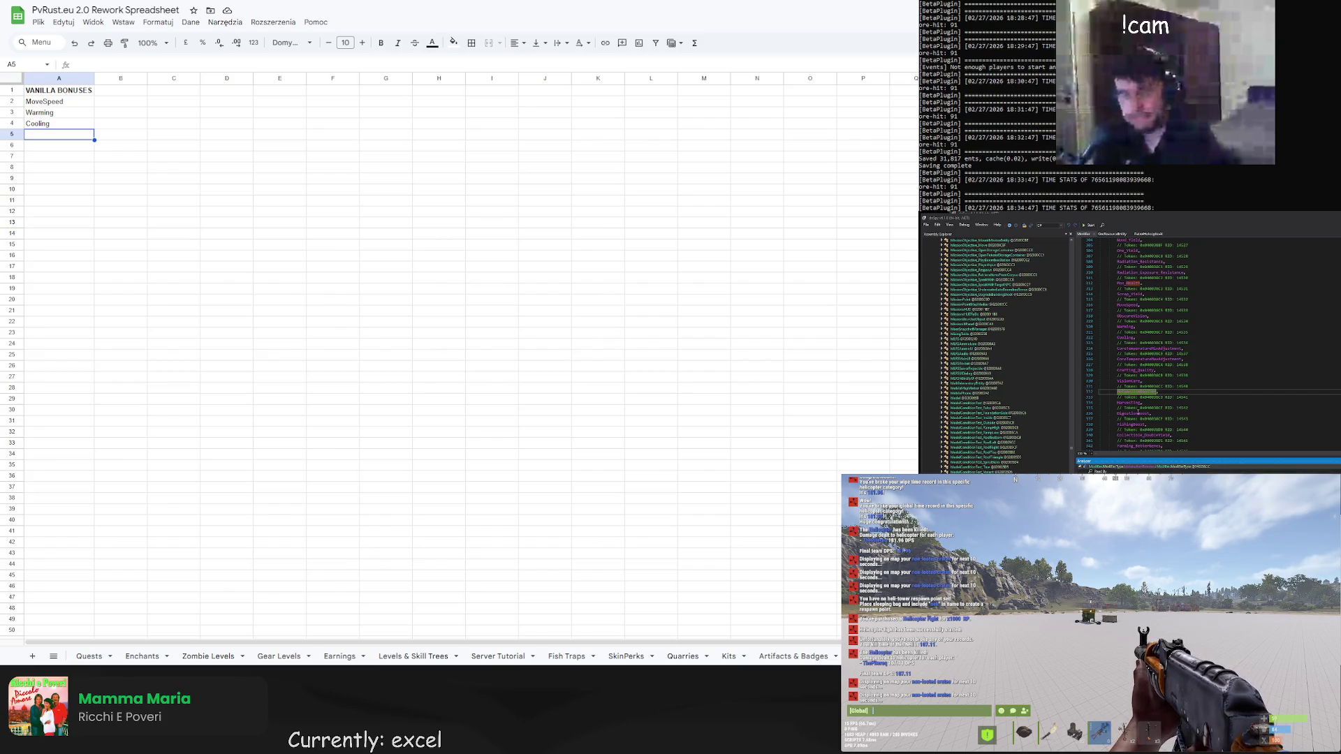
{"action": "scroll", "coordinate": [1148, 385], "scroll_direction": "down", "scroll_amount": 1}
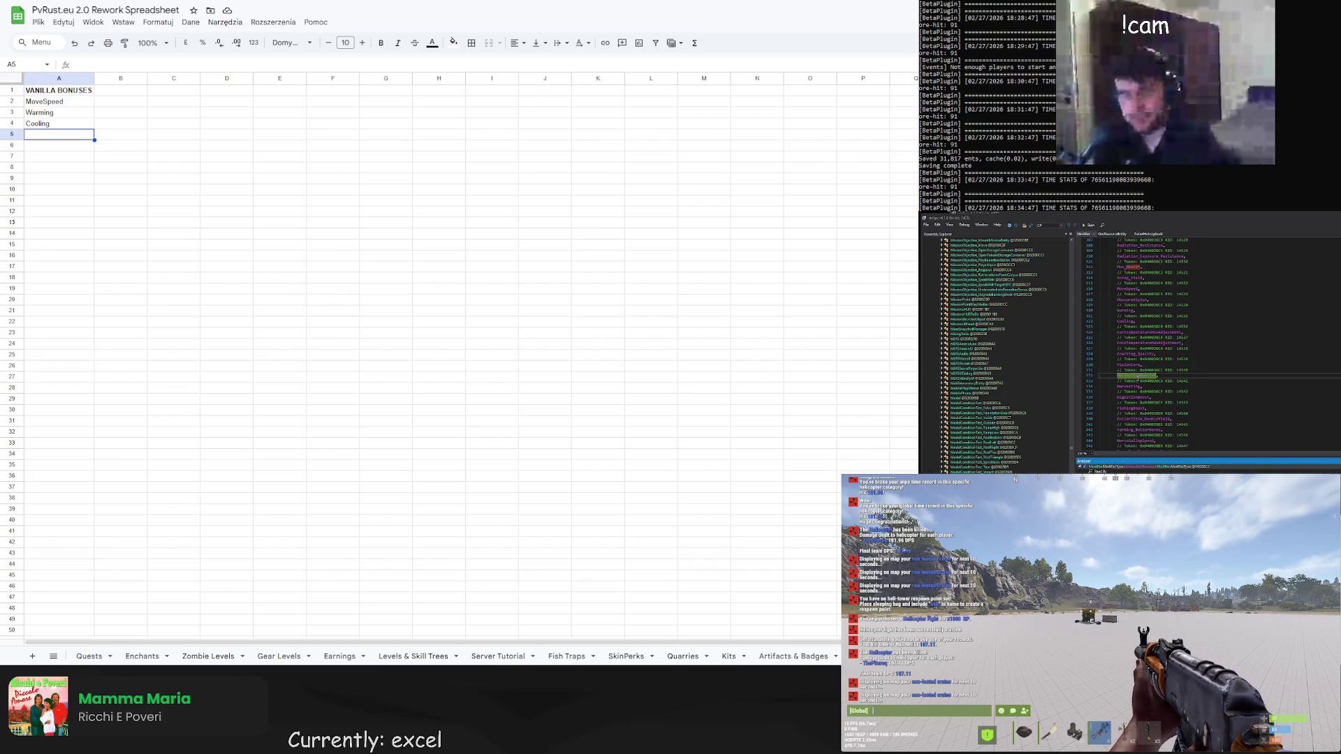
{"action": "scroll", "coordinate": [1138, 380], "scroll_direction": "down", "scroll_amount": 1}
{"action": "left_click", "coordinate": [1133, 370]}
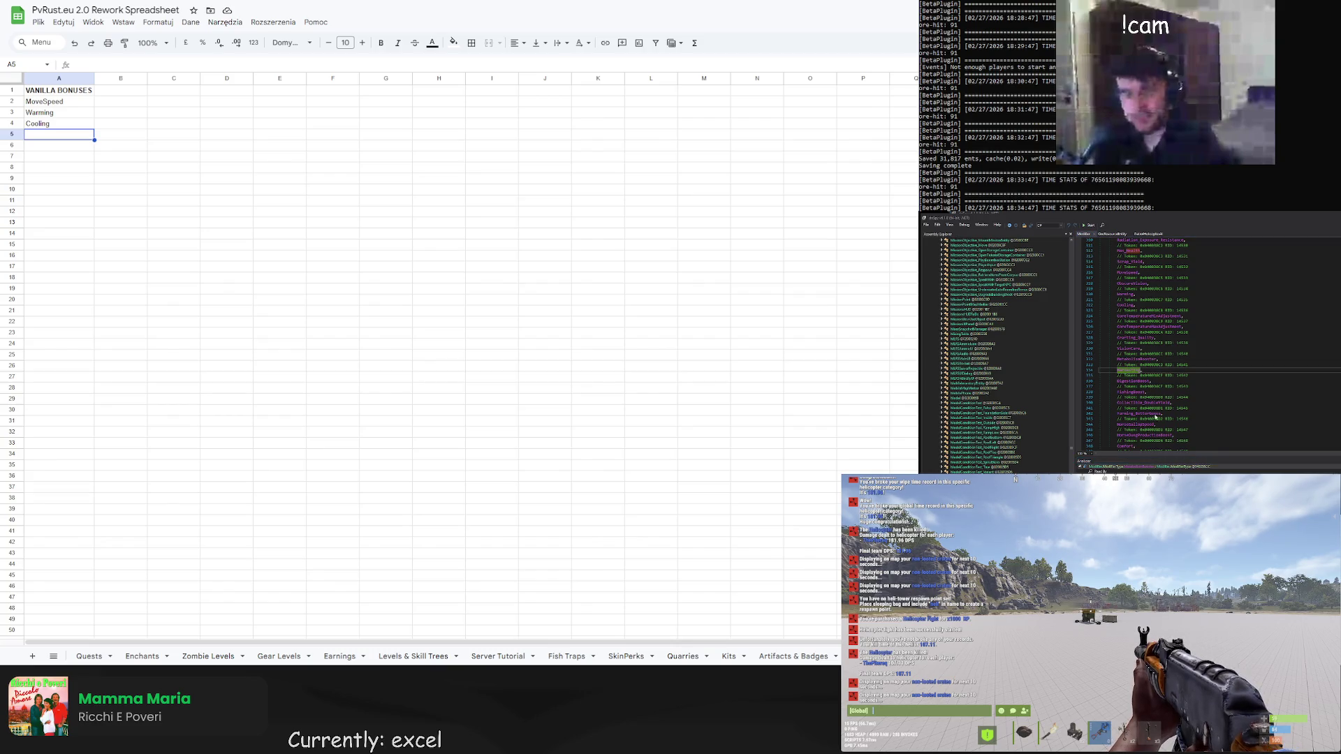
{"action": "left_click", "coordinate": [1151, 467]}
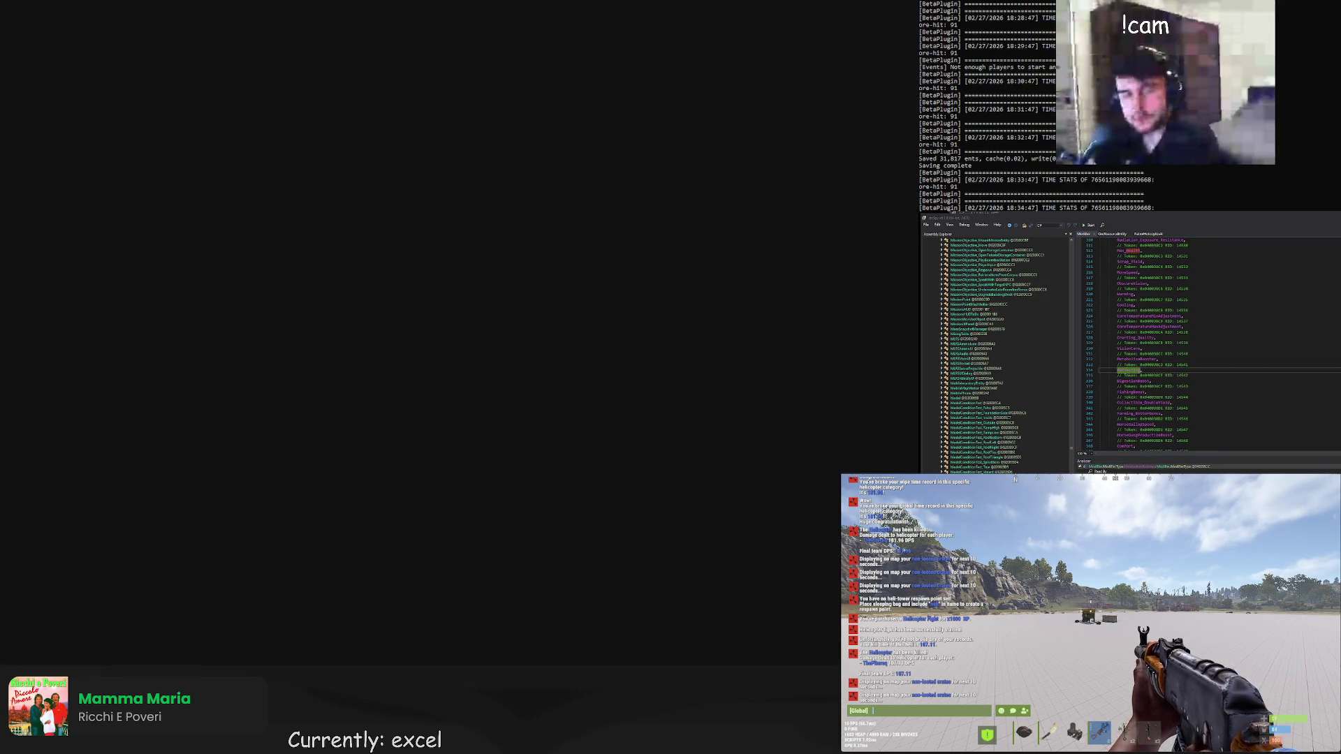
Browse the ModifierType usages, ready cell A5, and select the Radiation_Exposure_Resistance name
{"action": "key", "text": "ctrl+w"}
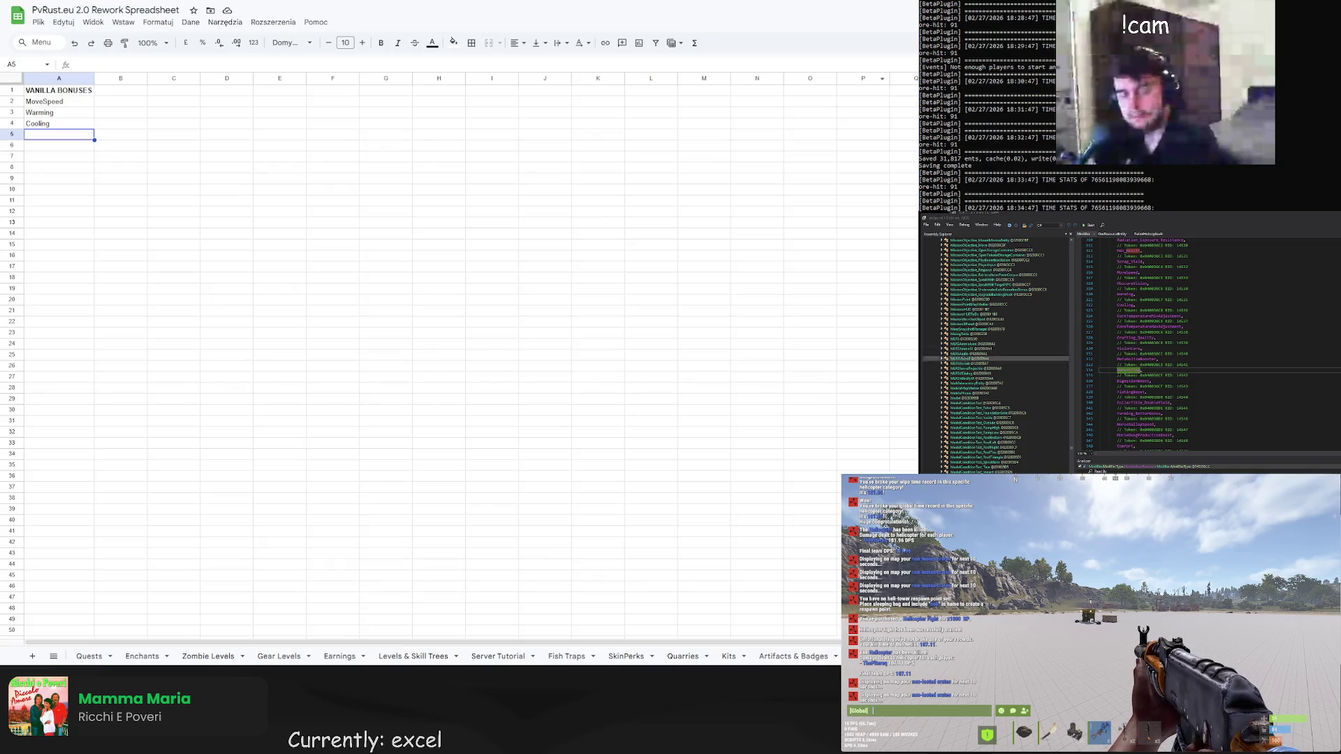
{"action": "left_click", "coordinate": [1155, 466]}
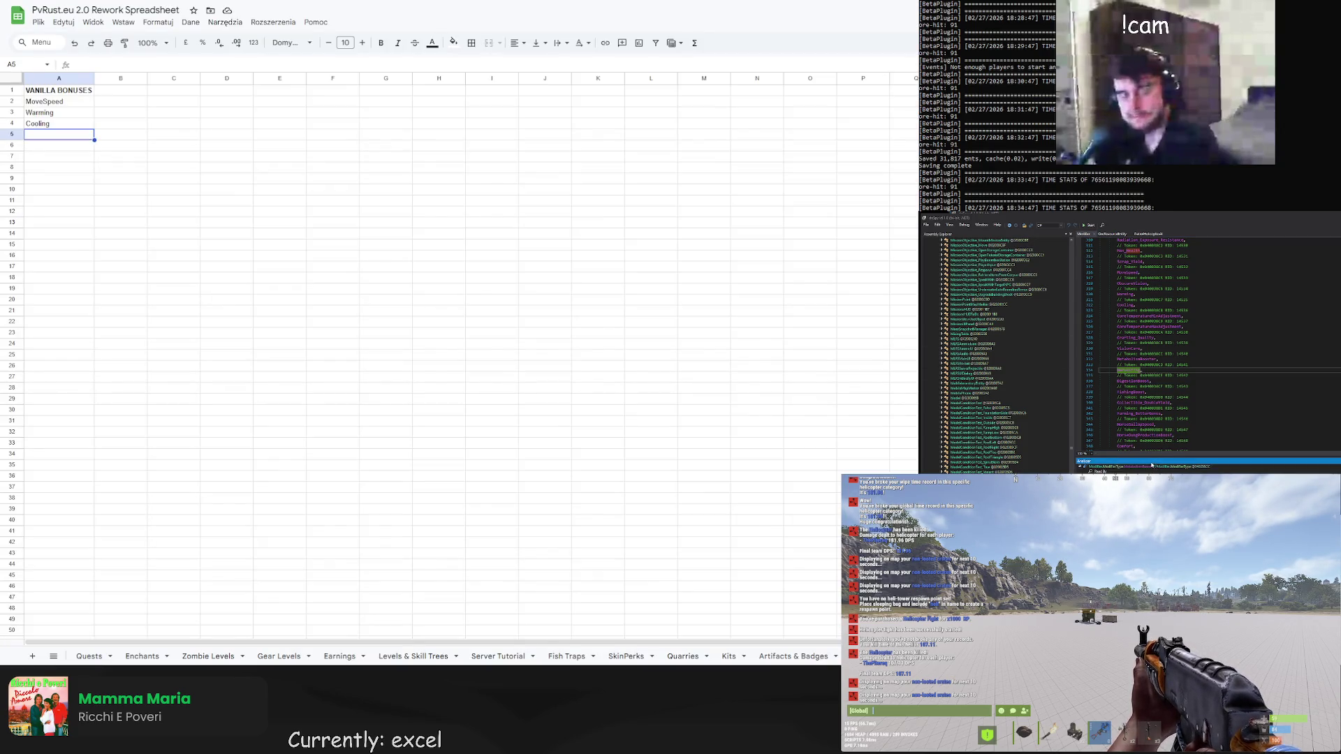
{"action": "scroll", "coordinate": [1142, 405], "scroll_direction": "down", "scroll_amount": 1}
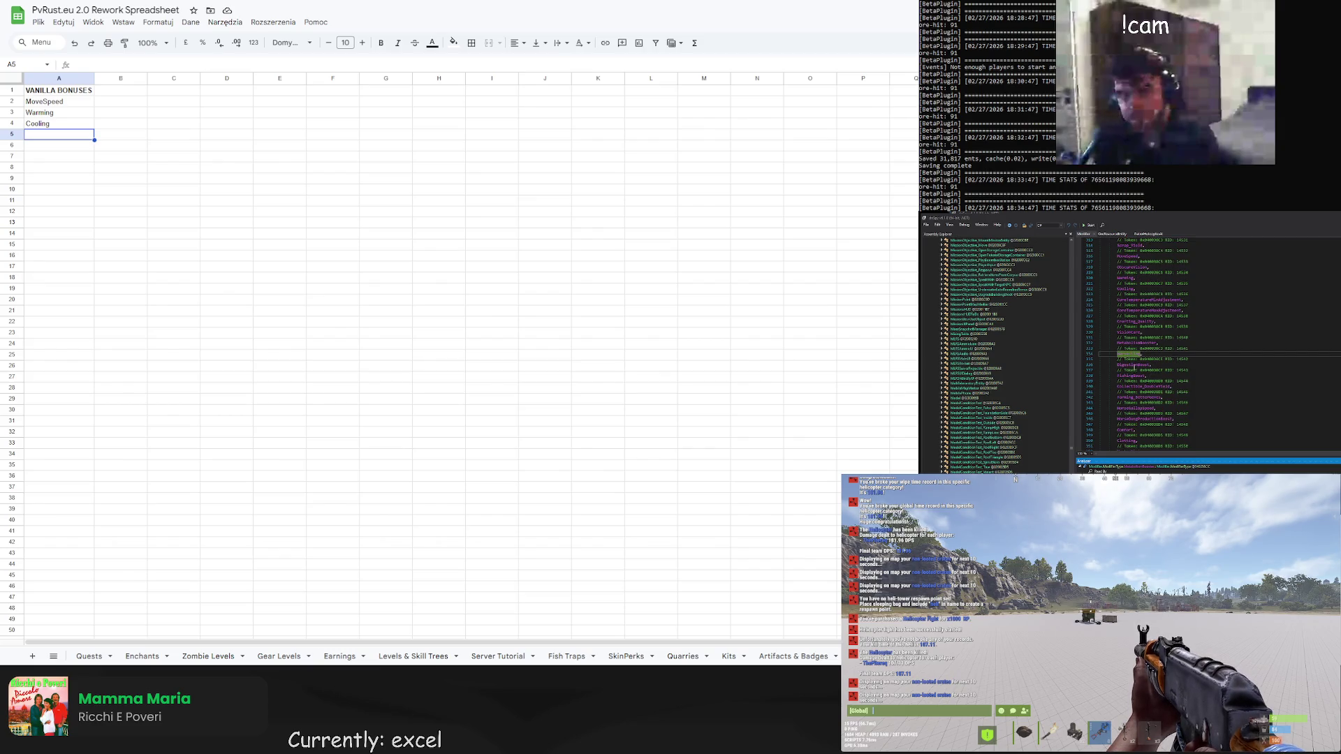
{"action": "left_click", "coordinate": [1137, 375]}
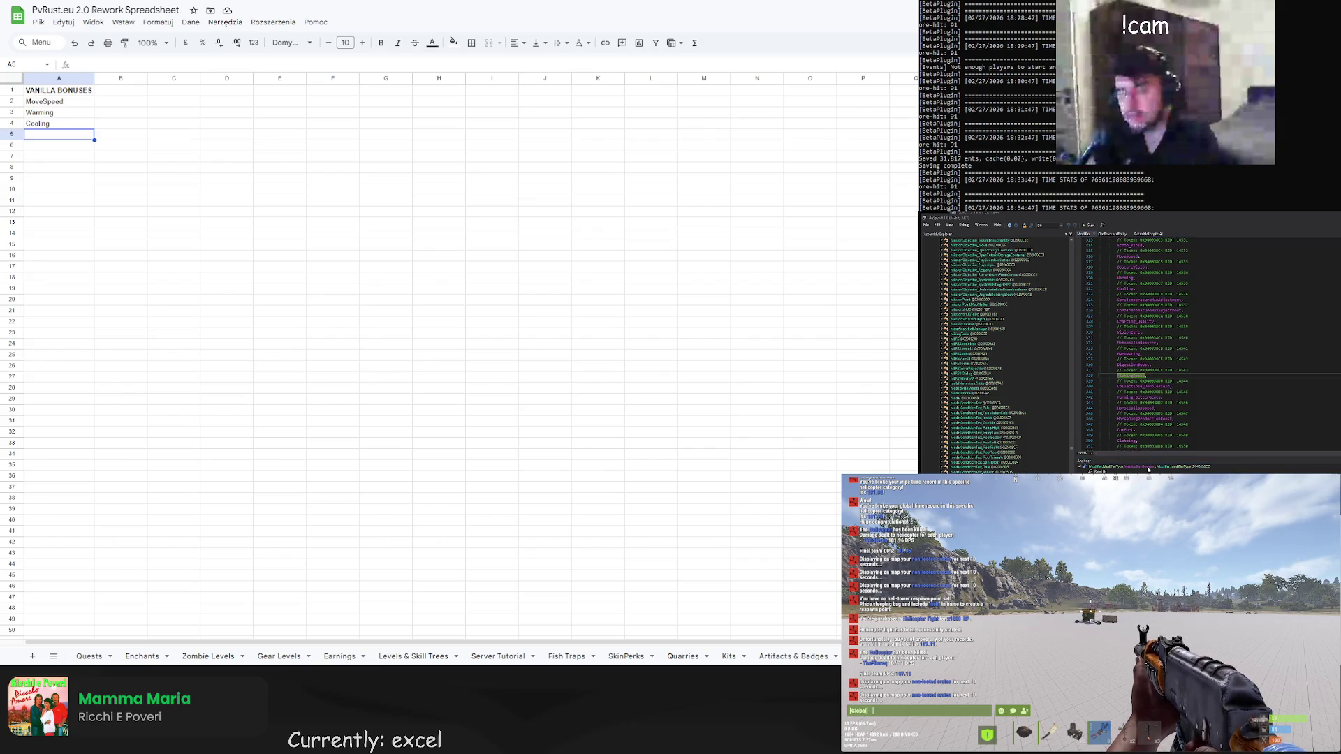
{"action": "left_click", "coordinate": [1151, 466]}
{"action": "scroll", "coordinate": [1143, 412], "scroll_direction": "down", "scroll_amount": 1}
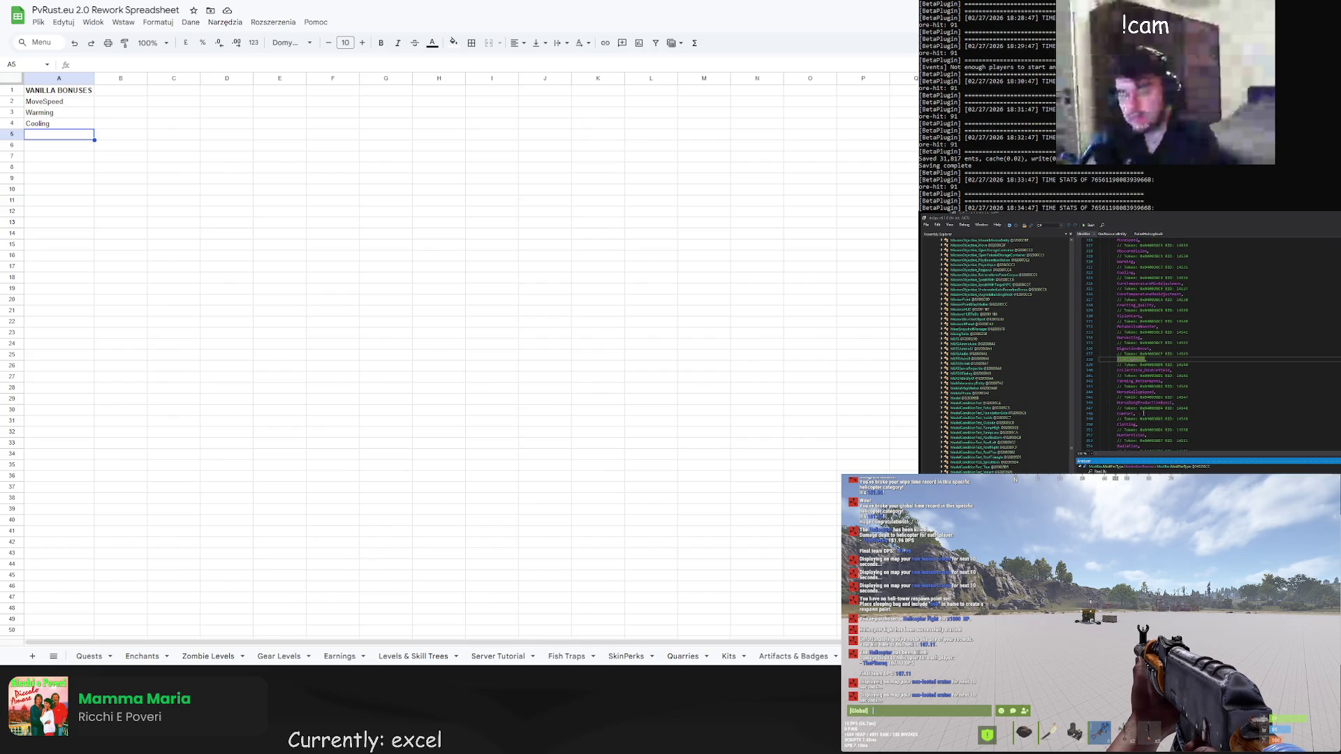
{"action": "scroll", "coordinate": [1141, 369], "scroll_direction": "down", "scroll_amount": 1}
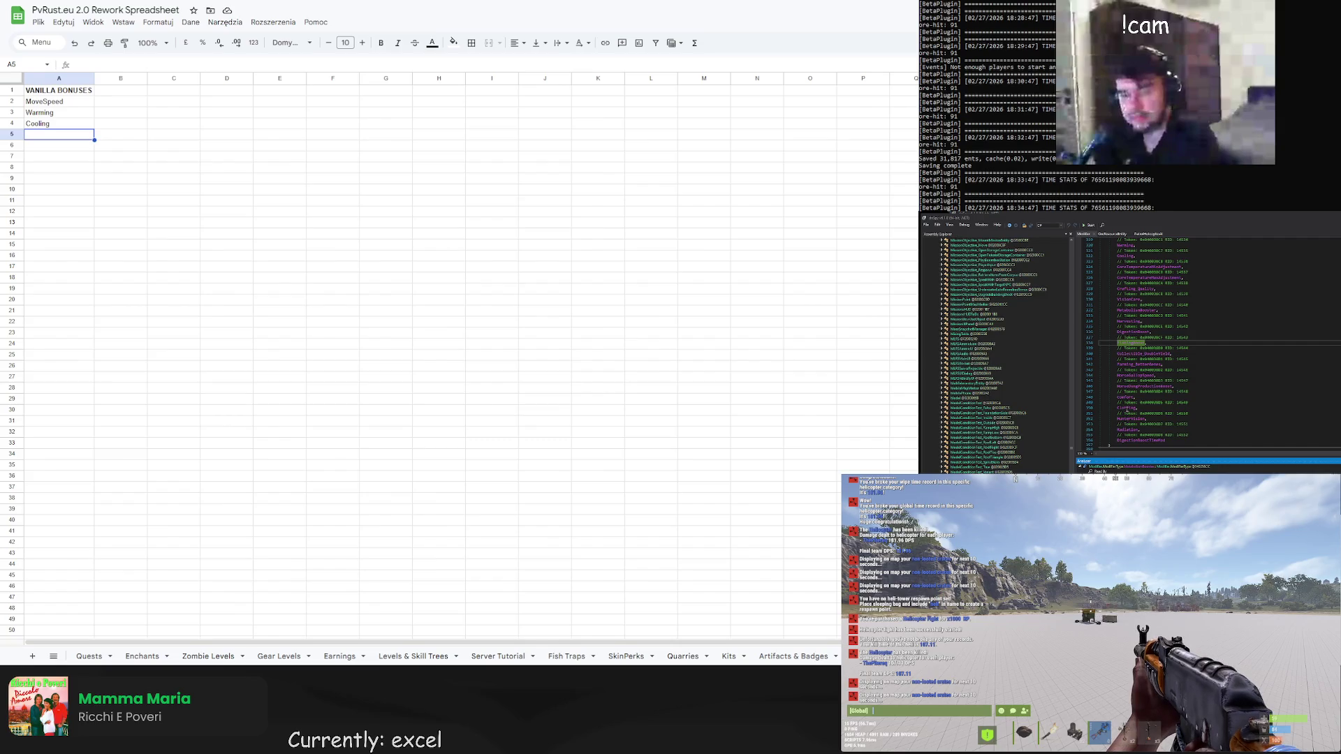
{"action": "scroll", "coordinate": [1131, 402], "scroll_direction": "down", "scroll_amount": 1}
{"action": "scroll", "coordinate": [1142, 410], "scroll_direction": "up", "scroll_amount": 8}
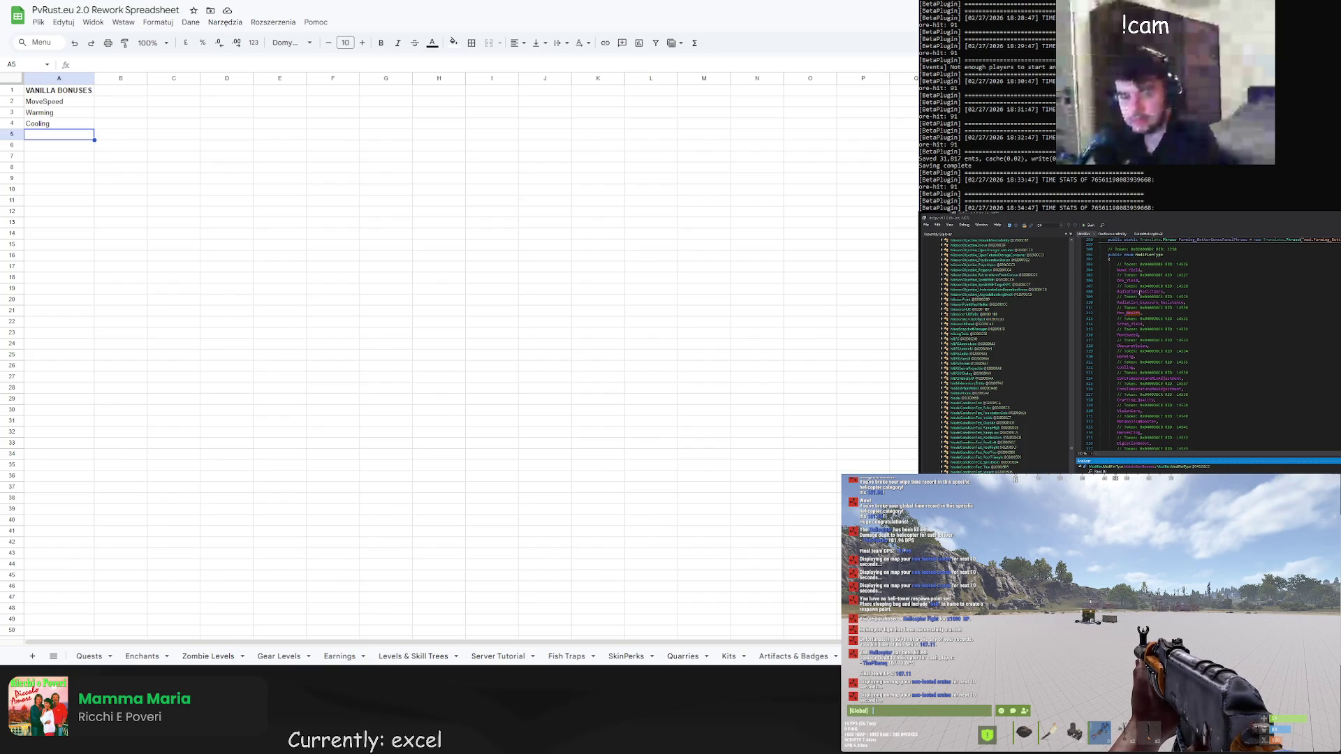
{"action": "double_click", "coordinate": [58, 134]}
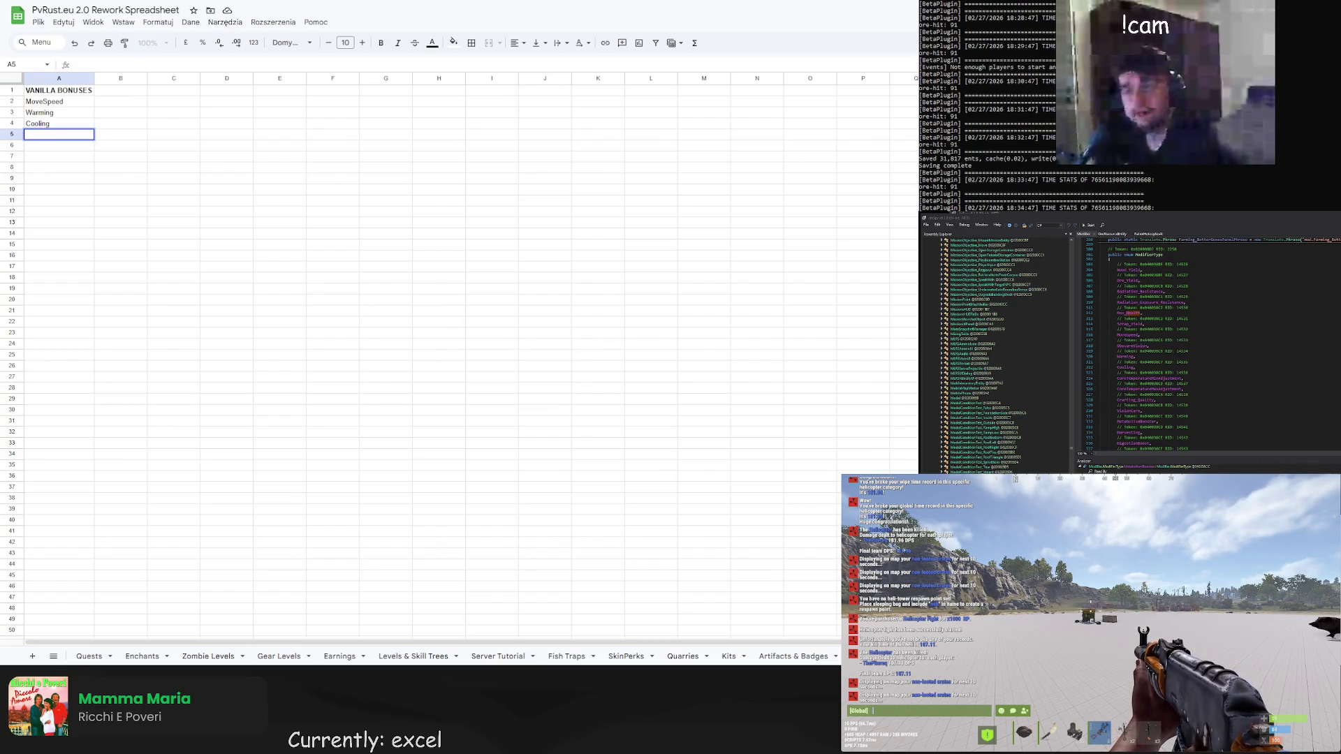
{"action": "double_click", "coordinate": [1149, 302]}
{"action": "key", "text": "ctrl+c"}
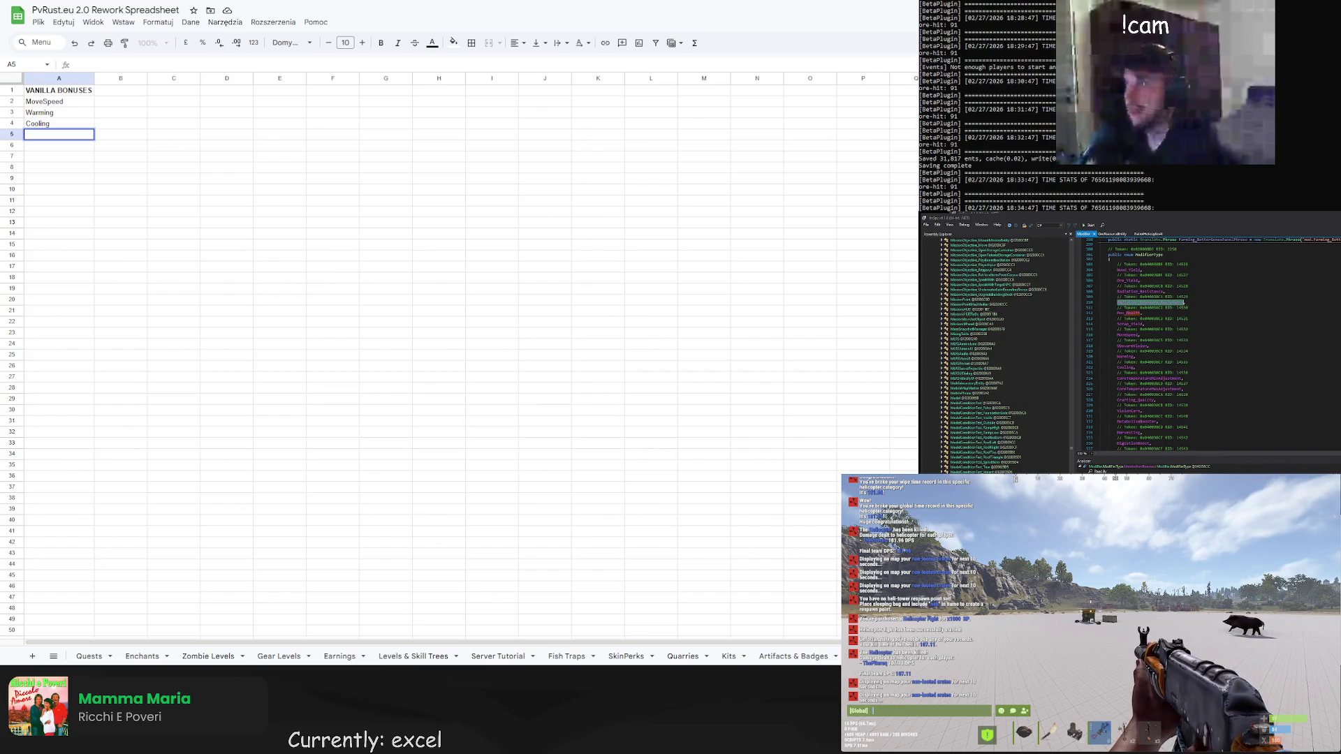
Paste Radiation_Exposure_Resistance into cell A5, then copy the Max_Health name from the decompiler
{"action": "left_click", "coordinate": [82, 138]}
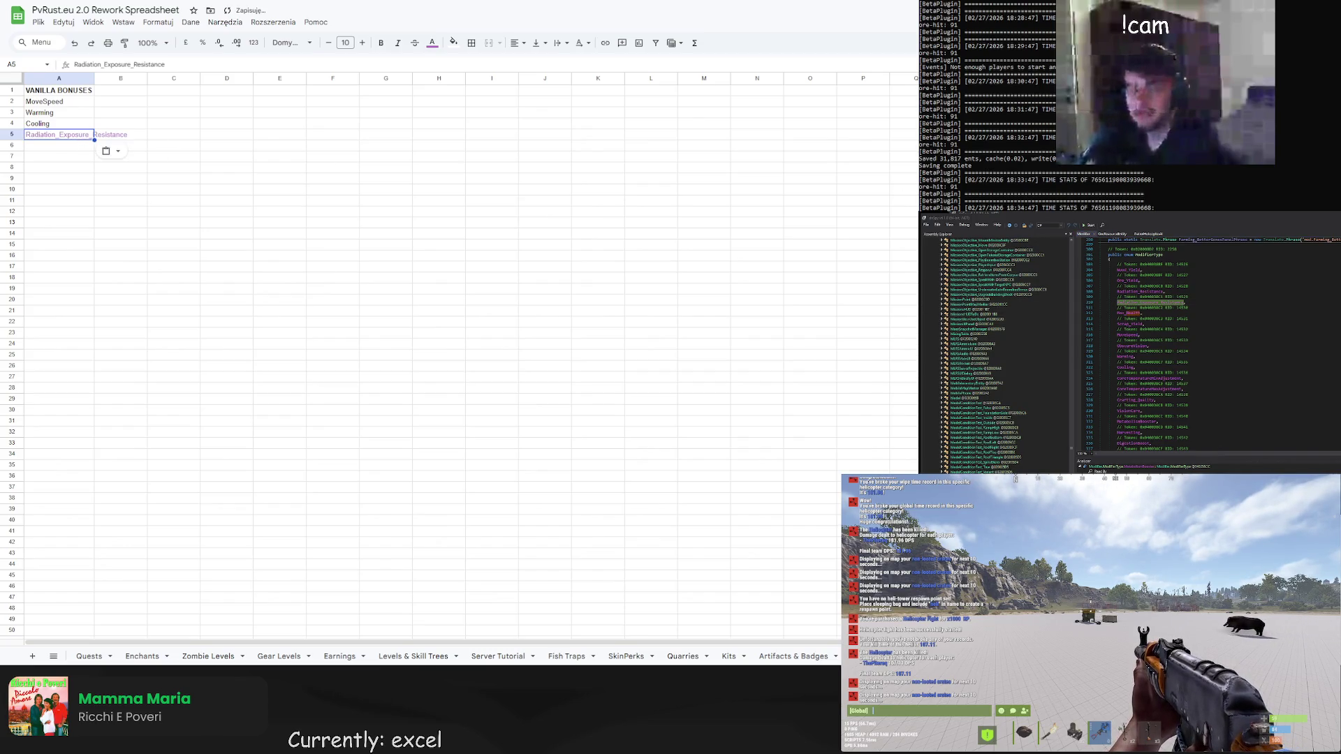
{"action": "key", "text": "ctrl+v"}
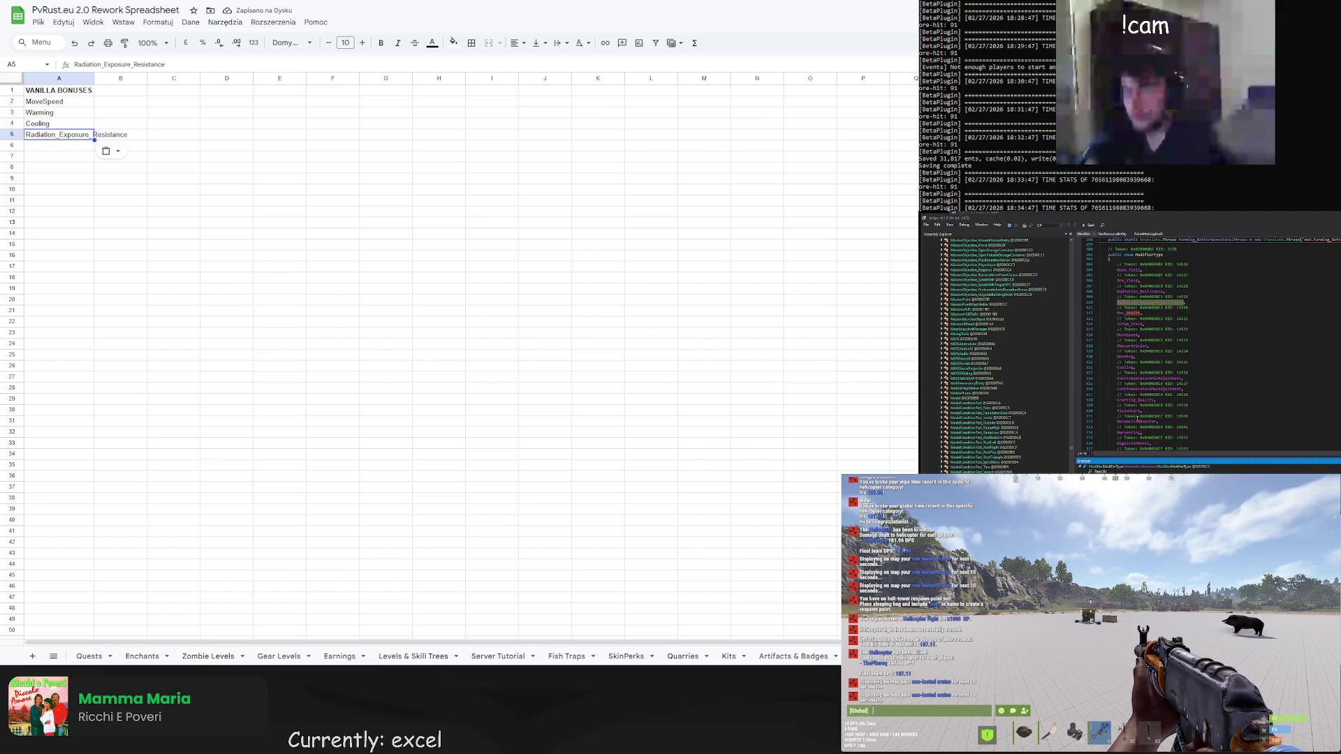
{"action": "left_click", "coordinate": [1217, 311]}
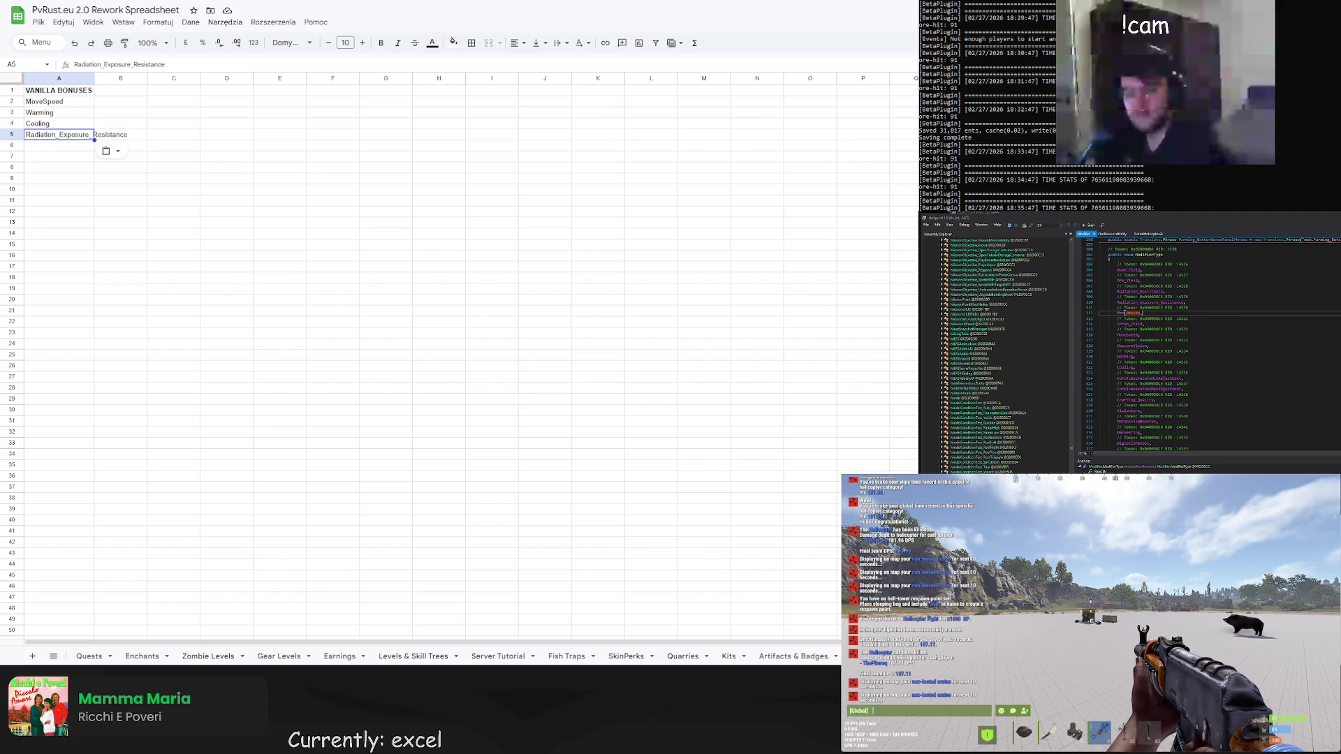
{"action": "double_click", "coordinate": [1126, 313]}
{"action": "key", "text": "ctrl+shift+r"}
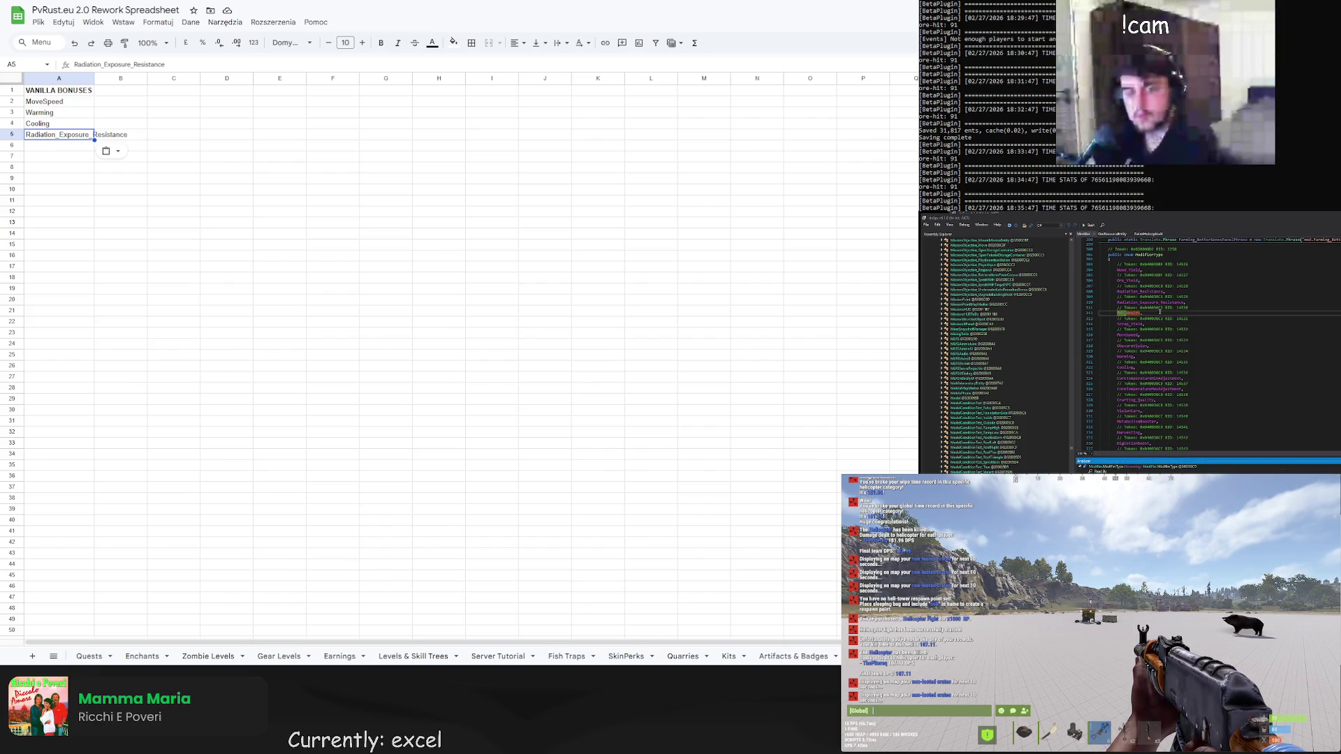
{"action": "scroll", "coordinate": [1157, 281], "scroll_direction": "up", "scroll_amount": 1}
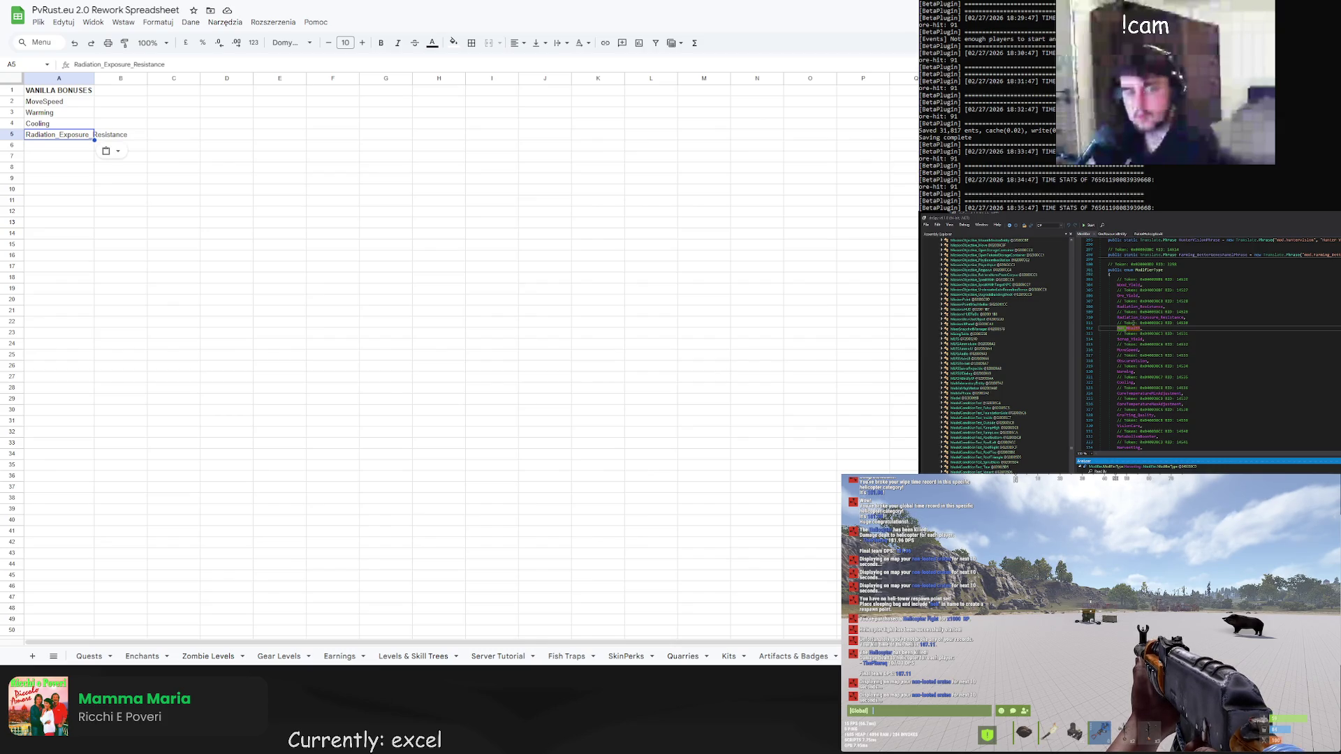
{"action": "left_click", "coordinate": [1129, 329]}
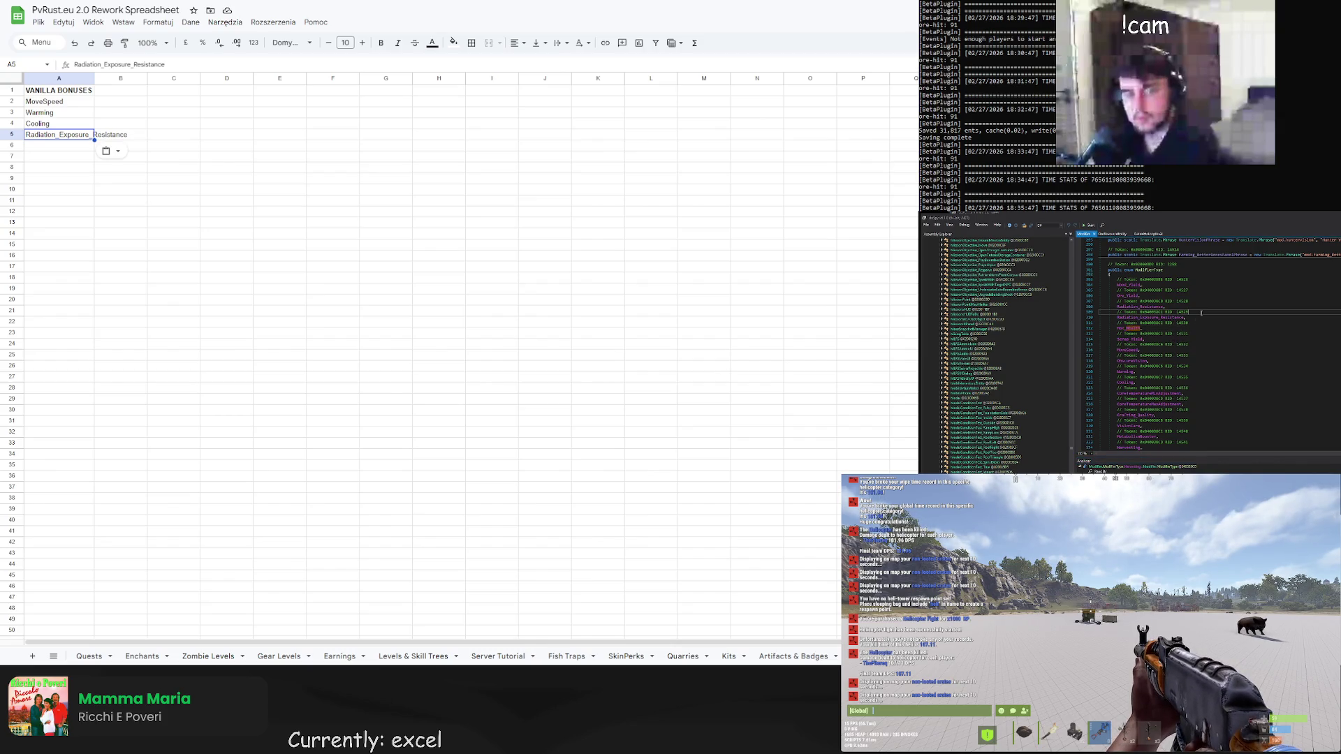
{"action": "scroll", "coordinate": [1163, 337], "scroll_direction": "down", "scroll_amount": 1}
{"action": "scroll", "coordinate": [1142, 357], "scroll_direction": "down", "scroll_amount": 1}
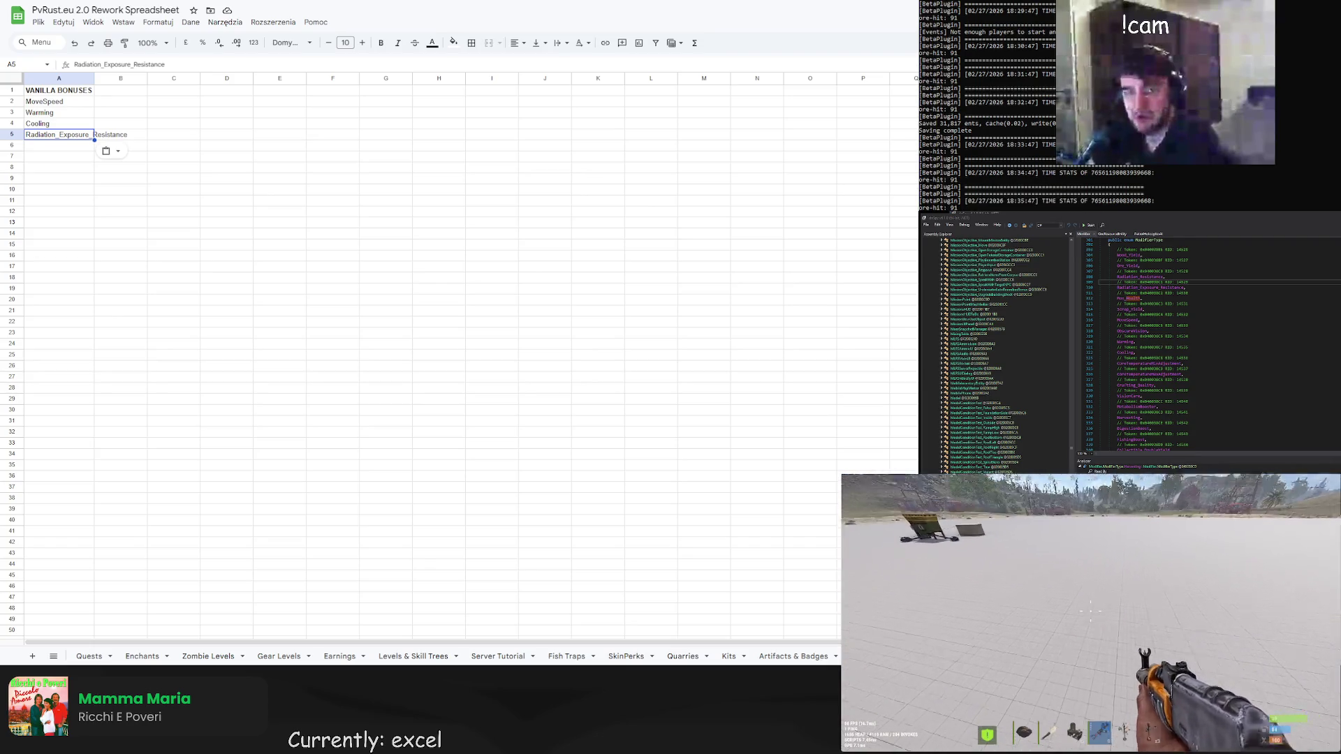
Spawn a Basic Harvesting Tea via the F1 items search and drink it from the inventory
{"action": "key", "text": "F1"}
{"action": "left_click", "coordinate": [920, 479]}
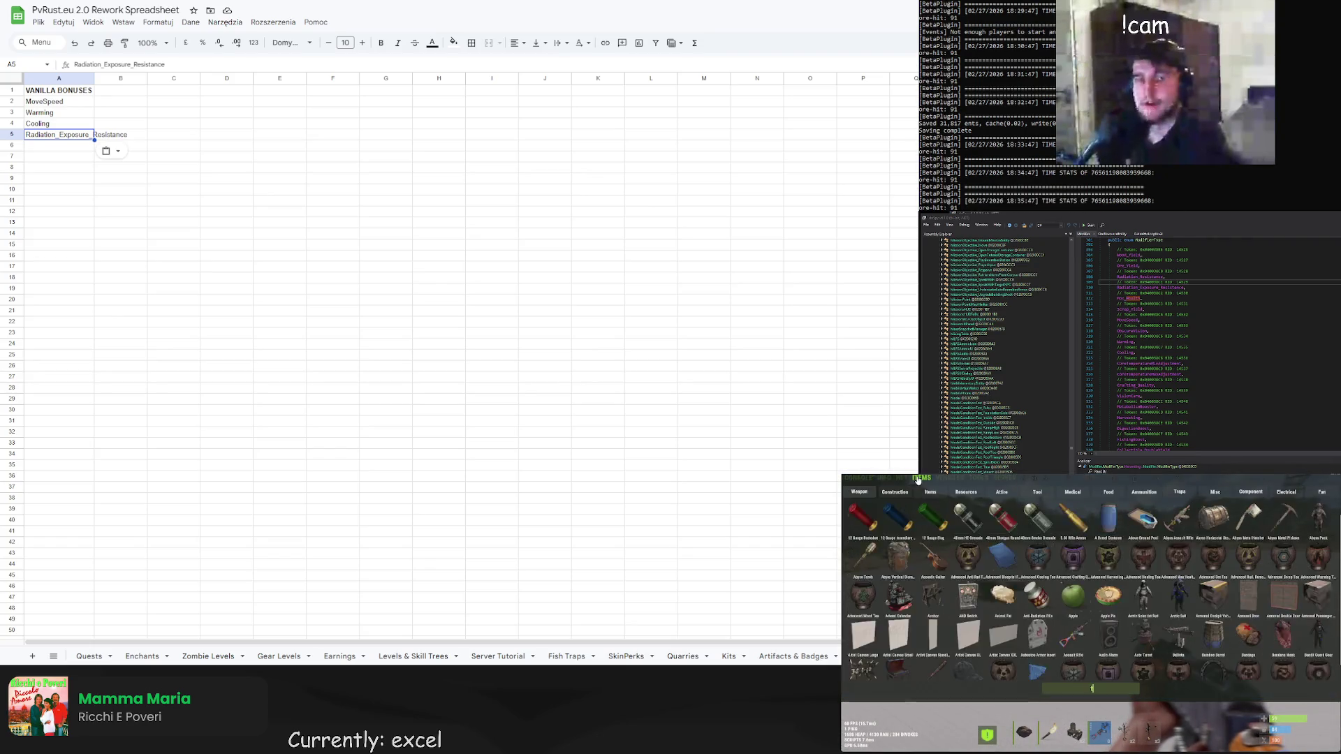
{"action": "type", "text": "tea"}
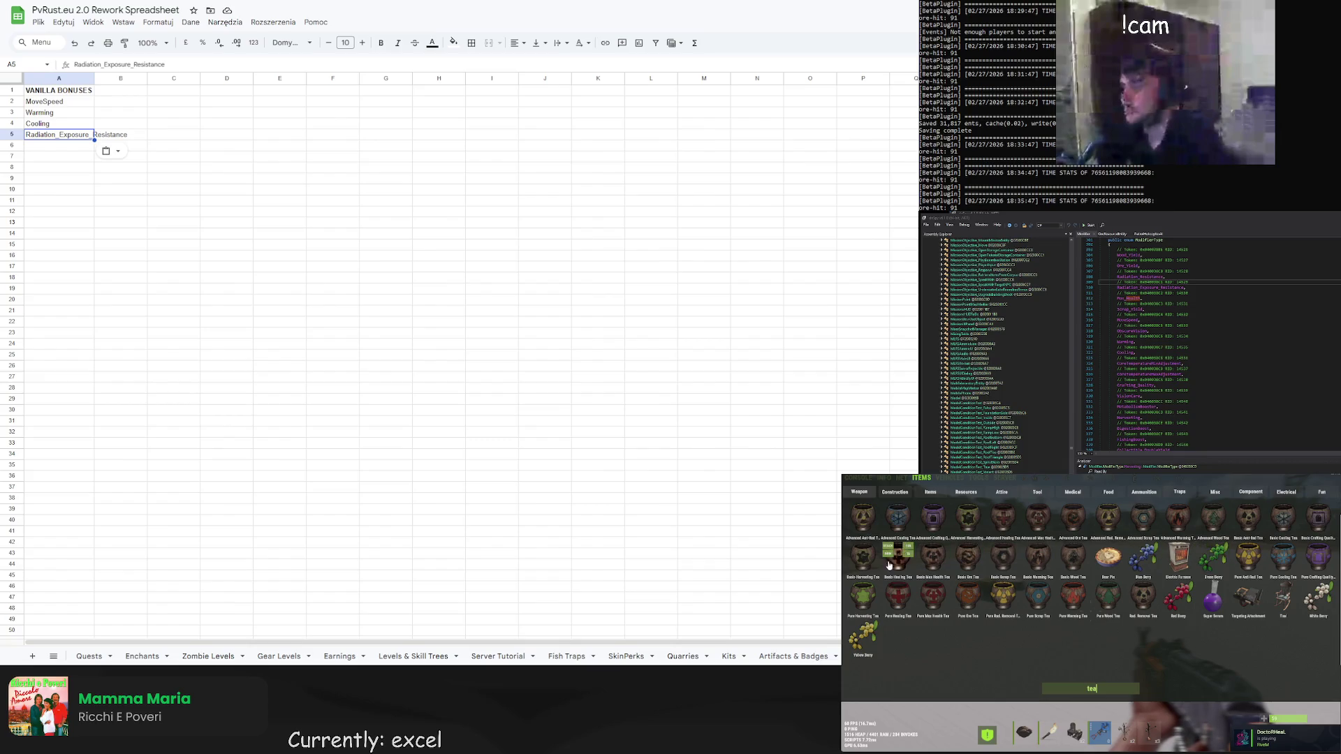
{"action": "left_click", "coordinate": [873, 571]}
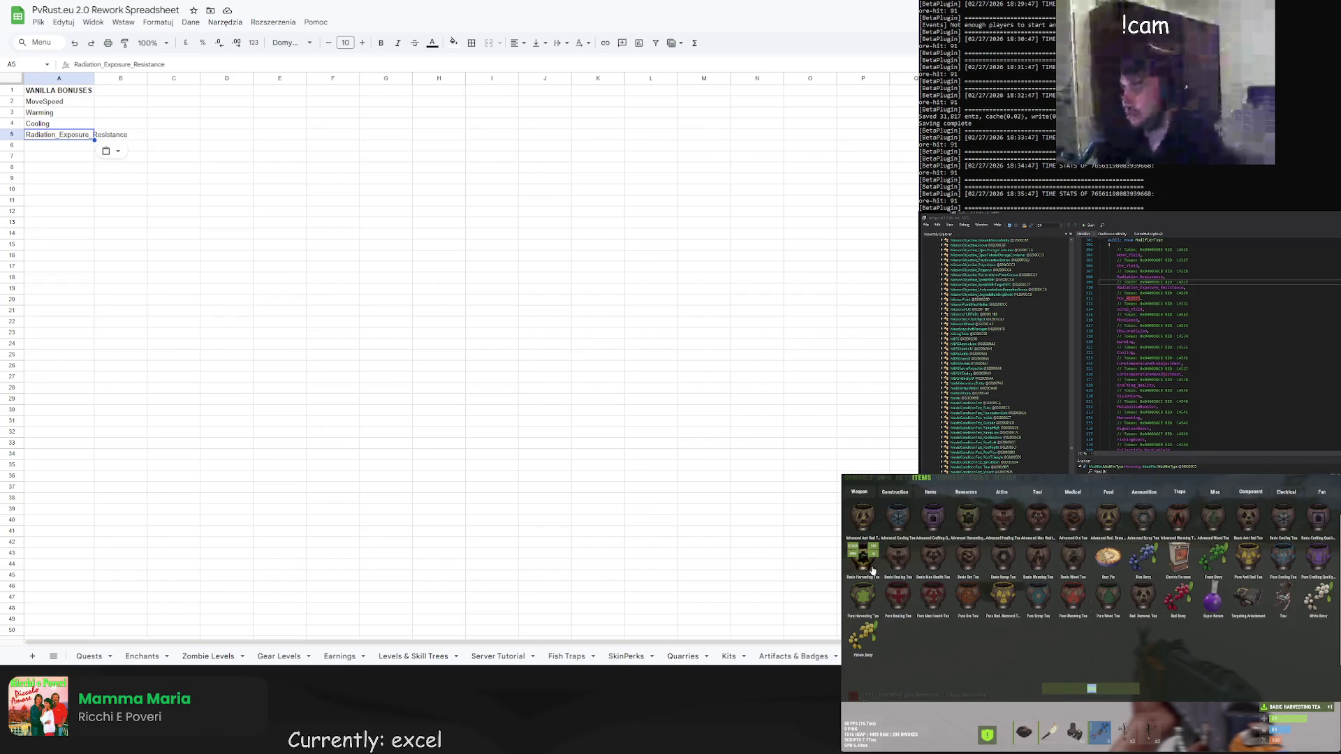
{"action": "key", "text": "Tab"}
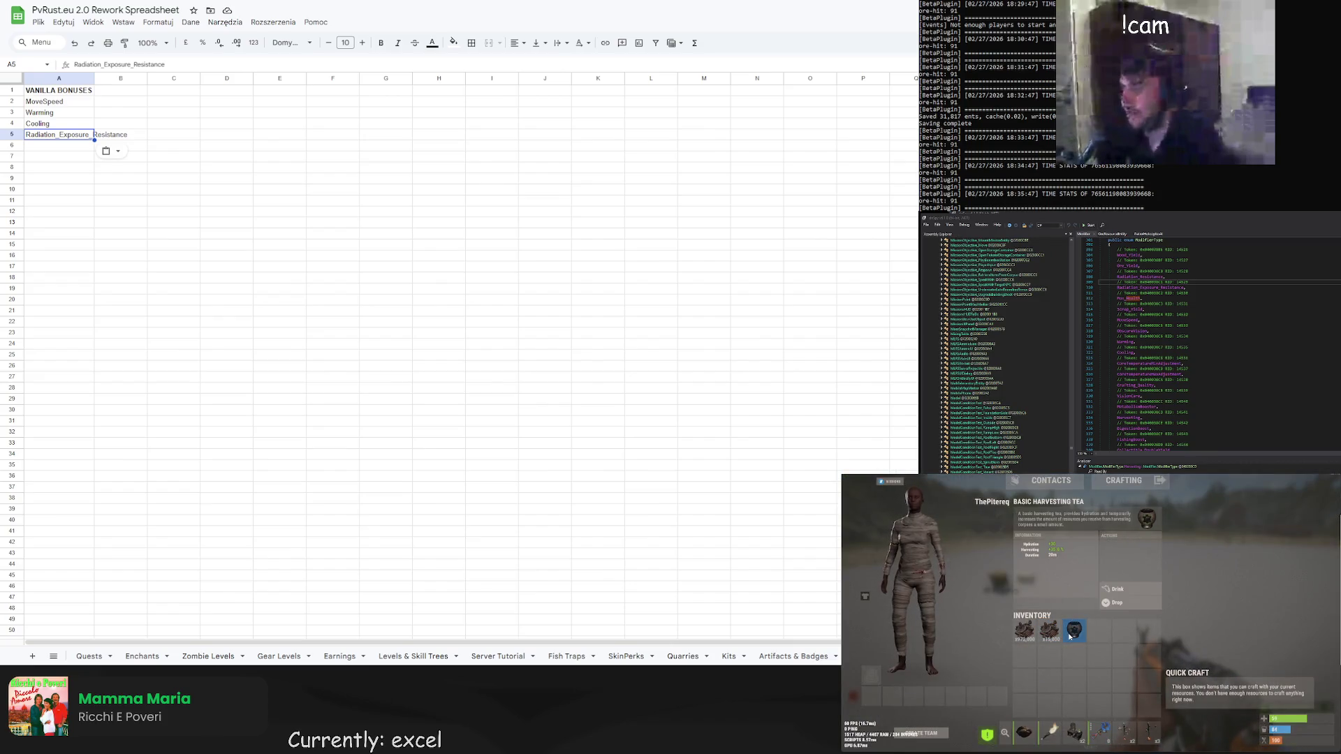
{"action": "left_click", "coordinate": [1117, 588]}
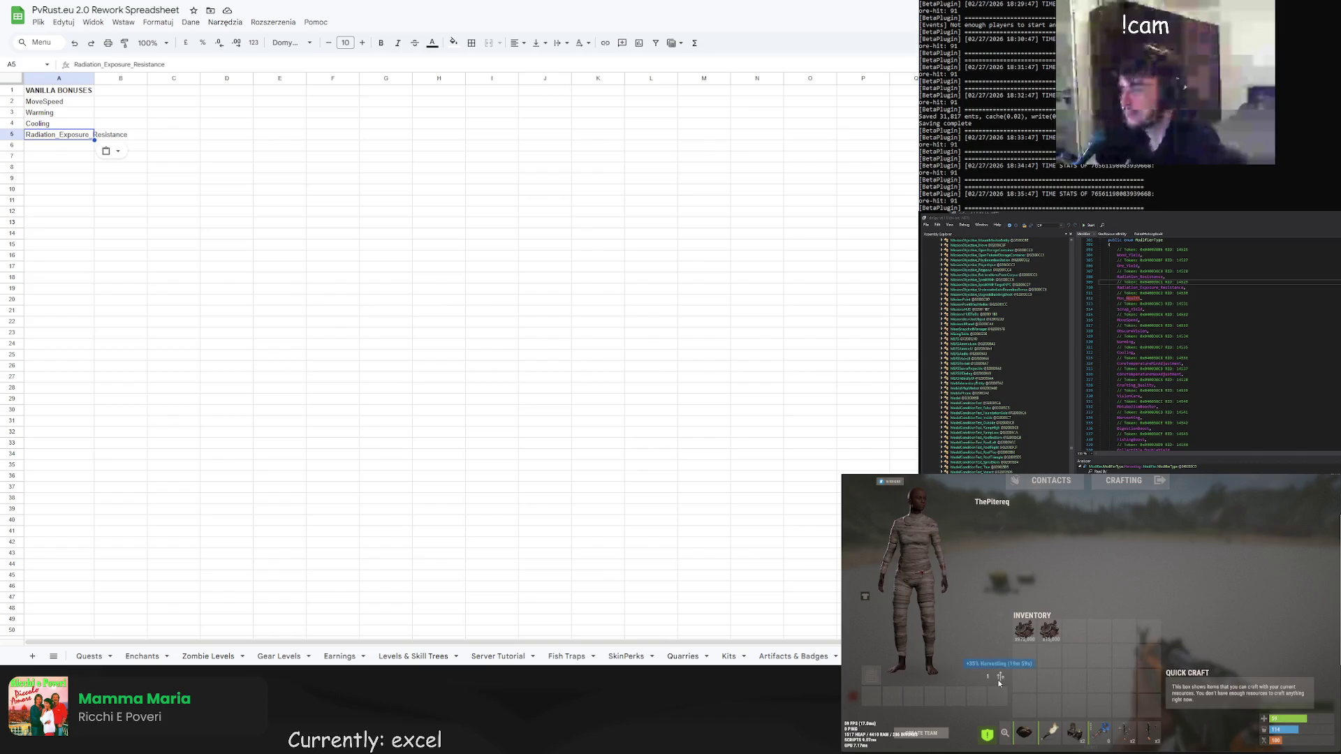
{"action": "key", "text": "Tab"}
Spawn a second Basic Harvesting Tea and a Super Serum
{"action": "key", "text": "F1"}
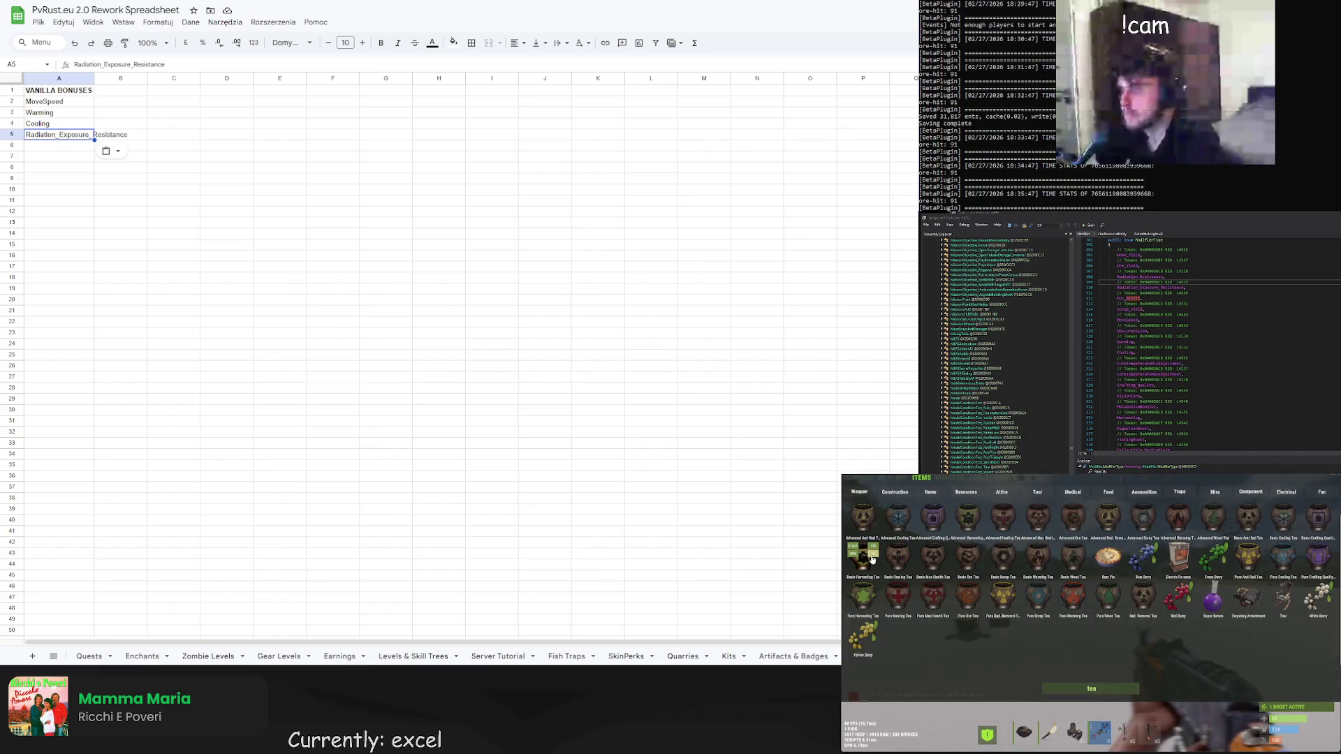
{"action": "left_click", "coordinate": [871, 559]}
{"action": "key", "text": "F1"}
{"action": "key", "text": "Tab"}
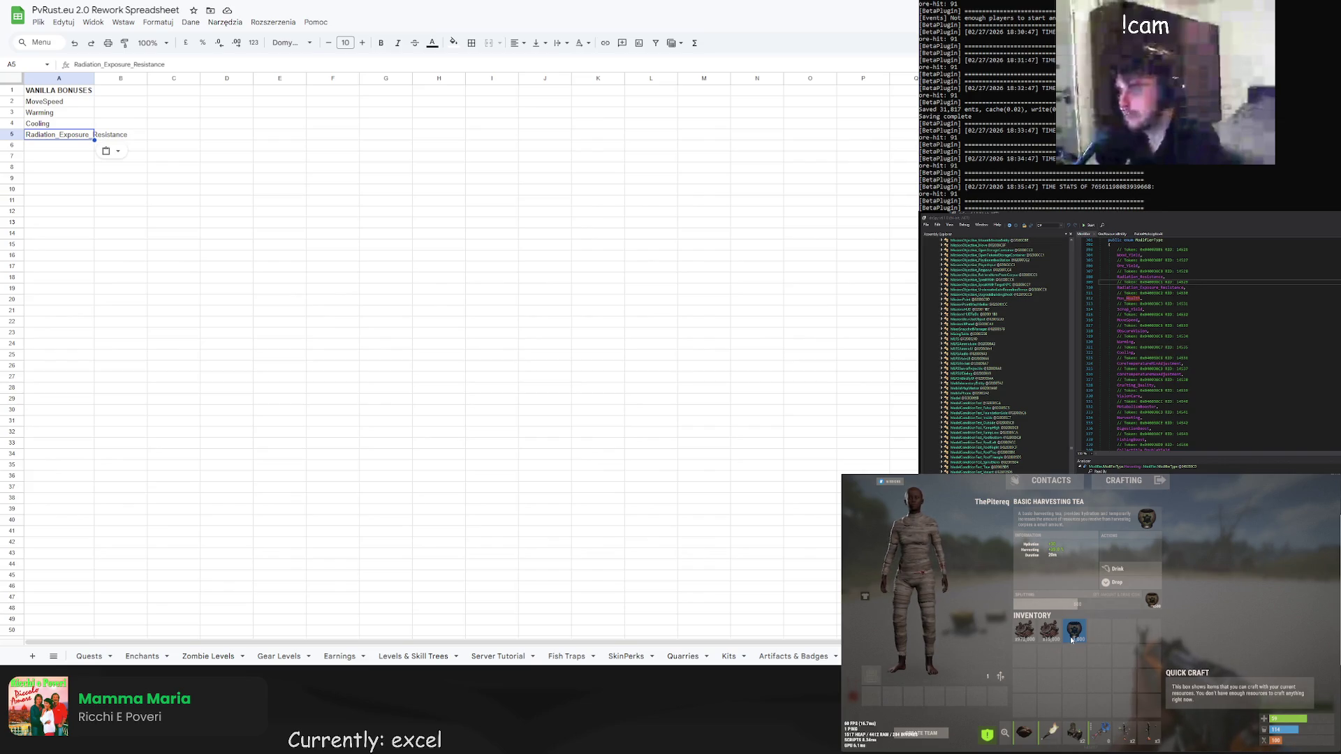
{"action": "key", "text": "Tab"}
{"action": "key", "text": "F1"}
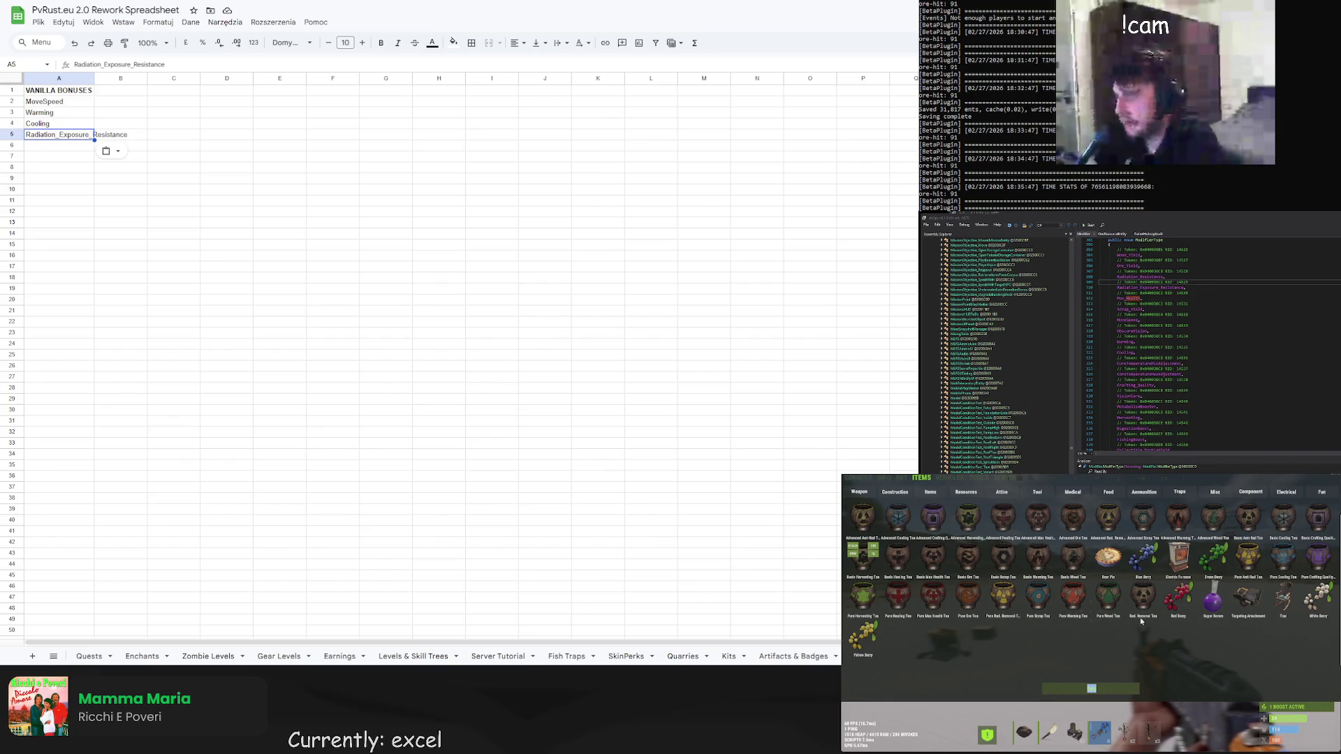
{"action": "left_click", "coordinate": [1216, 609]}
{"action": "key", "text": "Escape"}
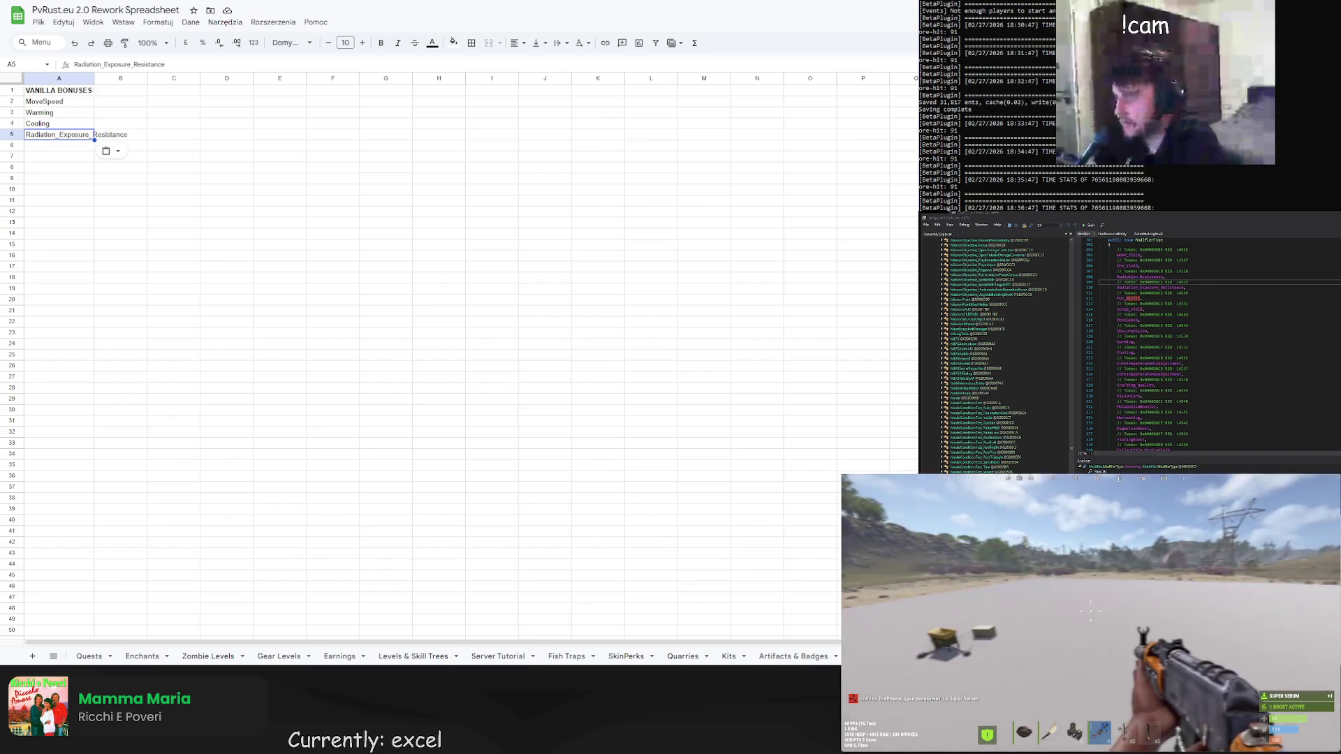
View the Super Serum's details in the inventory, then select Radiation_Resistance in the decompiled code
{"action": "key", "text": "Tab"}
{"action": "left_click", "coordinate": [1097, 632]}
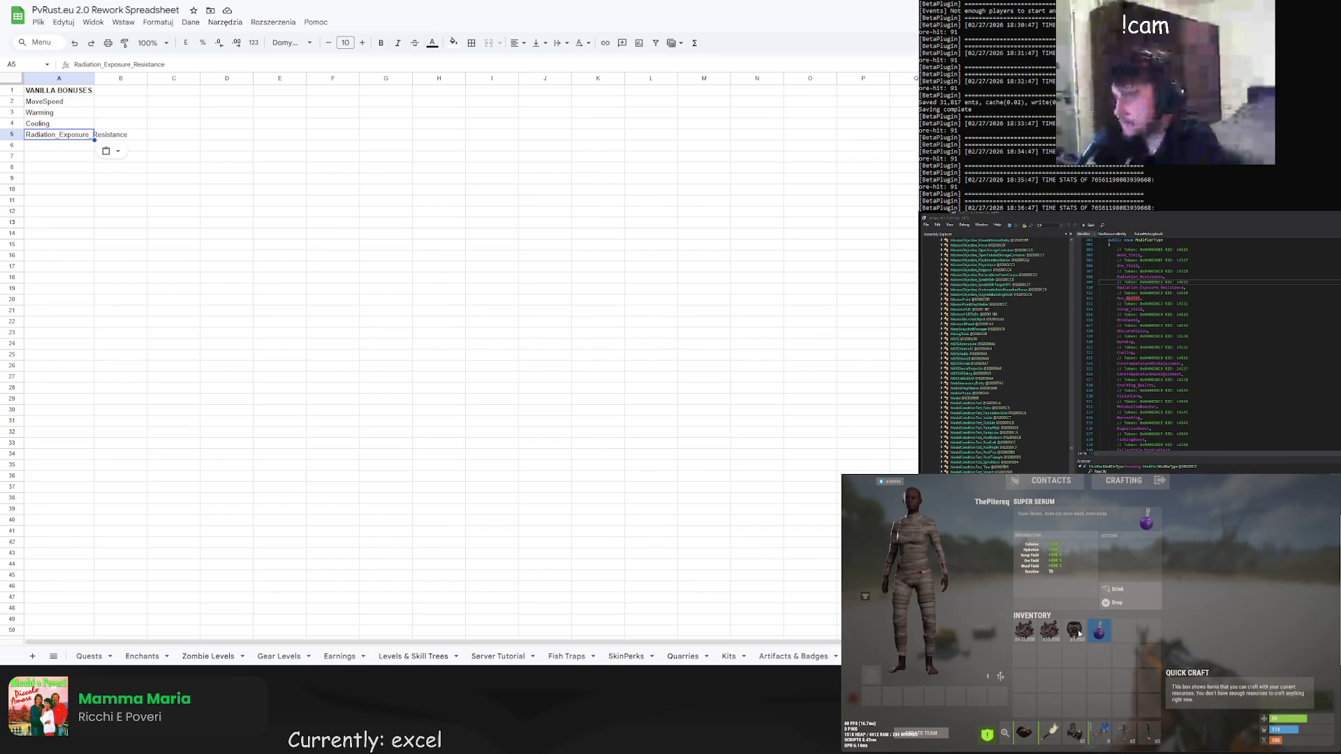
{"action": "key", "text": "Tab"}
{"action": "key", "text": "Tab"}
{"action": "key", "text": "Tab"}
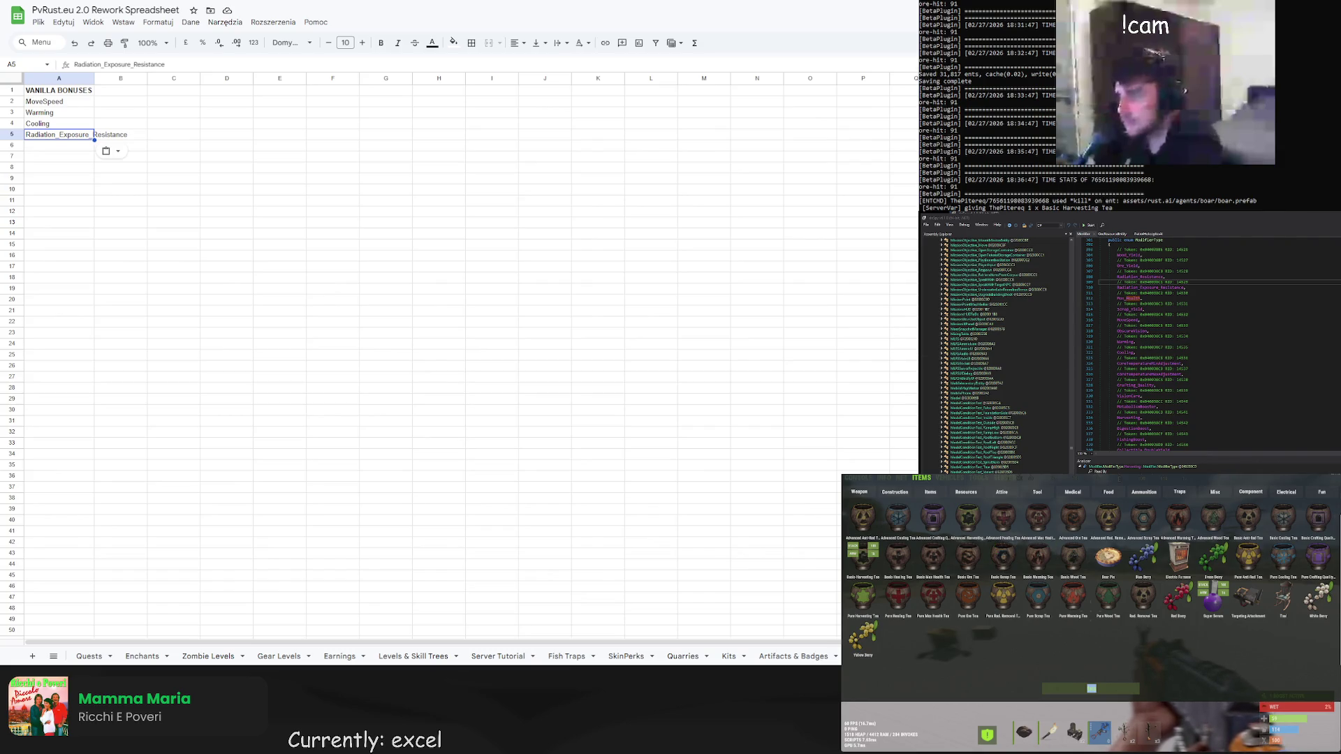
{"action": "scroll", "coordinate": [1216, 349], "scroll_direction": "up", "scroll_amount": 3}
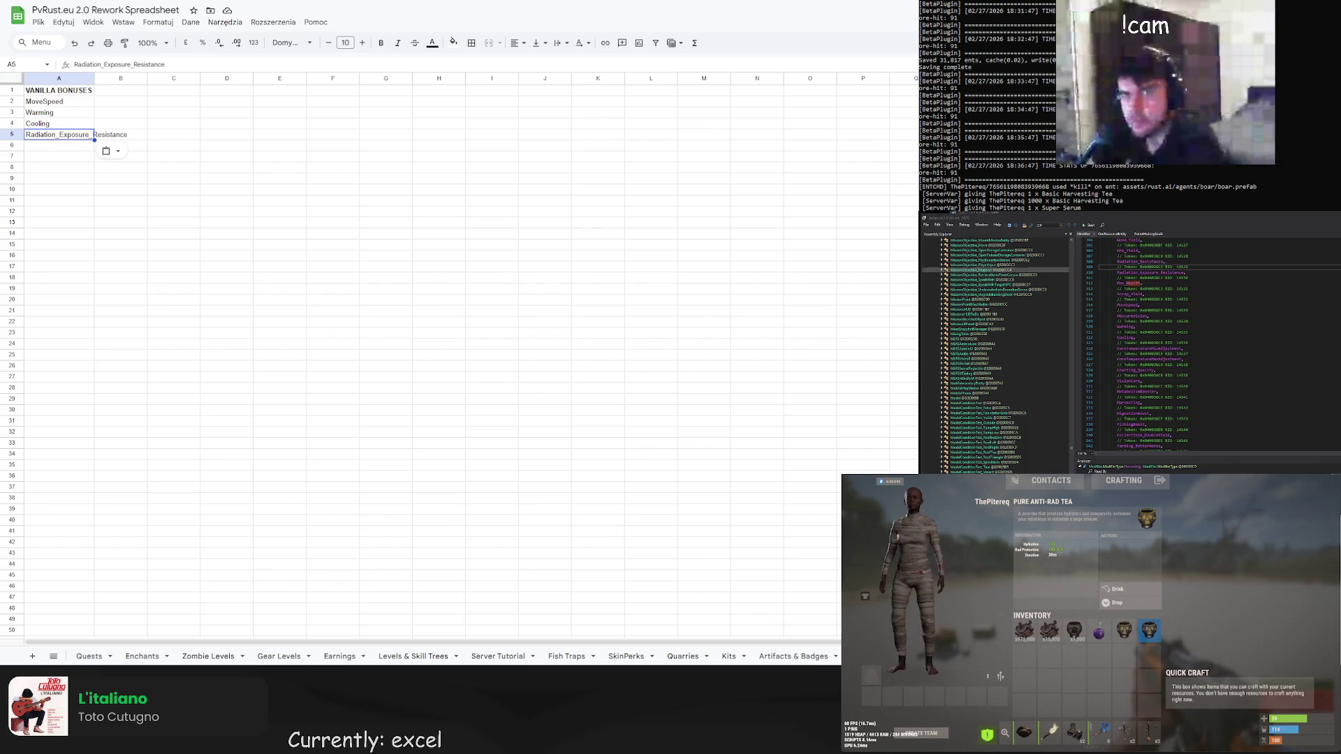
{"action": "scroll", "coordinate": [1215, 342], "scroll_direction": "up", "scroll_amount": 2}
{"action": "double_click", "coordinate": [1138, 291]}
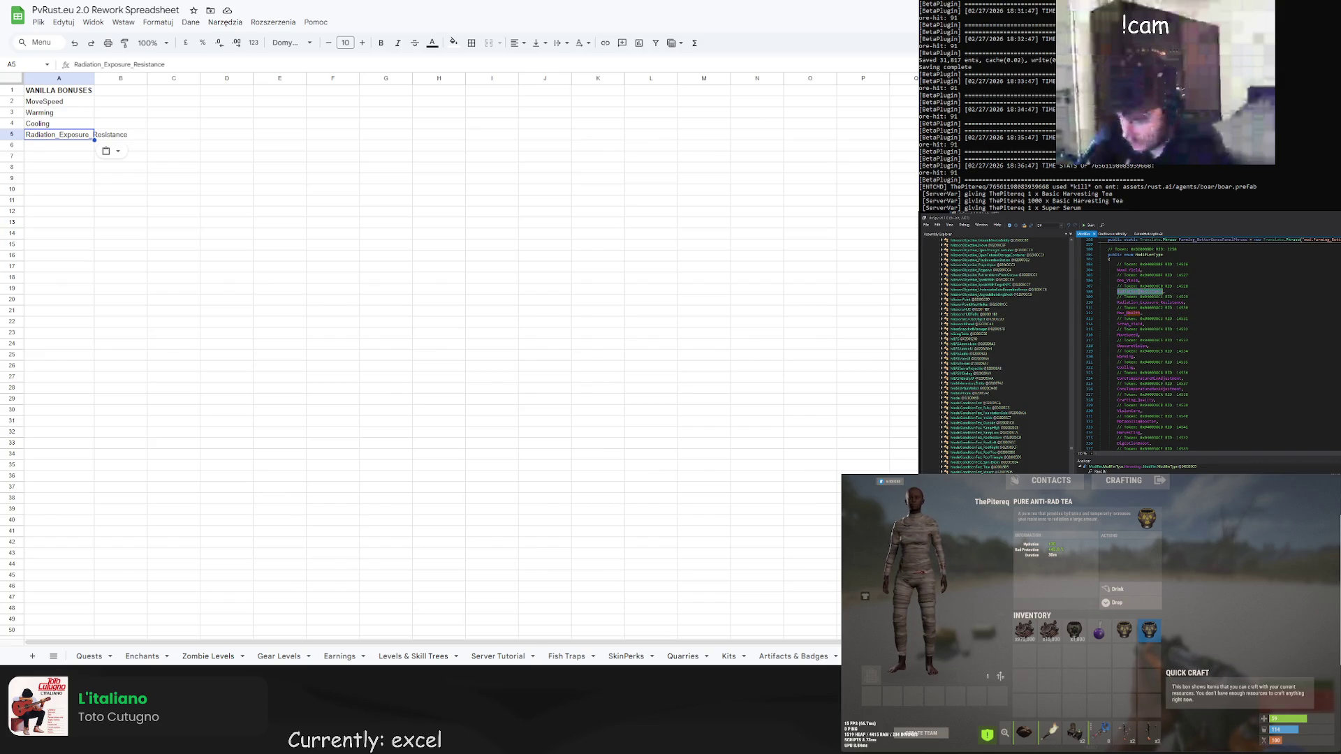
Change cell A5's label to Radiation_Resistance
{"action": "left_click", "coordinate": [174, 189]}
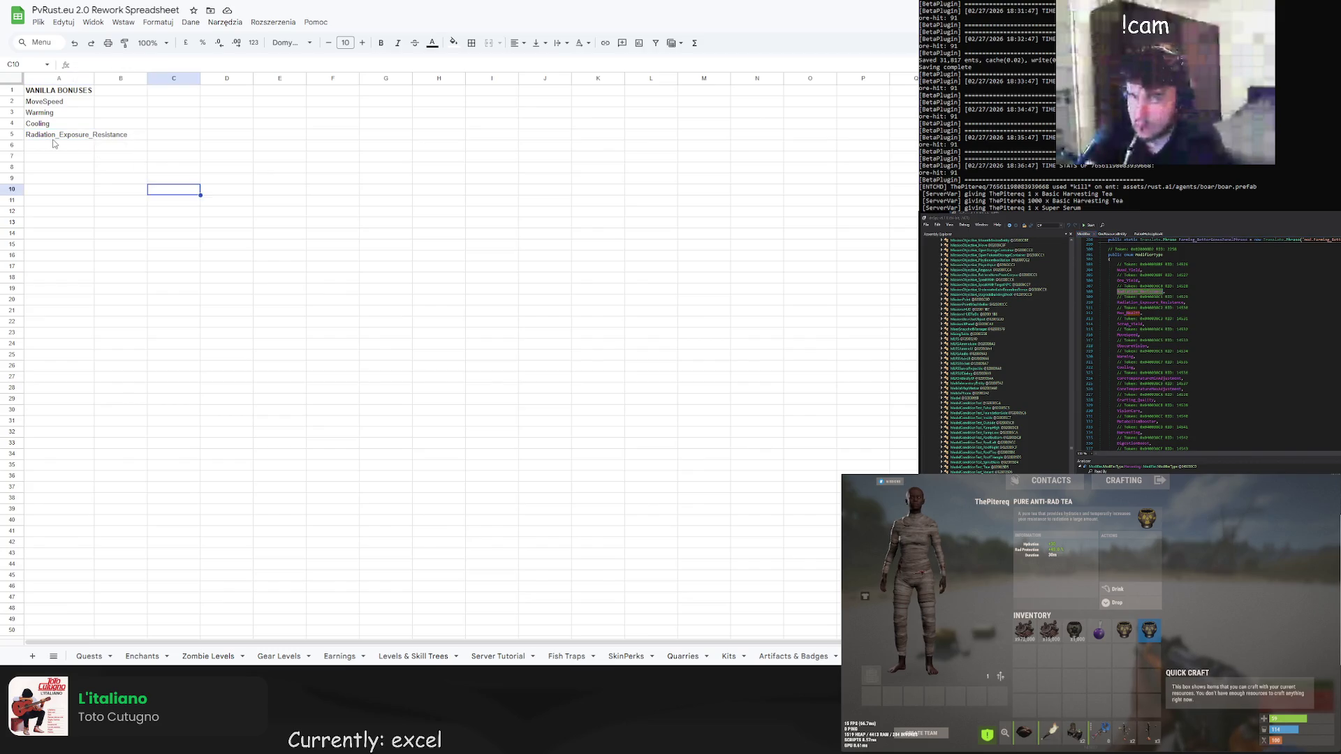
{"action": "left_click", "coordinate": [59, 134]}
{"action": "left_click", "coordinate": [120, 178]}
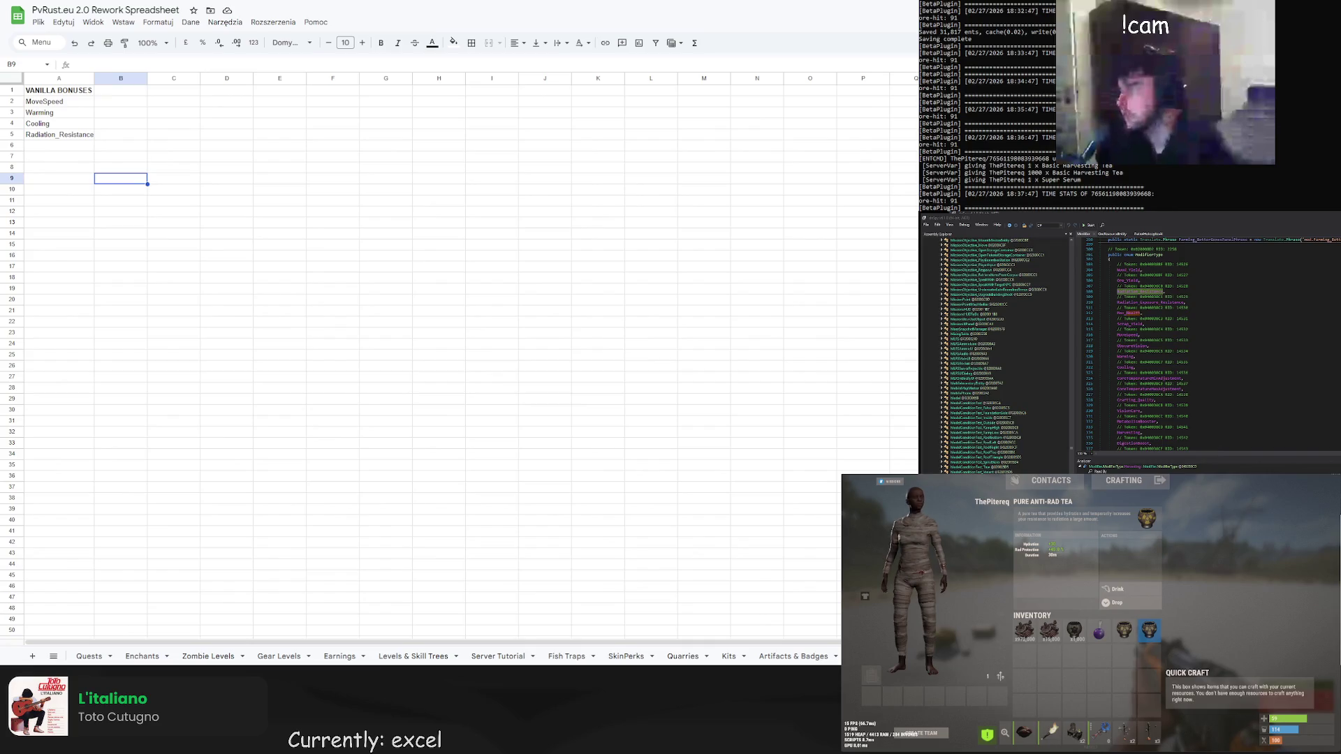
Scroll the decompiled code down and select the Farming_BetterGenes name
{"action": "scroll", "coordinate": [1187, 349], "scroll_direction": "down", "scroll_amount": 1}
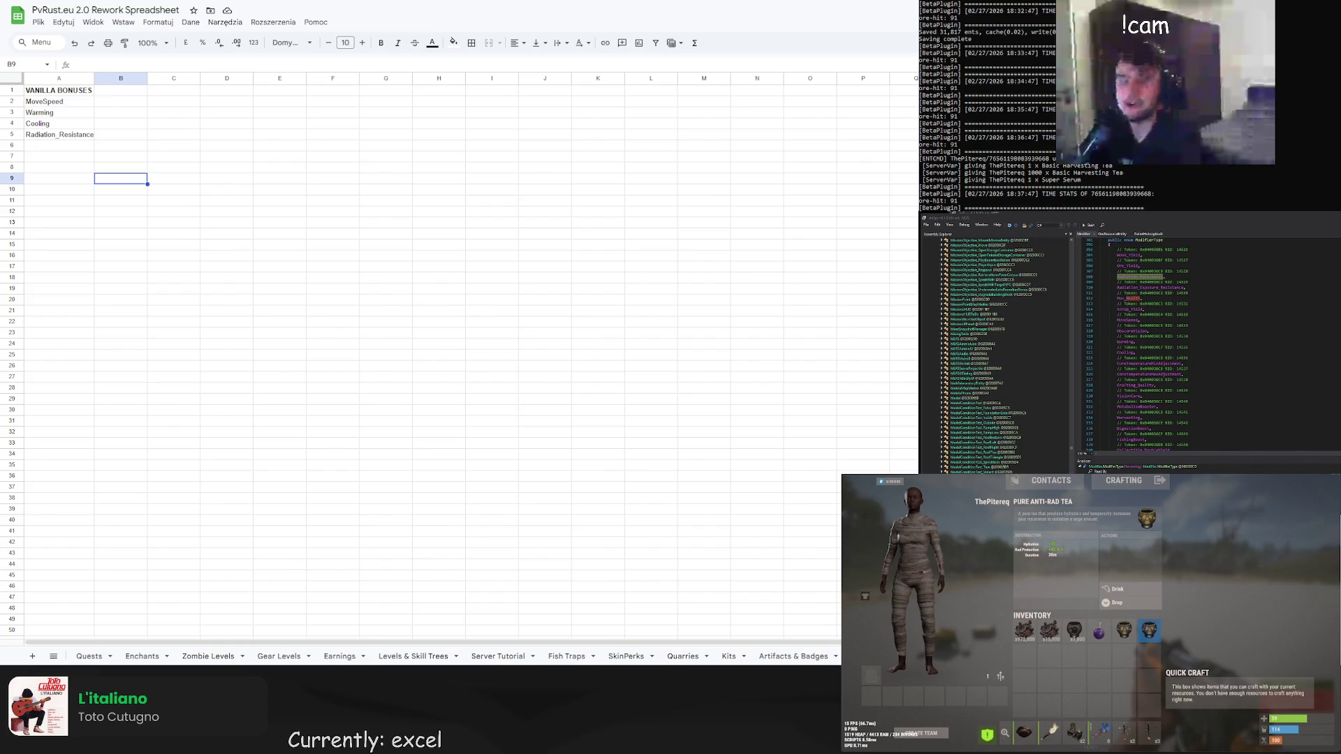
{"action": "scroll", "coordinate": [1152, 342], "scroll_direction": "down", "scroll_amount": 1}
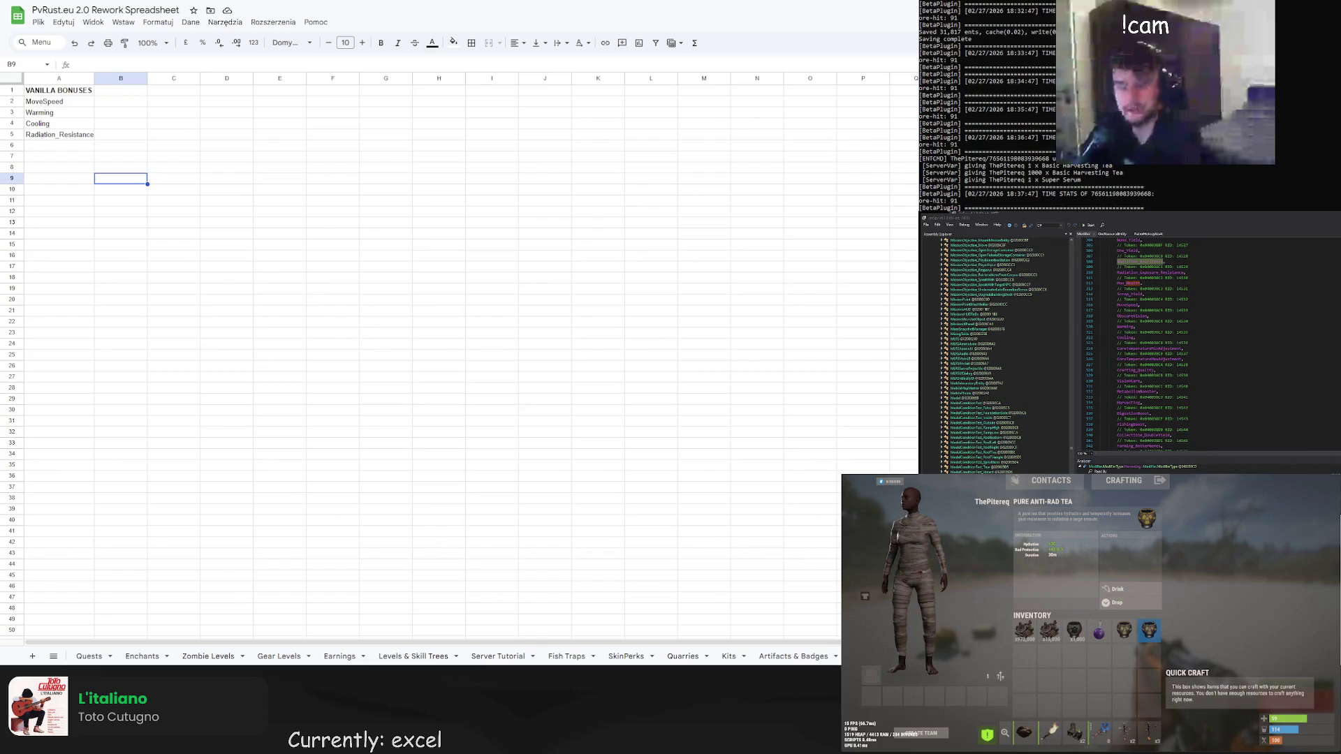
{"action": "scroll", "coordinate": [1152, 346], "scroll_direction": "down", "scroll_amount": 1}
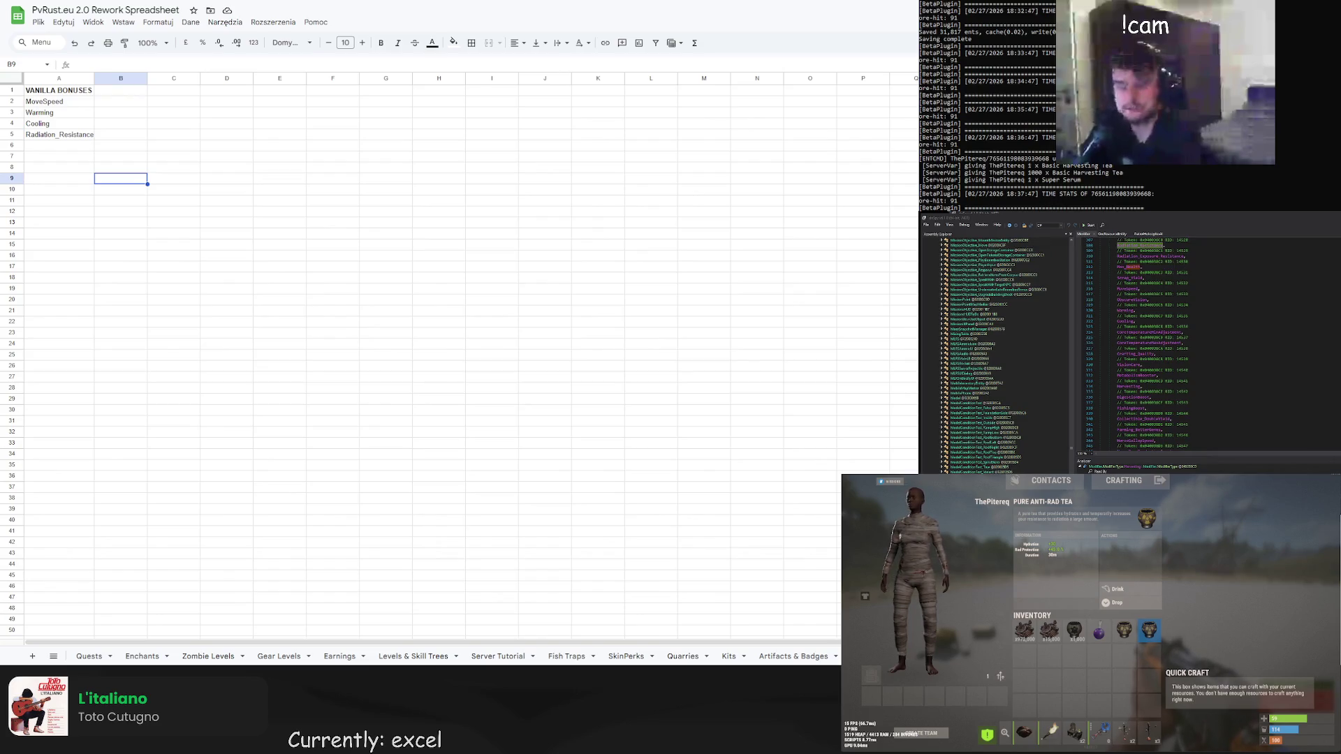
{"action": "scroll", "coordinate": [1152, 346], "scroll_direction": "down", "scroll_amount": 1}
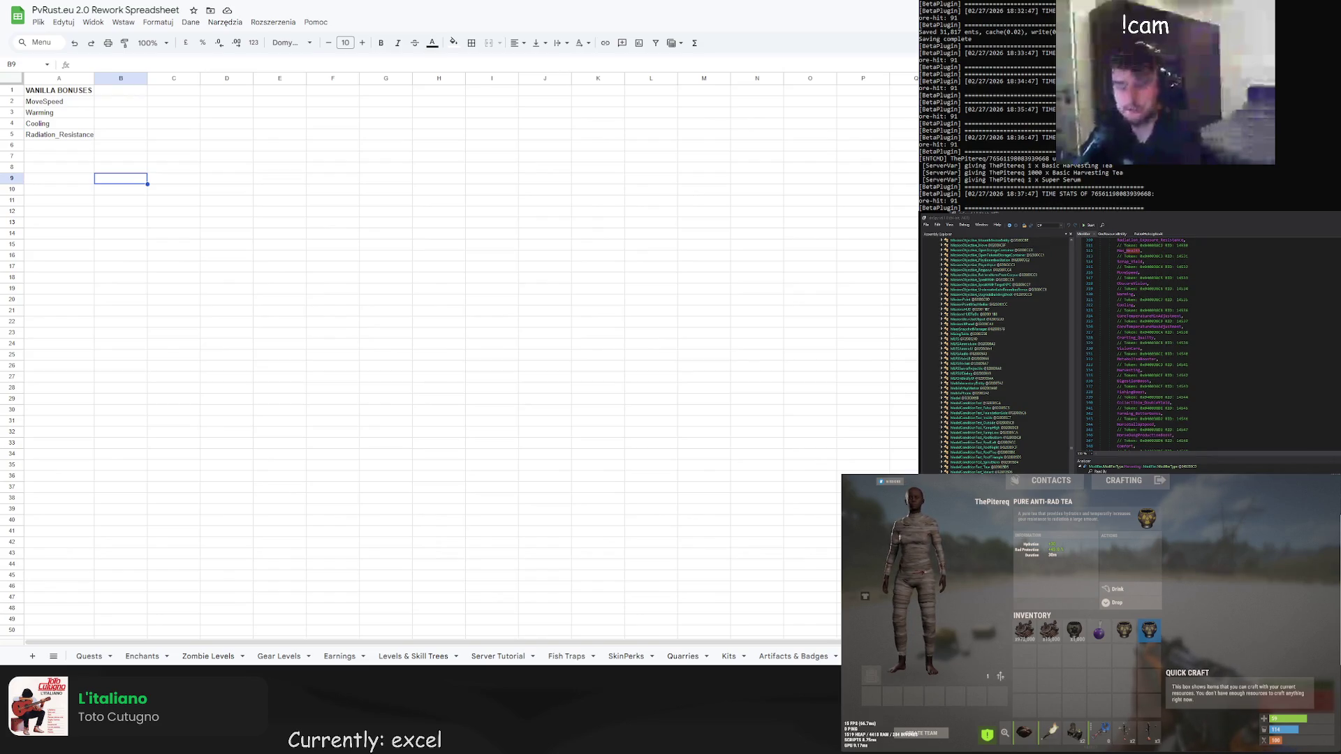
{"action": "double_click", "coordinate": [1139, 413]}
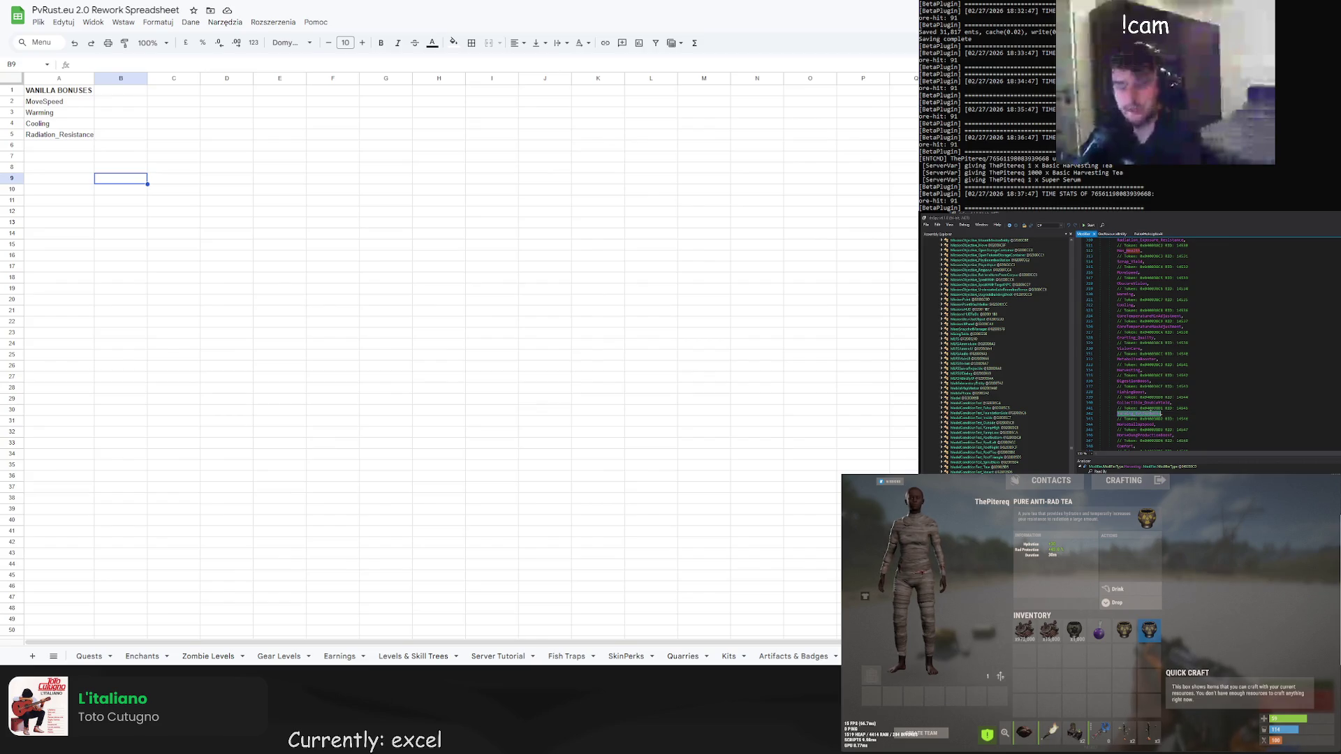
Search the decompiled code for Farming_BetterGenes and open its Farming_BetterGenesPhrase member
{"action": "key", "text": "ctrl+shift+k"}
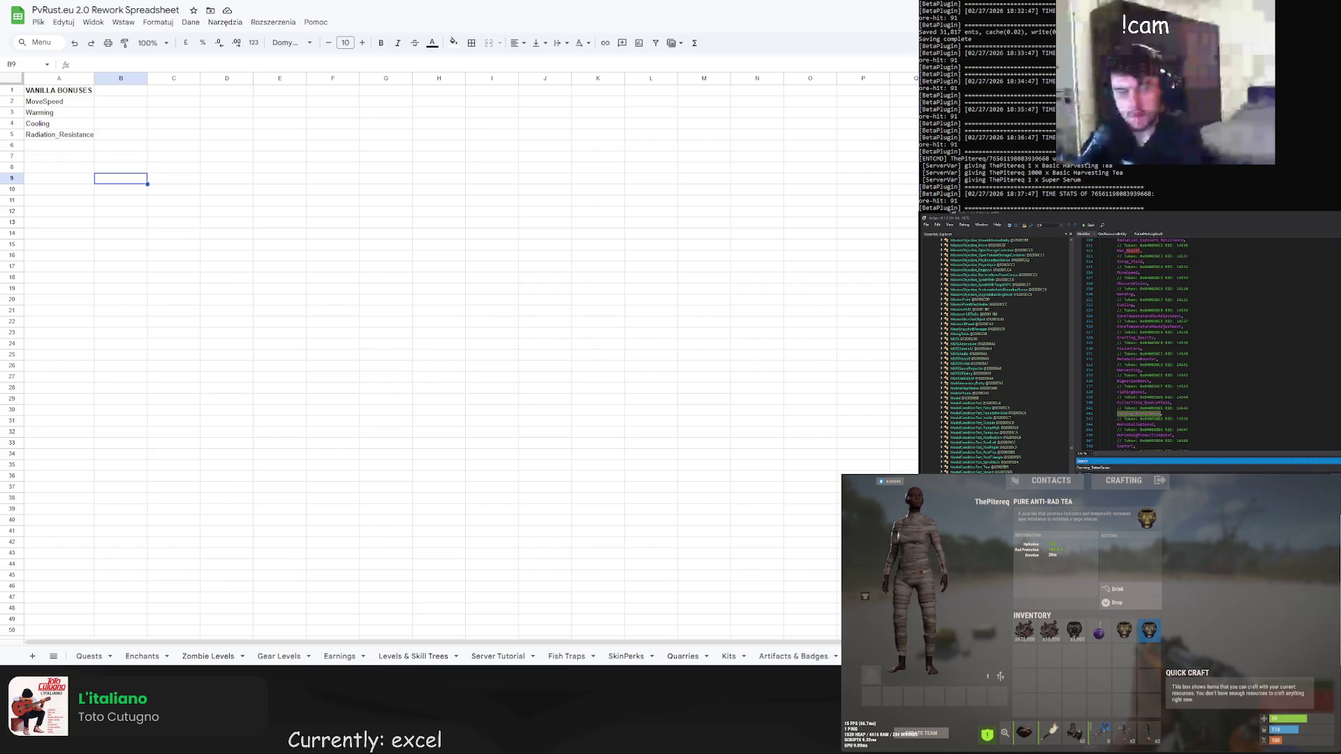
{"action": "scroll", "coordinate": [1208, 342], "scroll_direction": "down", "scroll_amount": 1}
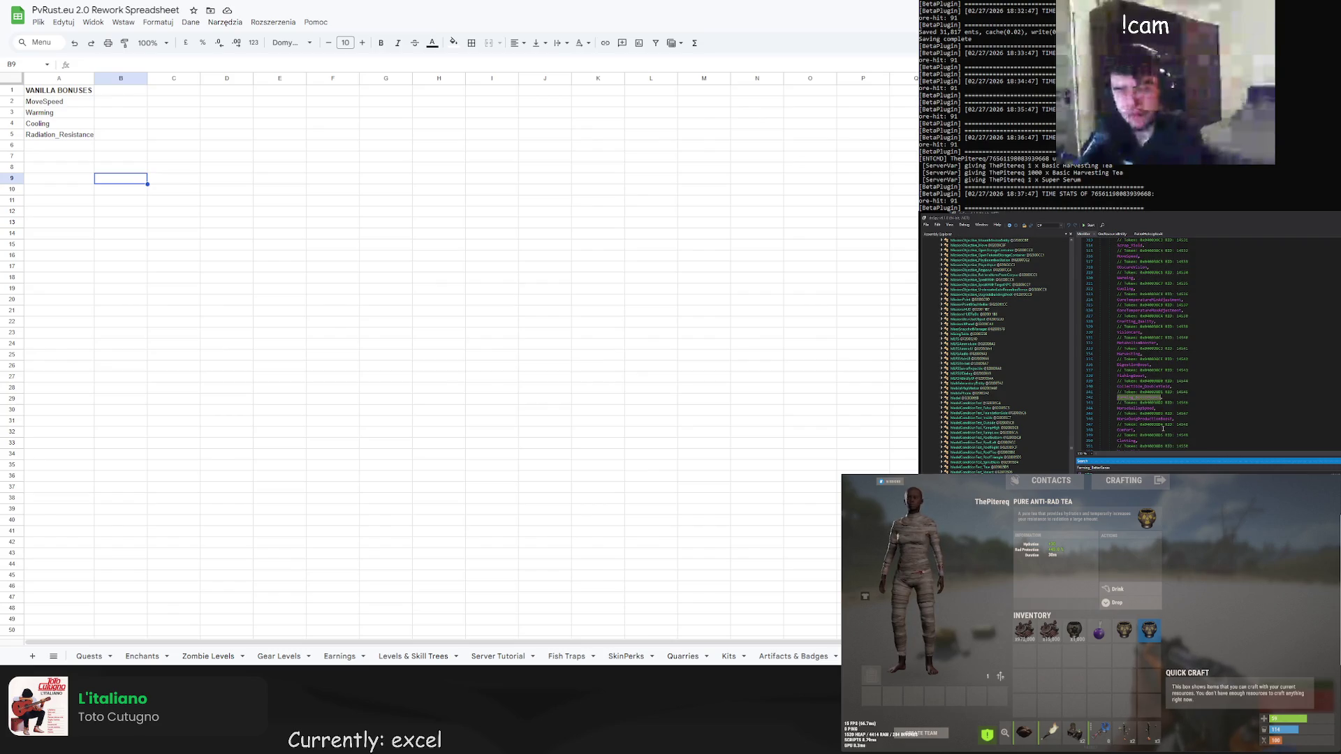
{"action": "scroll", "coordinate": [1160, 426], "scroll_direction": "down", "scroll_amount": 1}
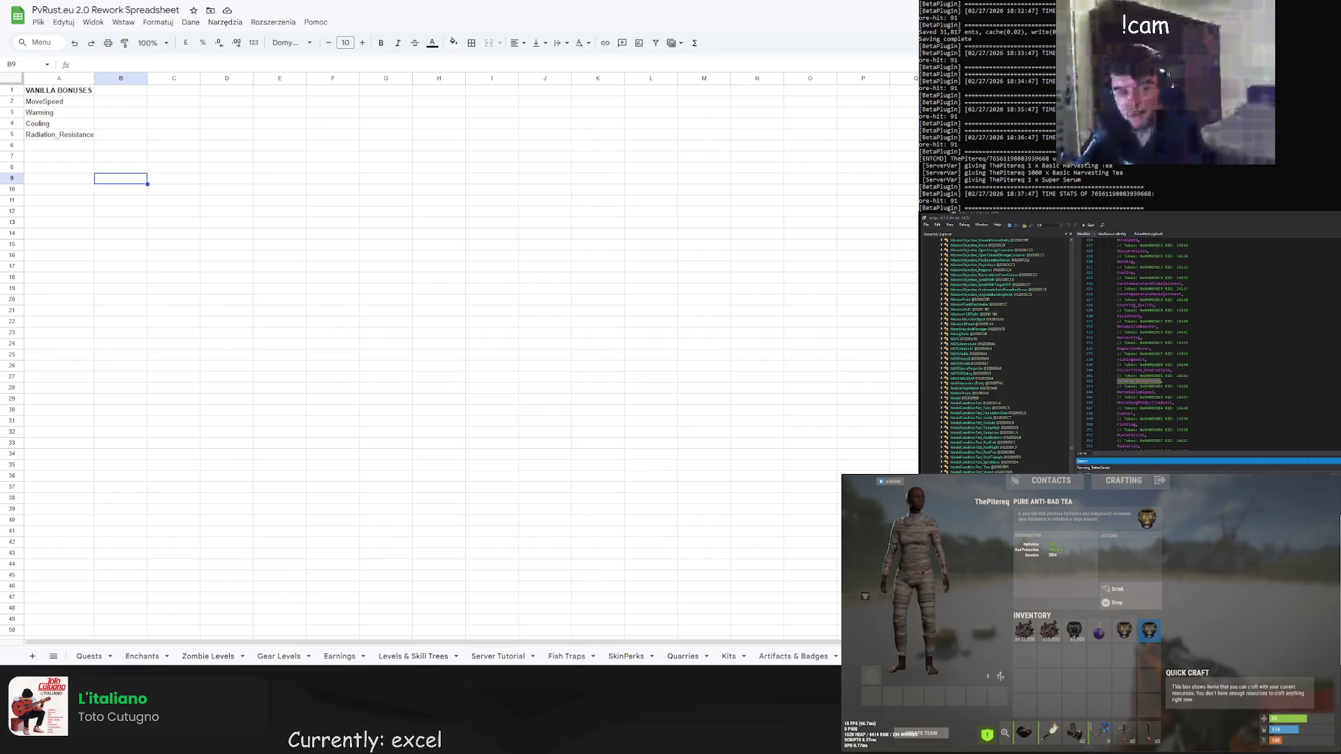
{"action": "double_click", "coordinate": [1093, 468]}
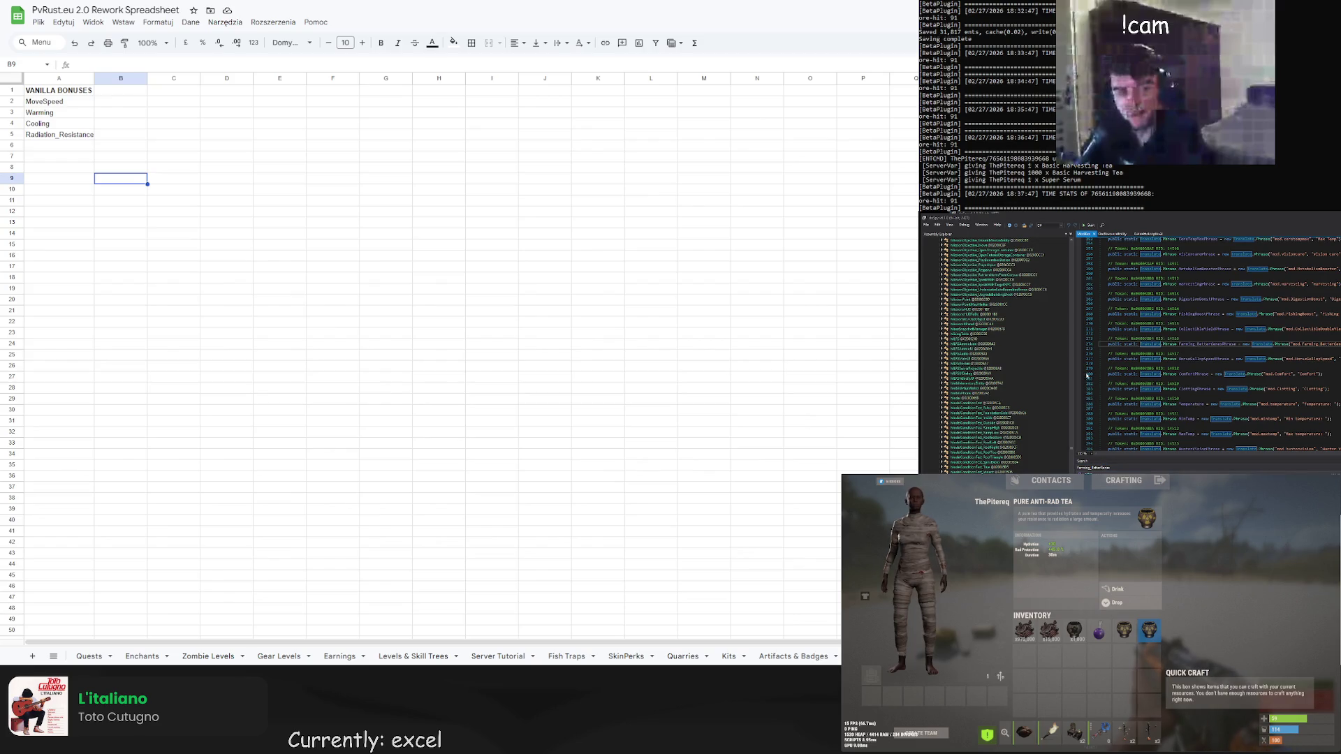
{"action": "scroll", "coordinate": [1180, 299], "scroll_direction": "up", "scroll_amount": 10}
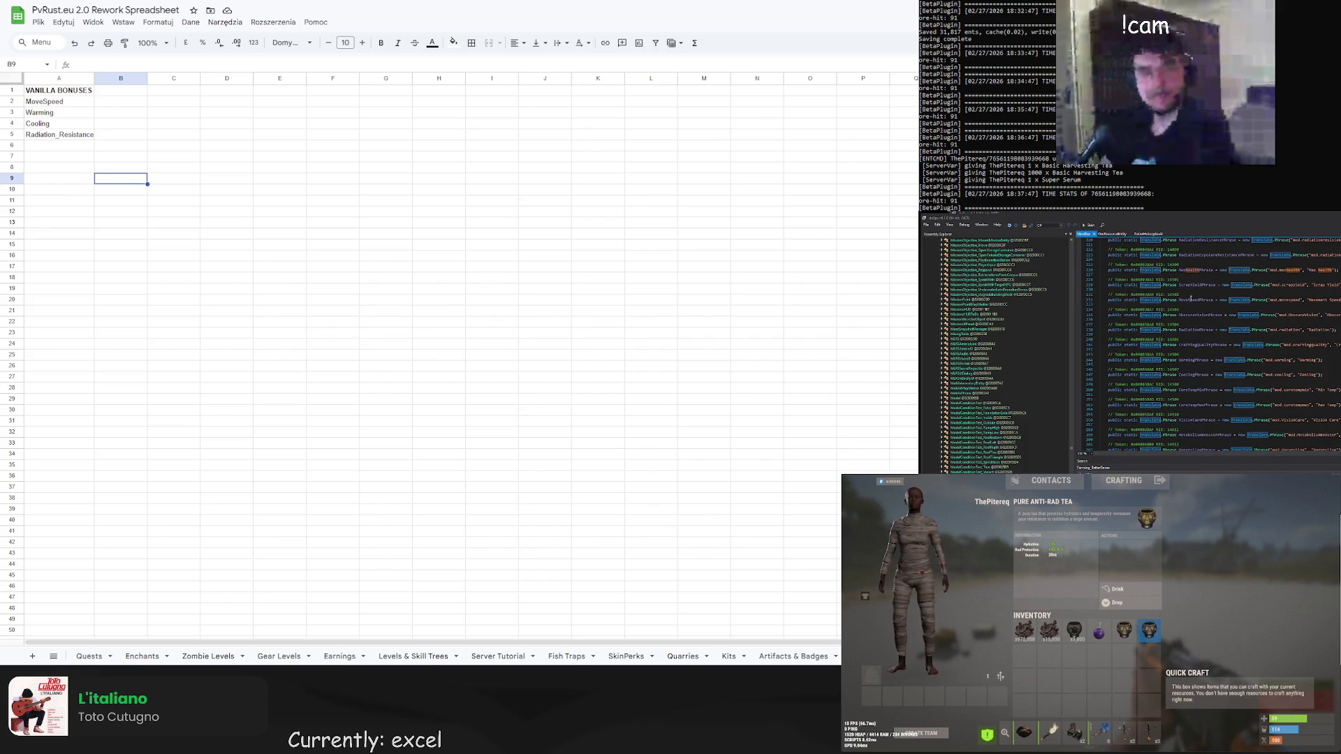
{"action": "scroll", "coordinate": [1190, 299], "scroll_direction": "down", "scroll_amount": 3}
{"action": "scroll", "coordinate": [1186, 298], "scroll_direction": "down", "scroll_amount": 5}
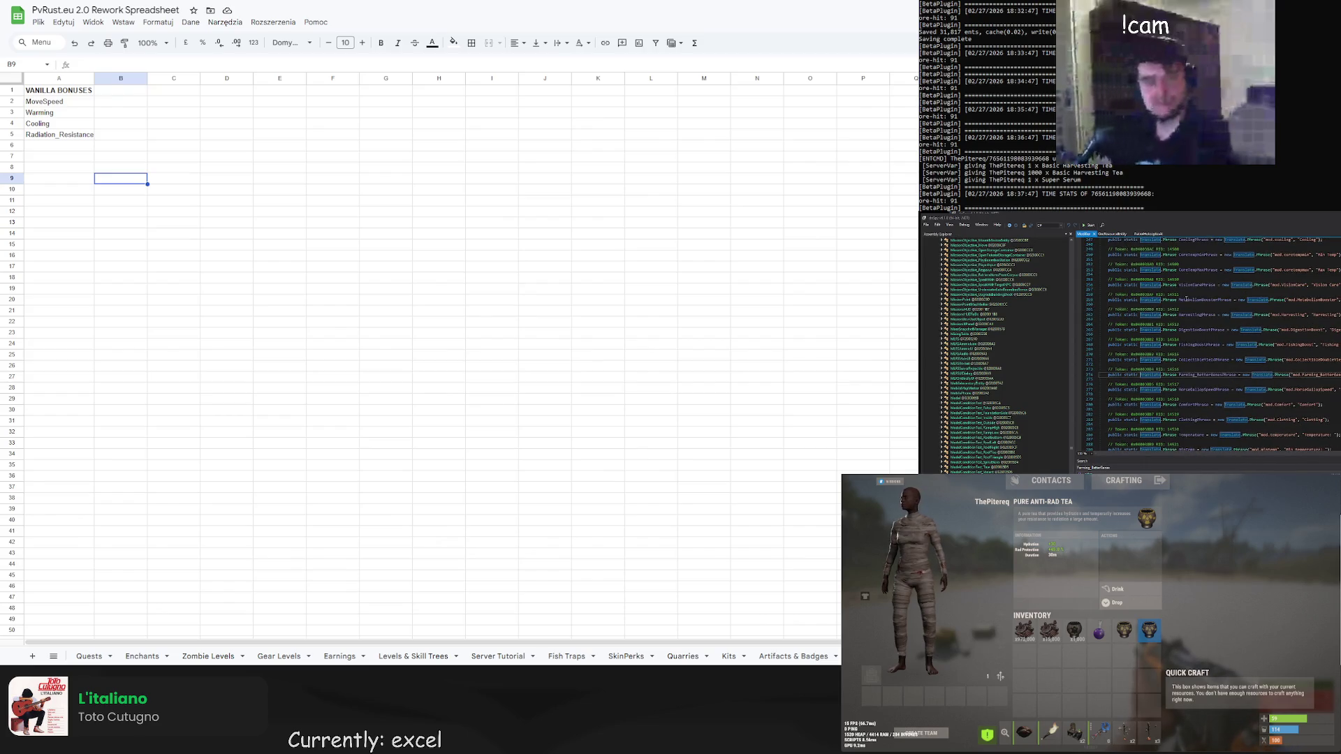
{"action": "scroll", "coordinate": [1186, 299], "scroll_direction": "down", "scroll_amount": 2}
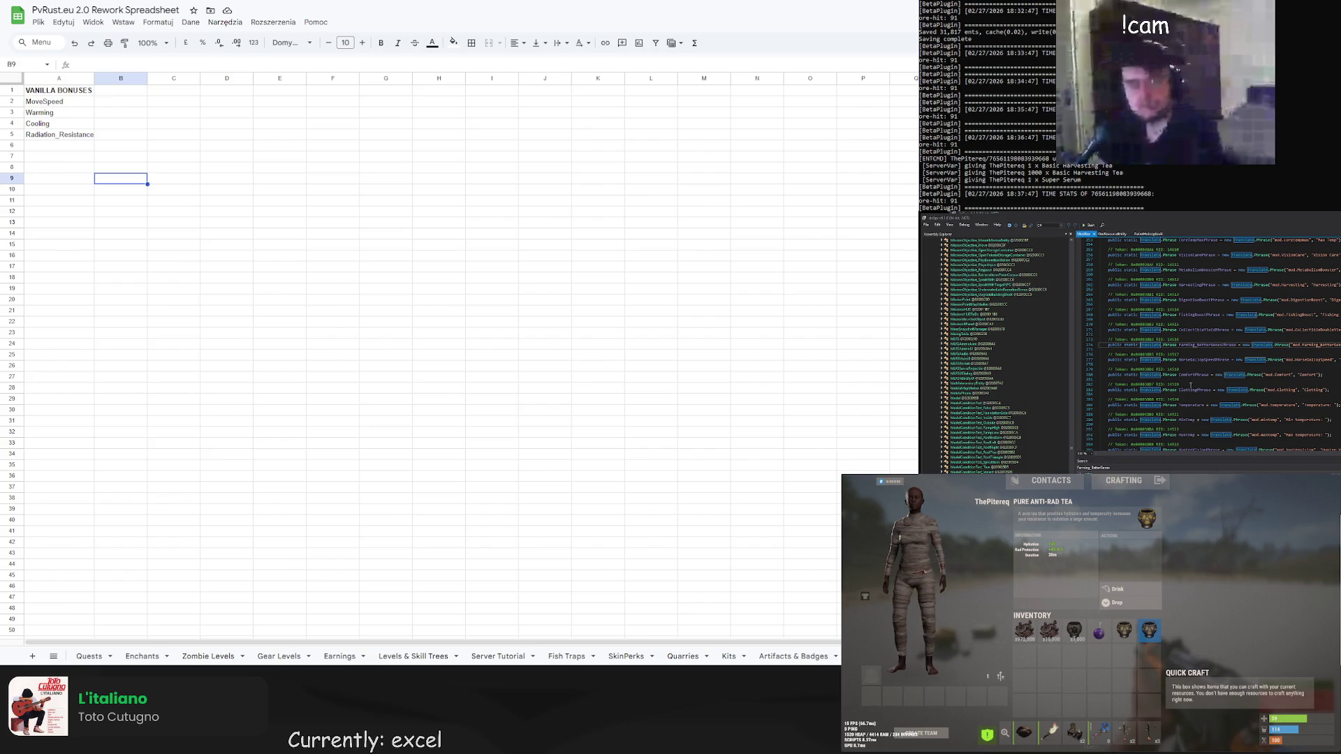
Select HorseGallopSpeed in the bonus-type enum and pick cell A6 below Radiation_Resistance
{"action": "left_click", "coordinate": [1126, 467]}
{"action": "scroll", "coordinate": [1186, 435], "scroll_direction": "down", "scroll_amount": 2}
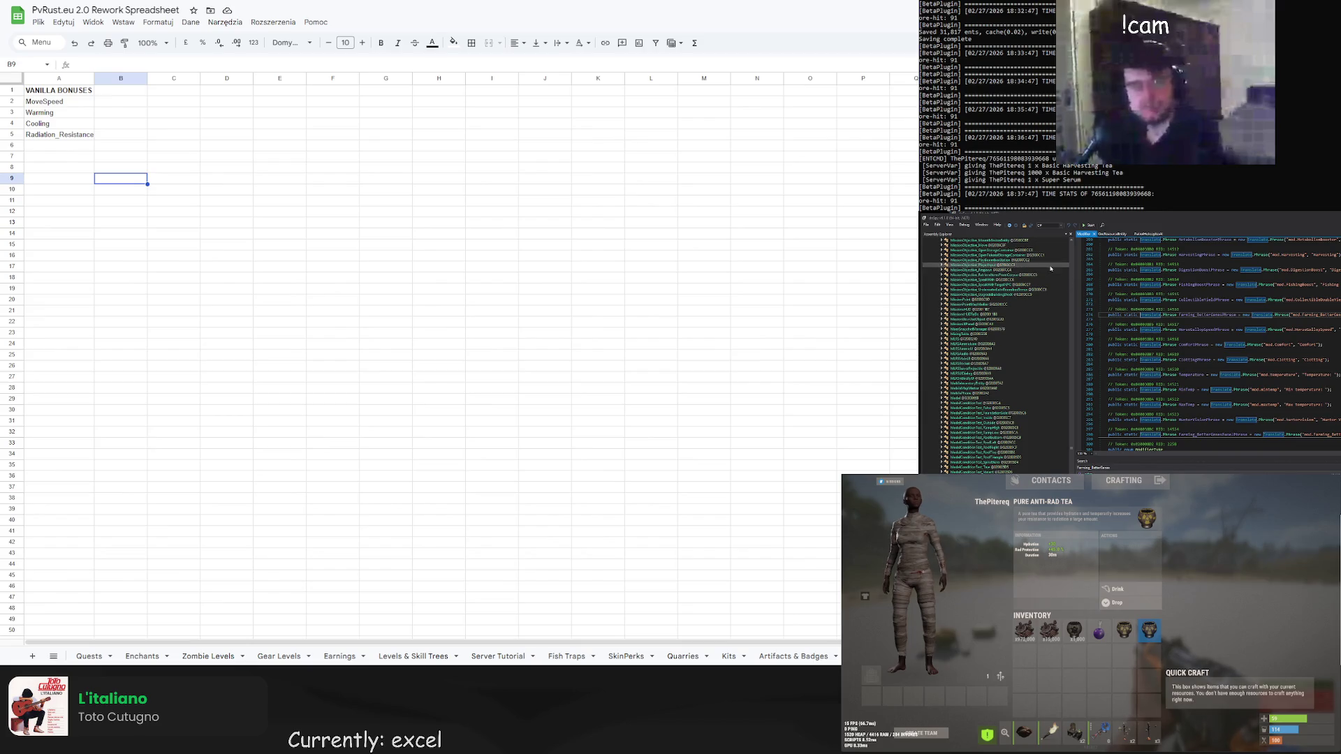
{"action": "left_click", "coordinate": [1010, 225]}
{"action": "scroll", "coordinate": [1137, 377], "scroll_direction": "down", "scroll_amount": 1}
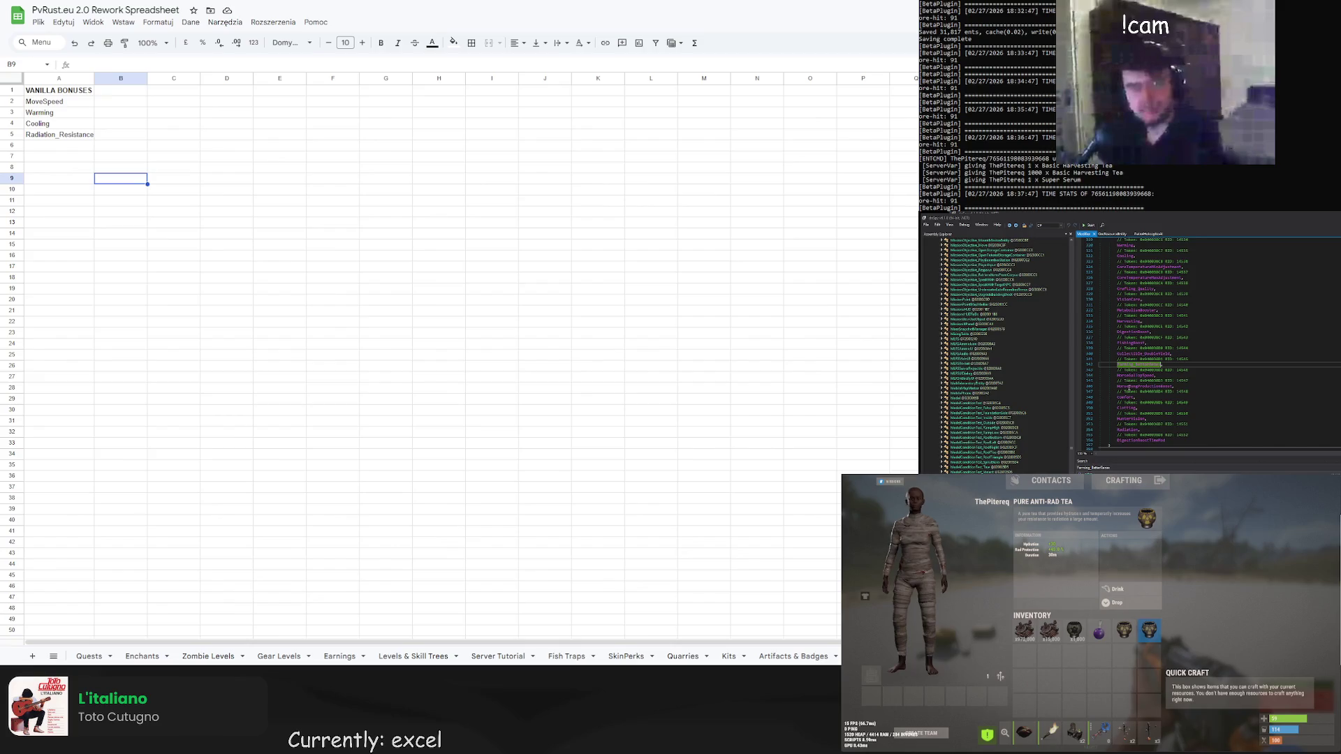
{"action": "double_click", "coordinate": [1135, 375]}
{"action": "key", "text": "ctrl+c"}
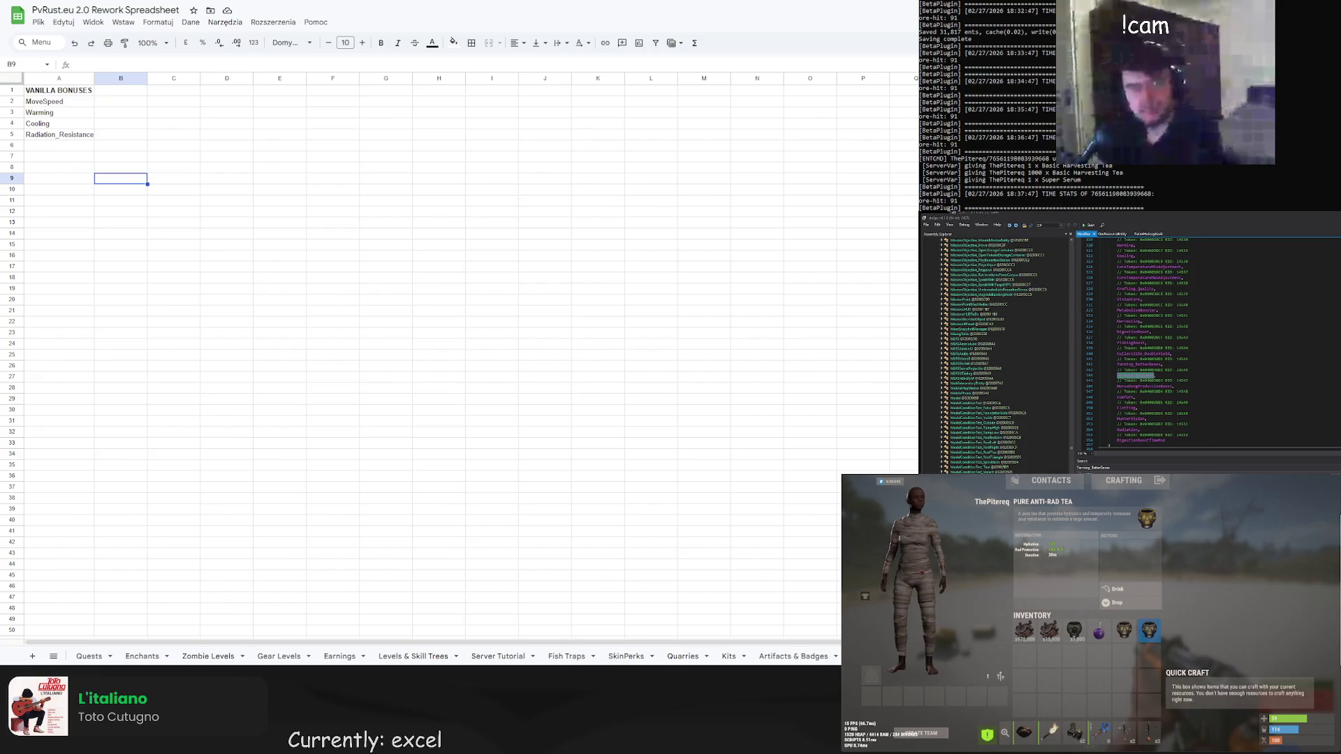
{"action": "left_click", "coordinate": [52, 146]}
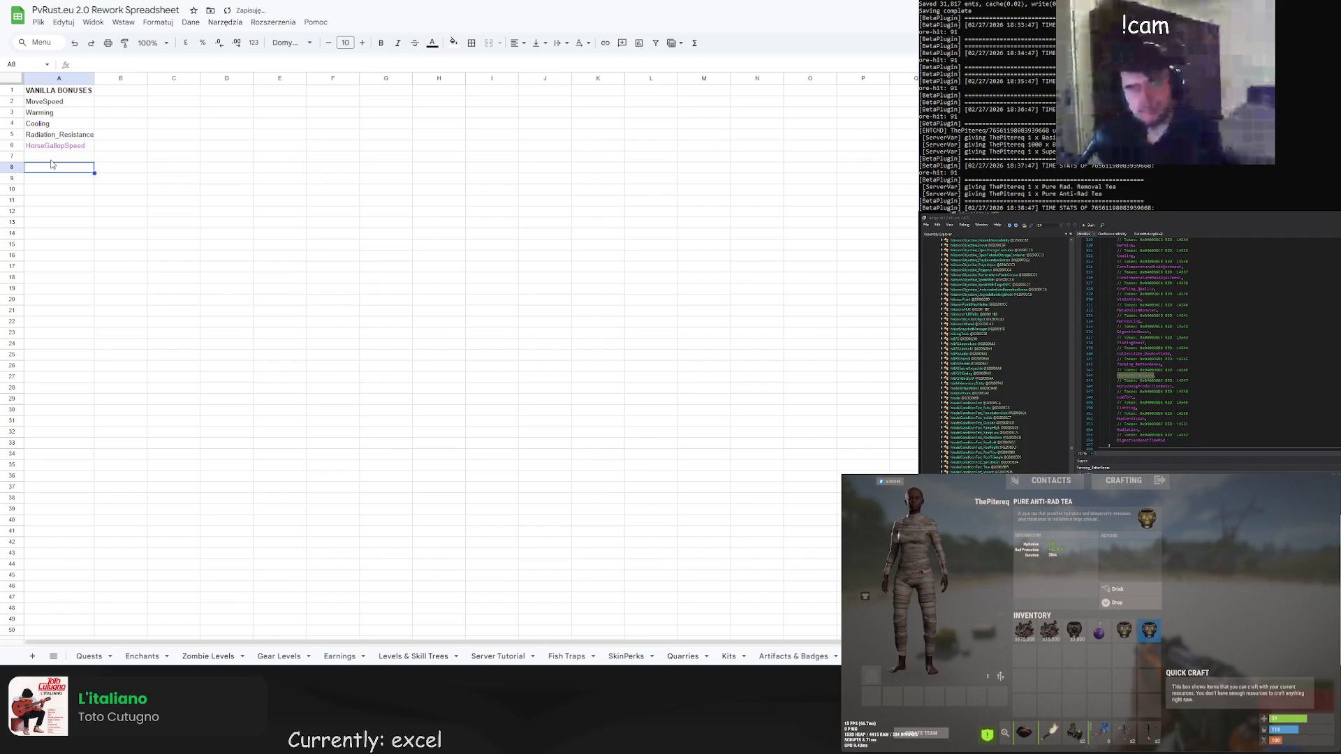
{"action": "key", "text": "ctrl+v"}
{"action": "key", "text": "Down"}
{"action": "key", "text": "Down"}
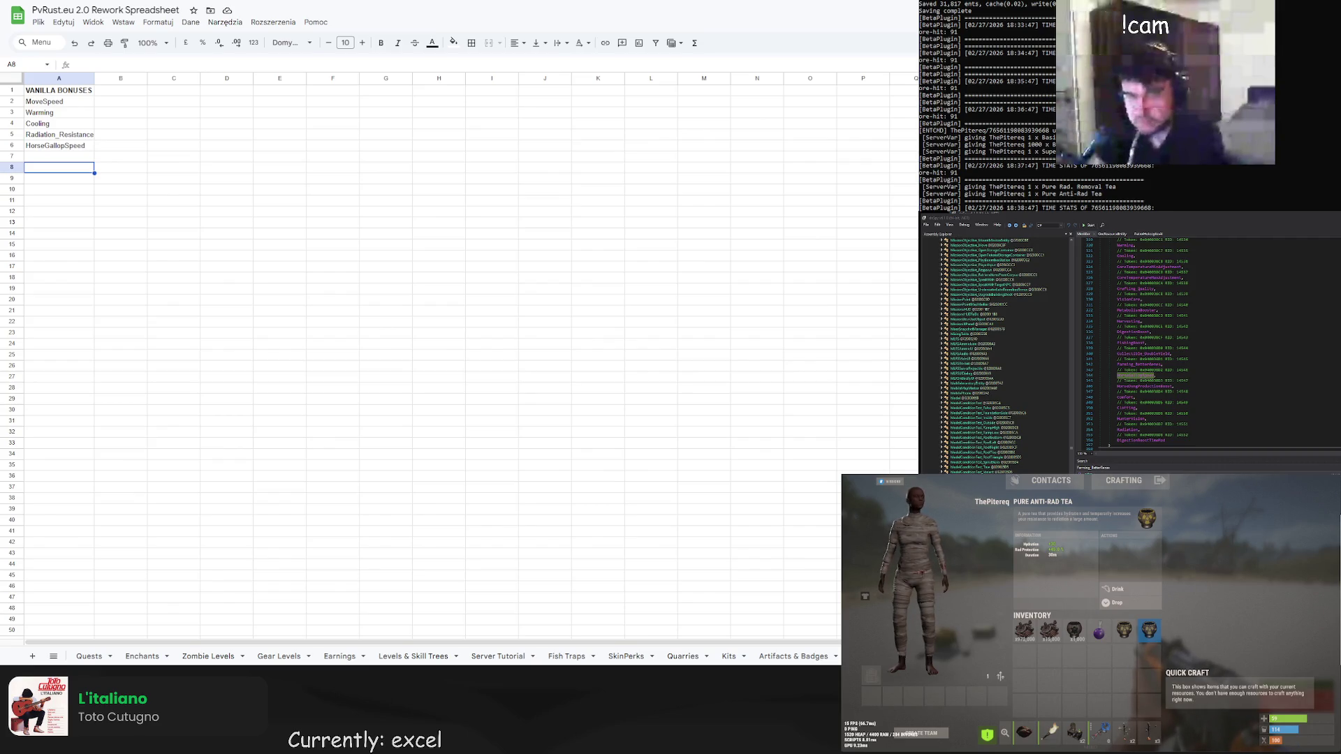
{"action": "double_click", "coordinate": [1127, 429]}
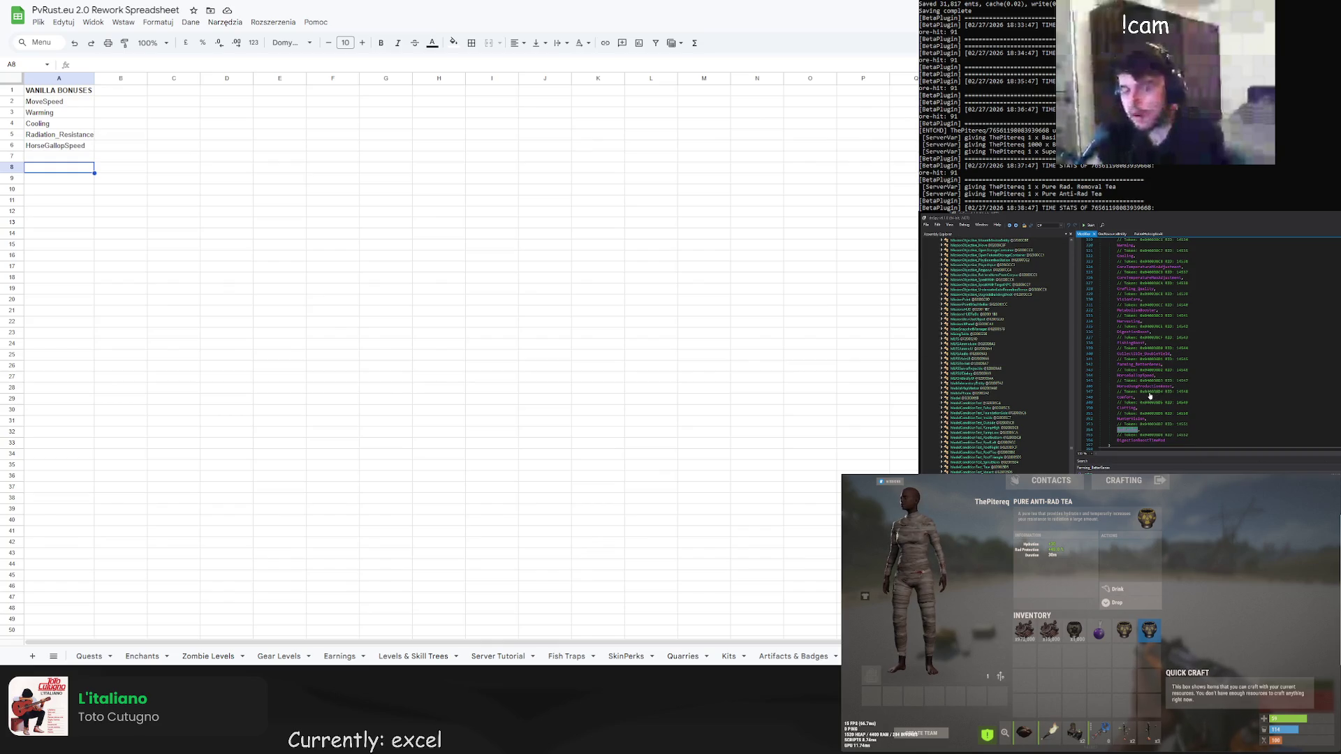
{"action": "double_click", "coordinate": [1125, 397]}
{"action": "key", "text": "ctrl+c"}
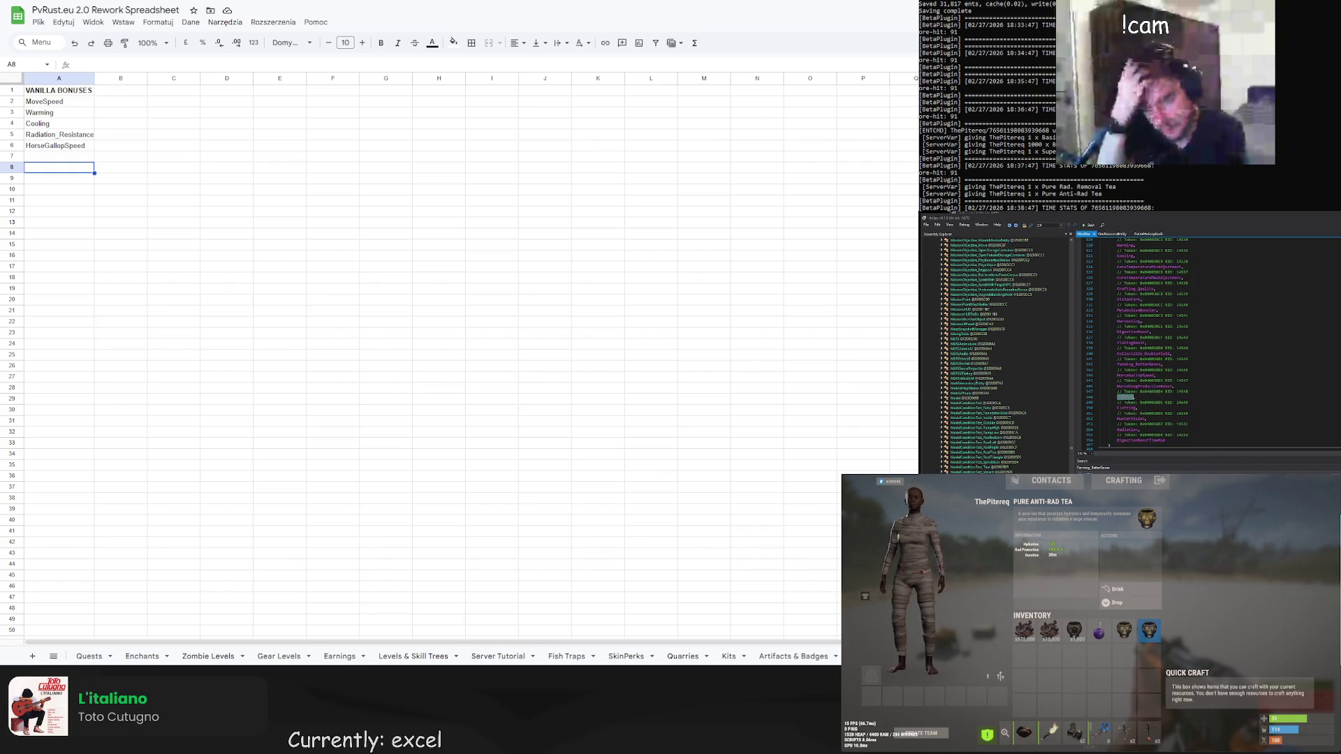
{"action": "key", "text": "Up"}
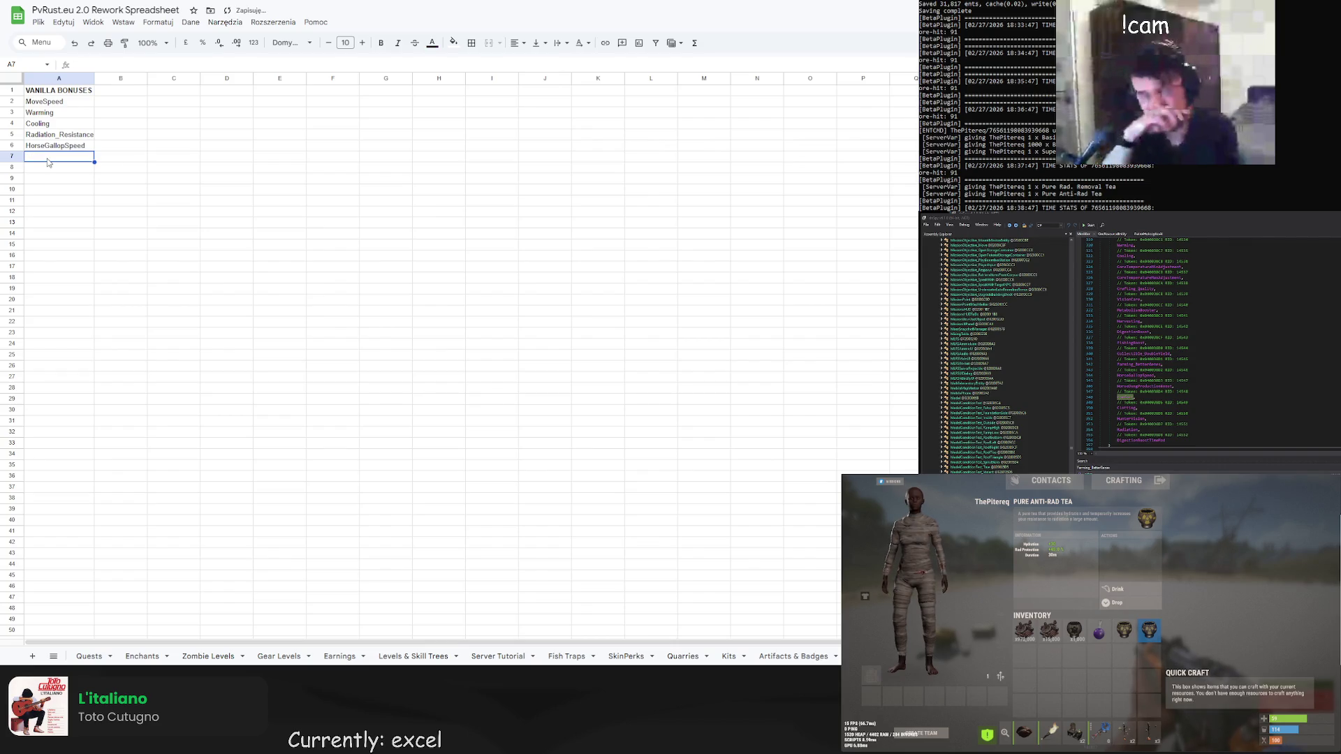
{"action": "key", "text": "ctrl+v"}
{"action": "key", "text": "Return"}
{"action": "left_click", "coordinate": [68, 193]}
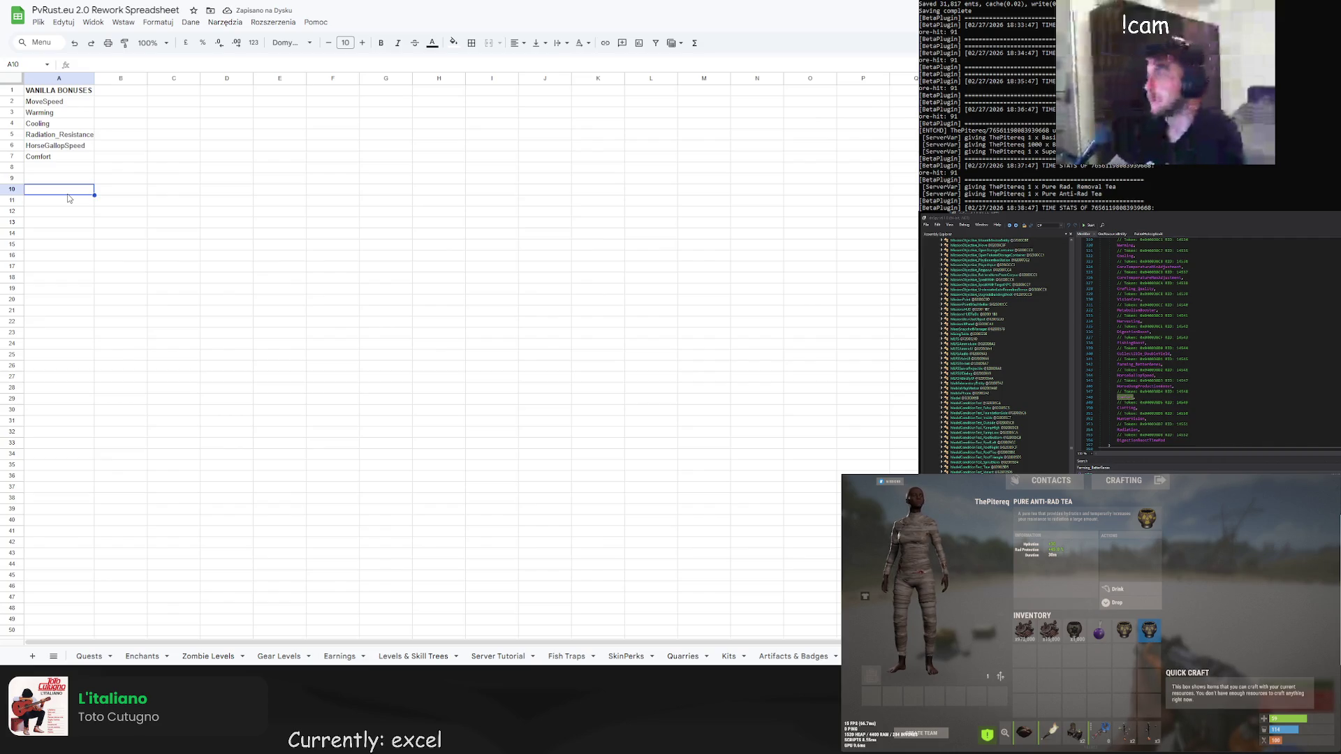
{"action": "left_click", "coordinate": [50, 159]}
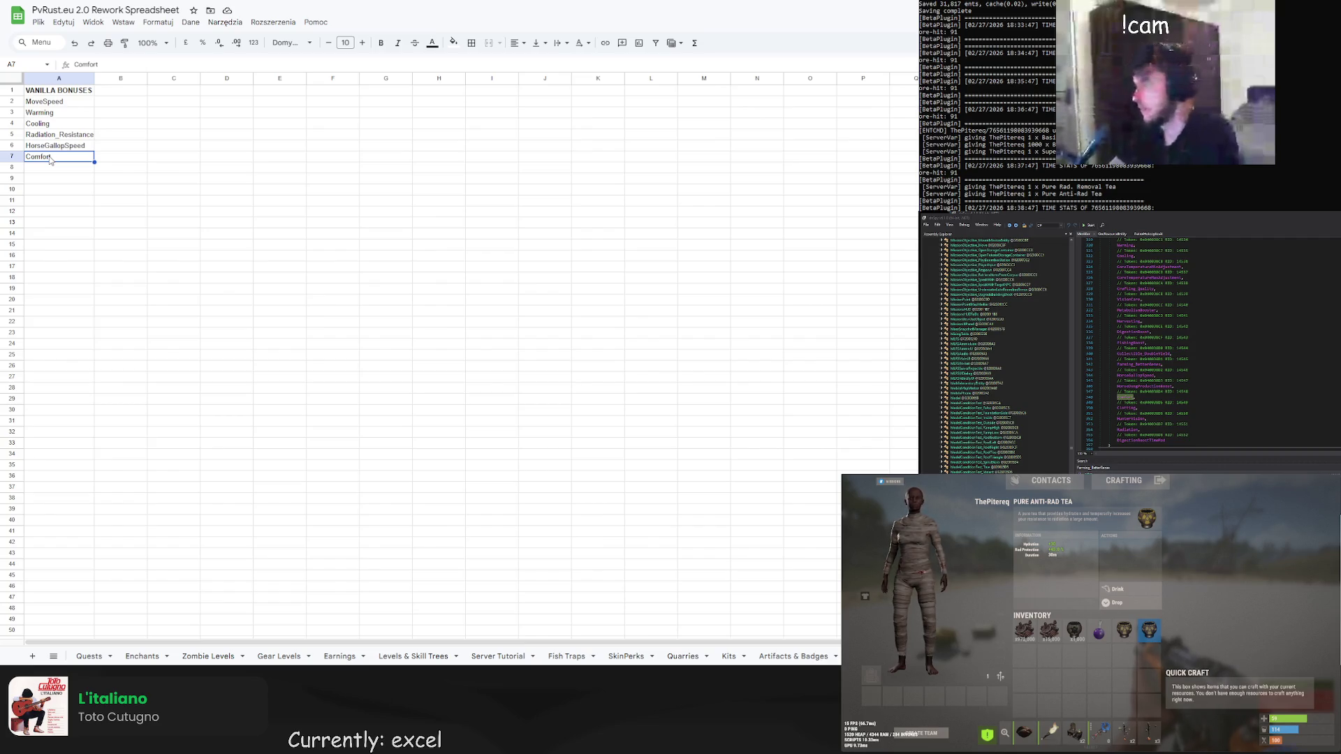
{"action": "key", "text": "Delete"}
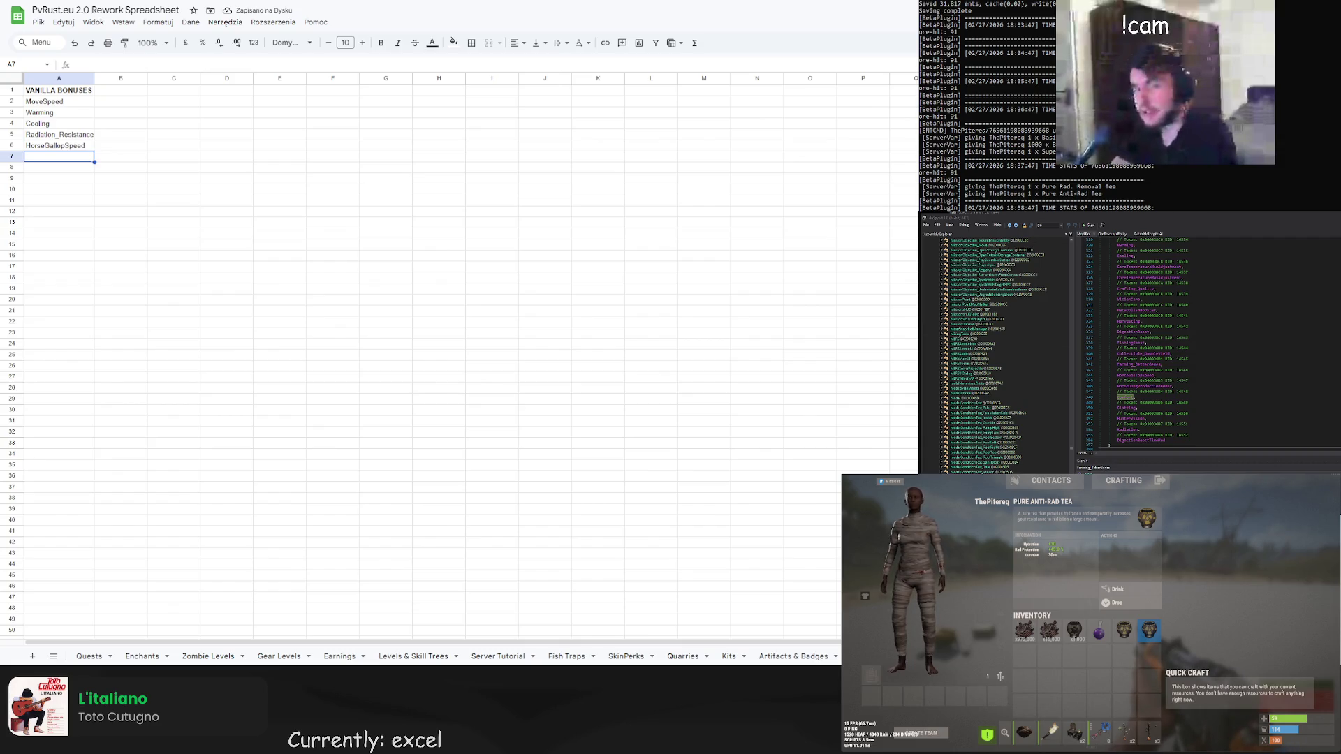
{"action": "left_click", "coordinate": [1128, 316]}
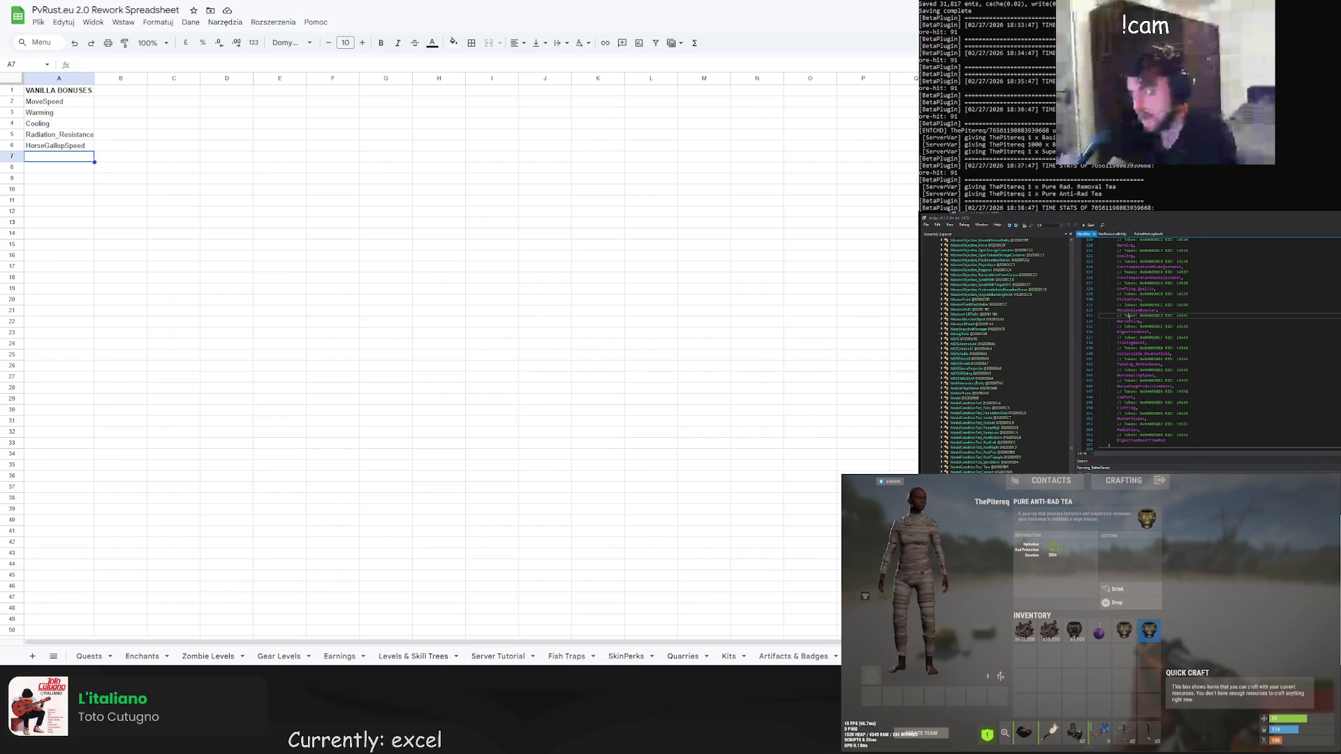
{"action": "double_click", "coordinate": [1131, 310]}
{"action": "scroll", "coordinate": [1132, 320], "scroll_direction": "up", "scroll_amount": 1}
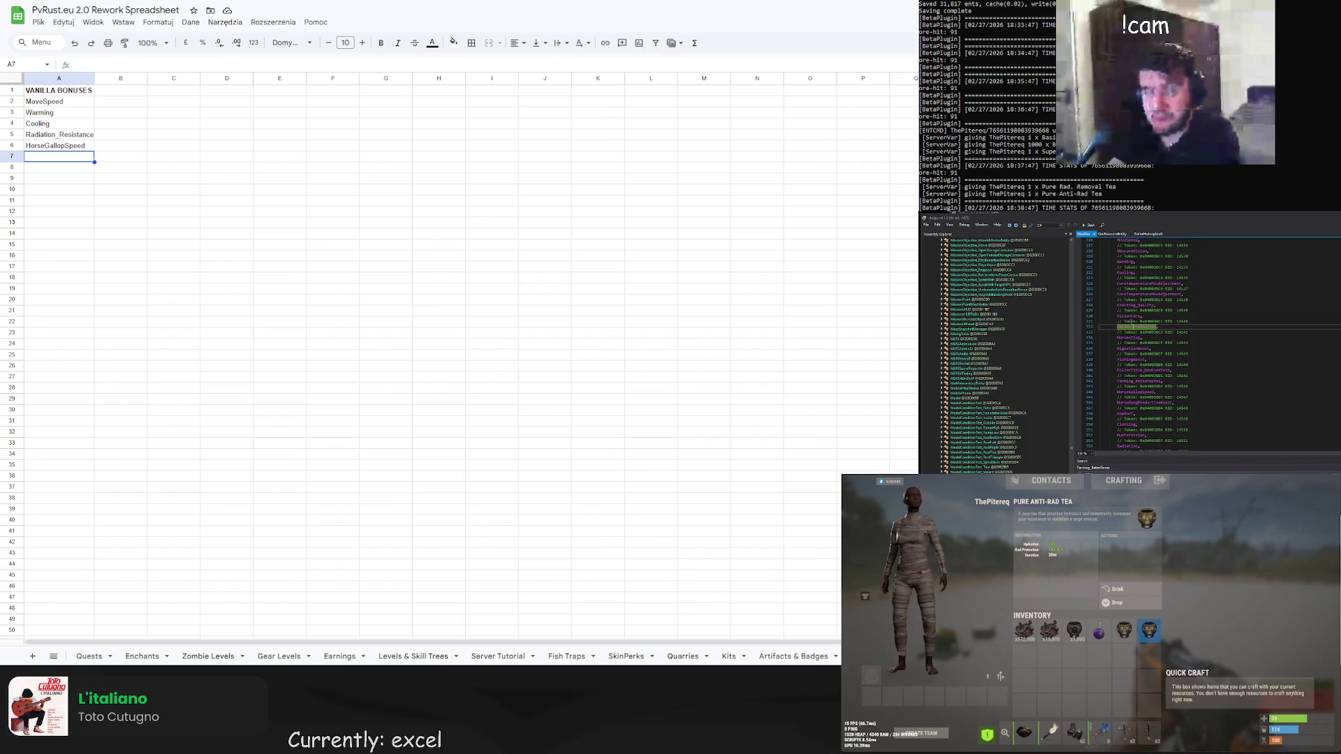
{"action": "scroll", "coordinate": [1130, 321], "scroll_direction": "up", "scroll_amount": 2}
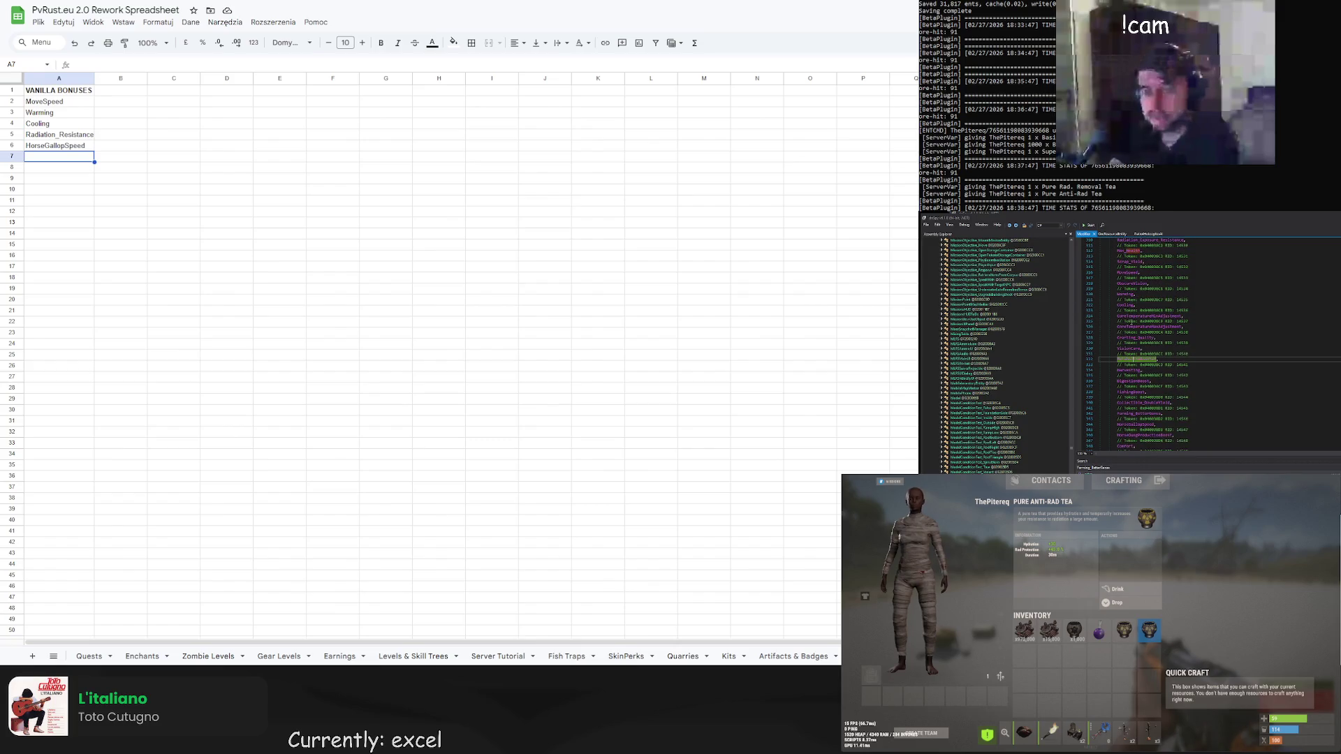
{"action": "scroll", "coordinate": [1132, 321], "scroll_direction": "up", "scroll_amount": 1}
{"action": "scroll", "coordinate": [1132, 323], "scroll_direction": "up", "scroll_amount": 2}
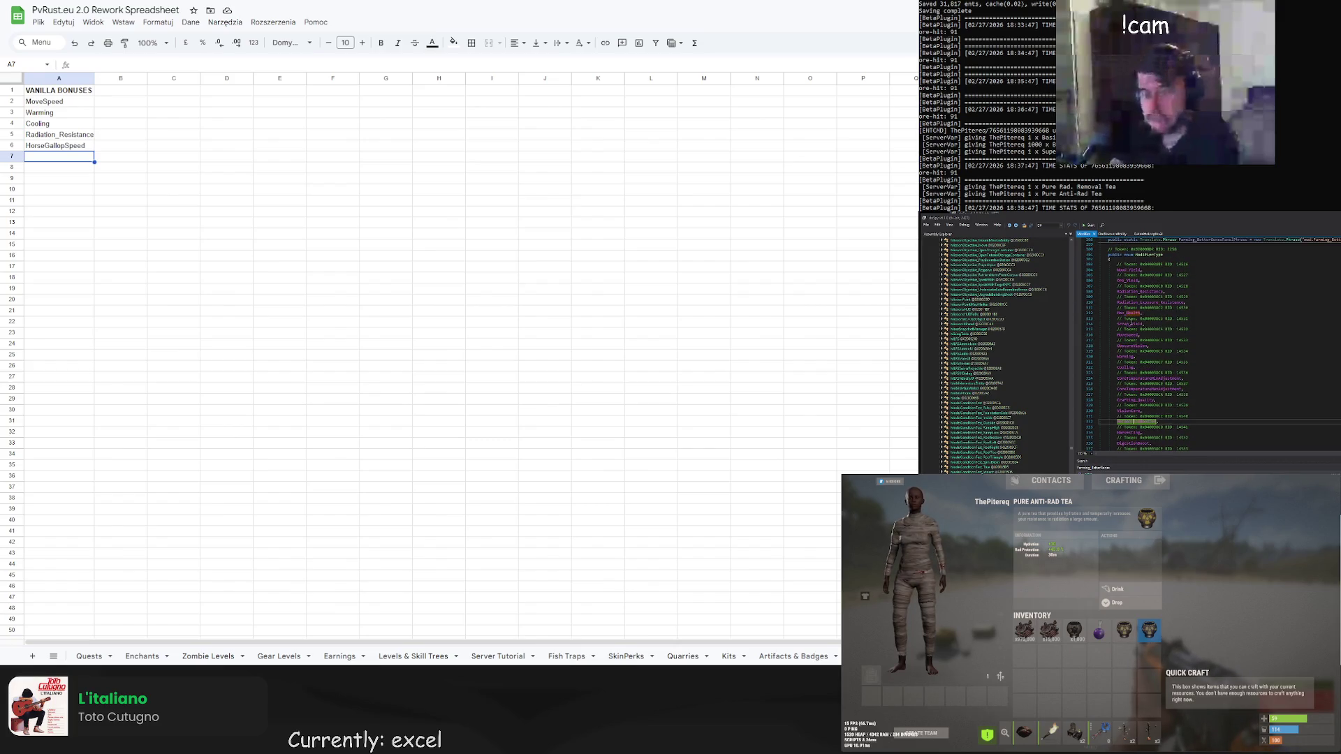
{"action": "scroll", "coordinate": [1131, 321], "scroll_direction": "down", "scroll_amount": 6}
{"action": "scroll", "coordinate": [1132, 321], "scroll_direction": "down", "scroll_amount": 2}
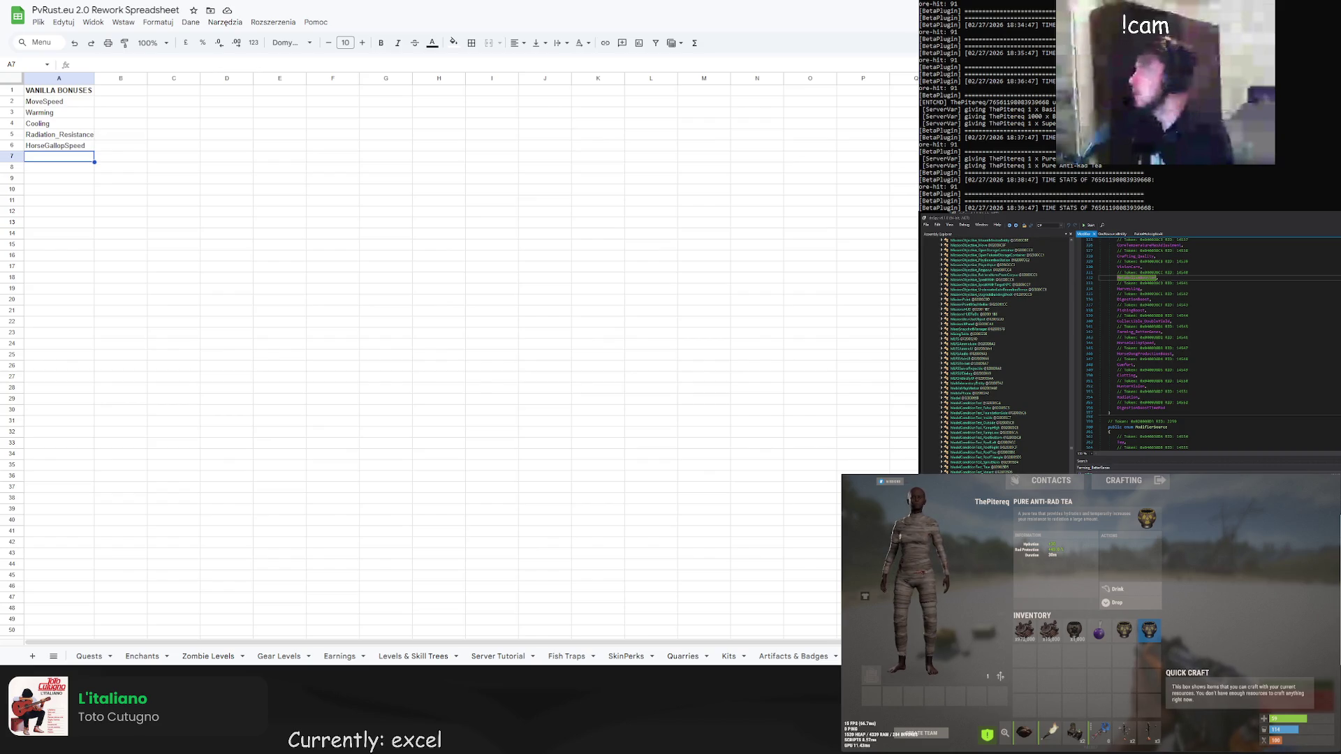
{"action": "left_click", "coordinate": [50, 158]}
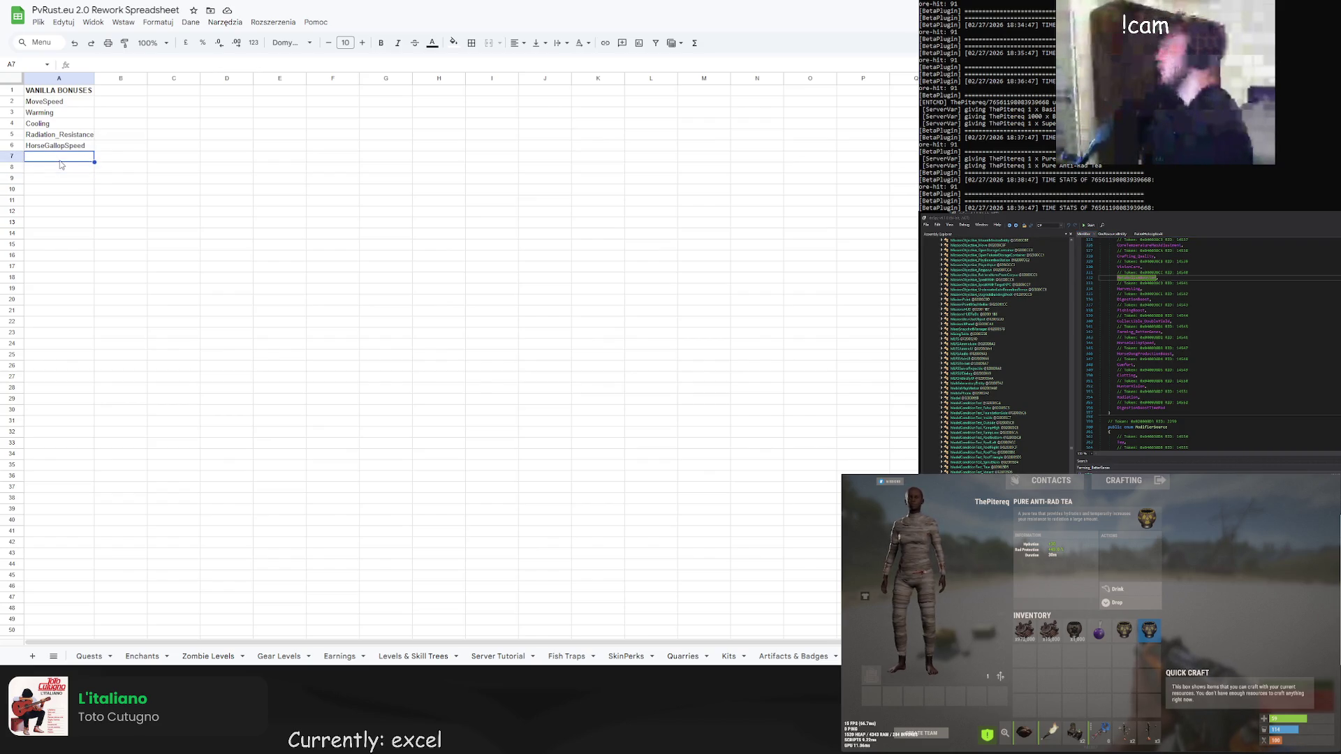
Enter 'Tier I Bonus Amount' in B1 and fit column B to it
{"action": "left_click", "coordinate": [113, 89]}
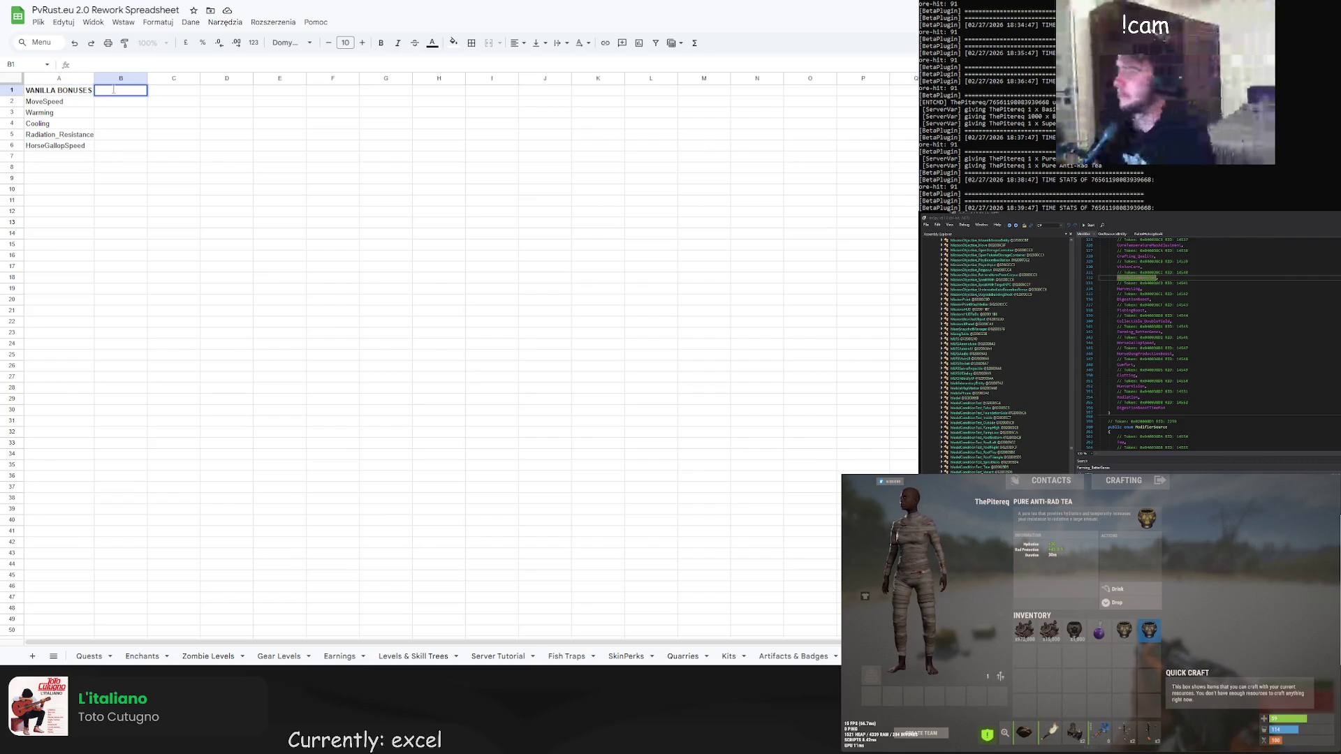
{"action": "type", "text": "Tie"}
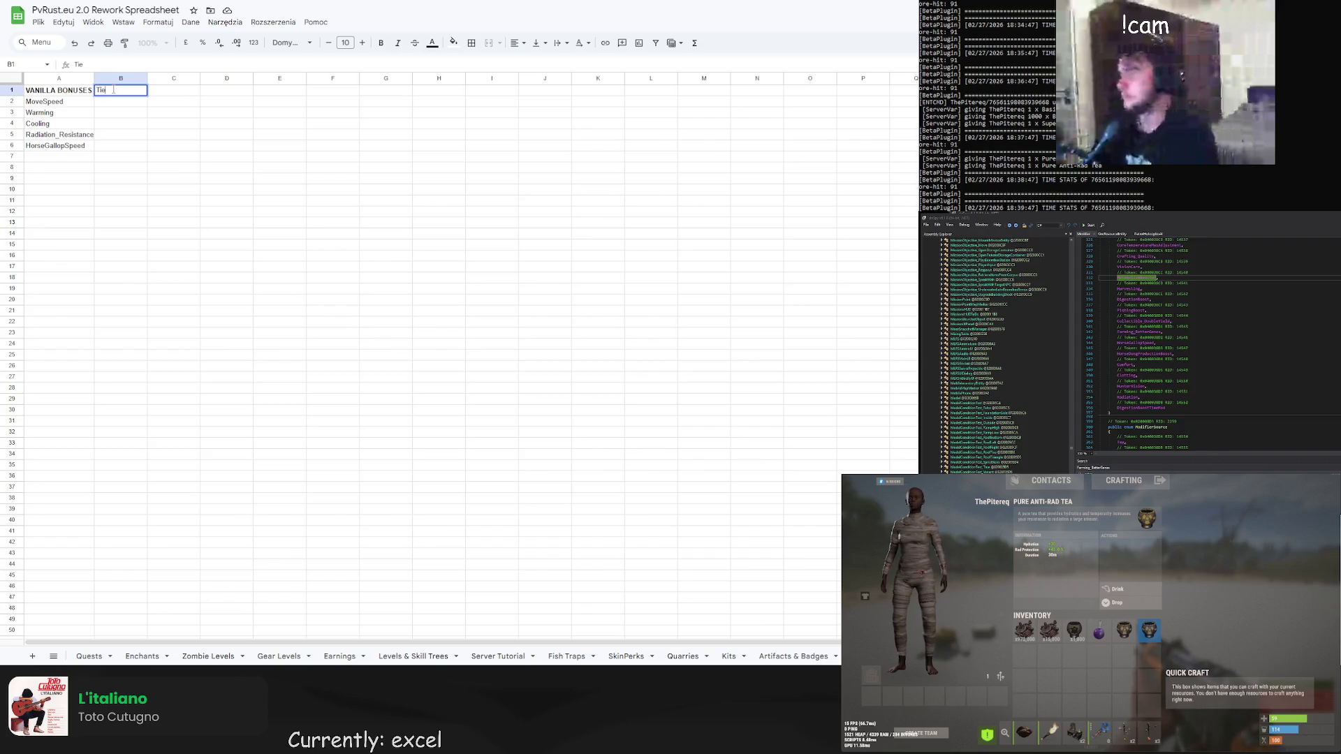
{"action": "type", "text": "r I"}
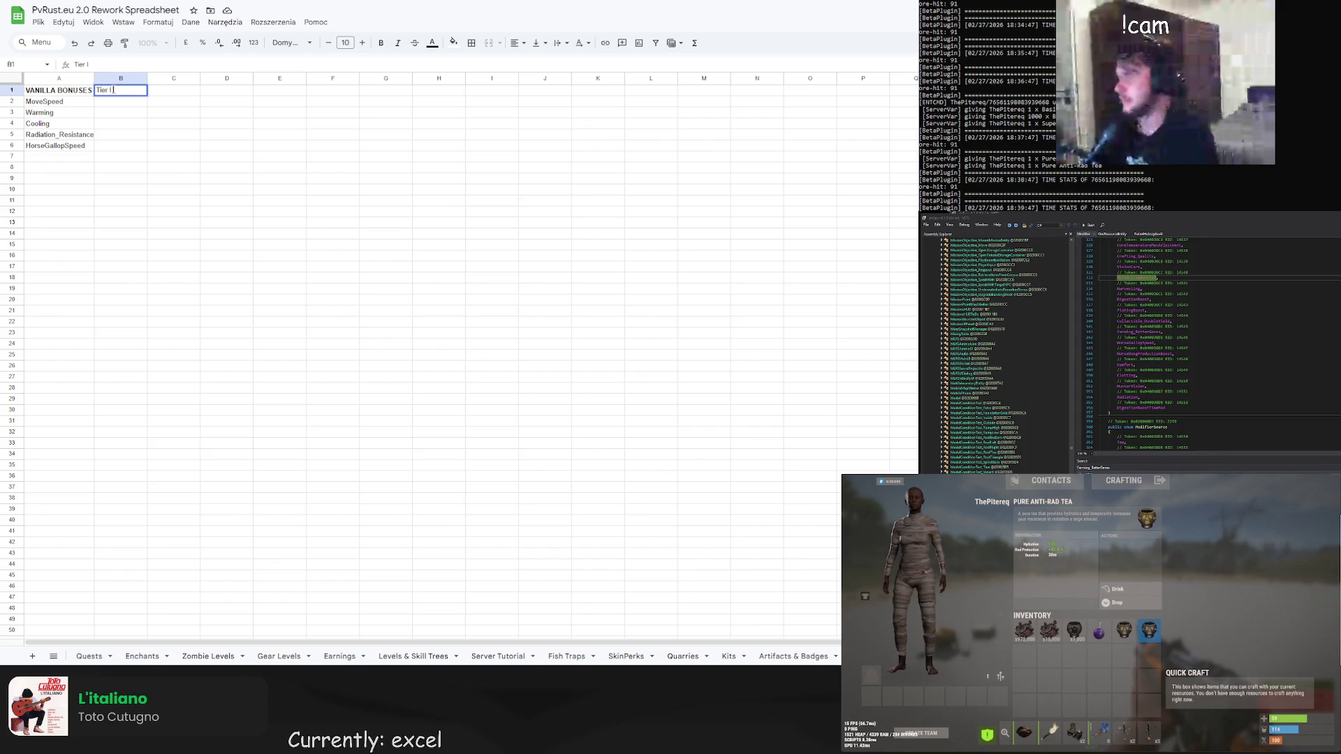
{"action": "type", "text": " Bonu"}
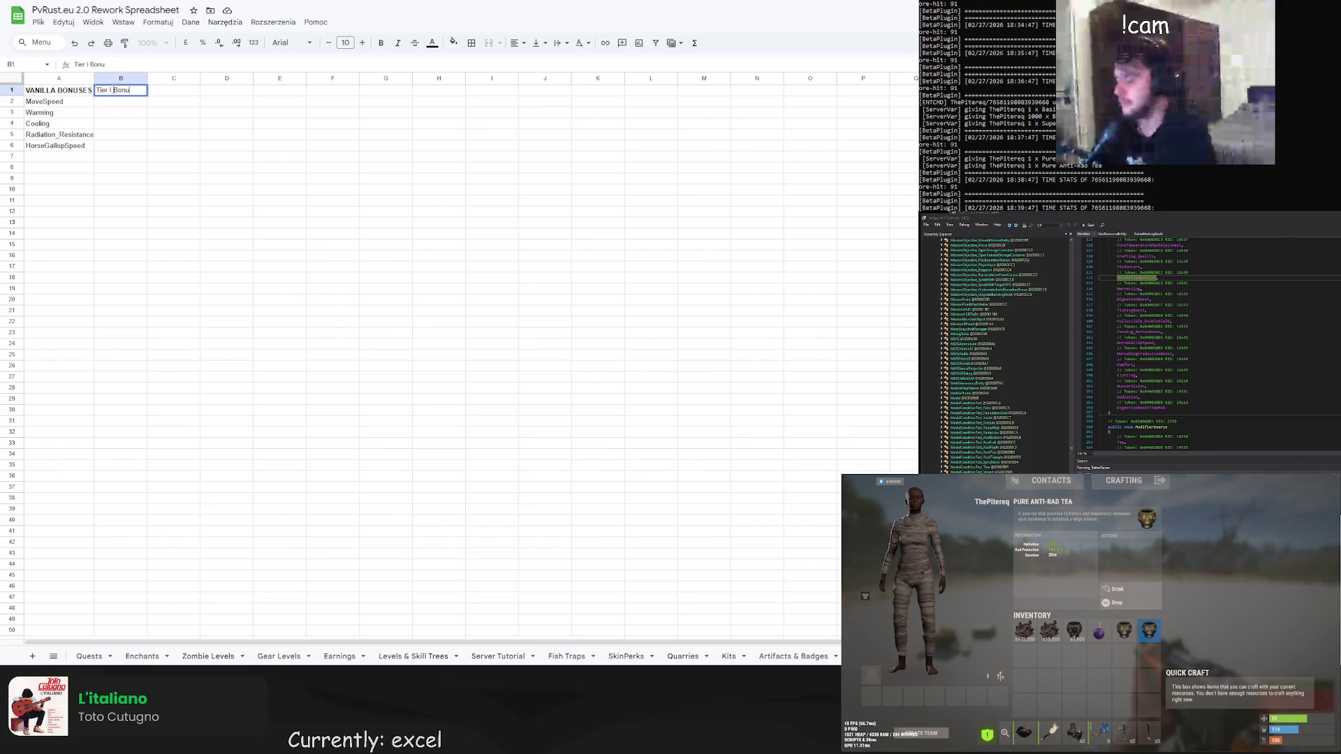
{"action": "type", "text": "s Amount"}
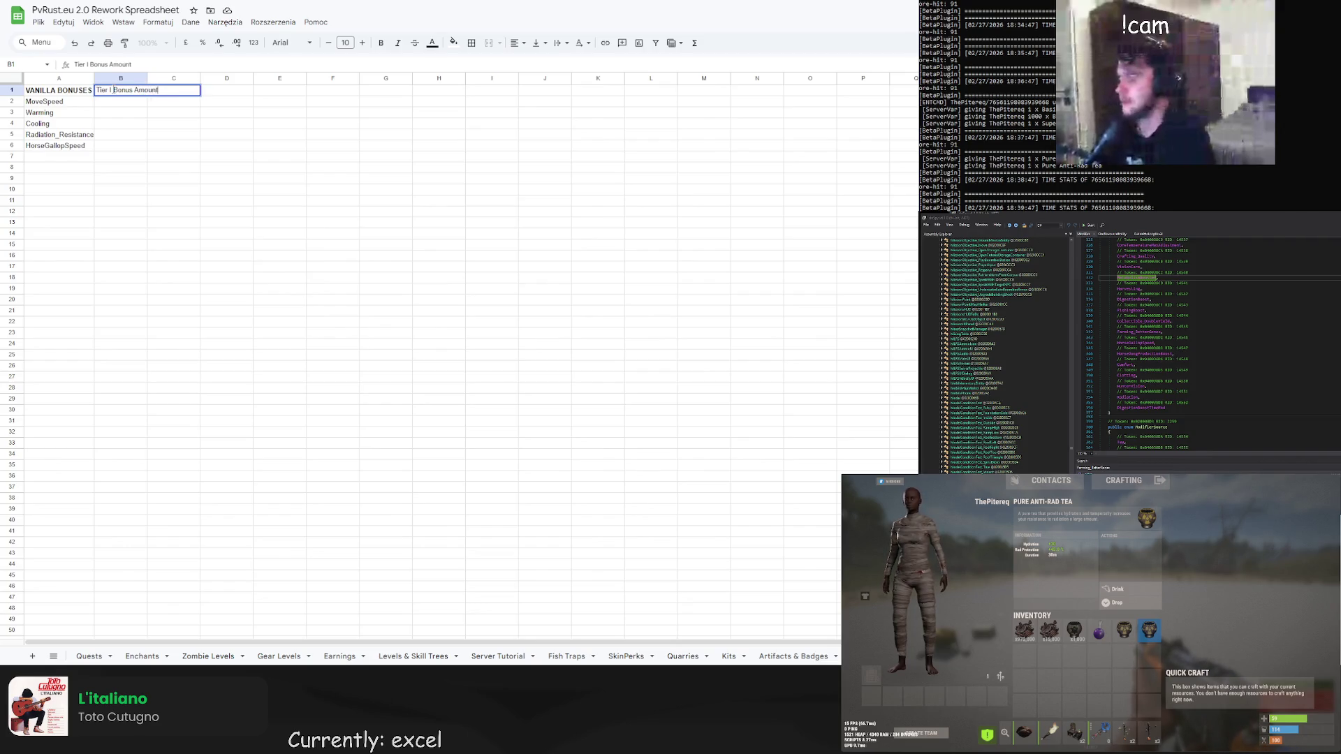
{"action": "key", "text": "Return"}
{"action": "double_click", "coordinate": [147, 77]}
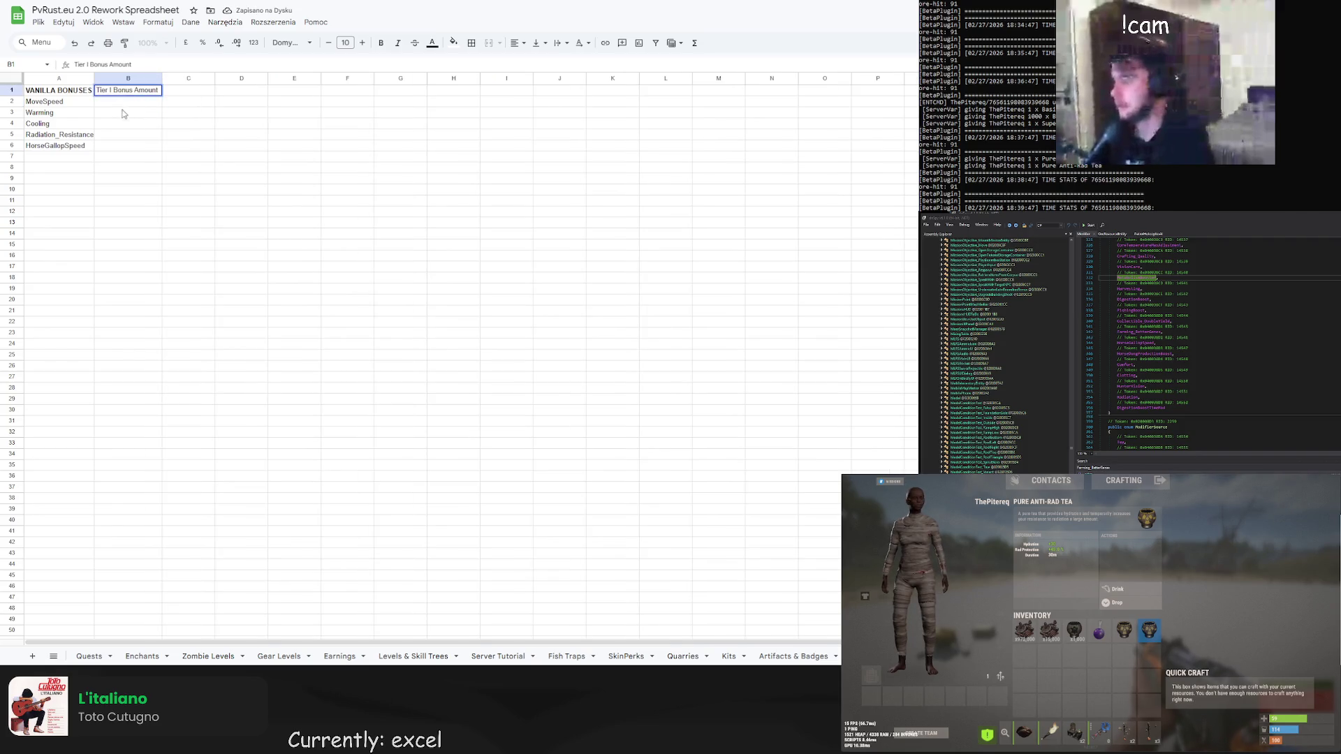
Shift the A1:B6 label block down one row and shorten the B2 header to 'Tier I'
{"action": "left_click", "coordinate": [62, 95]}
{"action": "left_click_drag", "start_coordinate": [62, 96], "coordinate": [108, 148]}
{"action": "key", "text": "ctrl+z"}
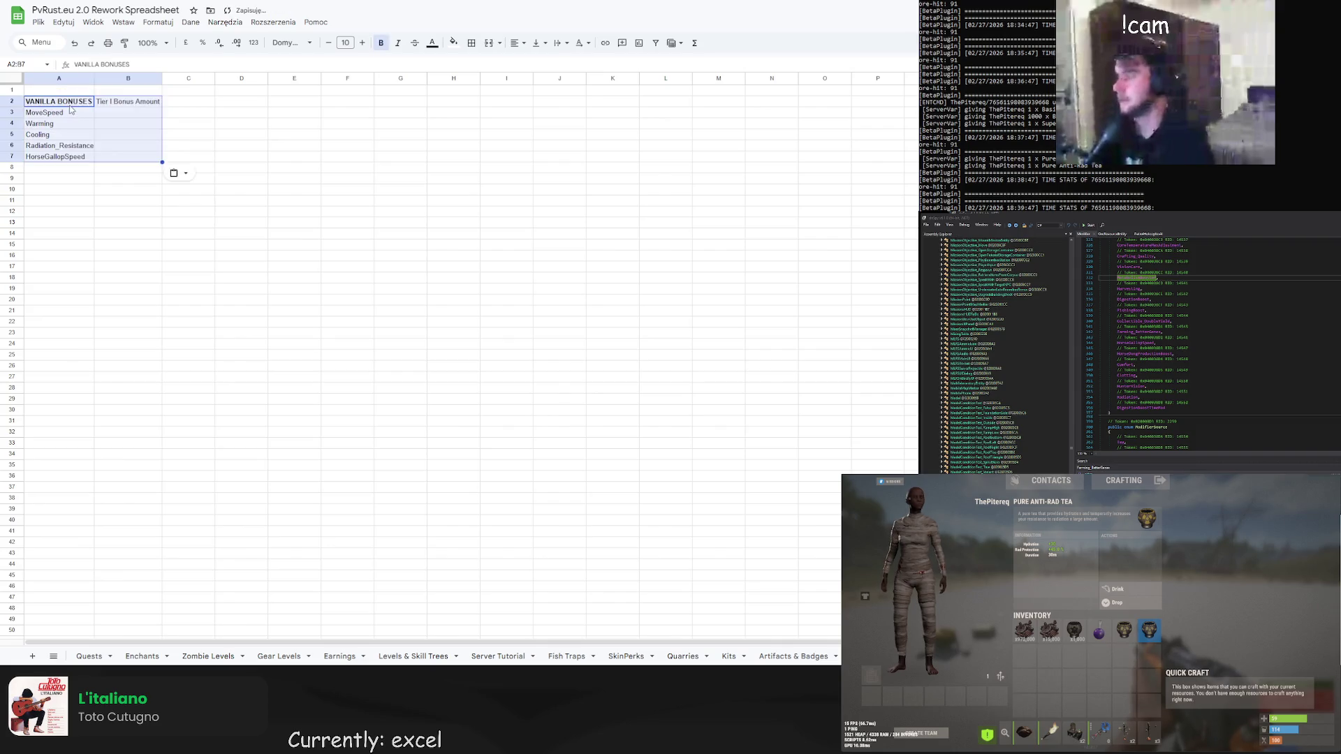
{"action": "left_click", "coordinate": [125, 102]}
{"action": "key", "text": "shift+End"}
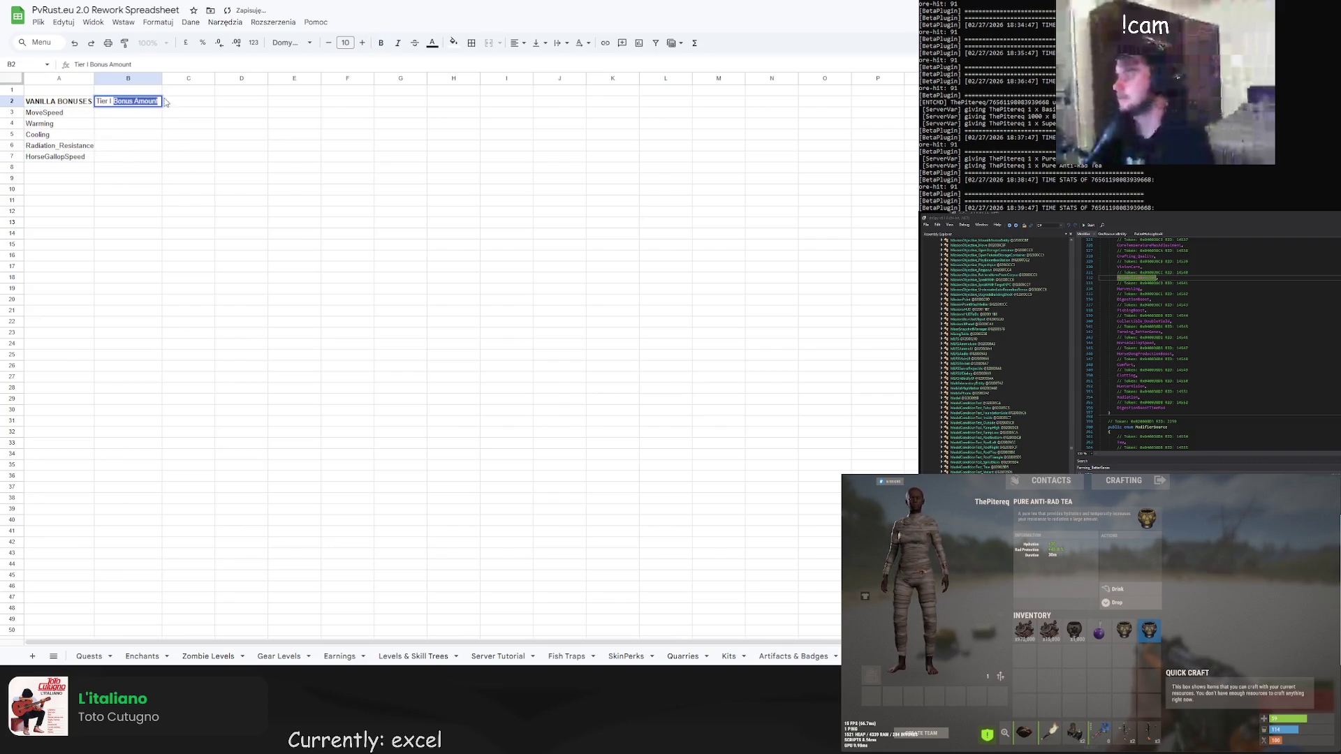
{"action": "key", "text": "BackSpace"}
Add the heading 'Bonus Amounts' in cell B1
{"action": "left_click_drag", "start_coordinate": [127, 90], "coordinate": [333, 92]}
{"action": "double_click", "coordinate": [146, 94]}
{"action": "type", "text": "Bonus Amounts"}
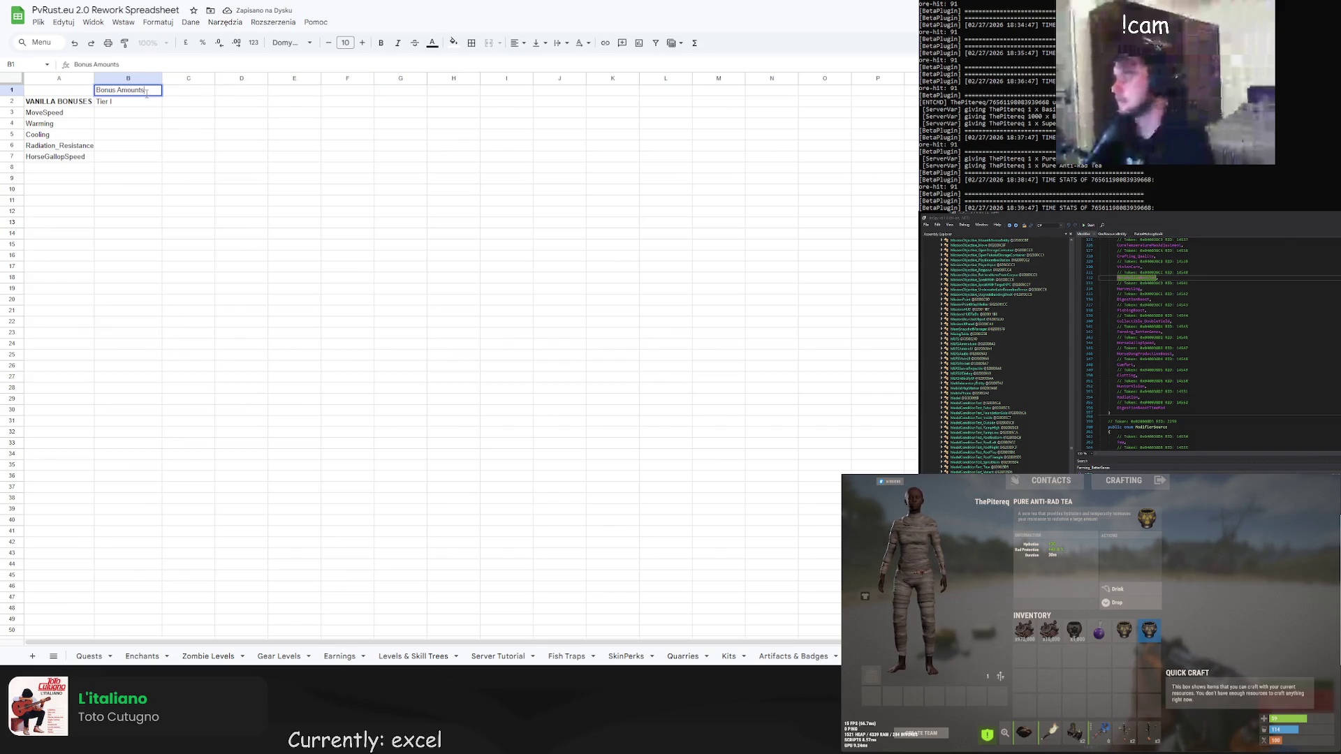
{"action": "left_click", "coordinate": [241, 113]}
Merge B1:F1 and centre the Bonus Amounts heading horizontally and vertically
{"action": "left_click_drag", "start_coordinate": [128, 90], "coordinate": [342, 91]}
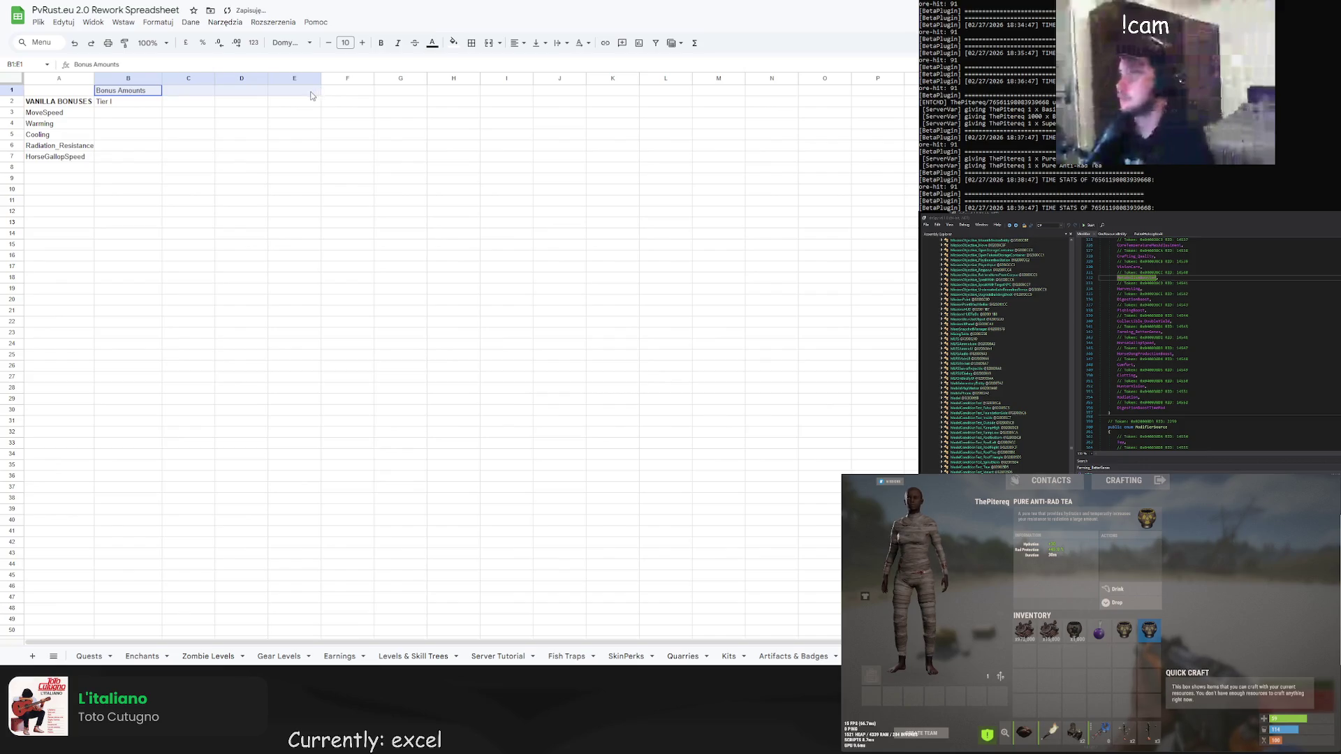
{"action": "left_click", "coordinate": [489, 43]}
{"action": "left_click", "coordinate": [401, 135]}
{"action": "left_click", "coordinate": [189, 91]}
{"action": "left_click", "coordinate": [515, 43]}
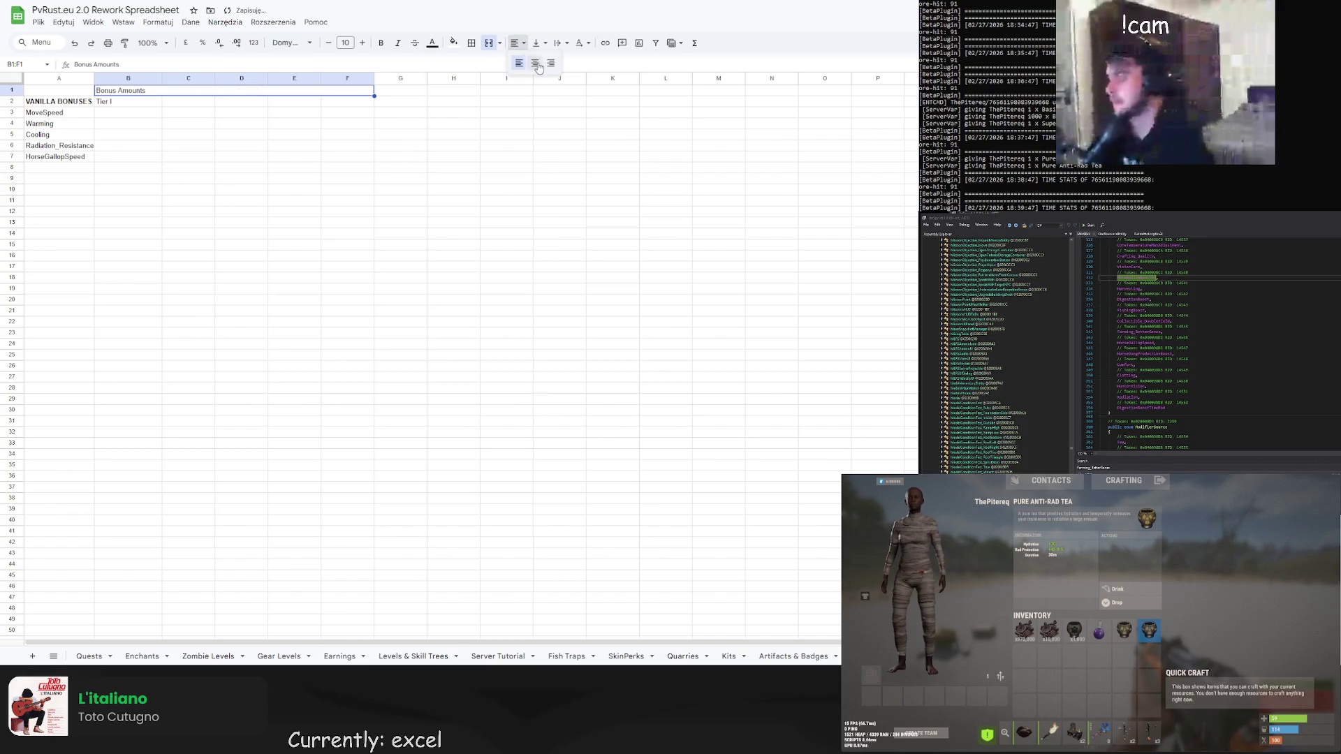
{"action": "left_click", "coordinate": [535, 62]}
{"action": "left_click", "coordinate": [537, 42]}
{"action": "left_click", "coordinate": [548, 65]}
{"action": "left_click", "coordinate": [430, 118]}
Label C2 as Tier II and D2 as Tier III
{"action": "left_click", "coordinate": [147, 106]}
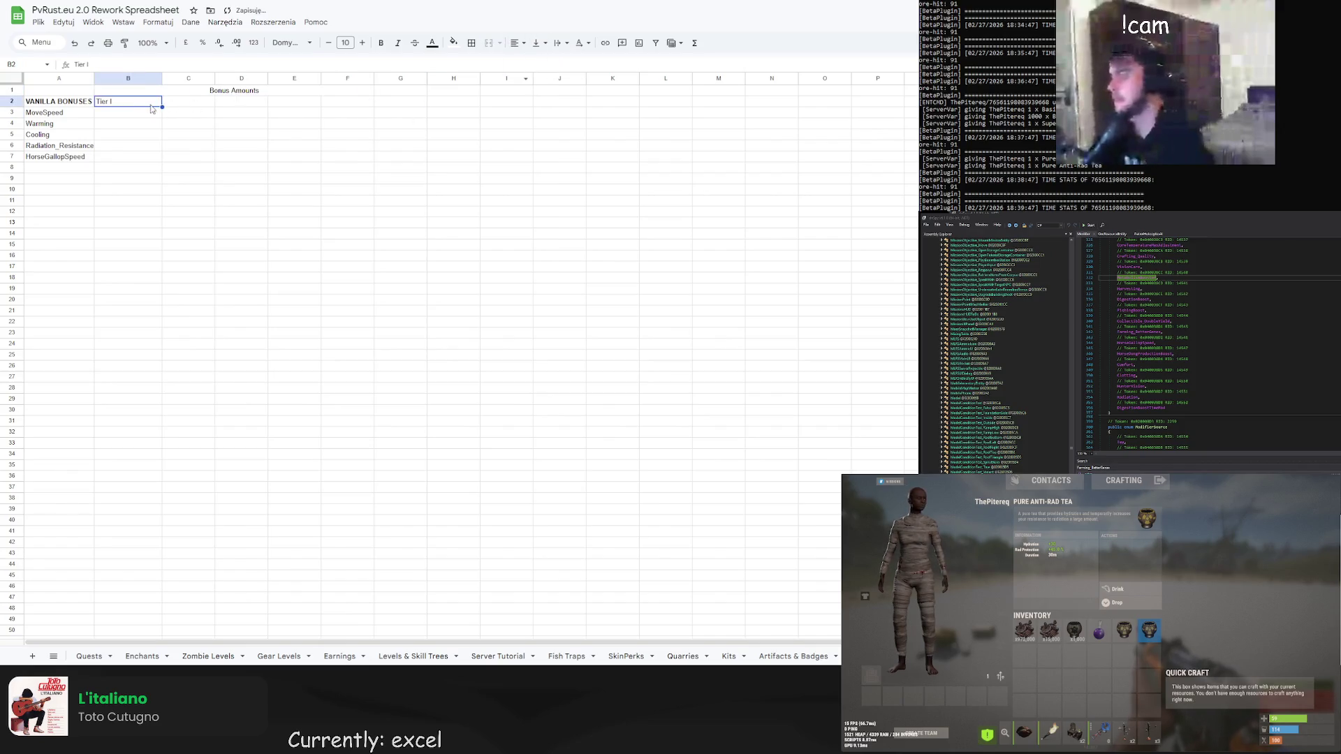
{"action": "left_click", "coordinate": [188, 104]}
{"action": "type", "text": "Tier II"}
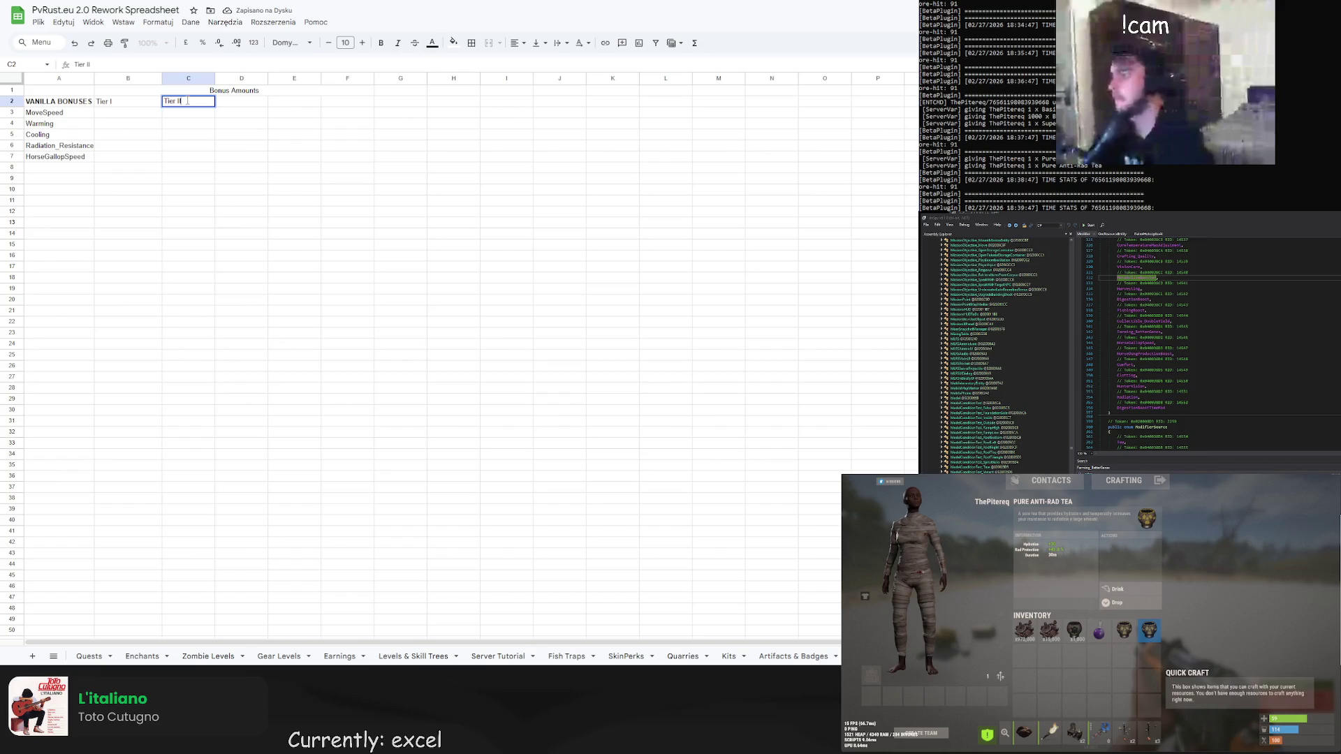
{"action": "left_click", "coordinate": [237, 104]}
{"action": "type", "text": "Tier III"}
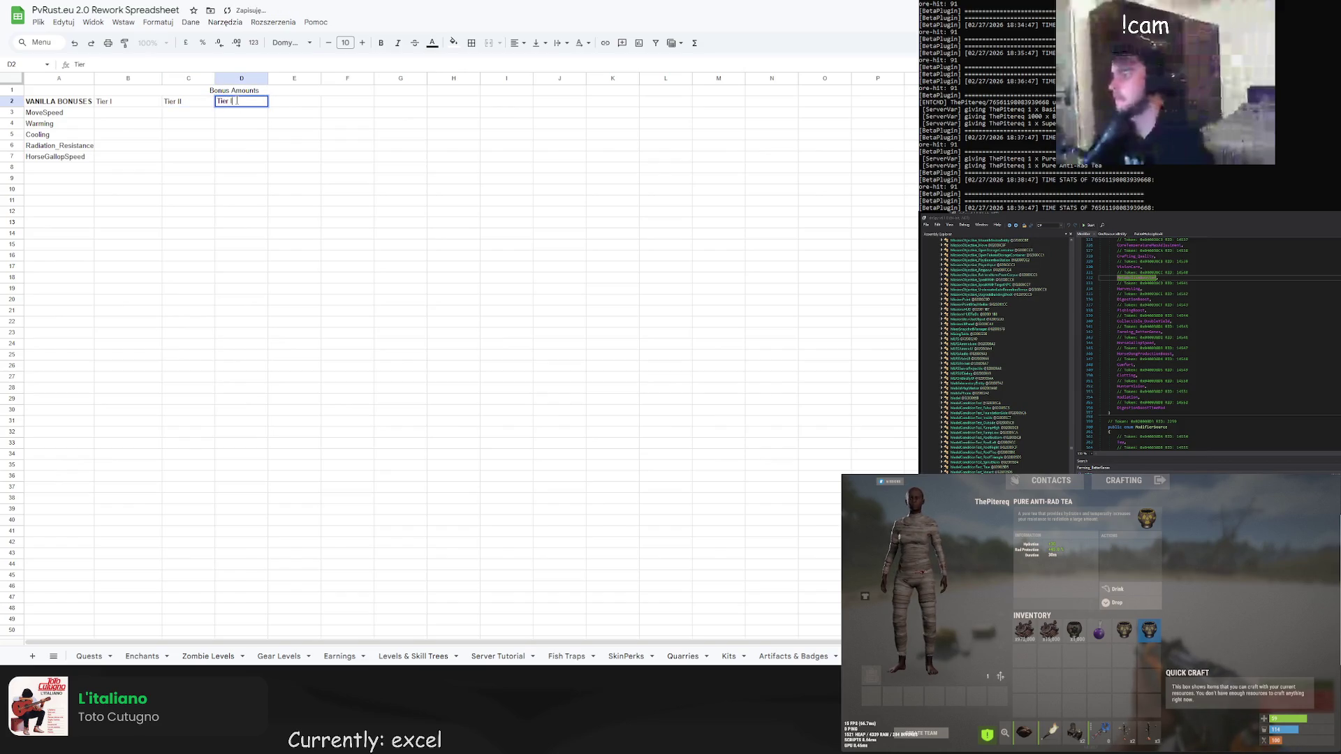
{"action": "key", "text": "Up"}
Unmerge the heading, merge only B1:D1, and select cell B3 for MoveSpeed's Tier I value
{"action": "left_click", "coordinate": [500, 43]}
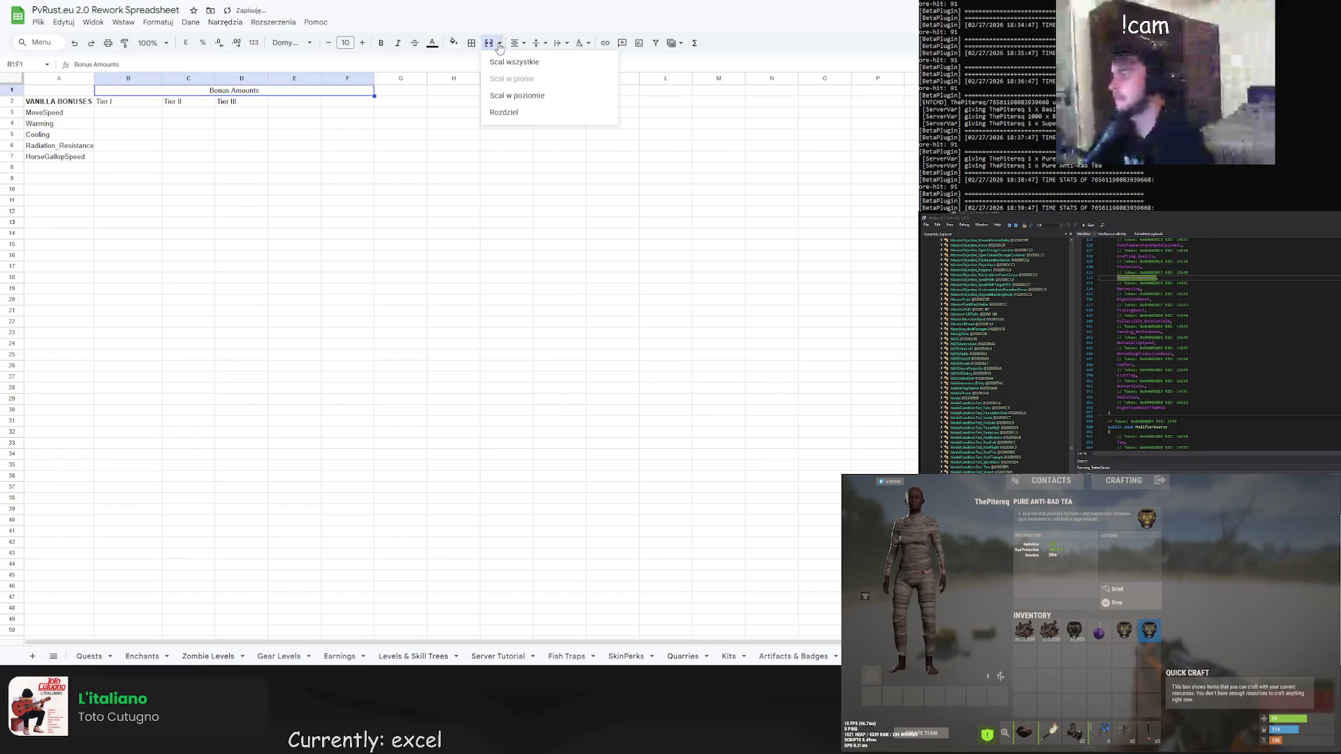
{"action": "left_click", "coordinate": [509, 112]}
{"action": "left_click_drag", "start_coordinate": [157, 94], "coordinate": [241, 91]}
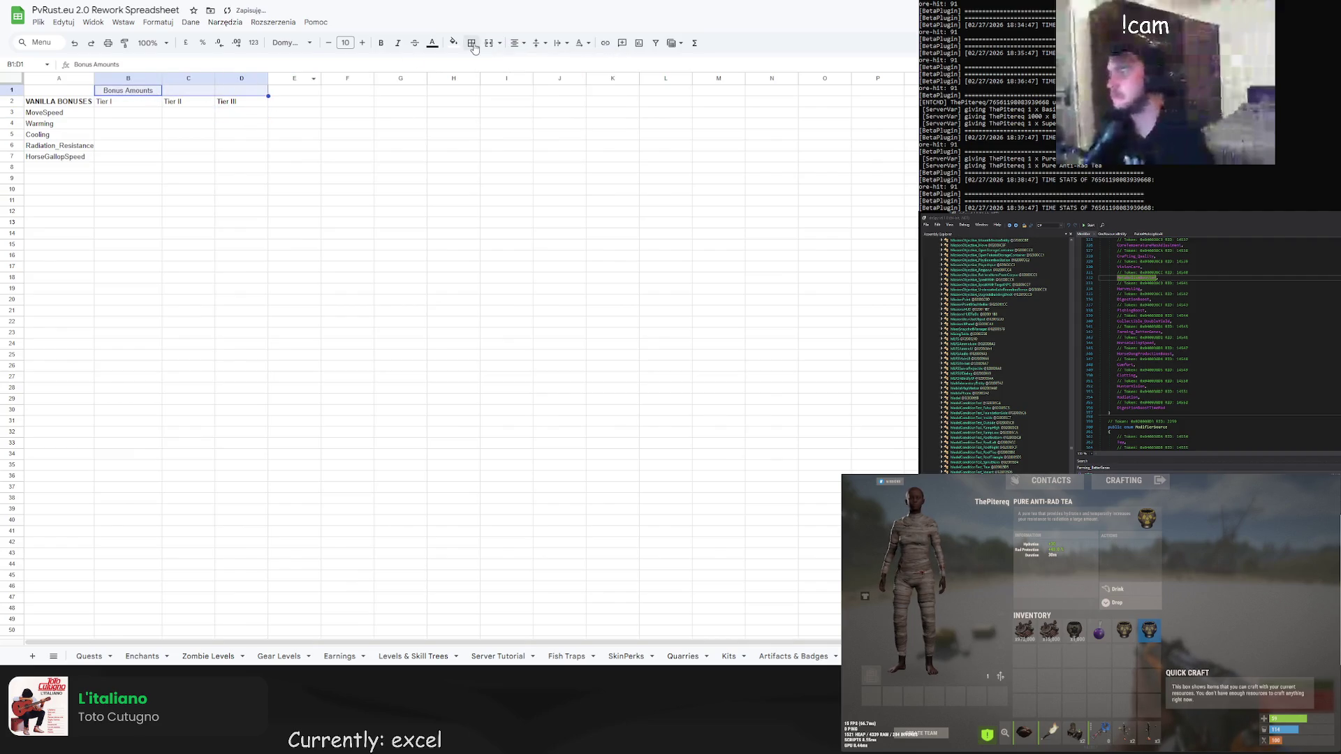
{"action": "left_click", "coordinate": [489, 43]}
{"action": "left_click", "coordinate": [342, 104]}
{"action": "left_click", "coordinate": [160, 118]}
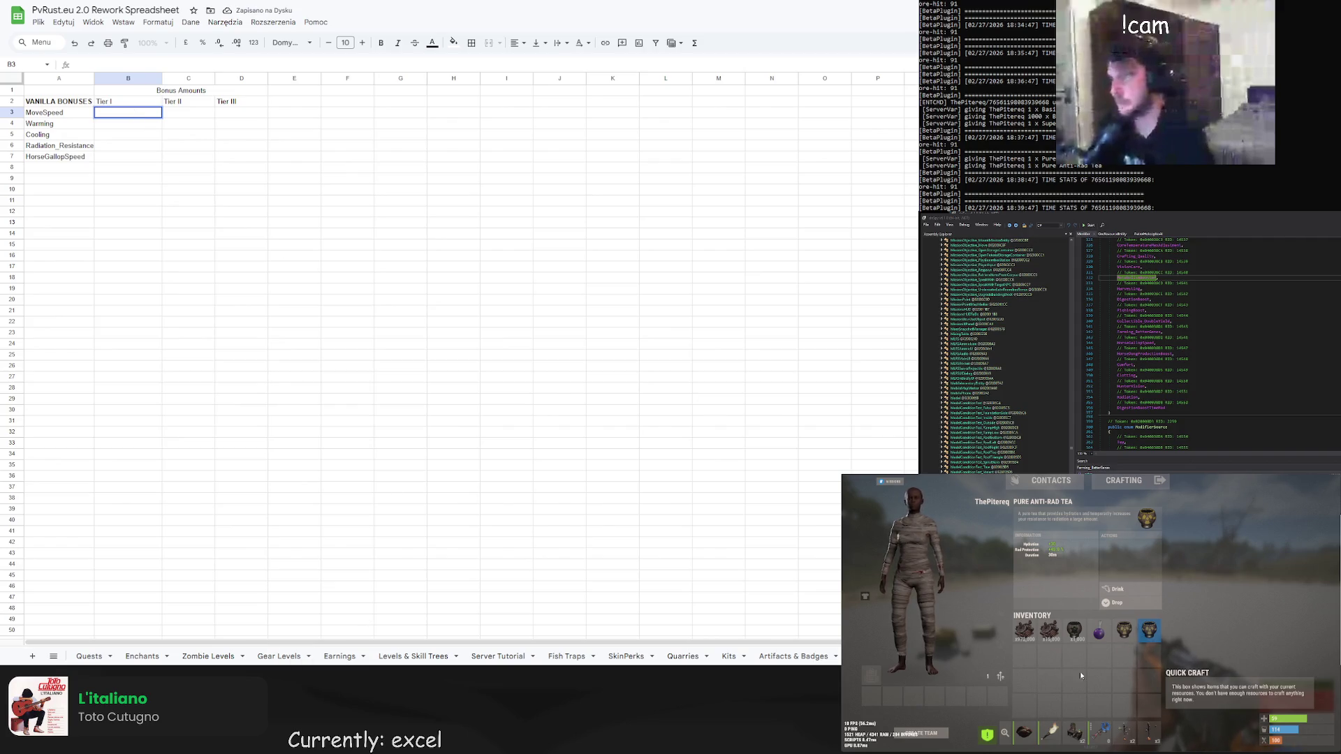
{"action": "key", "text": "Tab"}
{"action": "key", "text": "Return"}
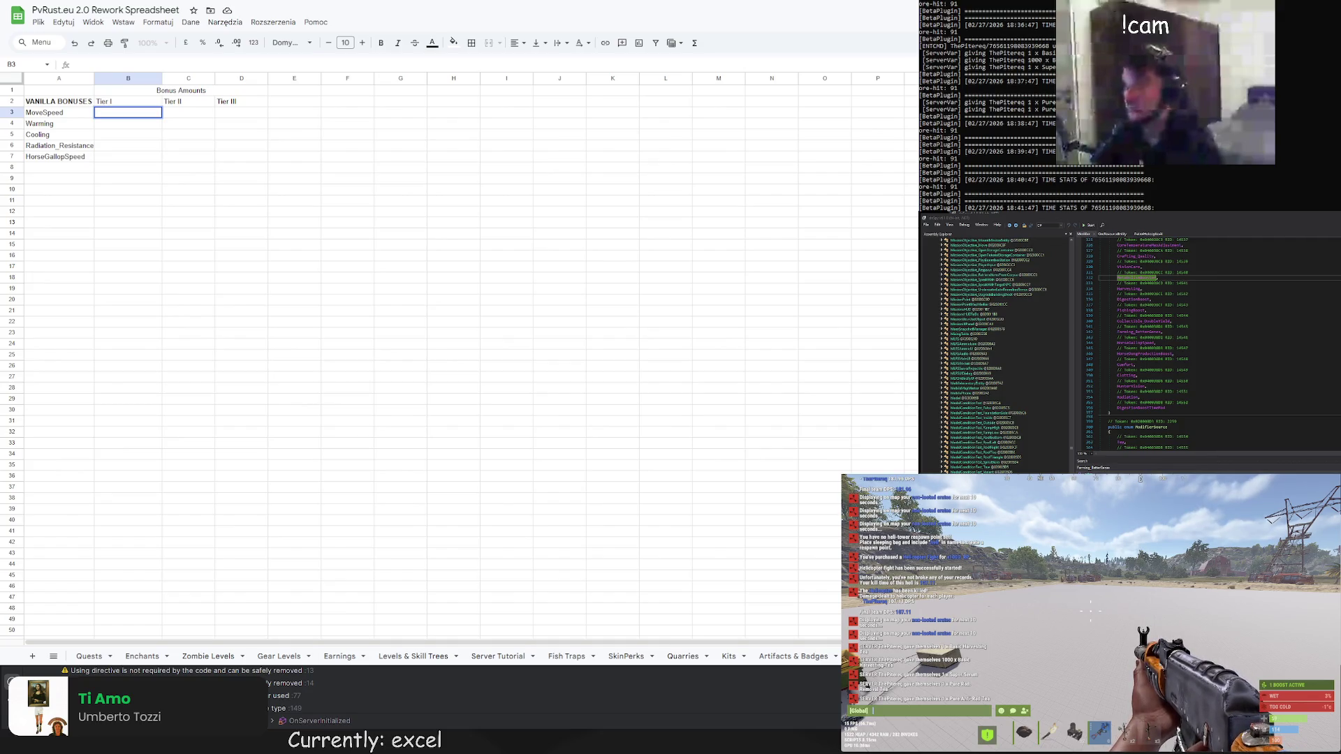
{"action": "key", "text": "Tab"}
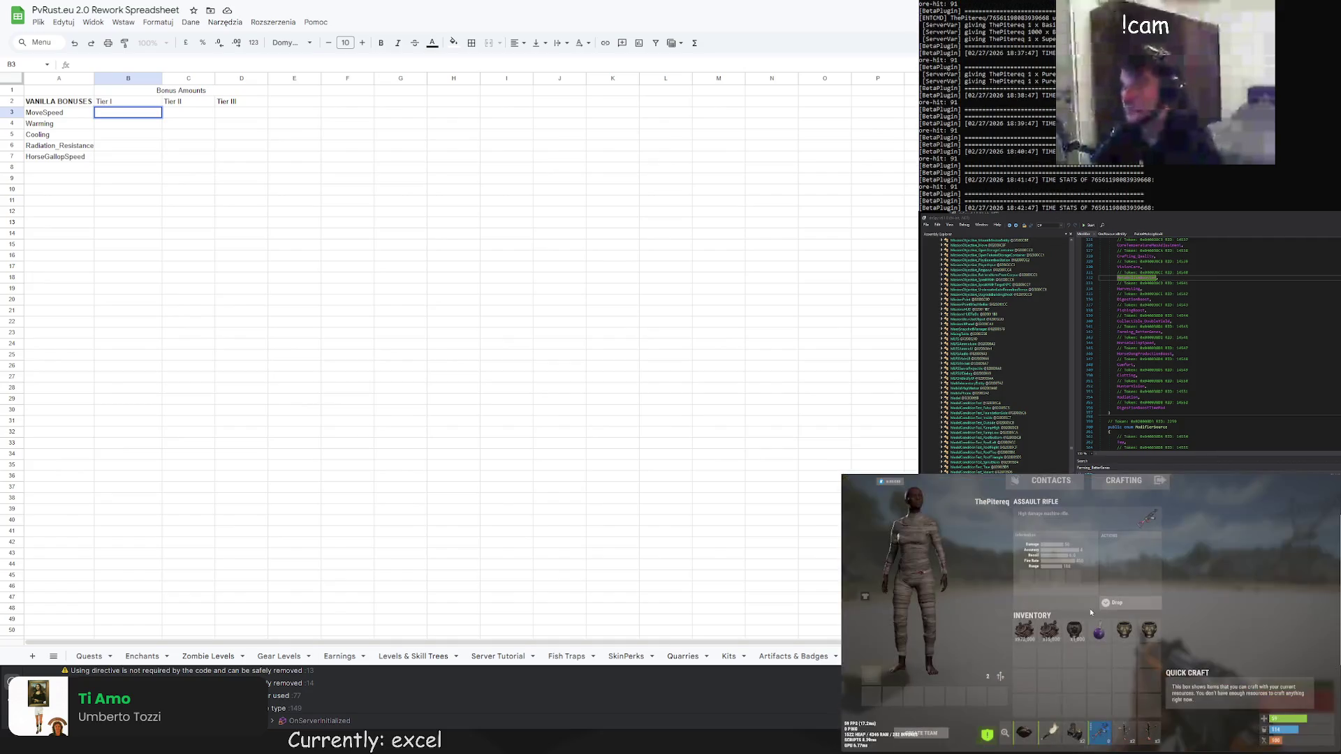
{"action": "key", "text": "Tab"}
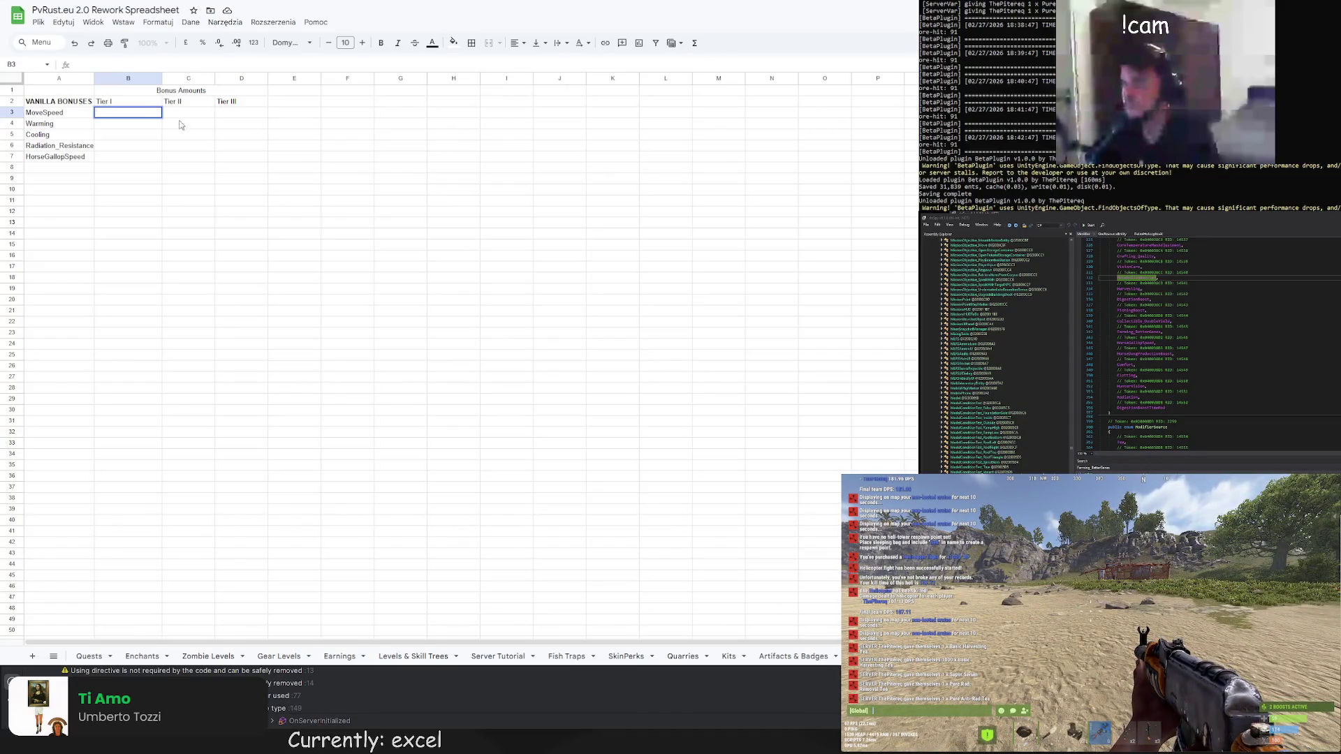
Enter 15%, 30% and 60% as MoveSpeed's Tier I–III amounts in B3:D3
{"action": "type", "text": "15"}
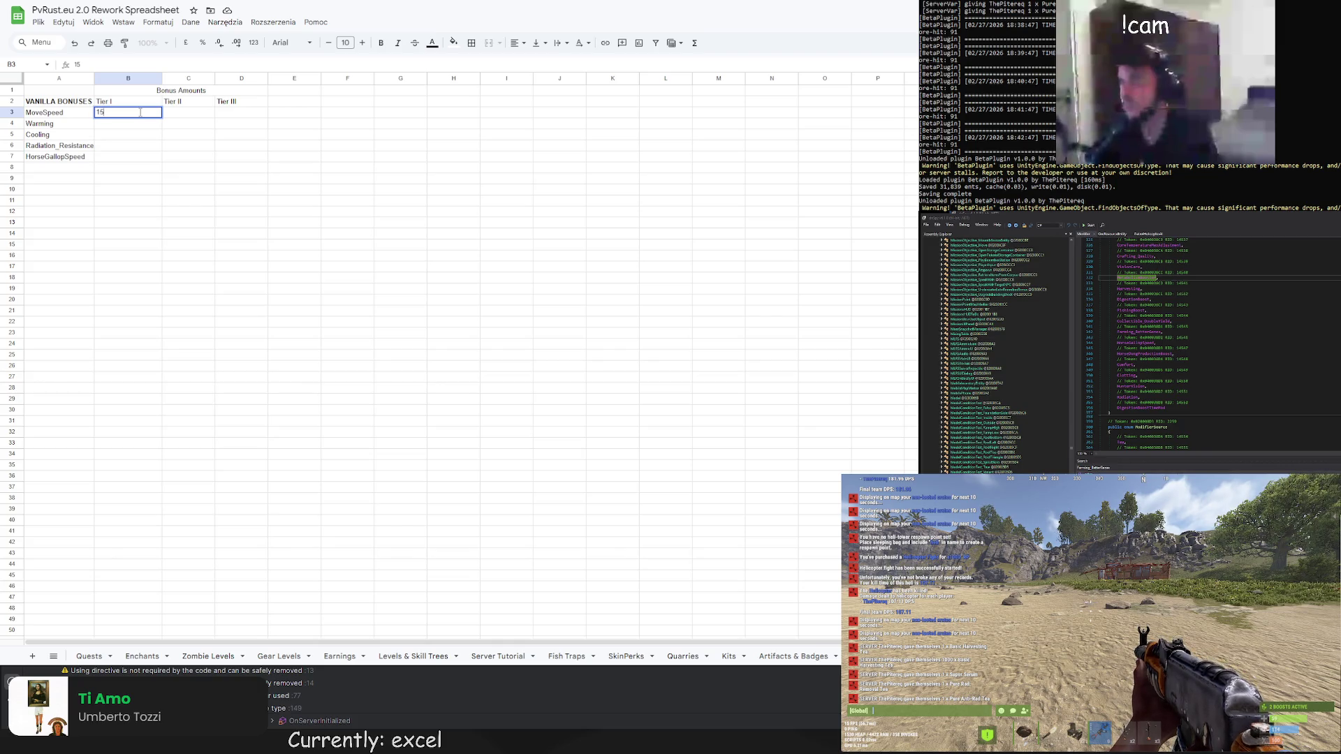
{"action": "type", "text": "%"}
{"action": "key", "text": "Tab"}
{"action": "type", "text": "30%"}
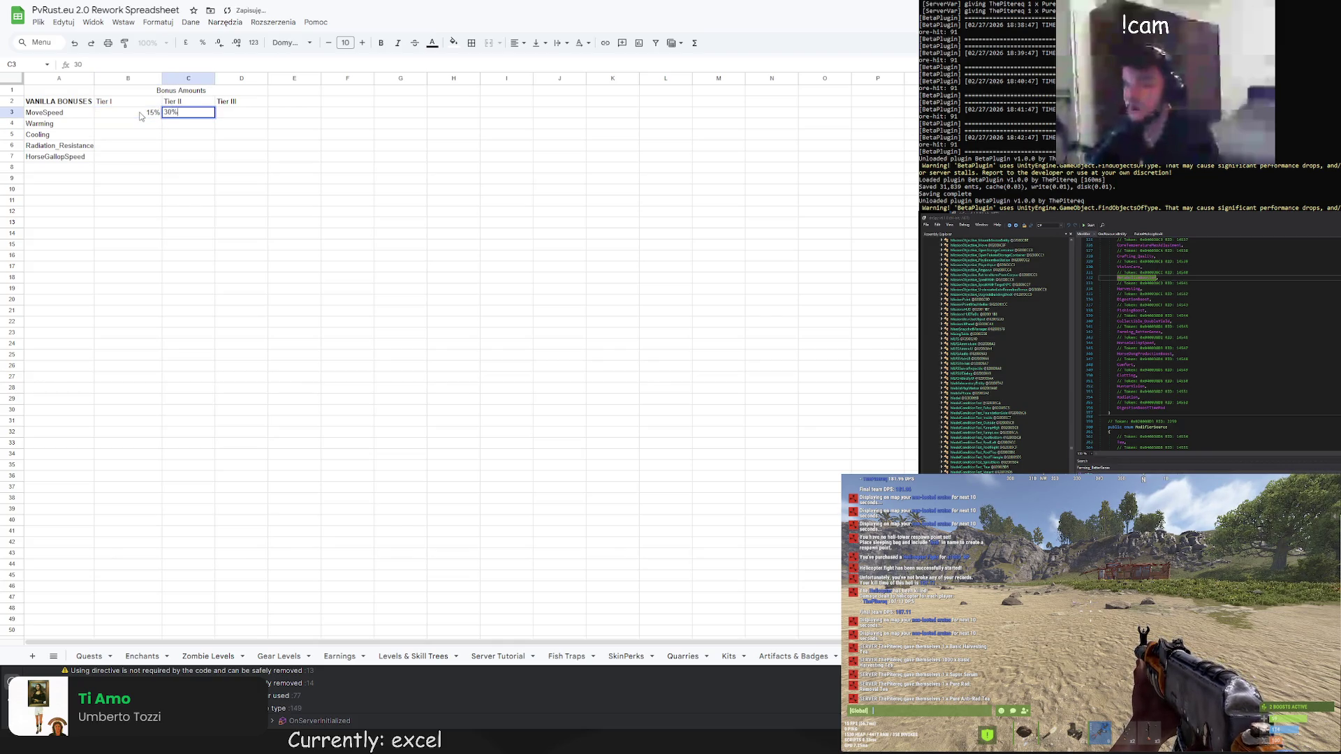
{"action": "key", "text": "Tab"}
{"action": "type", "text": "6"}
{"action": "key", "text": "Return"}
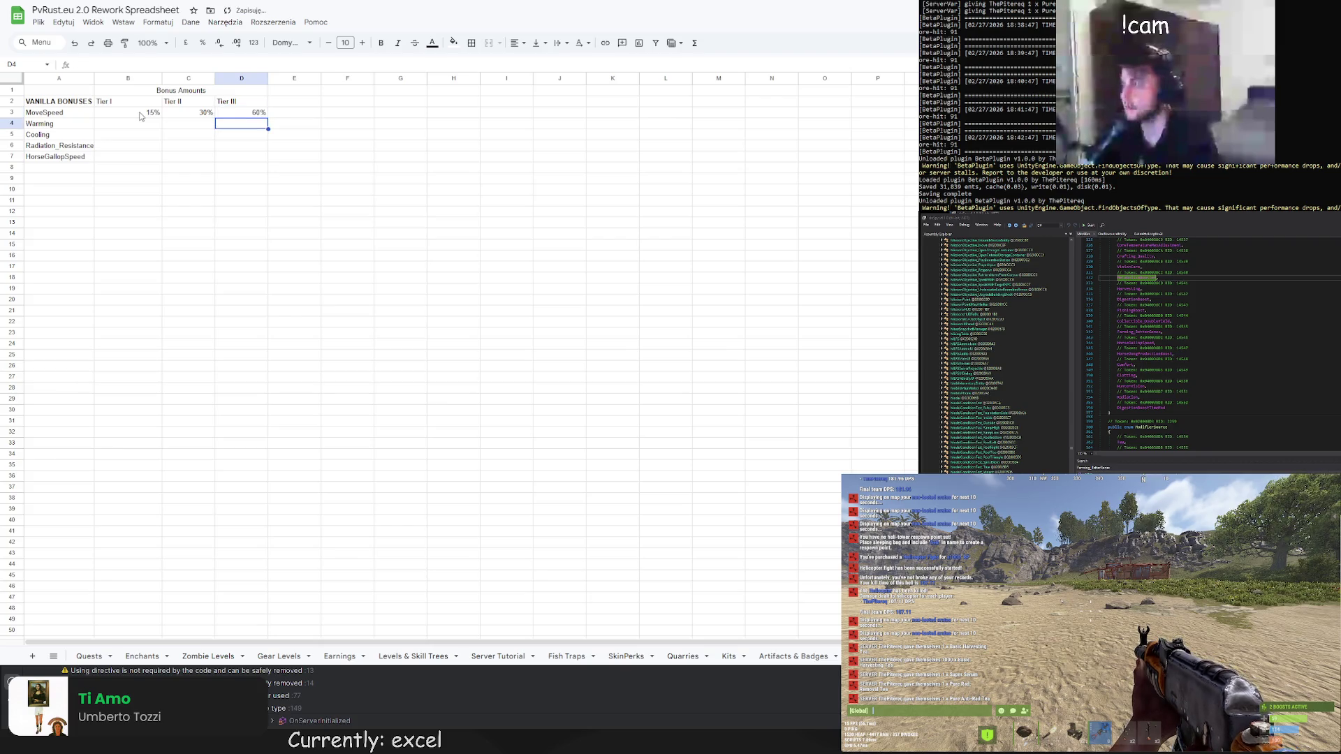
{"action": "key", "text": "Left"}
{"action": "key", "text": "Left"}
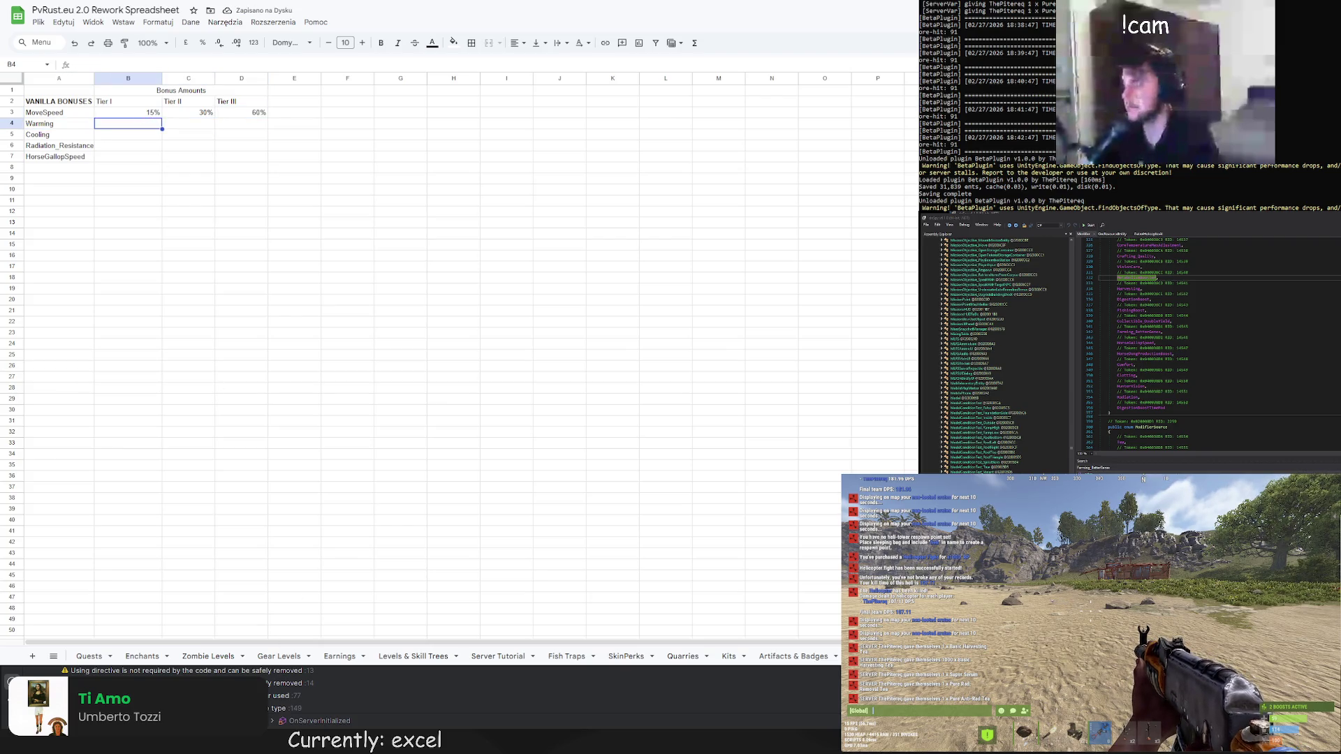
{"action": "key", "text": "Return"}
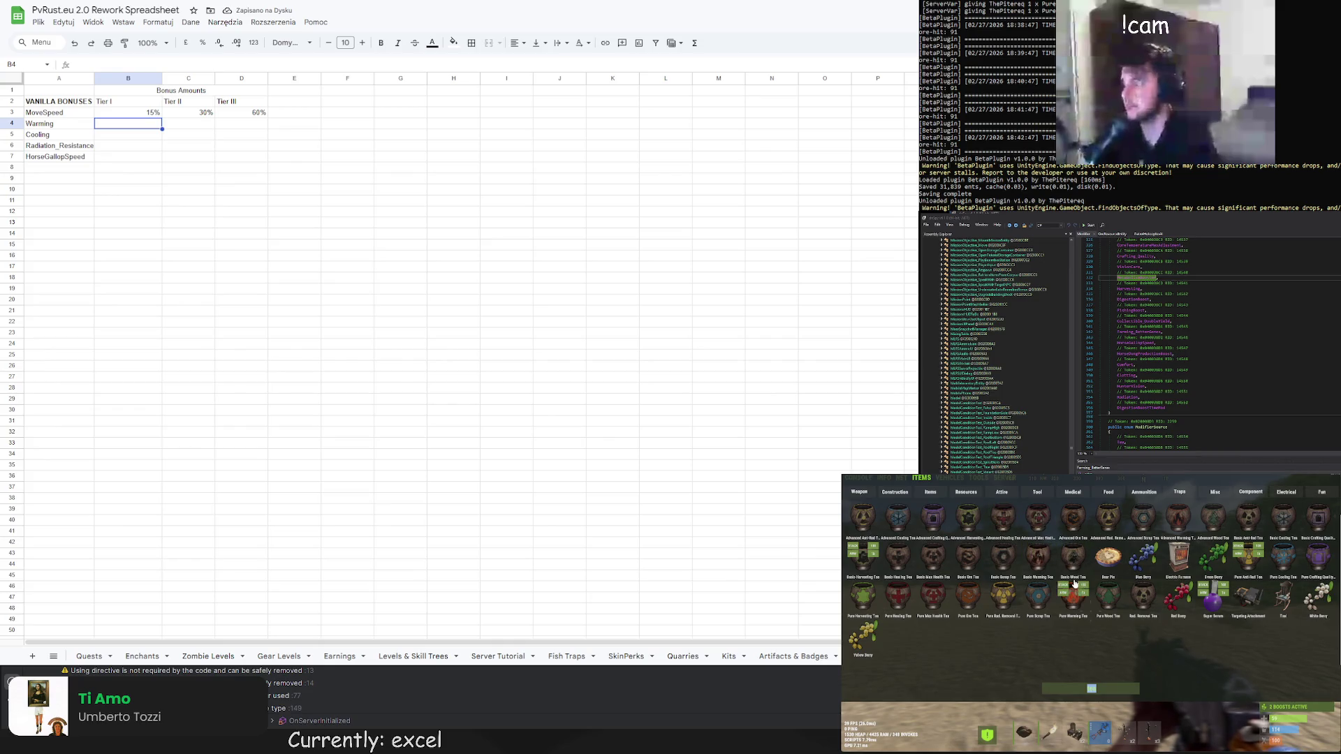
Spawn Pure and Advanced Warming Teas, then inspect the Basic and Pure Warming Tea stats
{"action": "left_click", "coordinate": [1073, 593]}
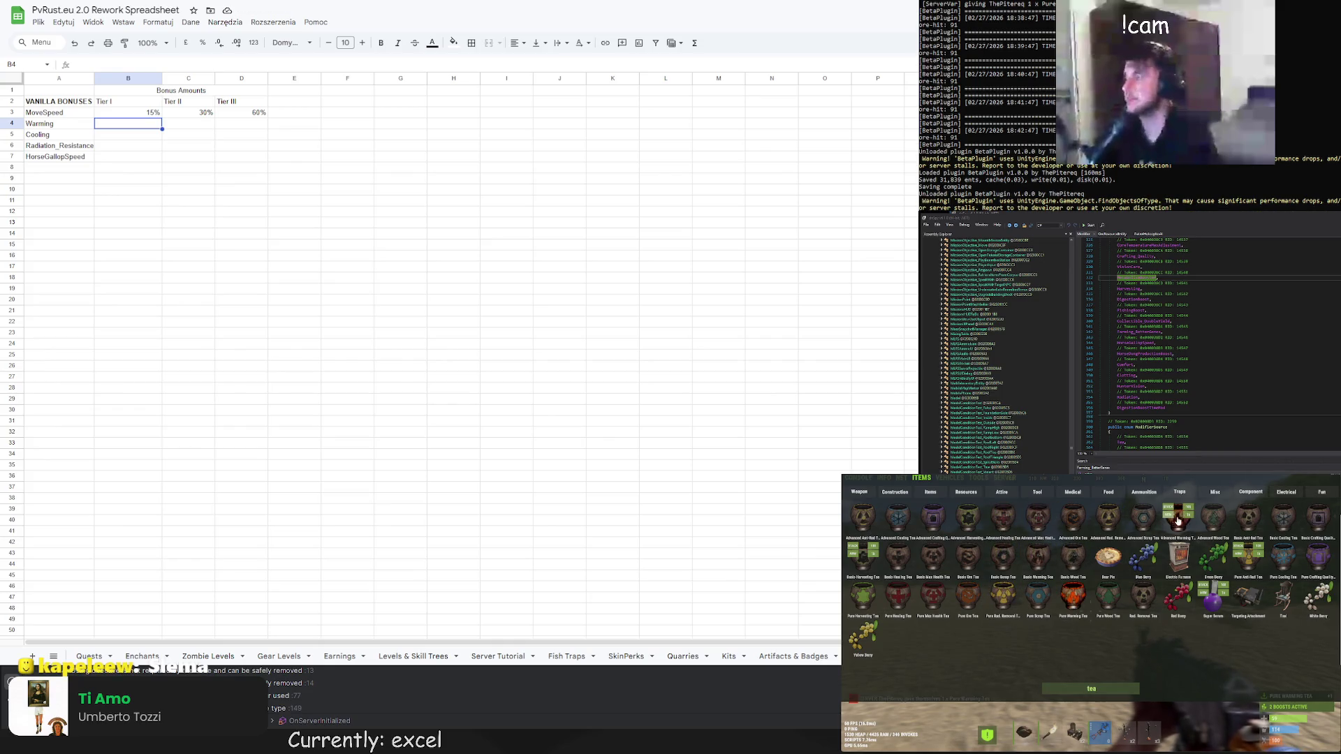
{"action": "left_click", "coordinate": [1179, 518]}
{"action": "left_click", "coordinate": [1023, 576]}
{"action": "key", "text": "Escape"}
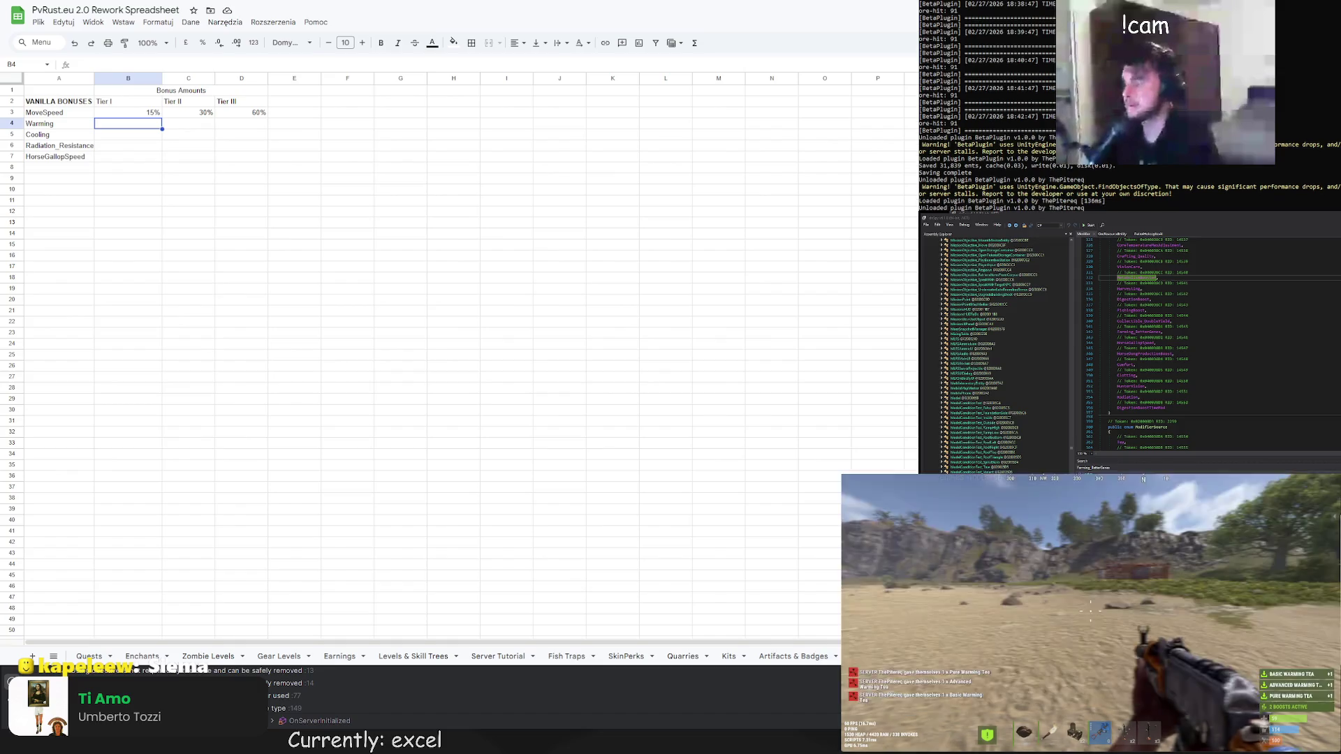
{"action": "key", "text": "Tab"}
{"action": "left_click", "coordinate": [1065, 655]}
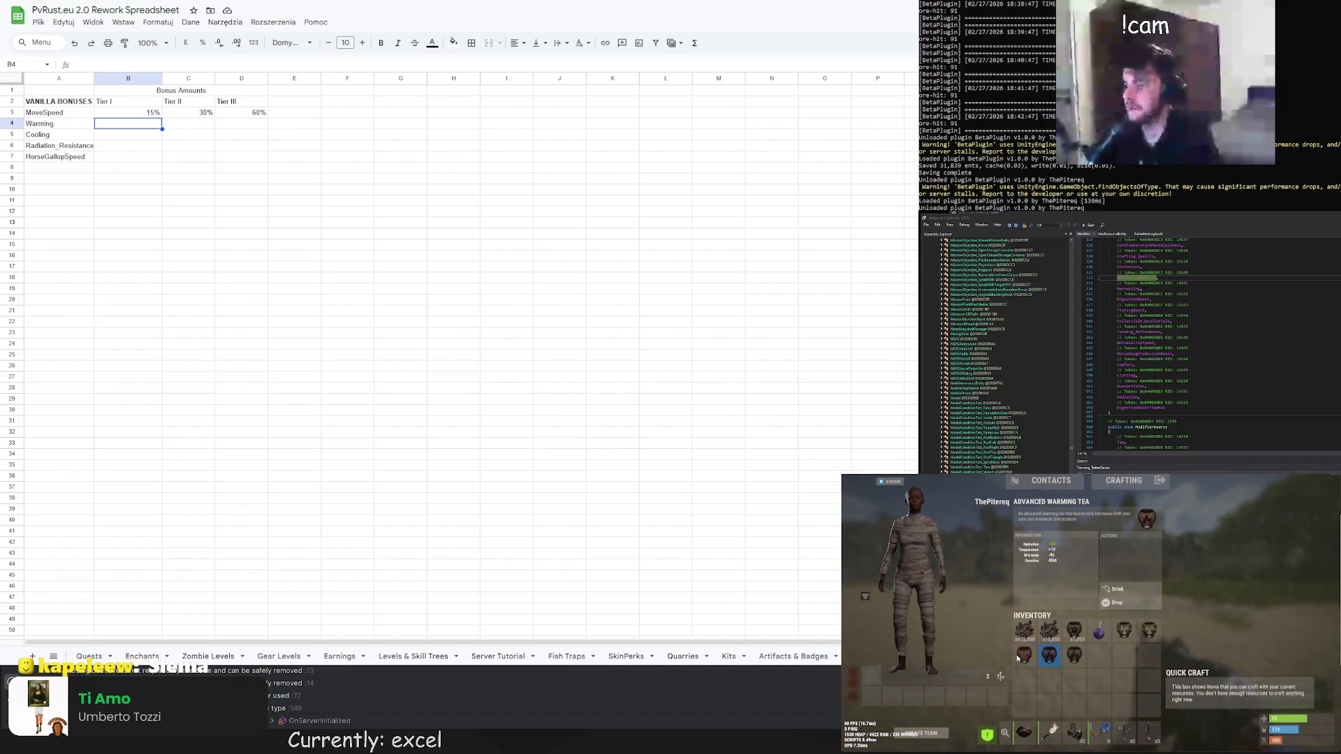
{"action": "left_click", "coordinate": [1022, 657]}
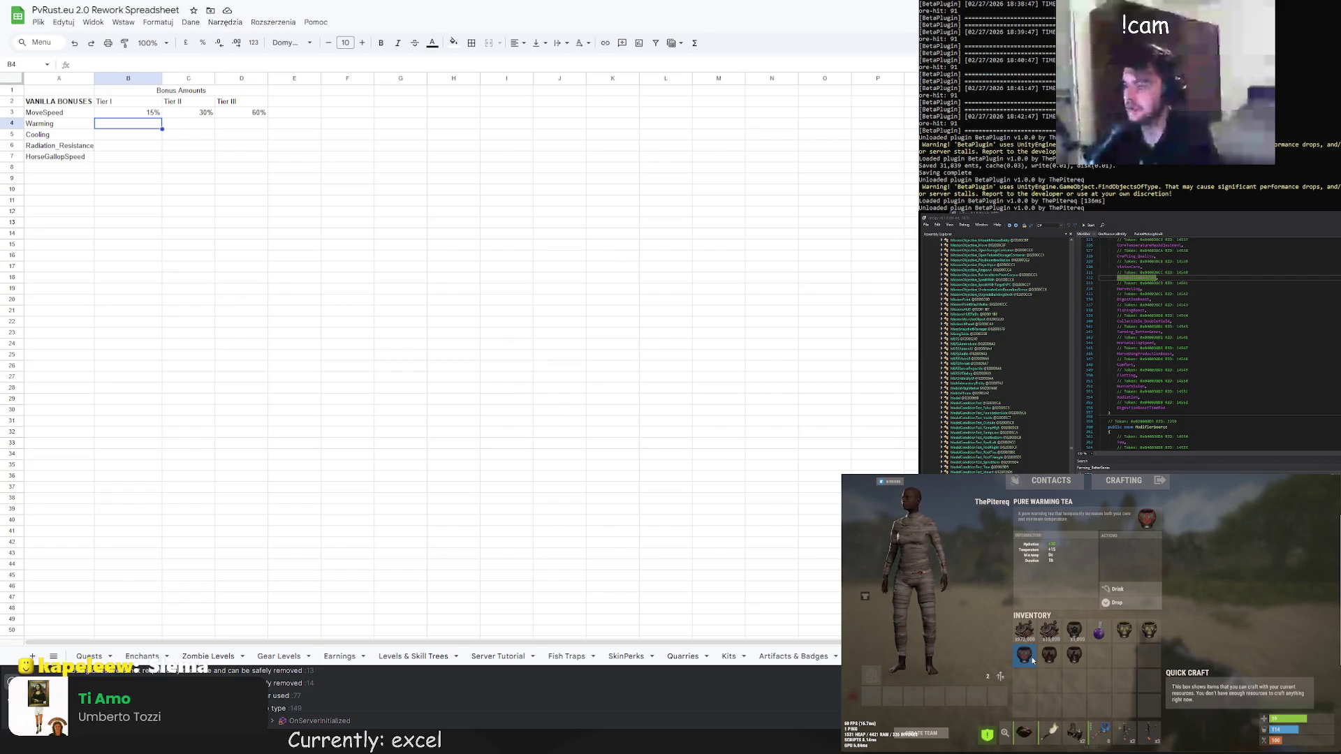
Compare the Pure Cooling and warming teas' stats, then drink the Pure Warming and Pure Cooling Teas
{"action": "type", "text": "q"}
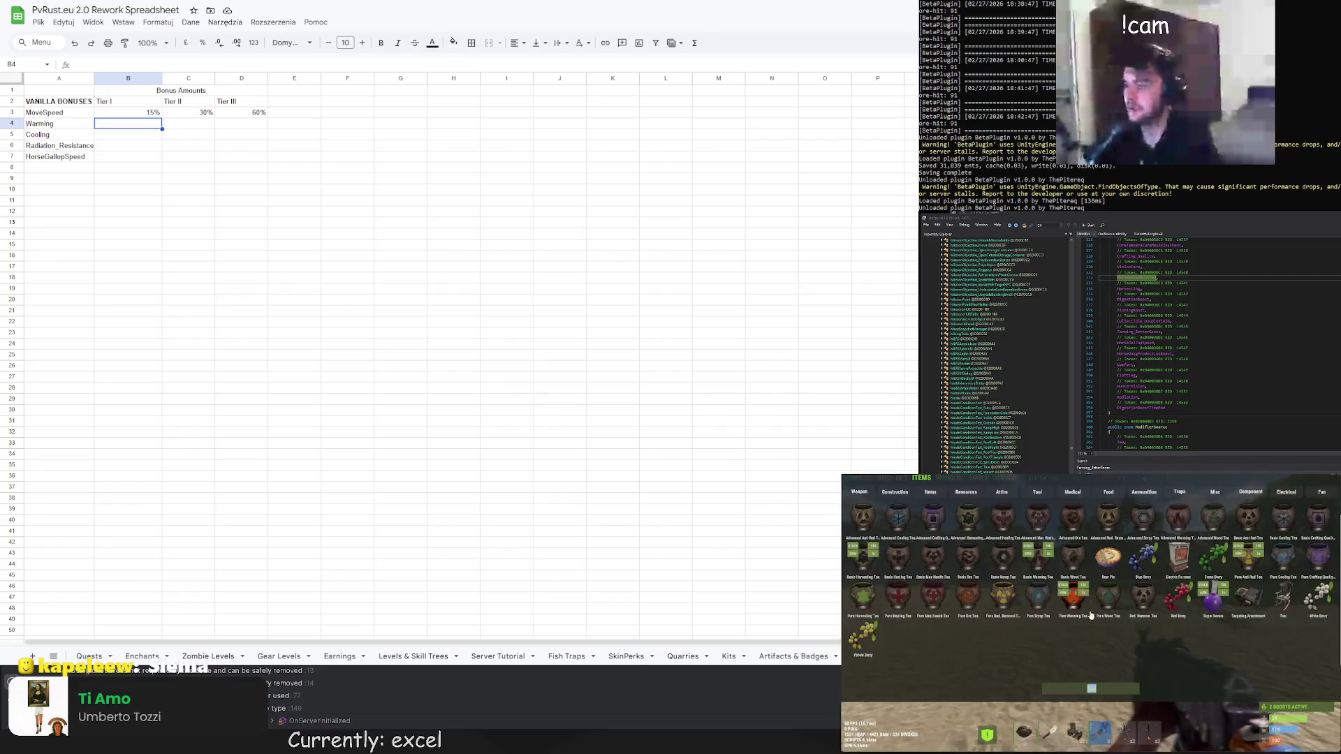
{"action": "type", "text": "coolin"}
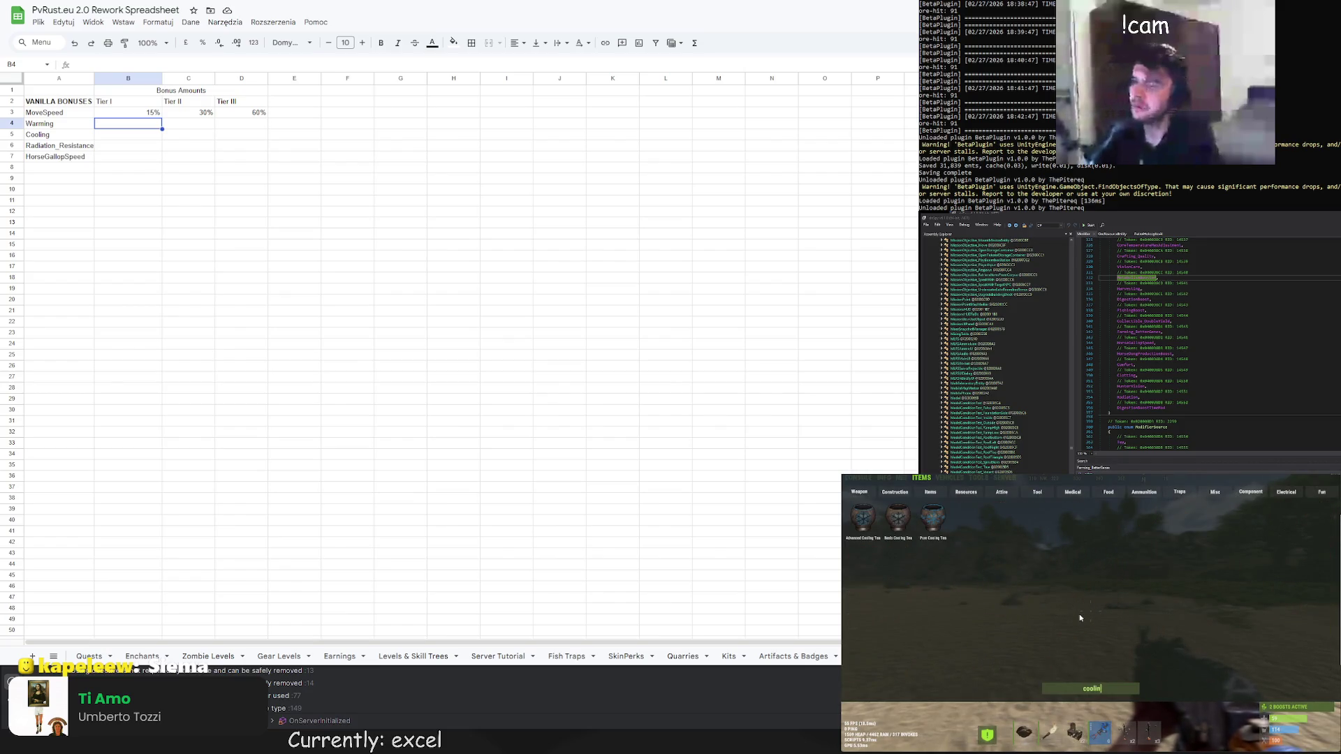
{"action": "key", "text": "Tab"}
{"action": "left_click", "coordinate": [1095, 656]}
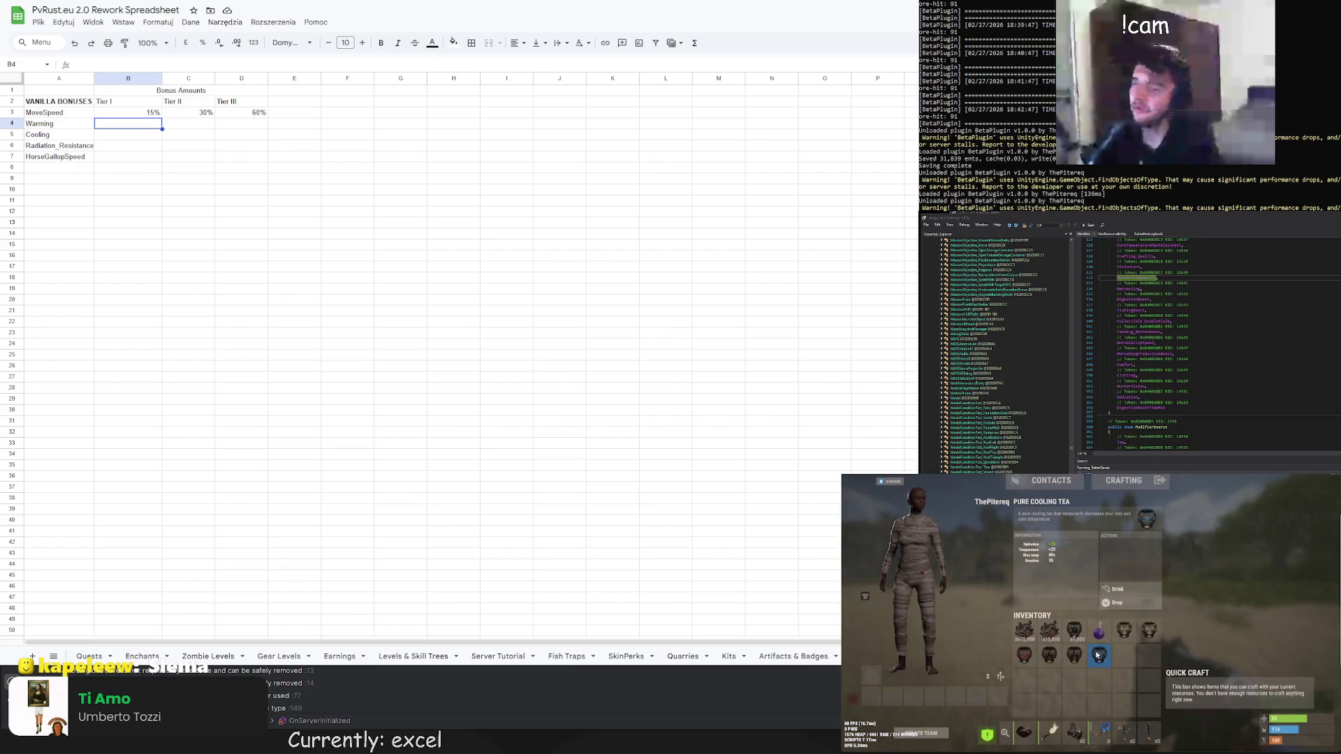
{"action": "left_click", "coordinate": [1074, 655]}
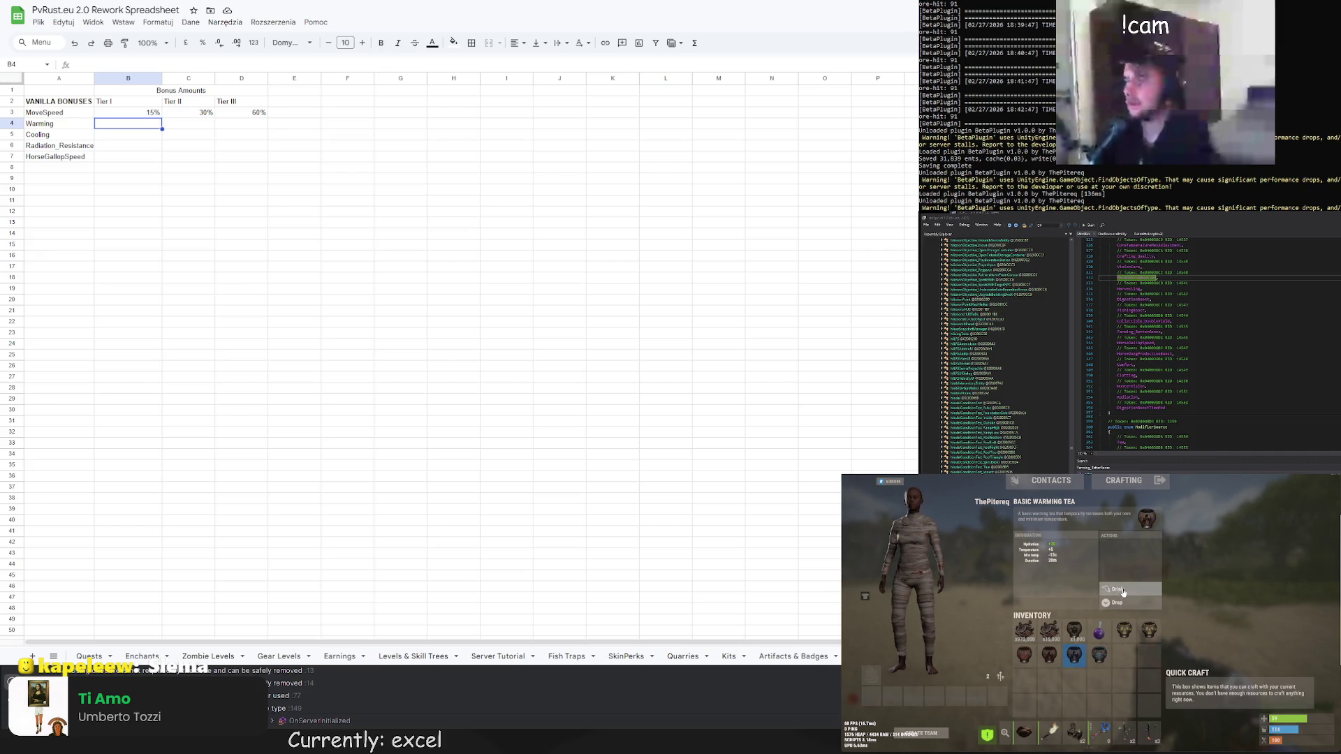
{"action": "left_click", "coordinate": [1024, 655]}
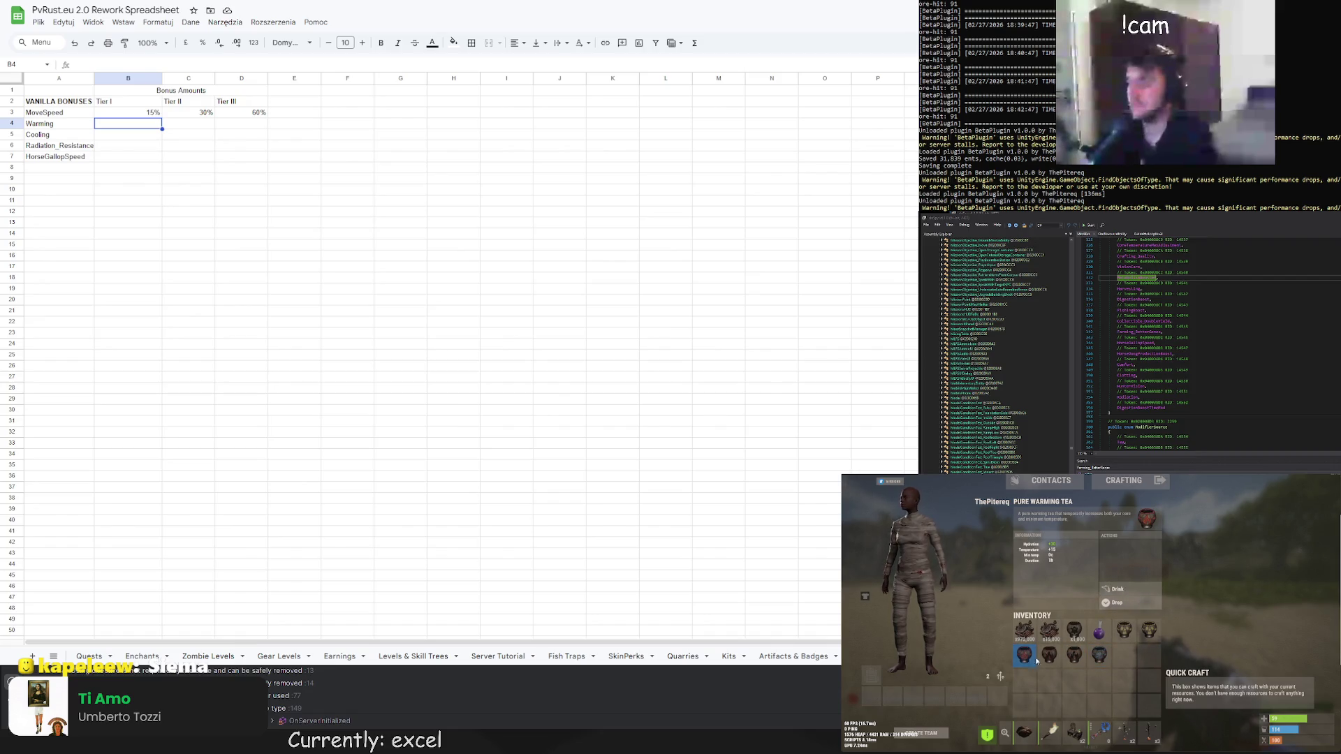
{"action": "left_click", "coordinate": [1114, 590]}
{"action": "left_click", "coordinate": [1115, 589]}
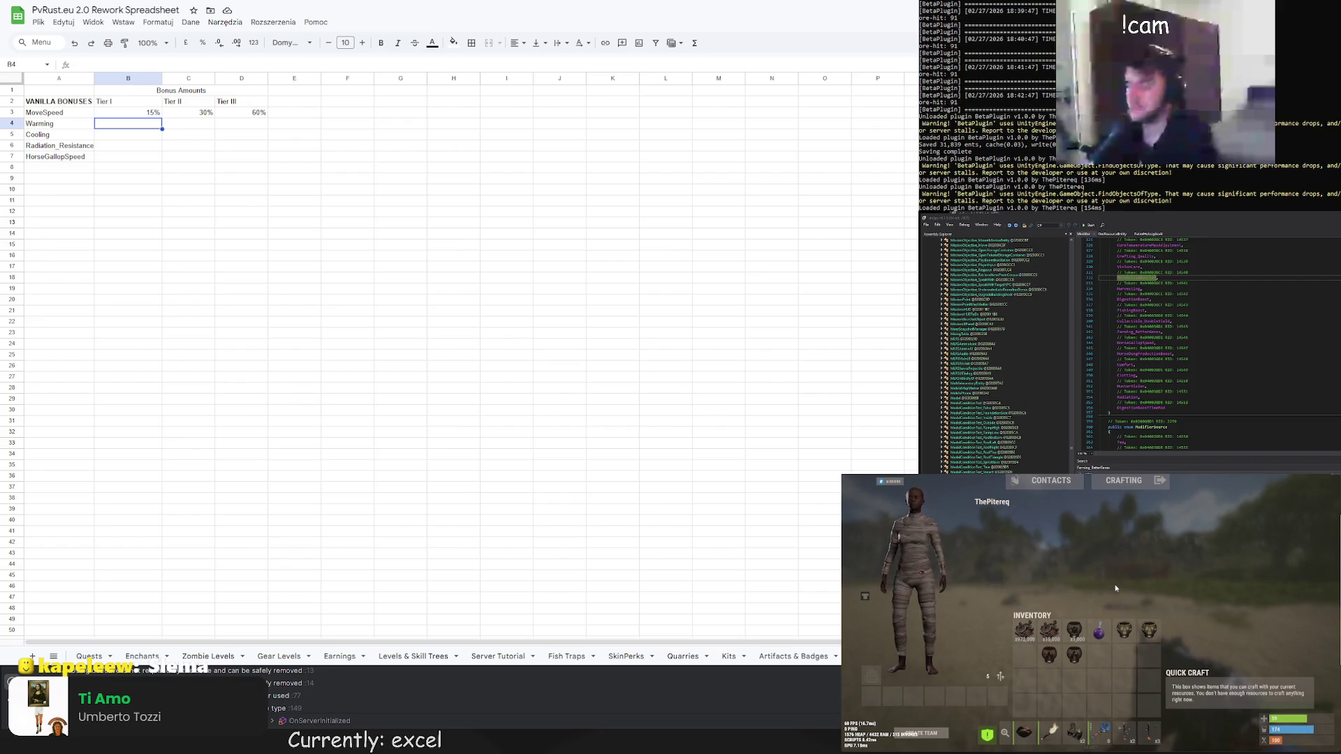
{"action": "key", "text": "Tab"}
{"action": "key", "text": "Tab"}
{"action": "mouse_move", "coordinate": [999, 676]}
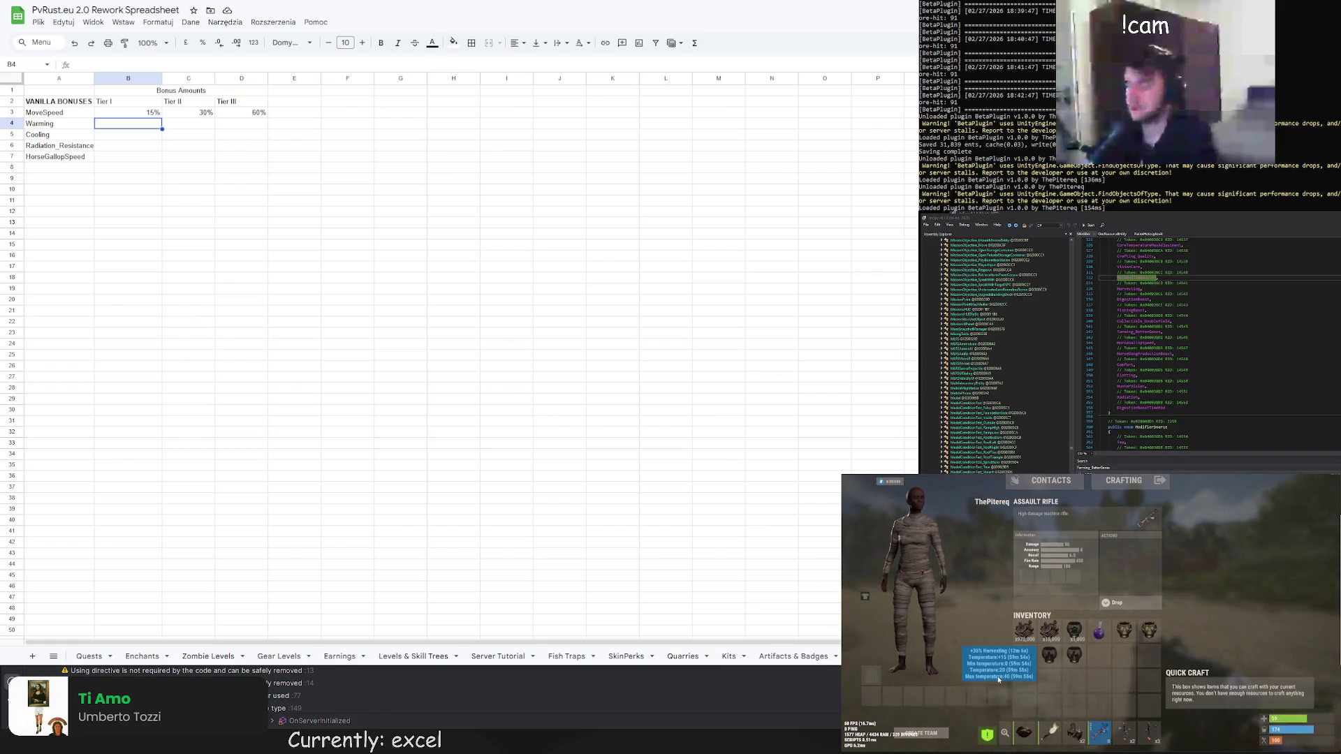
{"action": "key", "text": "Tab"}
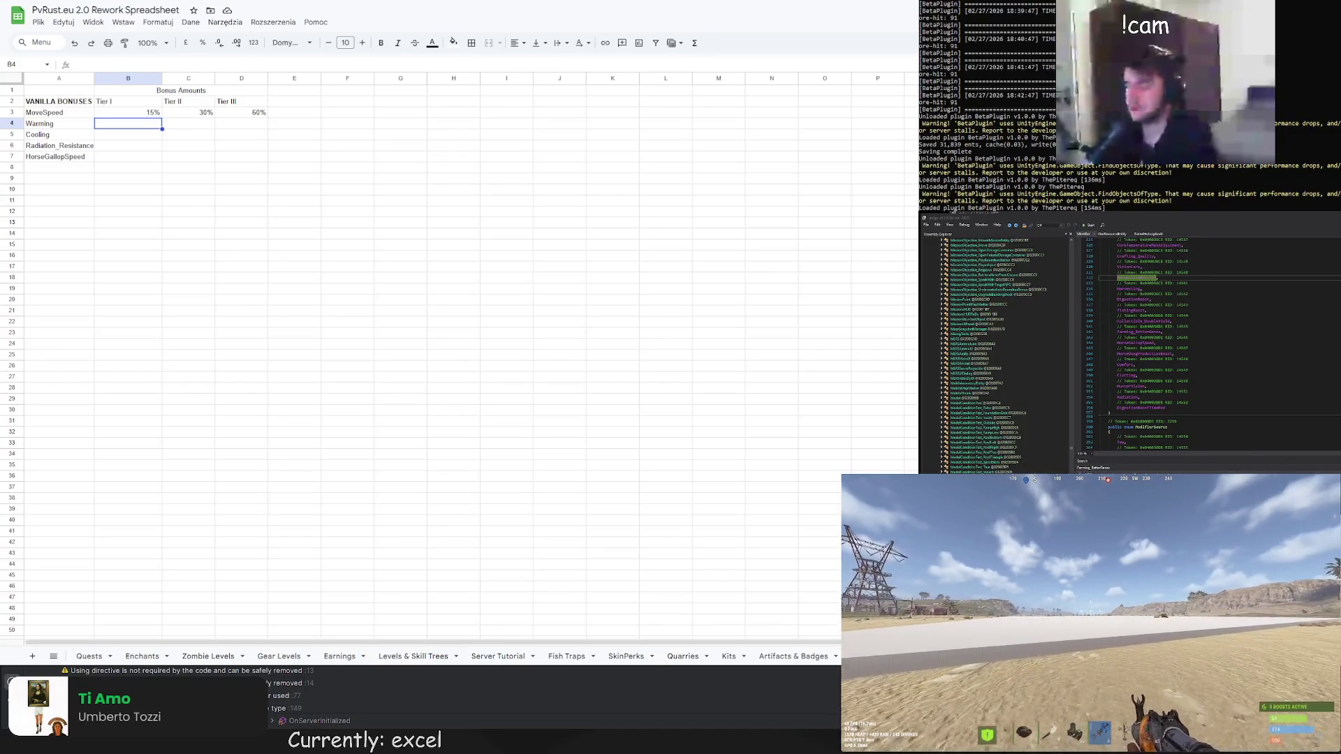
Check the Basic and Advanced Warming Tea stats in the inventory
{"action": "key", "text": "Tab"}
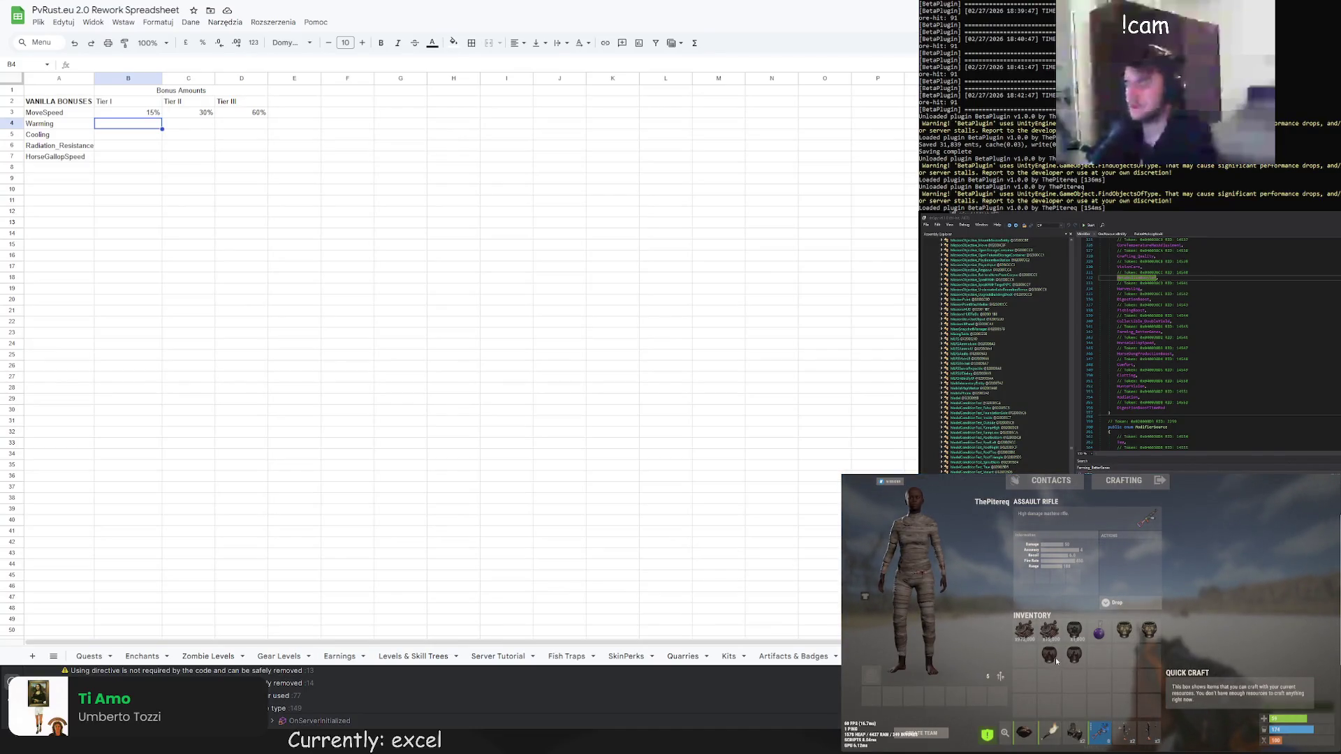
{"action": "left_click", "coordinate": [1070, 656]}
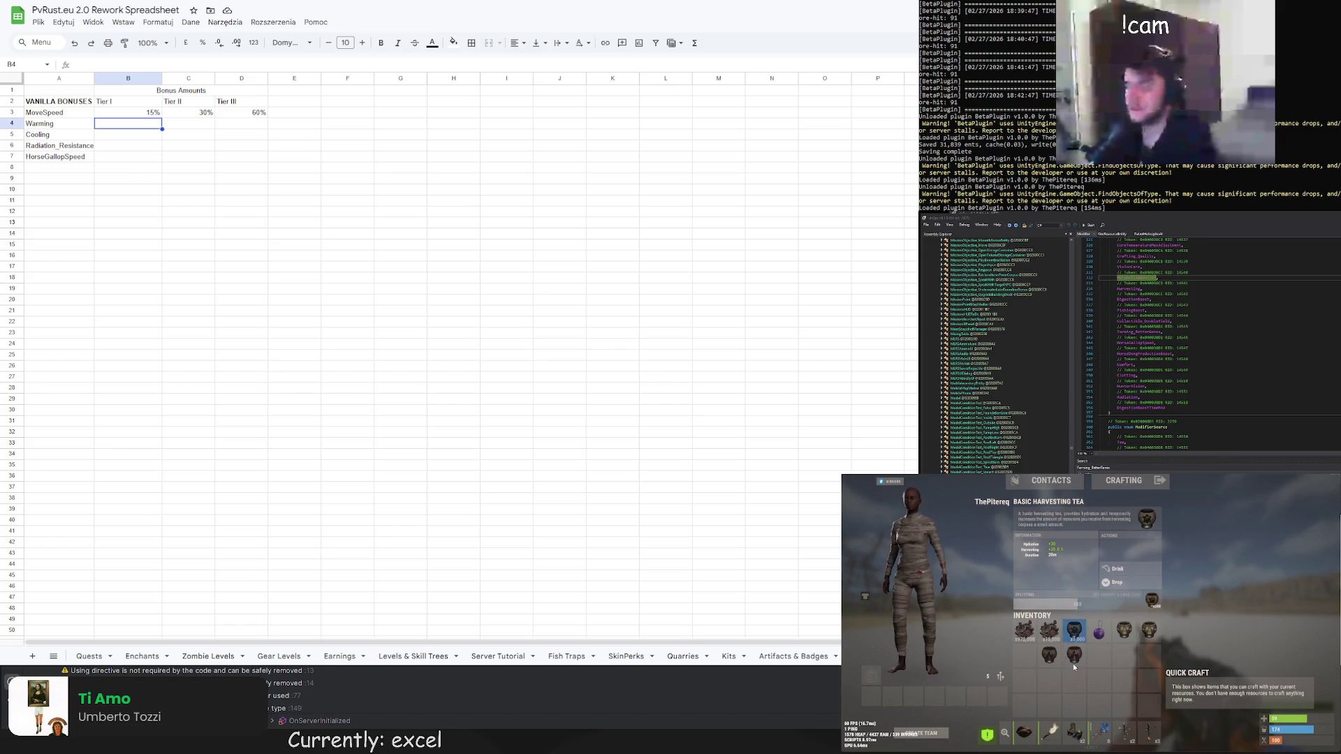
{"action": "left_click", "coordinate": [1052, 661]}
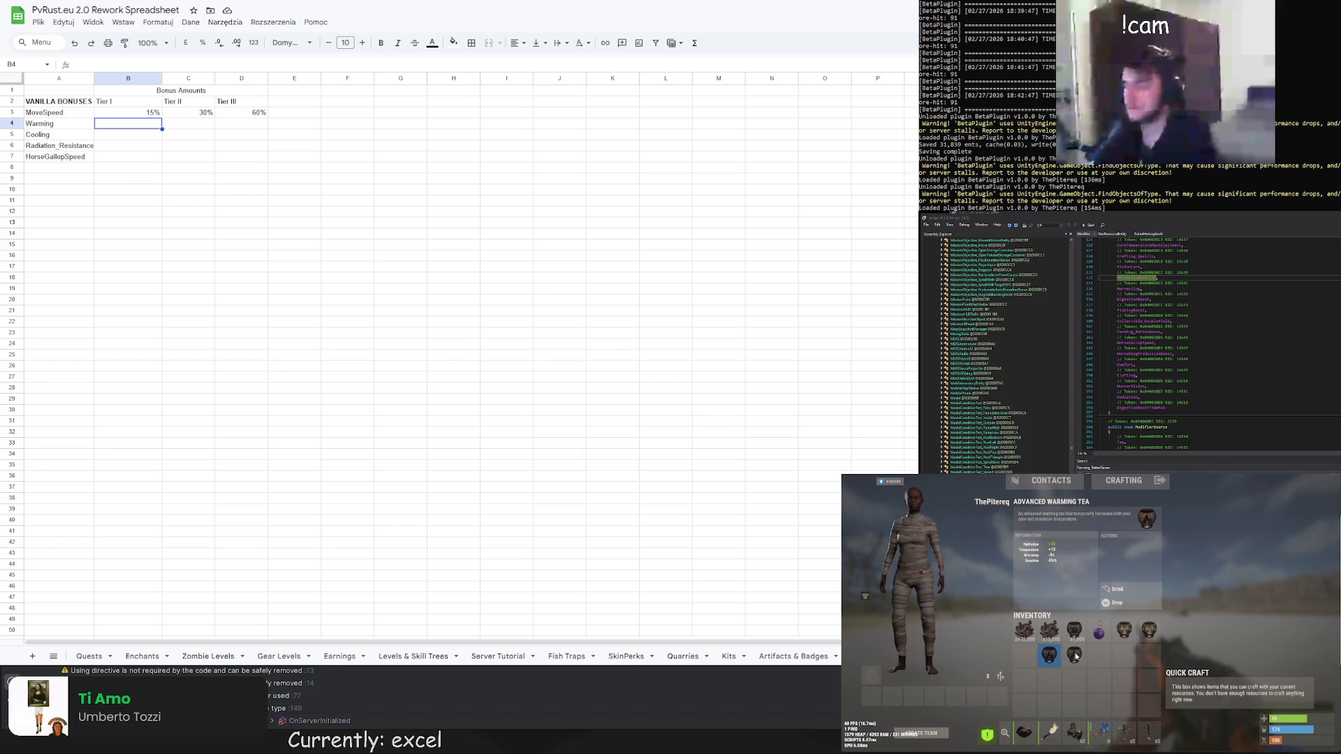
{"action": "key", "text": "Tab"}
Run the /items chat command to bring up the admin item spawner
{"action": "key", "text": "Return"}
{"action": "type", "text": "/items"}
{"action": "key", "text": "Return"}
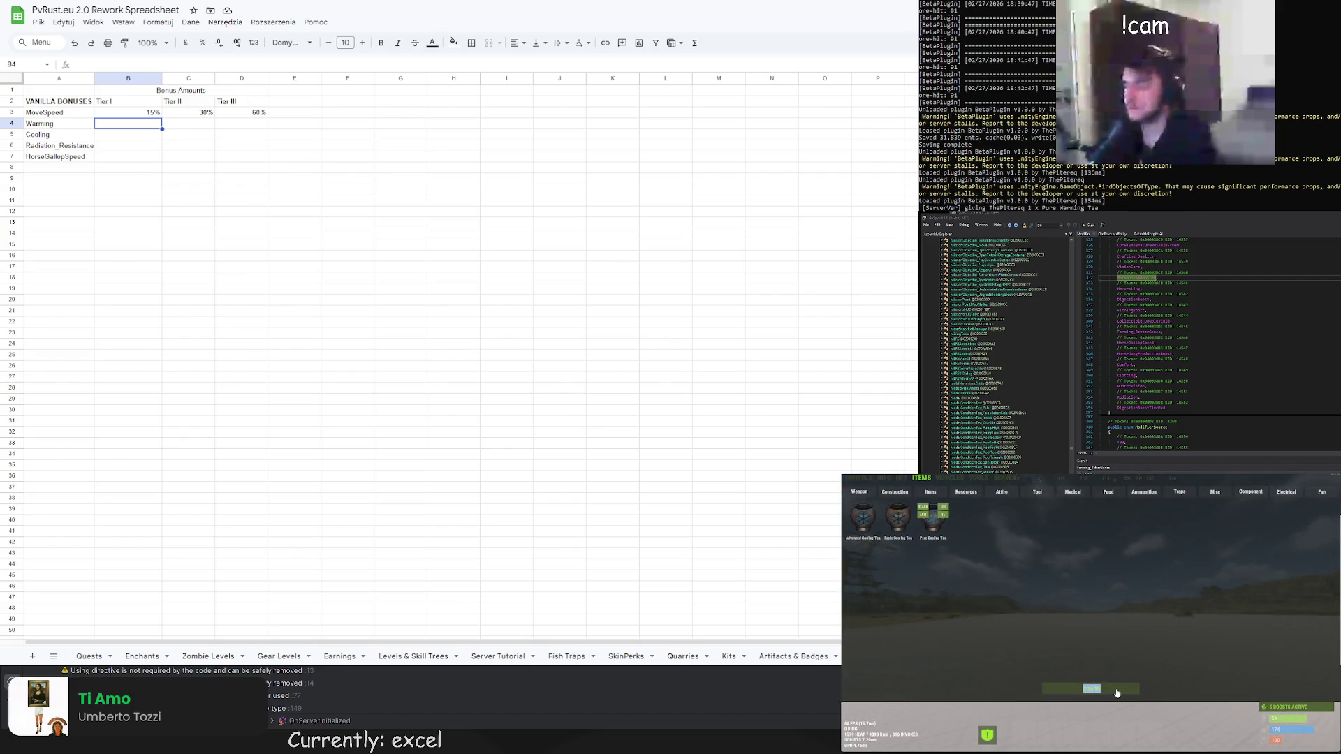
Spawn the three cooling teas, then search 'warm' and spawn the three warming teas
{"action": "left_click", "coordinate": [863, 518]}
{"action": "left_click", "coordinate": [898, 518]}
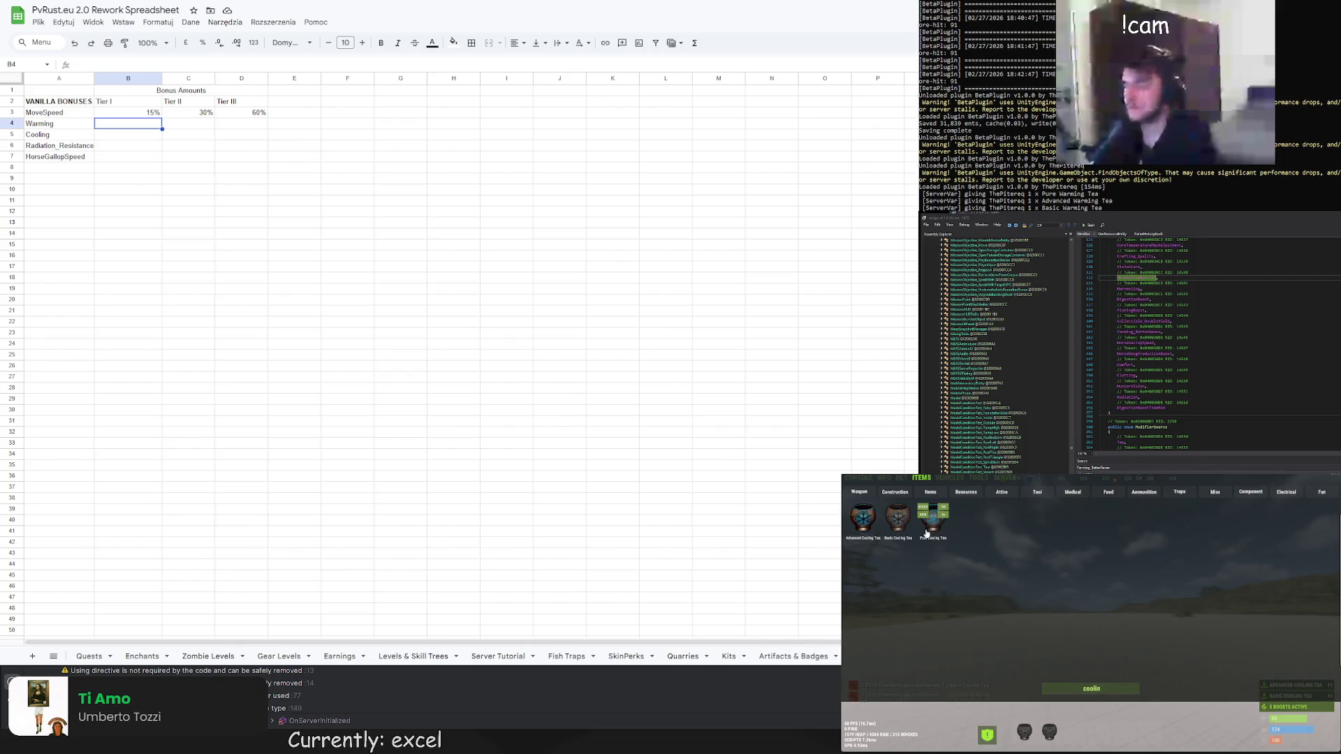
{"action": "left_click", "coordinate": [933, 518]}
{"action": "left_click", "coordinate": [1114, 693]}
{"action": "type", "text": "warm"}
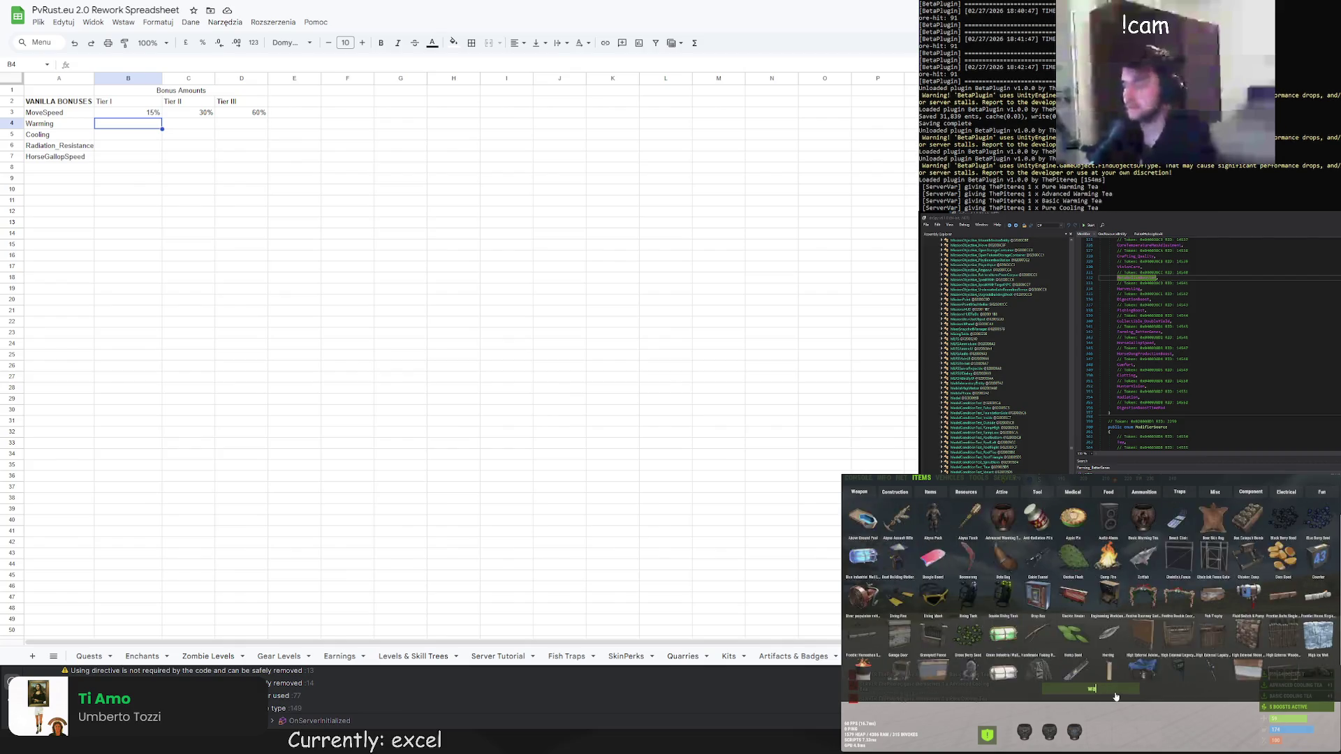
{"action": "left_click", "coordinate": [1108, 518]}
{"action": "left_click", "coordinate": [863, 518]}
{"action": "left_click", "coordinate": [898, 519]}
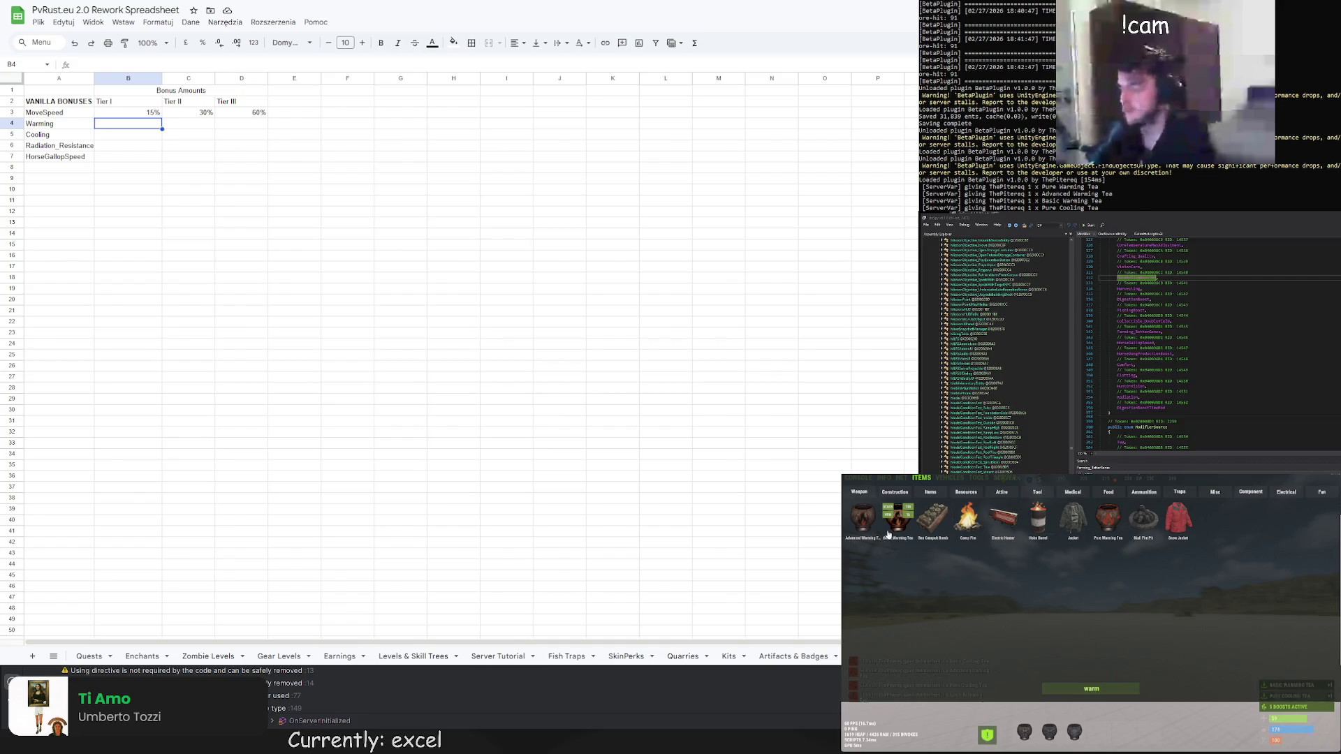
Compare the Basic, Advanced and Pure Cooling Tea stats in the inventory hotbar
{"action": "key", "text": "Tab"}
{"action": "left_click", "coordinate": [1074, 732]}
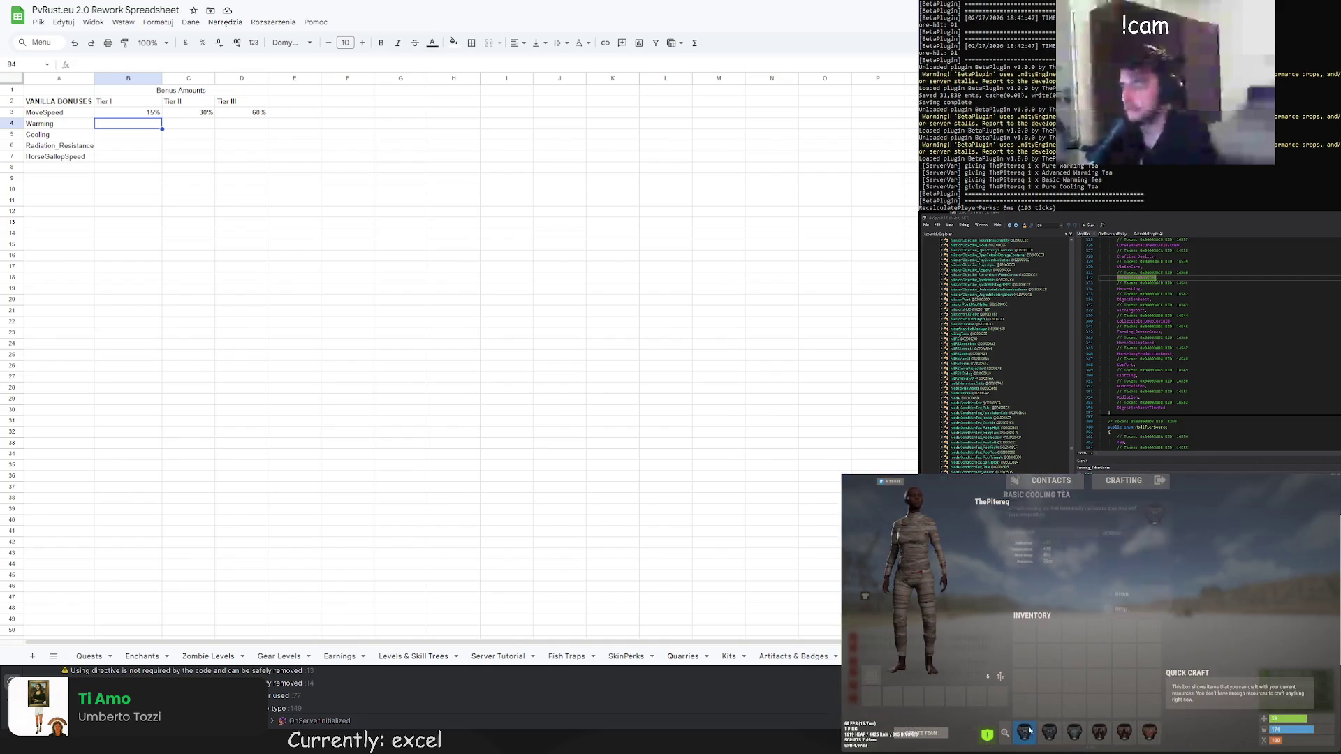
{"action": "left_click", "coordinate": [1047, 733]}
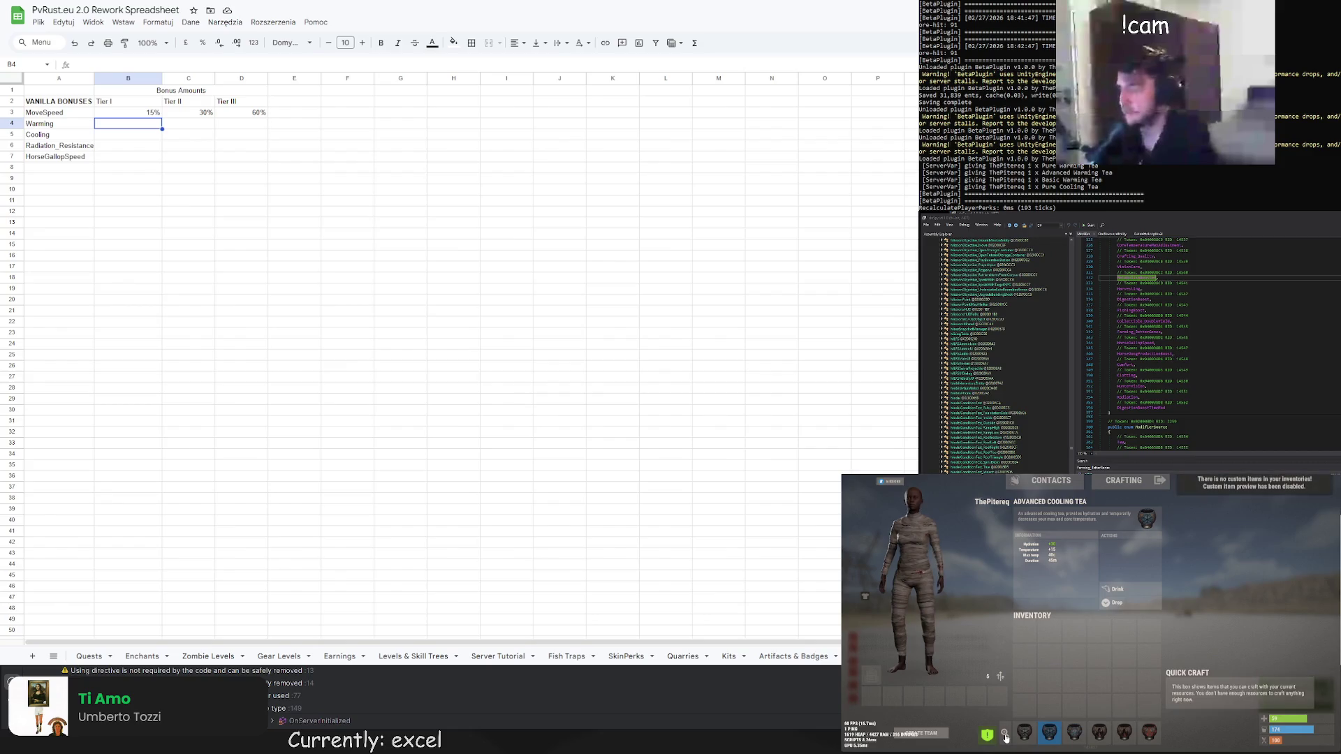
{"action": "left_click", "coordinate": [1024, 733]}
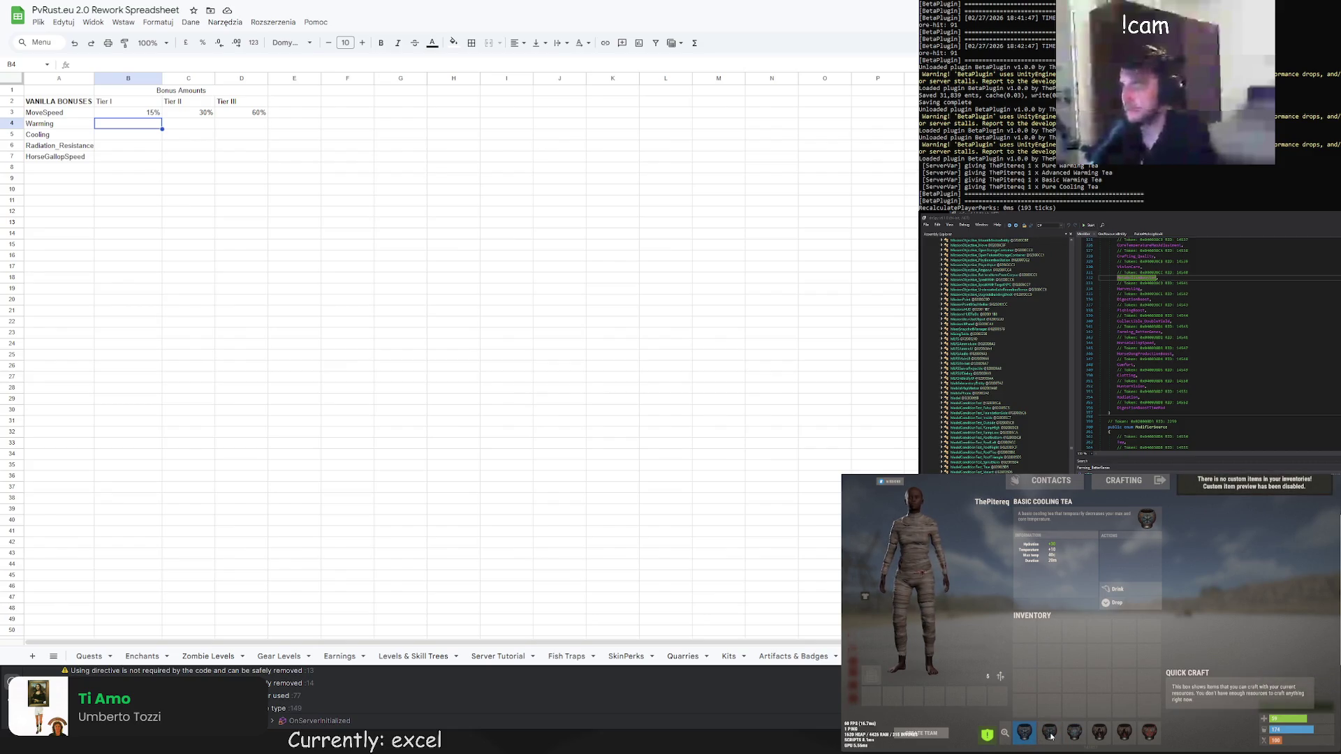
{"action": "left_click", "coordinate": [1049, 733]}
{"action": "left_click", "coordinate": [1025, 733]}
{"action": "left_click", "coordinate": [1049, 734]}
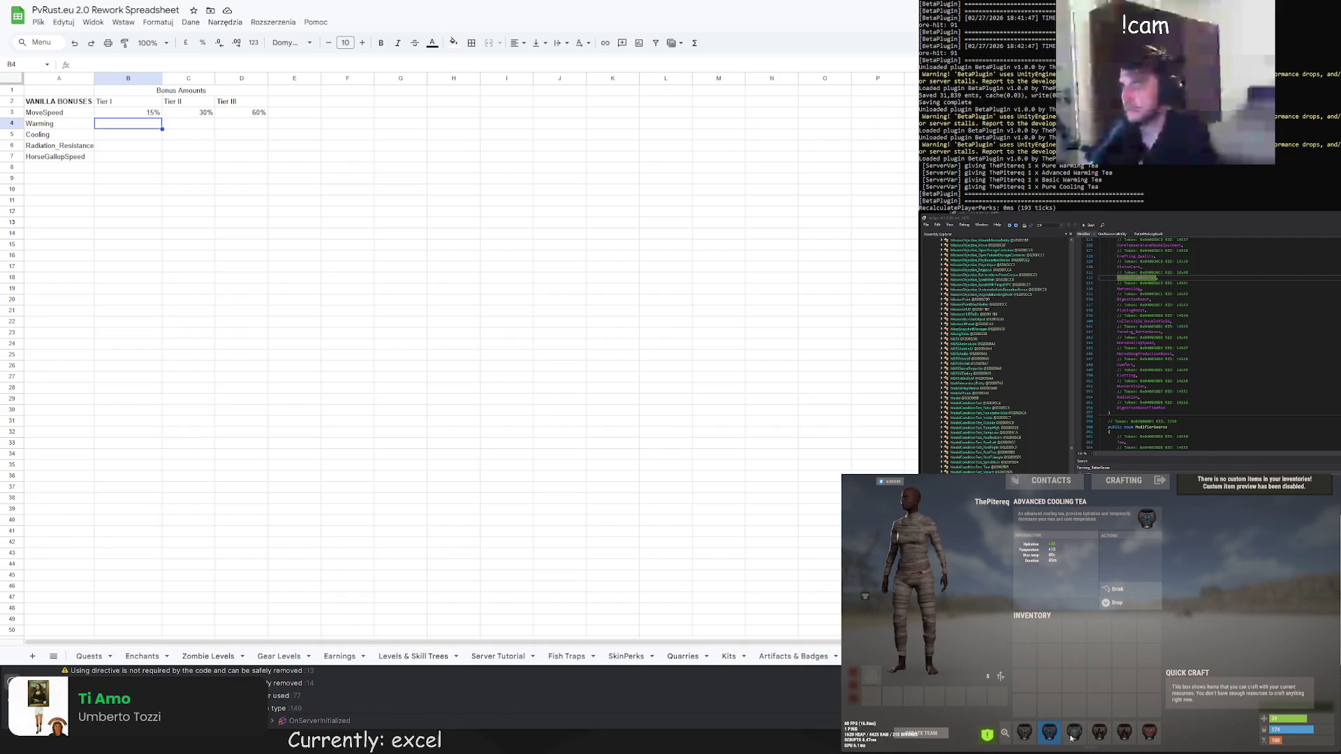
{"action": "left_click", "coordinate": [1074, 733]}
{"action": "left_click", "coordinate": [1050, 734]}
{"action": "left_click", "coordinate": [1074, 733]}
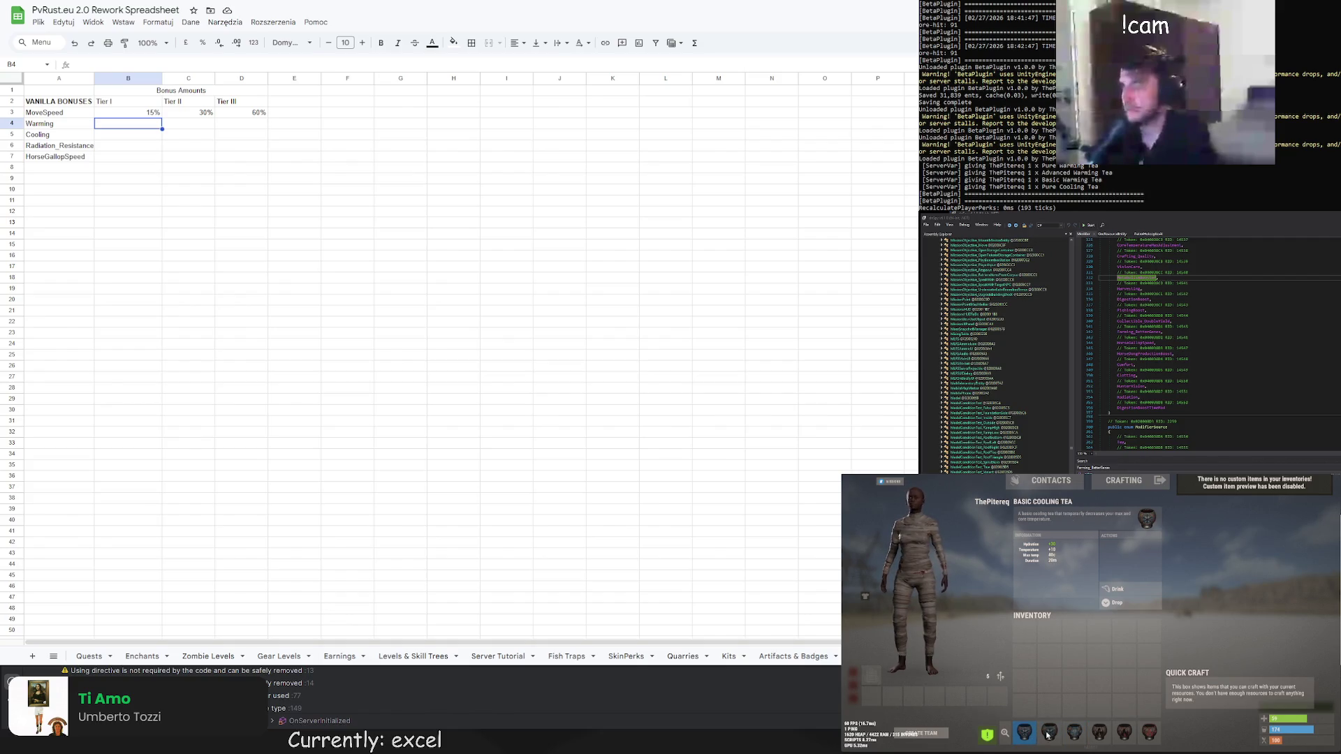
{"action": "left_click", "coordinate": [1050, 733]}
{"action": "left_click", "coordinate": [1075, 733]}
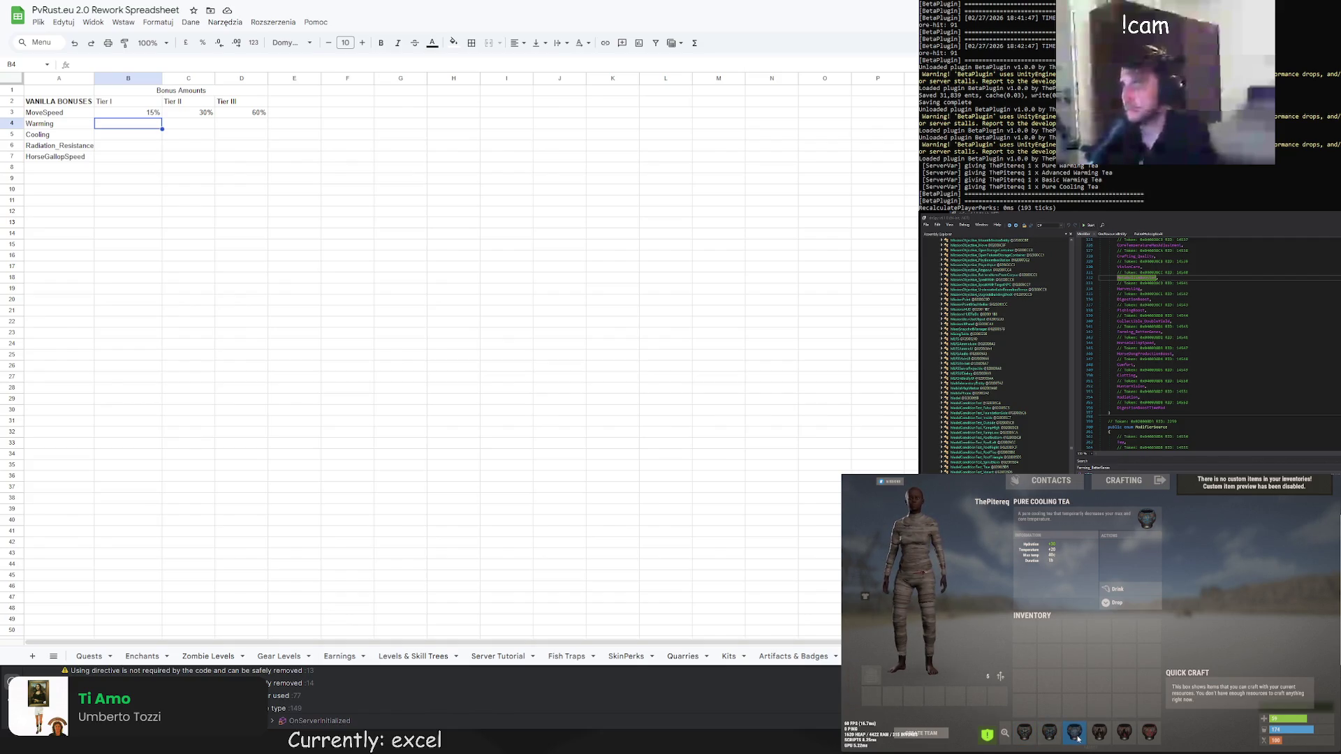
Check the Basic and Pure Warming Tea stats, then enter Warming's Tier I bonus of 5%
{"action": "left_click", "coordinate": [1099, 734]}
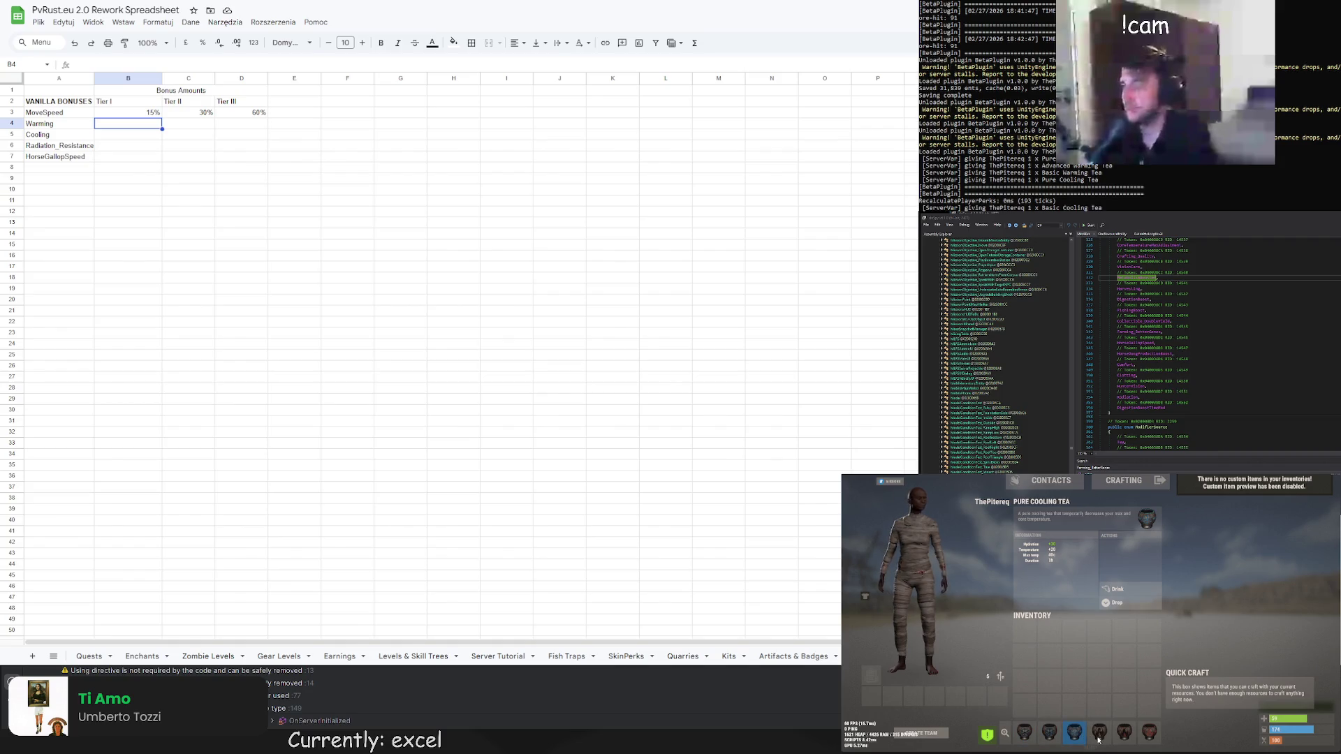
{"action": "left_click", "coordinate": [1150, 735]}
{"action": "left_click", "coordinate": [1050, 733]}
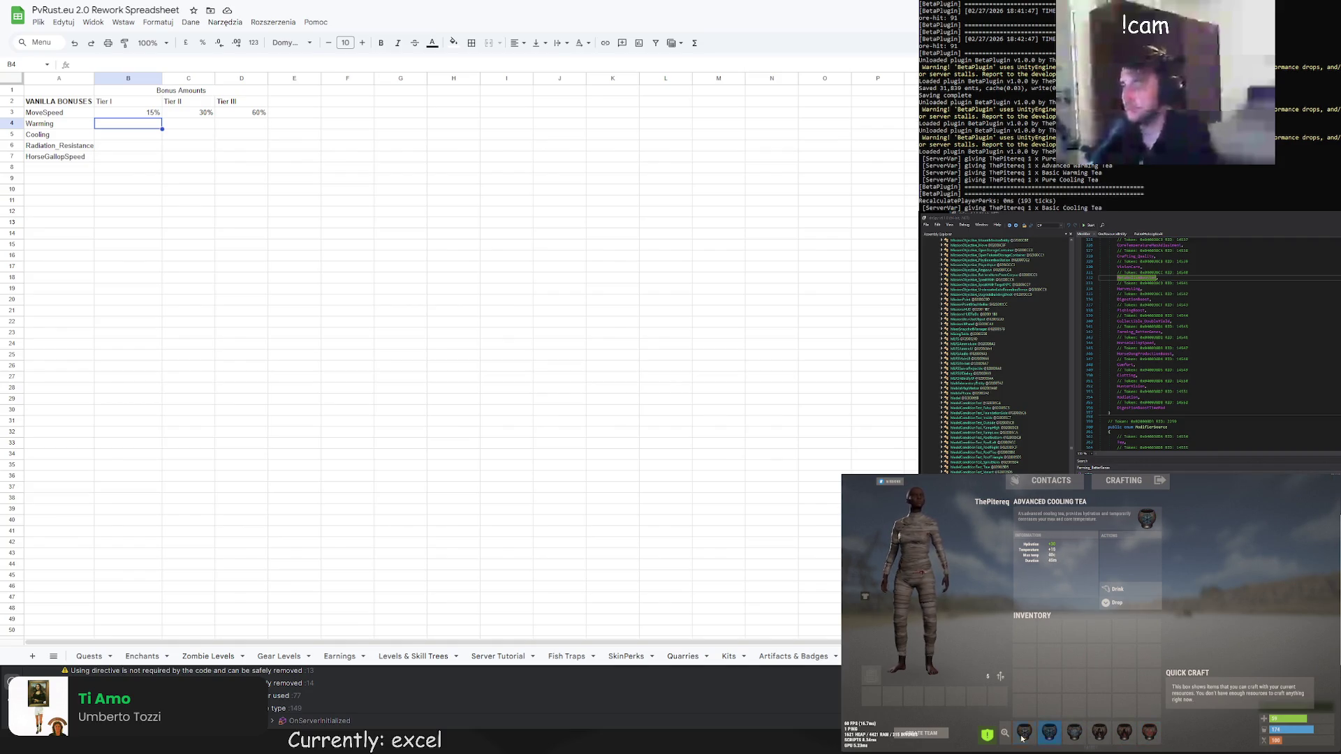
{"action": "left_click", "coordinate": [1074, 733]}
{"action": "left_click", "coordinate": [1050, 733]}
{"action": "left_click", "coordinate": [1075, 733]}
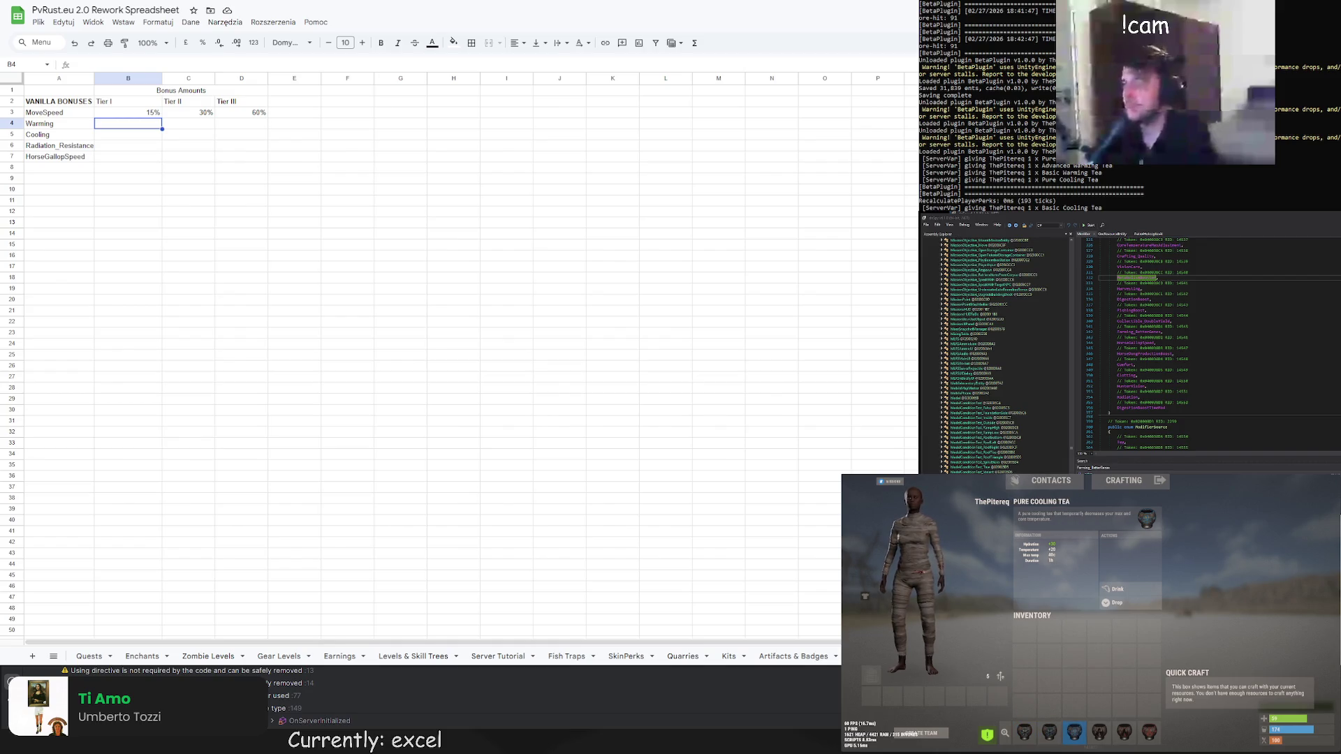
{"action": "left_click", "coordinate": [1099, 734]}
{"action": "left_click", "coordinate": [1141, 737]}
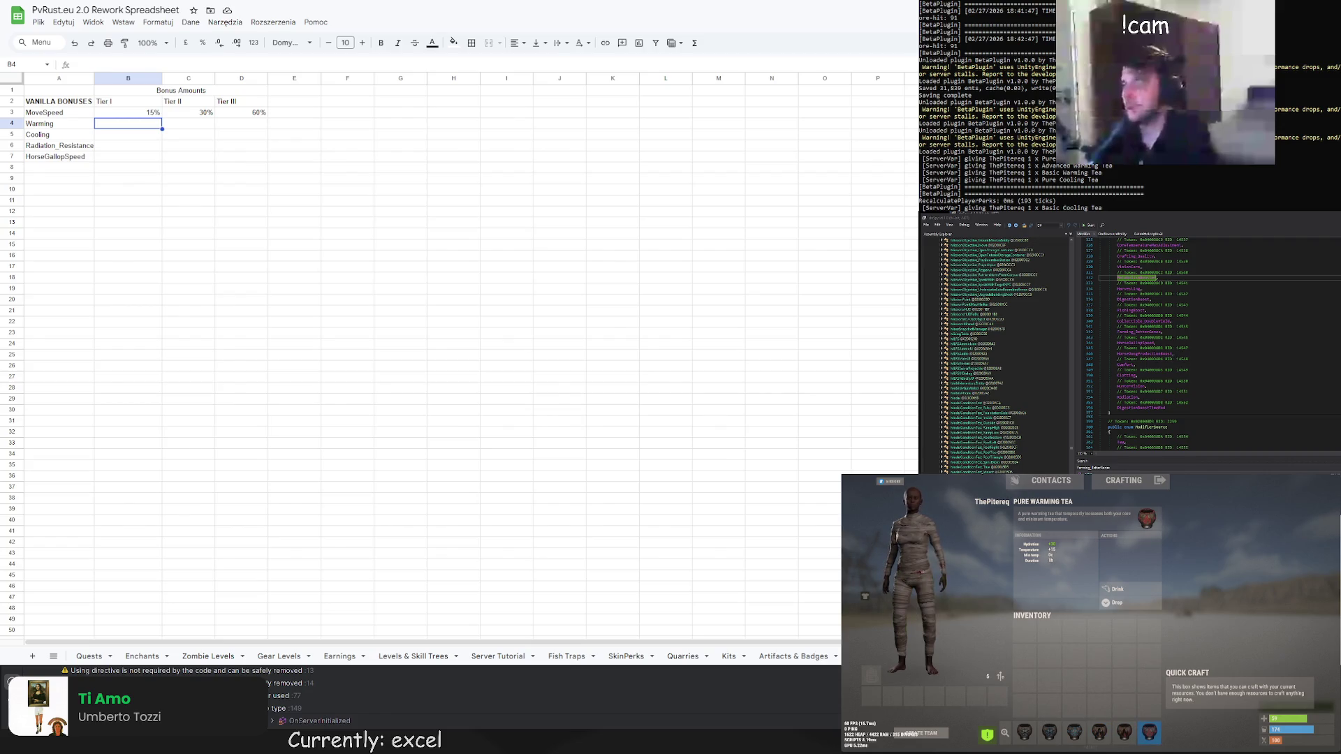
{"action": "key", "text": "Return"}
{"action": "type", "text": "5"}
{"action": "key", "text": "Return"}
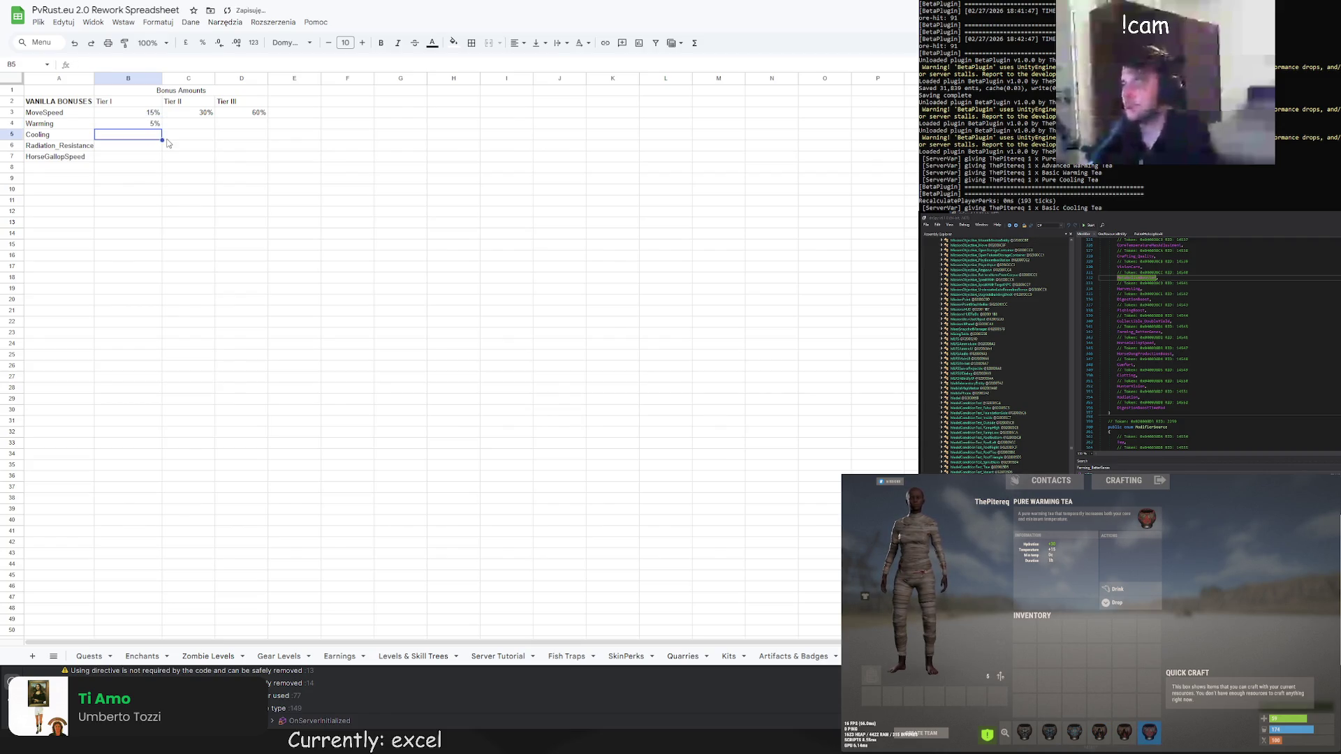
Enter 10 and 15 as Warming's Tier II and Tier III values
{"action": "key", "text": "Right"}
{"action": "key", "text": "Up"}
{"action": "type", "text": "10"}
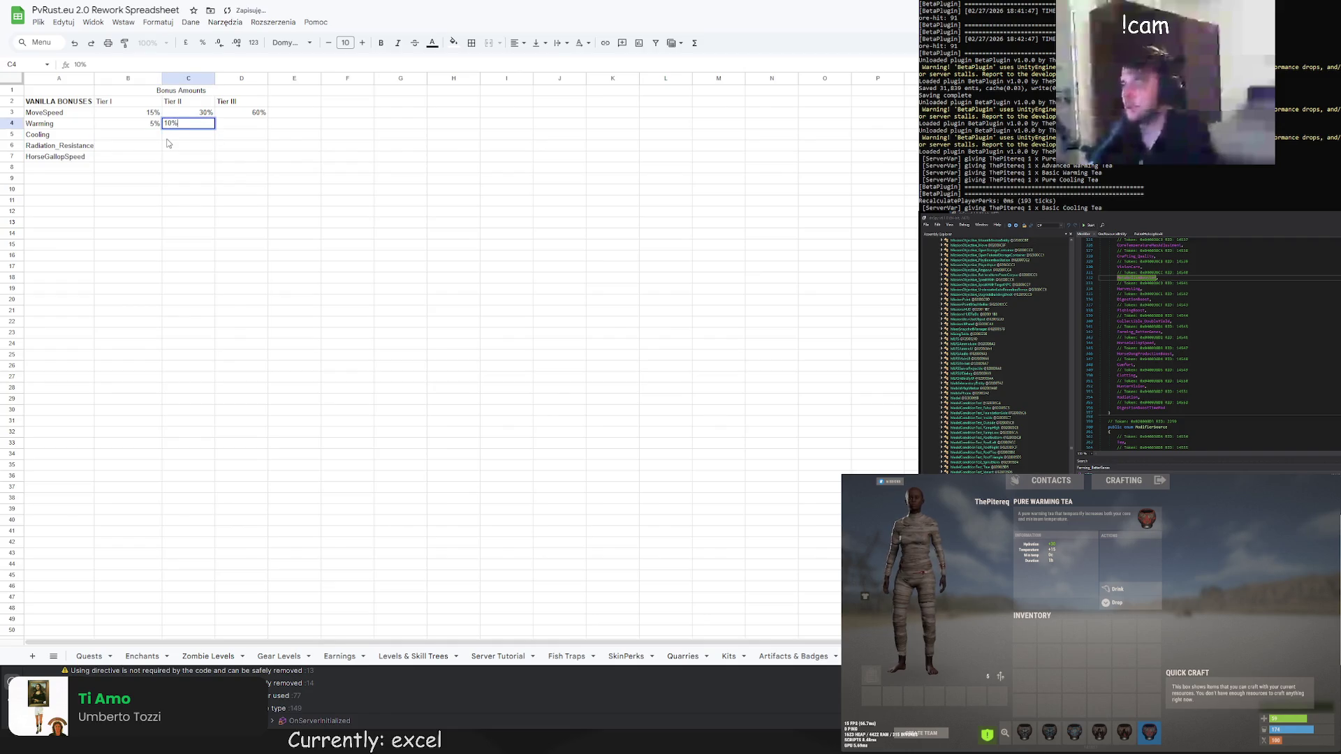
{"action": "key", "text": "Return"}
{"action": "key", "text": "Right"}
{"action": "key", "text": "Up"}
{"action": "type", "text": "1"}
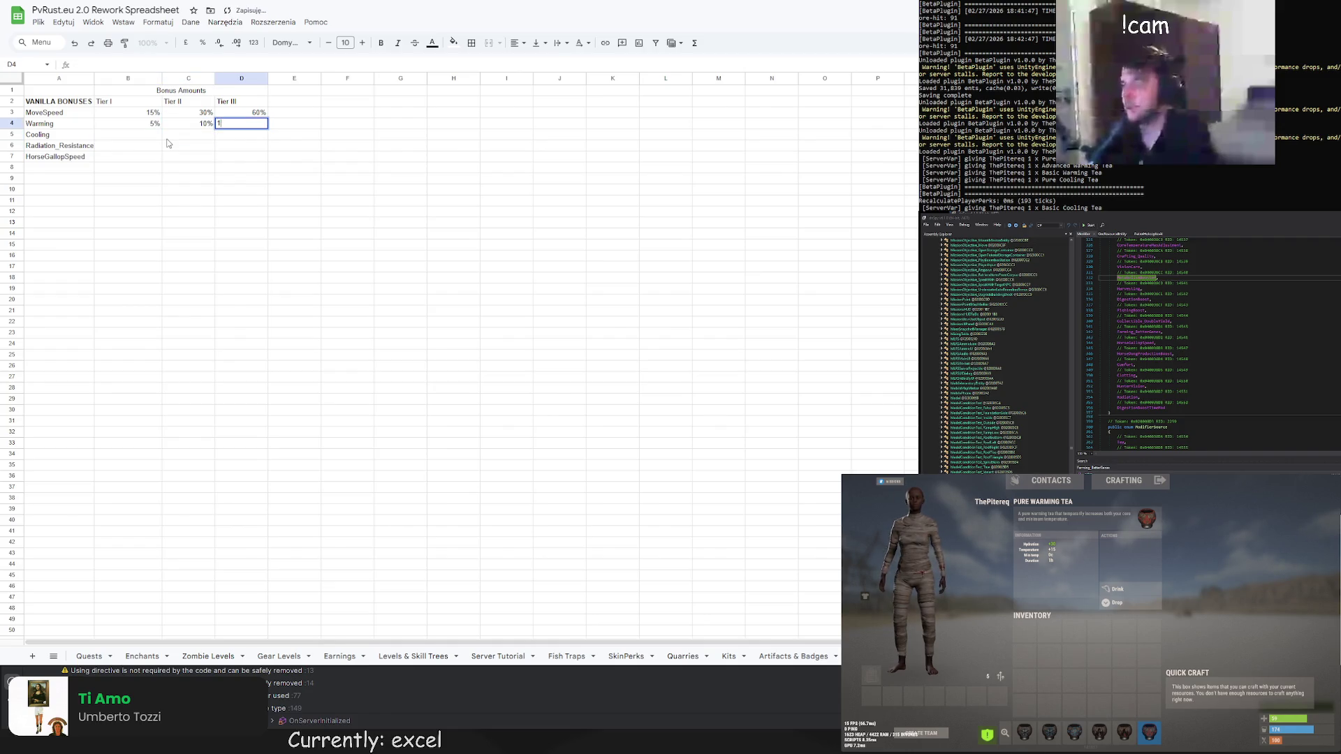
{"action": "type", "text": "5"}
{"action": "key", "text": "Return"}
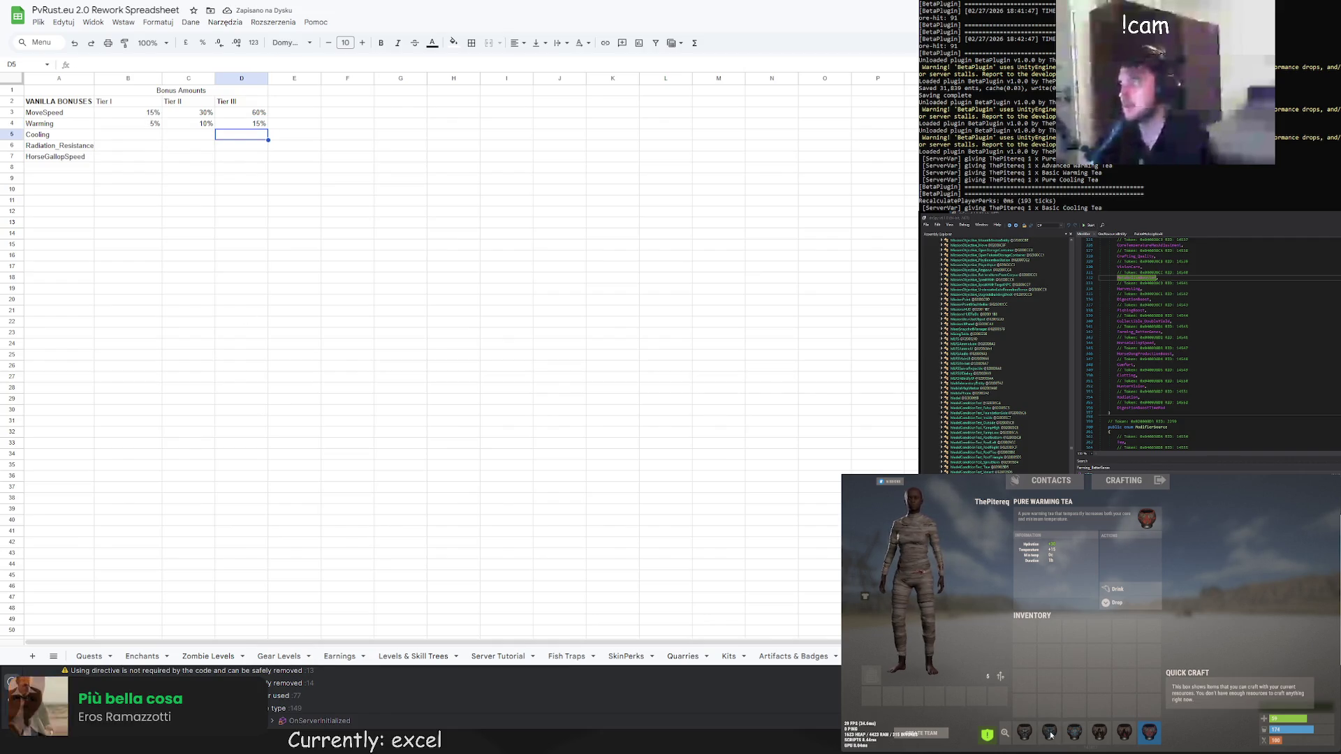
Replace Warming's Tier I cell B4 with =5 and retype the Tier II value
{"action": "left_click", "coordinate": [157, 136]}
{"action": "left_click", "coordinate": [157, 123]}
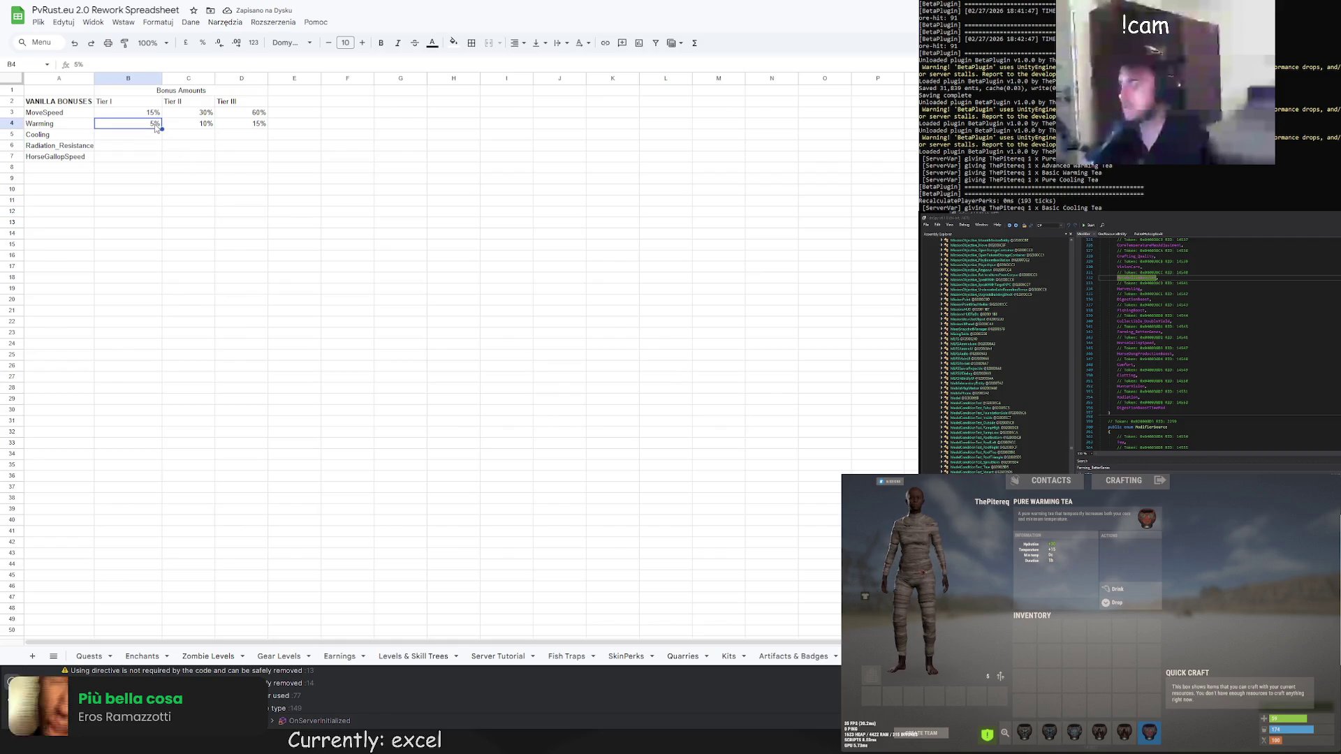
{"action": "key", "text": "BackSpace"}
{"action": "type", "text": "="}
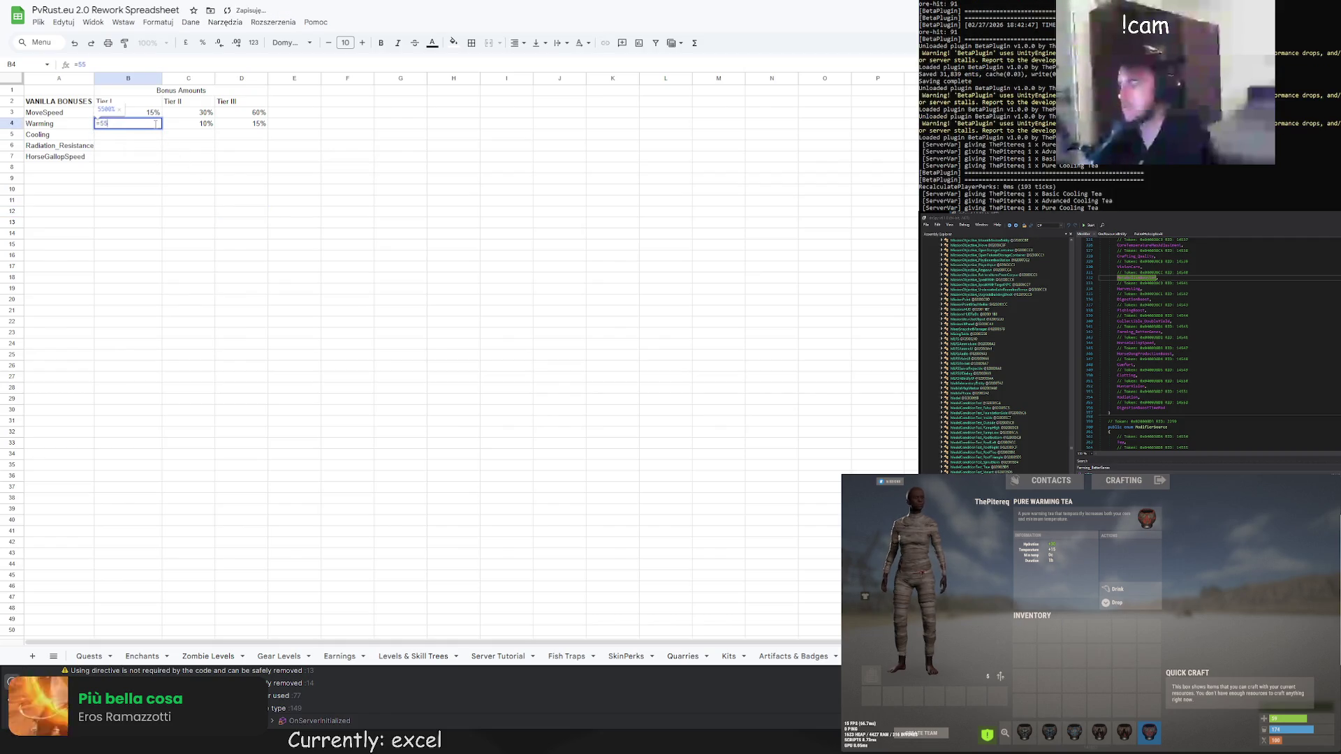
{"action": "type", "text": "5"}
{"action": "key", "text": "Tab"}
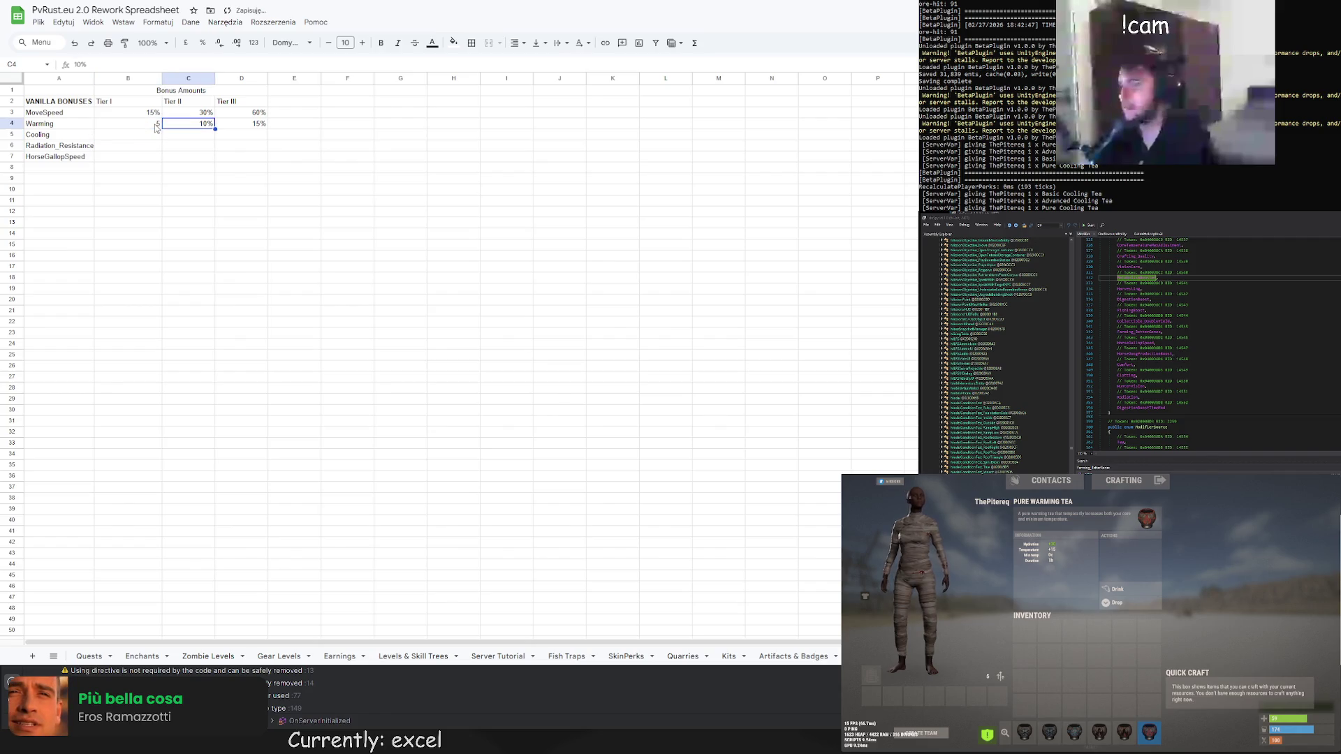
{"action": "type", "text": "110"}
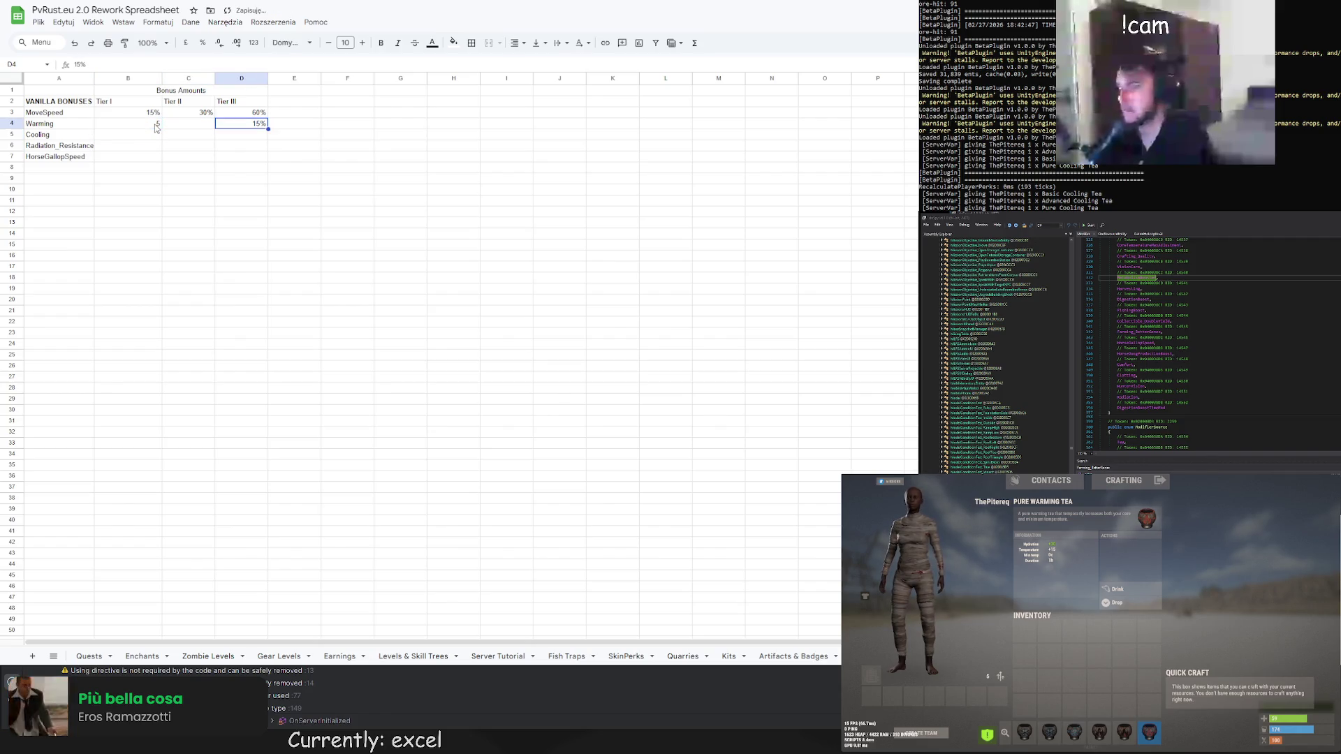
{"action": "key", "text": "Return"}
Strip the percent sign so Warming's Tier II holds a plain 10
{"action": "key", "text": "Up"}
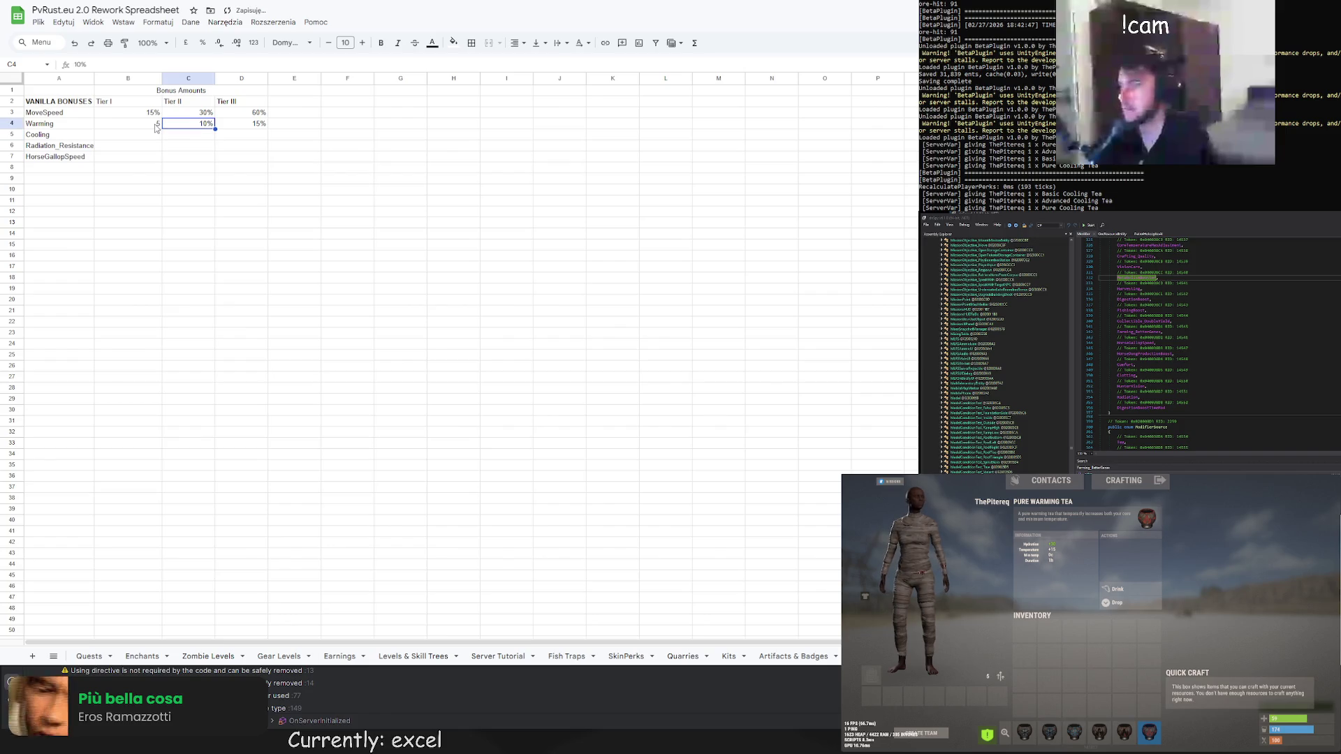
{"action": "type", "text": "10"}
{"action": "key", "text": "Return"}
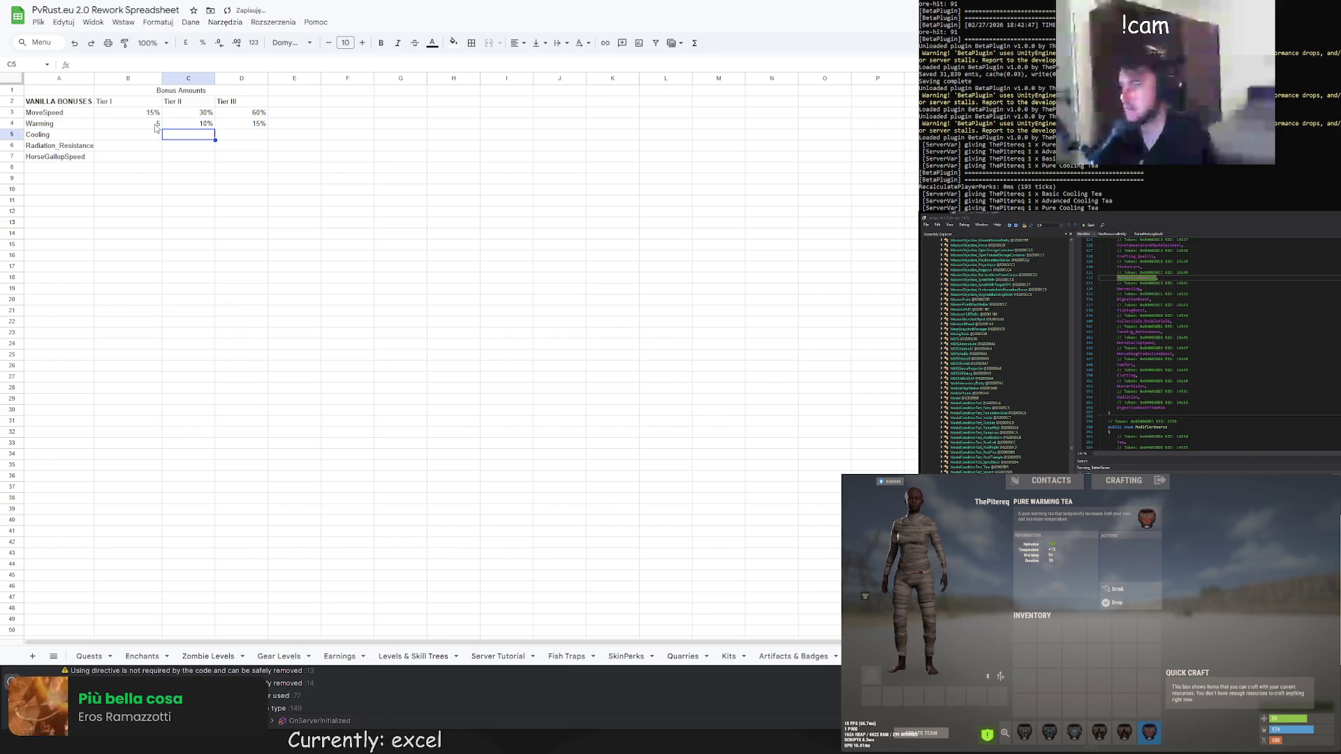
{"action": "key", "text": "Up"}
{"action": "key", "text": "Return"}
{"action": "key", "text": "Delete"}
{"action": "key", "text": "Return"}
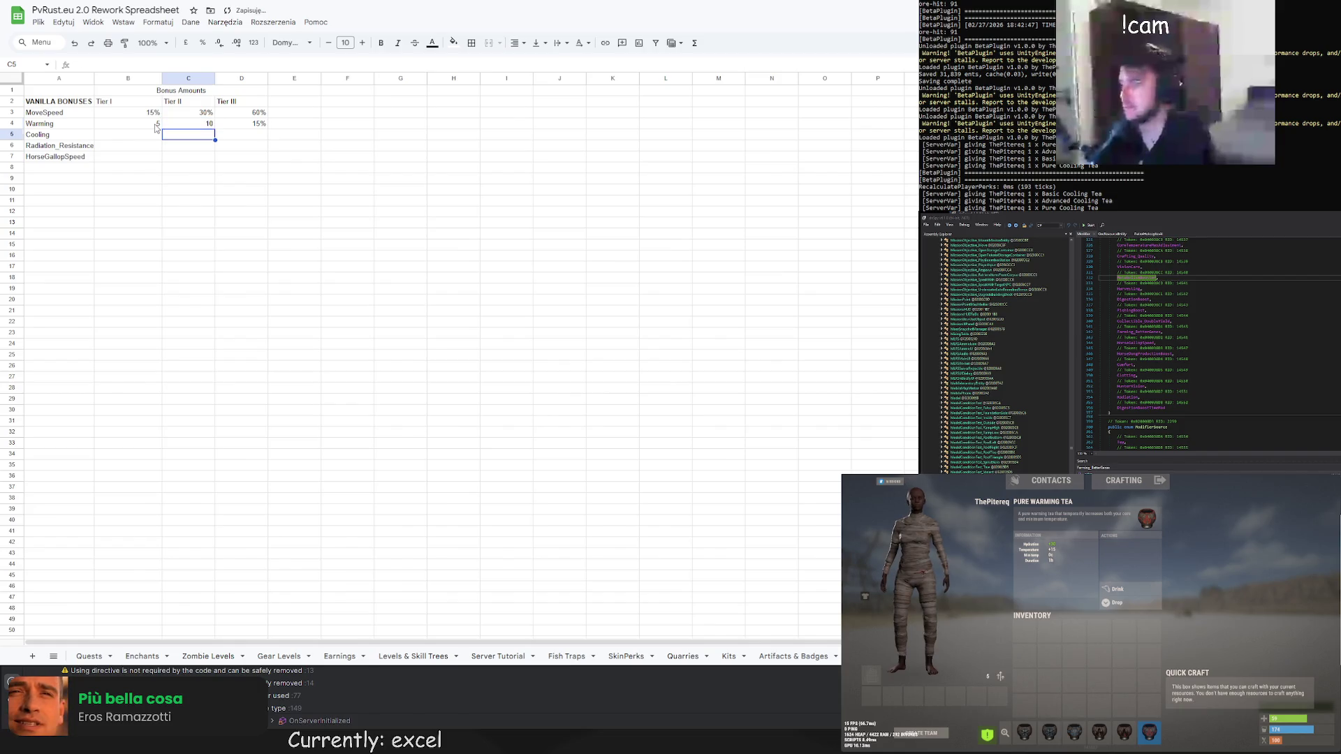
Make Warming's Tier III a plain 15 and recheck the Warming row
{"action": "key", "text": "Up"}
{"action": "key", "text": "Right"}
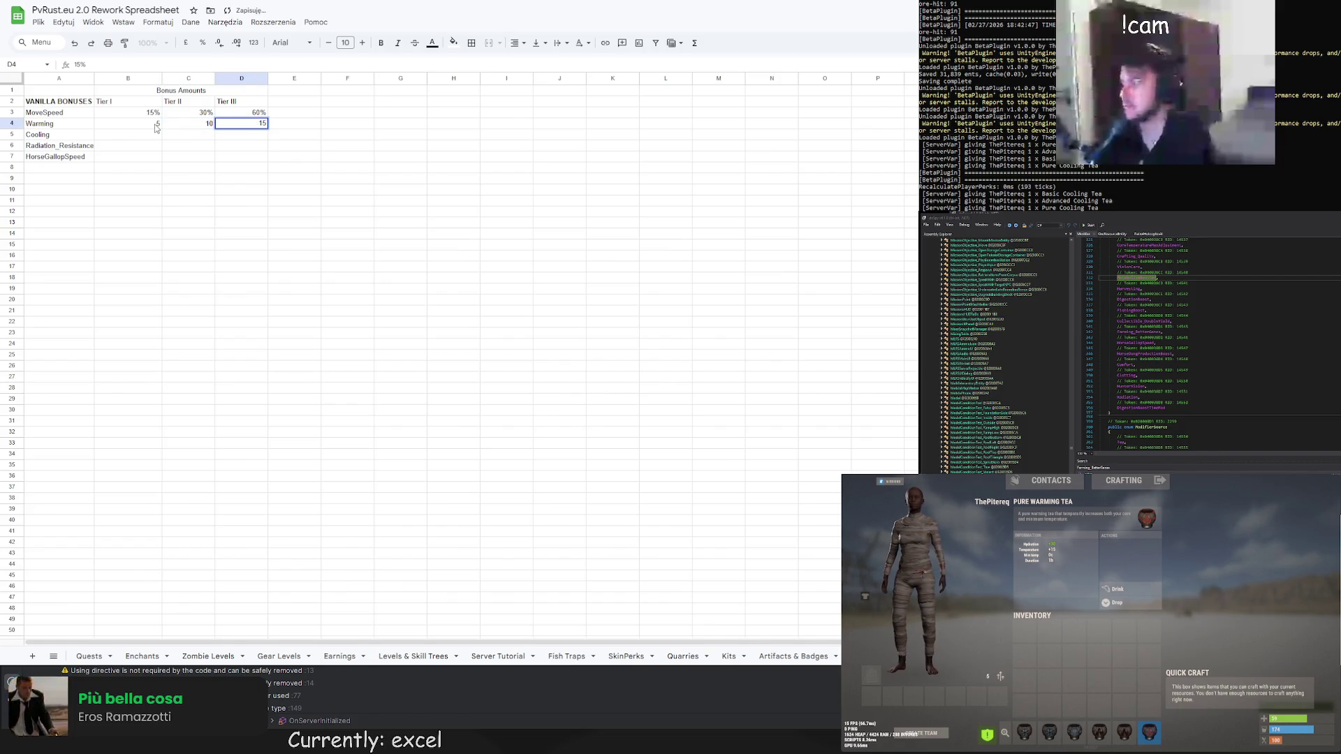
{"action": "key", "text": "Return"}
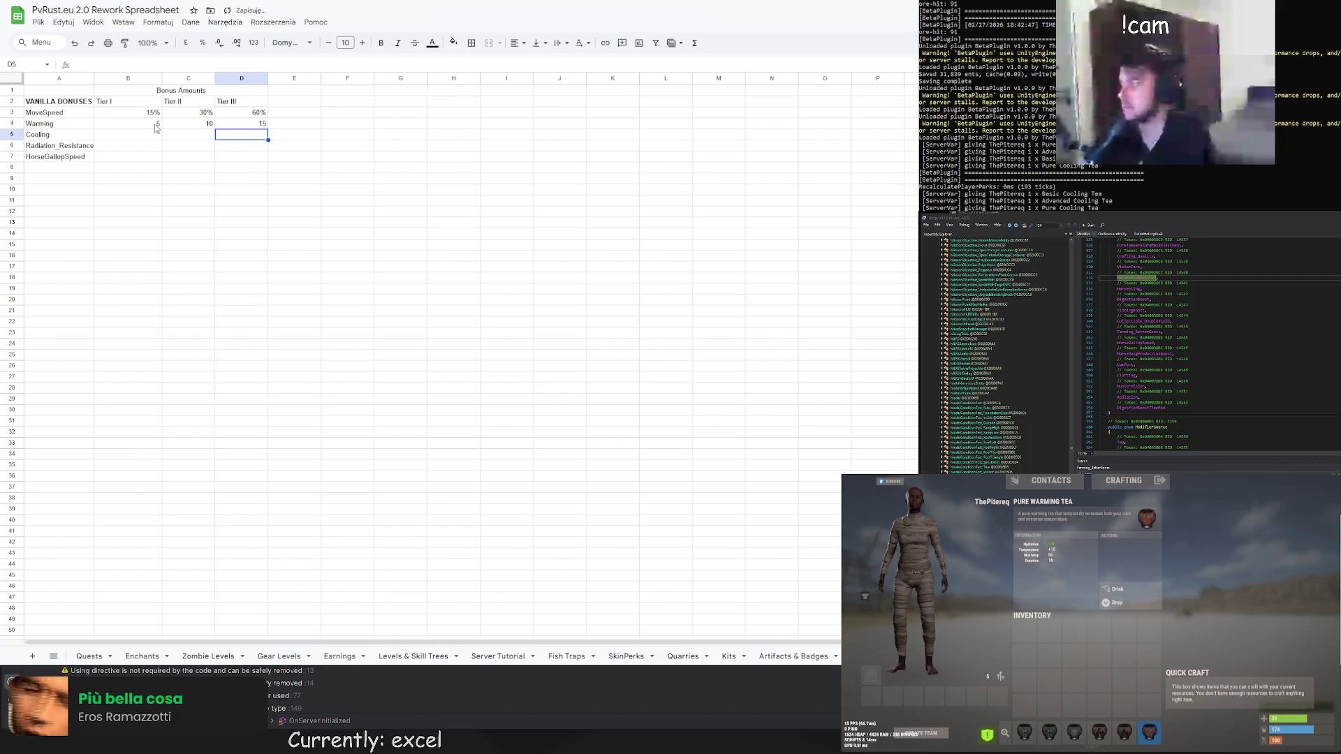
{"action": "left_click", "coordinate": [156, 128]}
{"action": "key", "text": "Right"}
{"action": "key", "text": "Right"}
{"action": "left_click", "coordinate": [127, 139]}
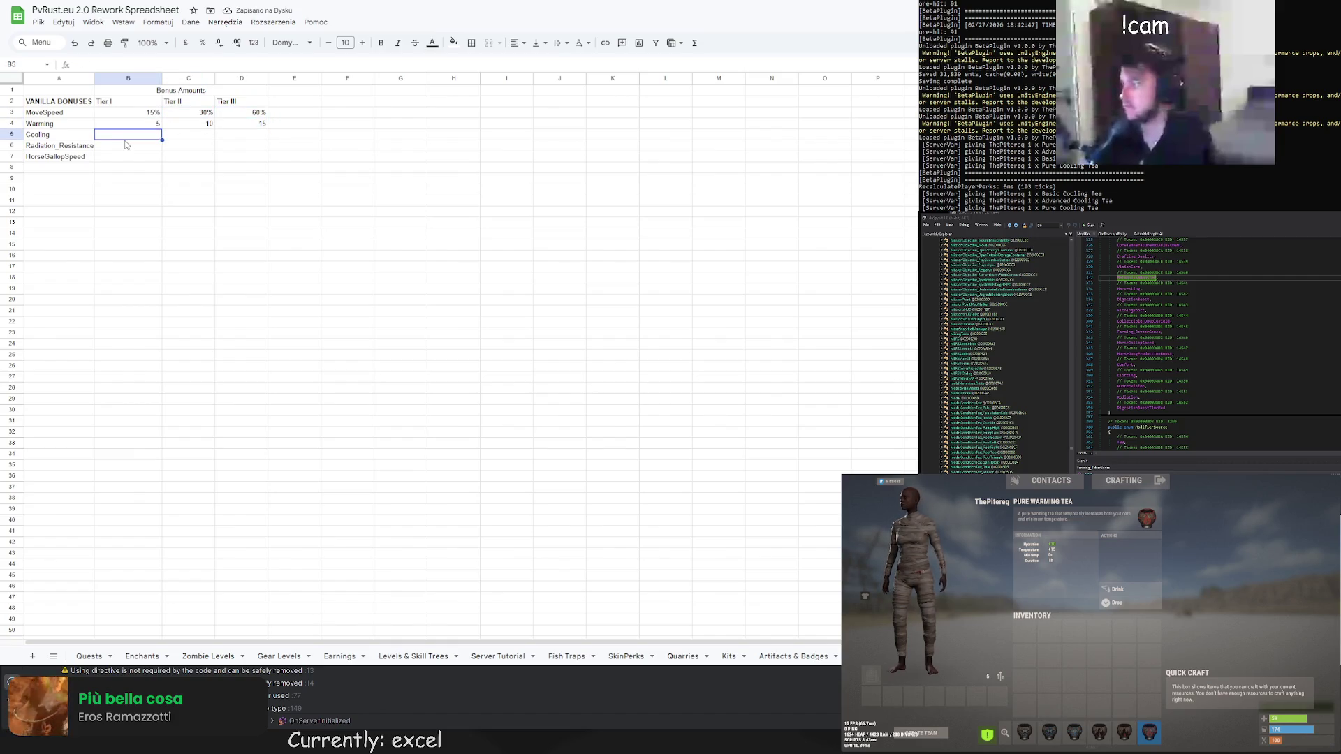
Recheck the Basic Cooling, Basic Warming and Pure Cooling Tea stats in the hotbar
{"action": "left_click", "coordinate": [1025, 733]}
{"action": "left_click", "coordinate": [1101, 735]}
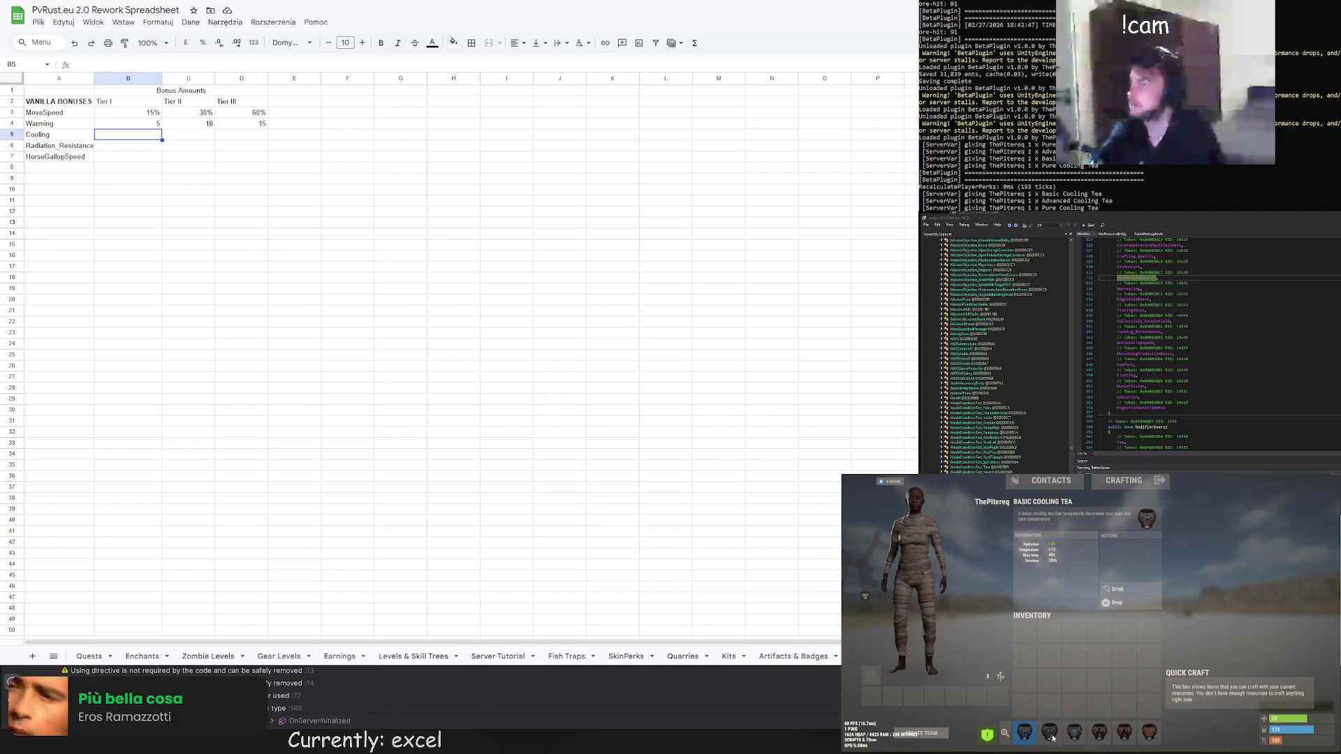
{"action": "left_click", "coordinate": [1073, 735]}
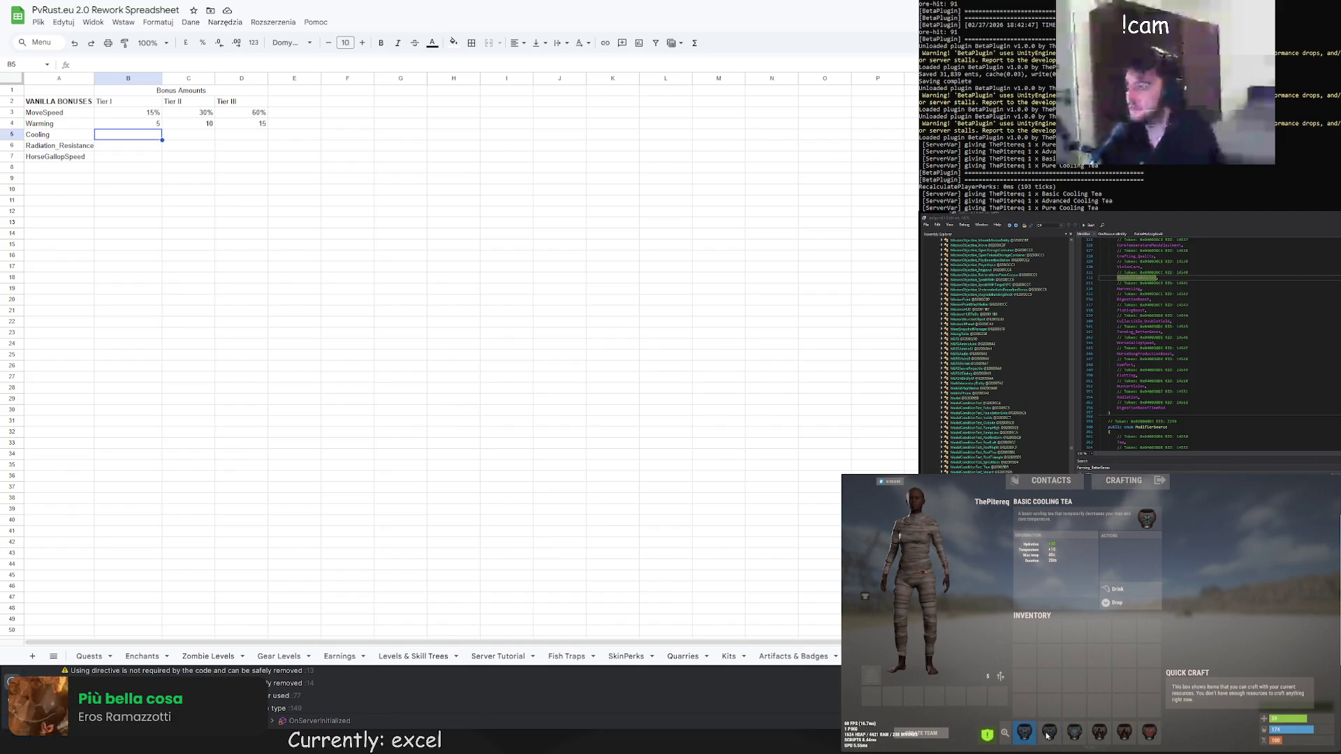
{"action": "left_click", "coordinate": [1021, 733]}
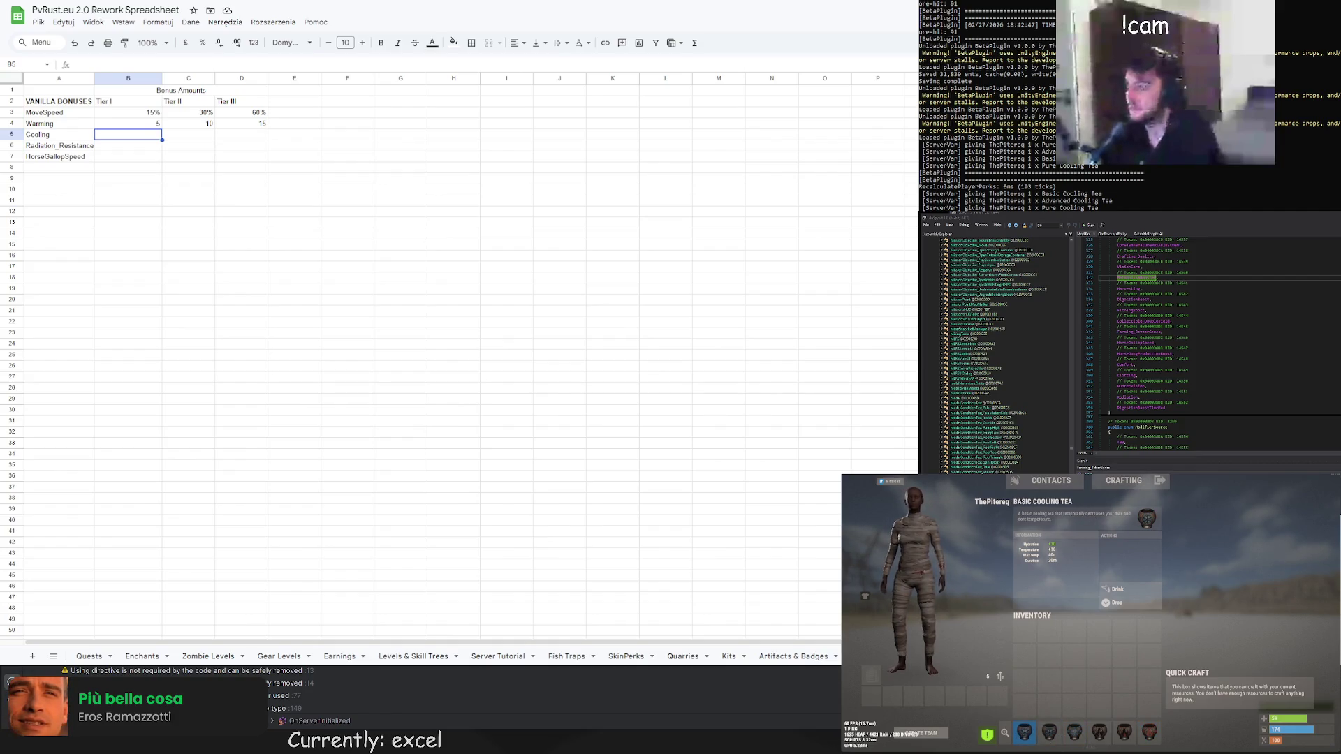
Type 5, 10 and 20 into Cooling's Tier I–III cells B5:D5
{"action": "type", "text": "5"}
{"action": "left_click", "coordinate": [188, 137]}
{"action": "type", "text": "10"}
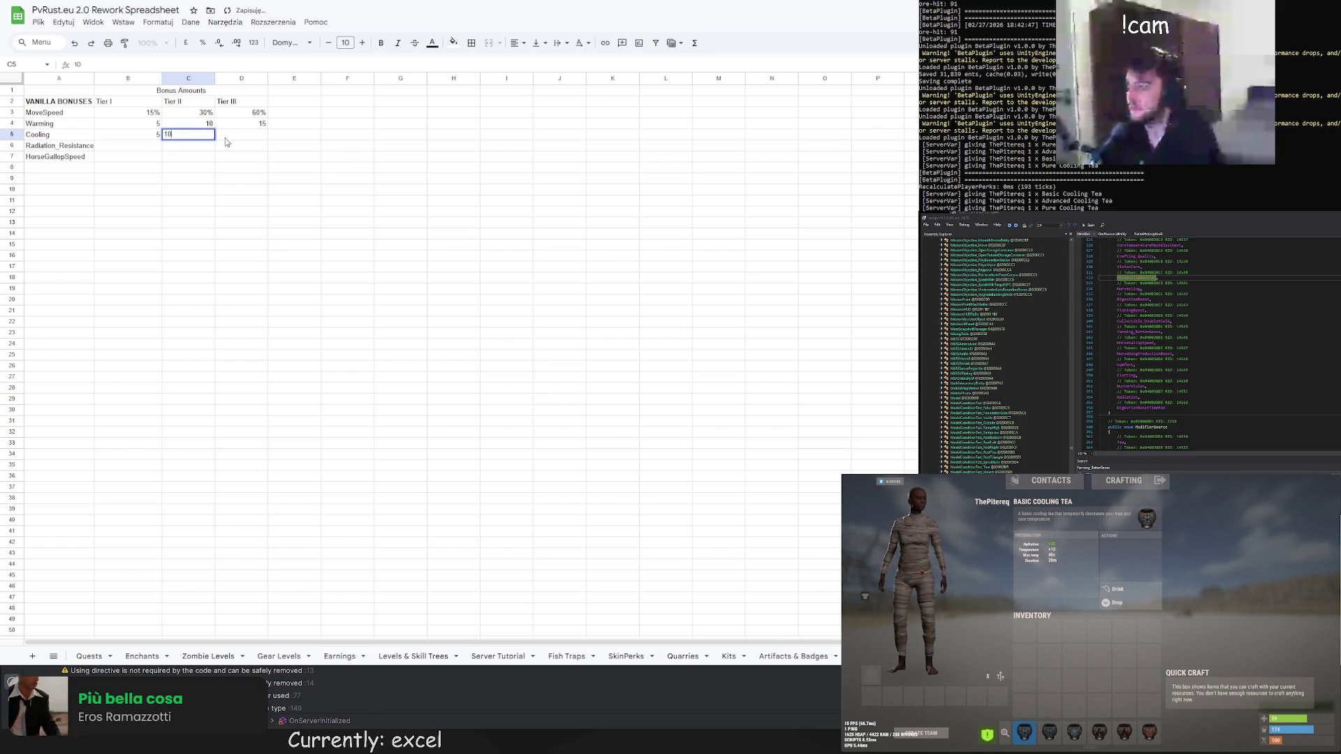
{"action": "key", "text": "Tab"}
{"action": "type", "text": "20"}
{"action": "left_click_drag", "start_coordinate": [253, 157], "coordinate": [257, 169]}
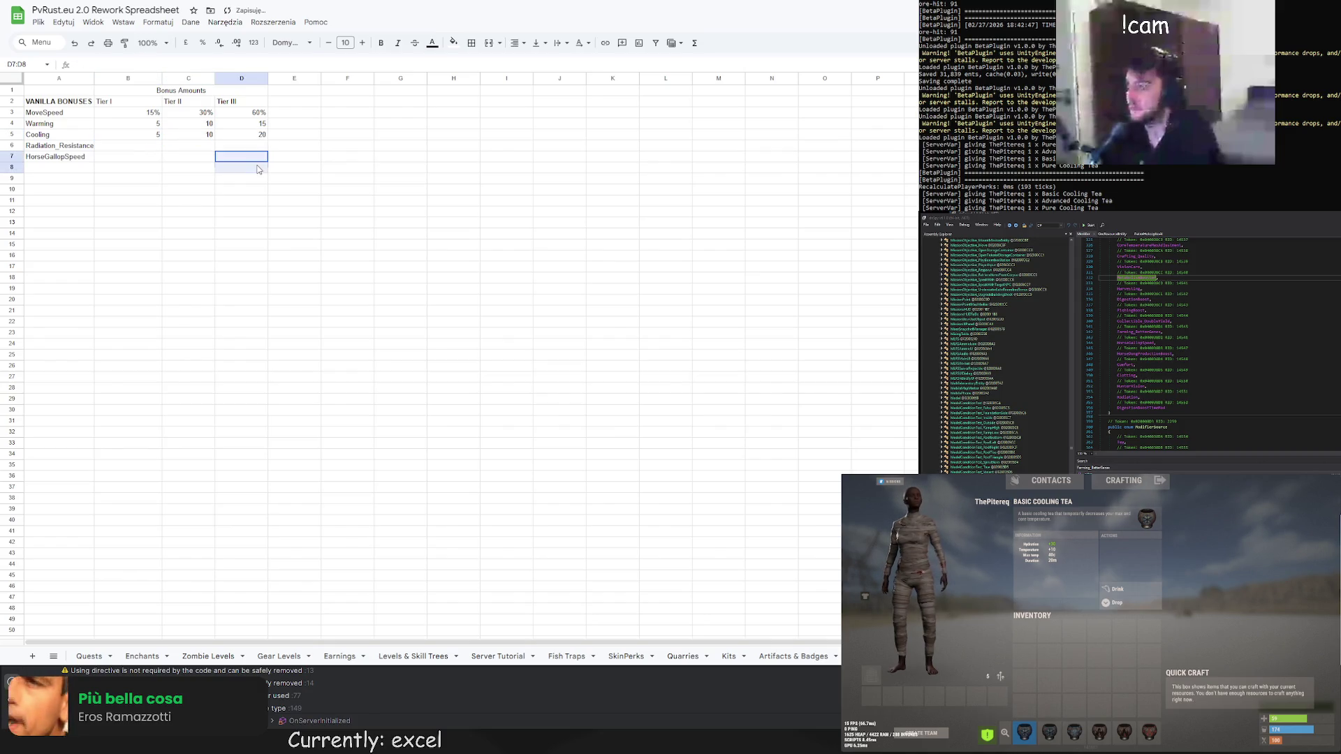
{"action": "left_click", "coordinate": [274, 182]}
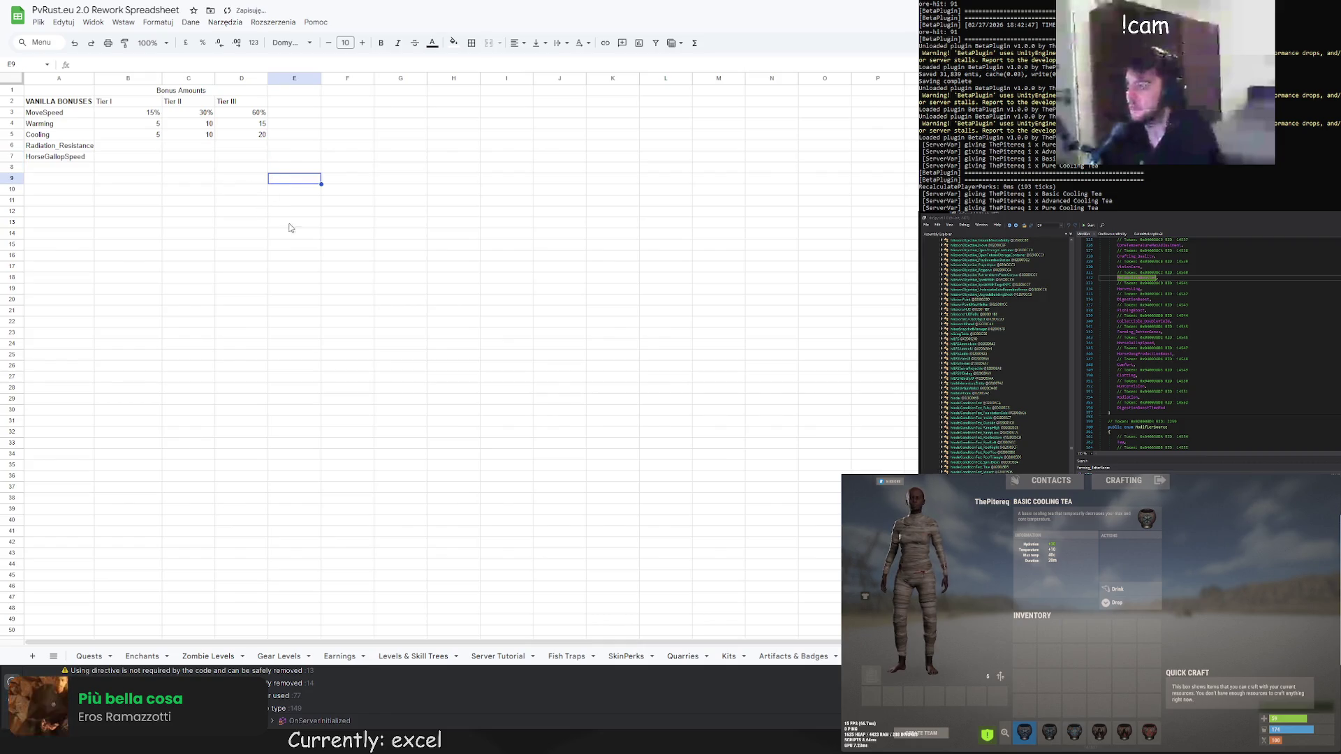
{"action": "left_click", "coordinate": [222, 233]}
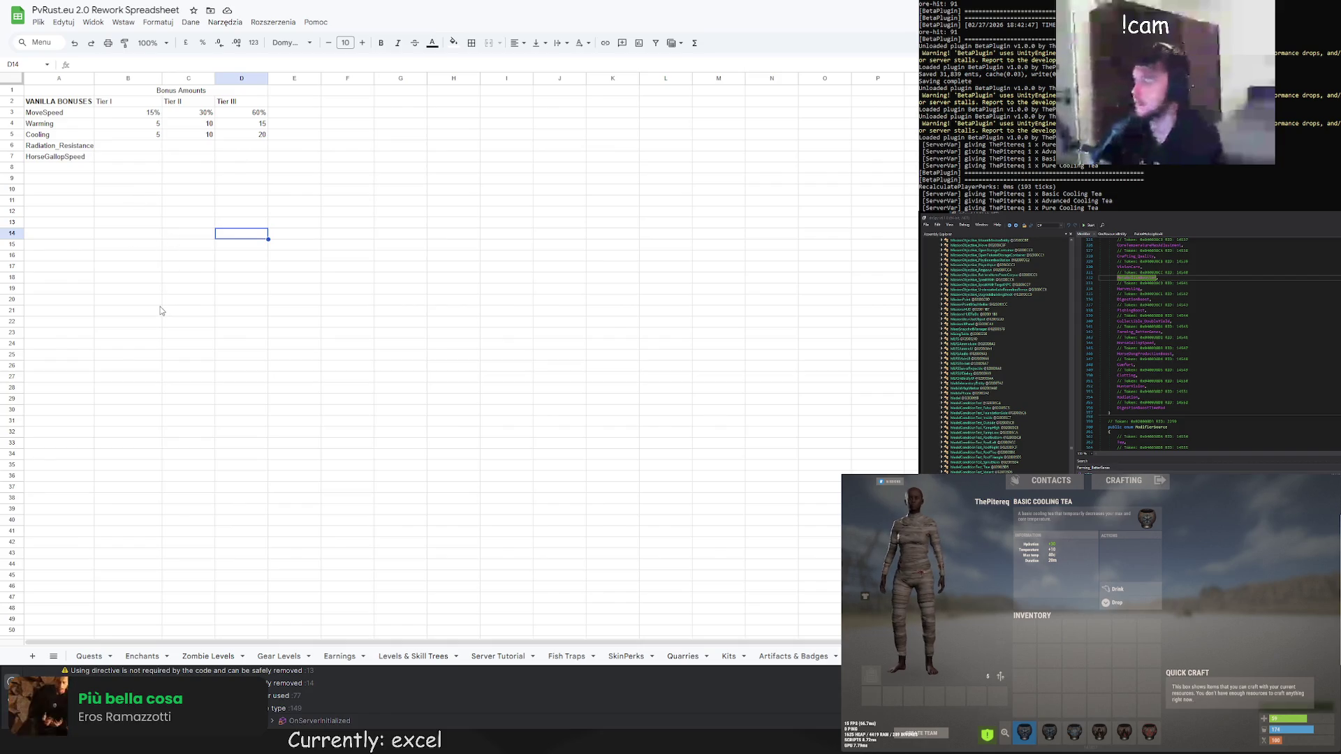
{"action": "left_click", "coordinate": [130, 147]}
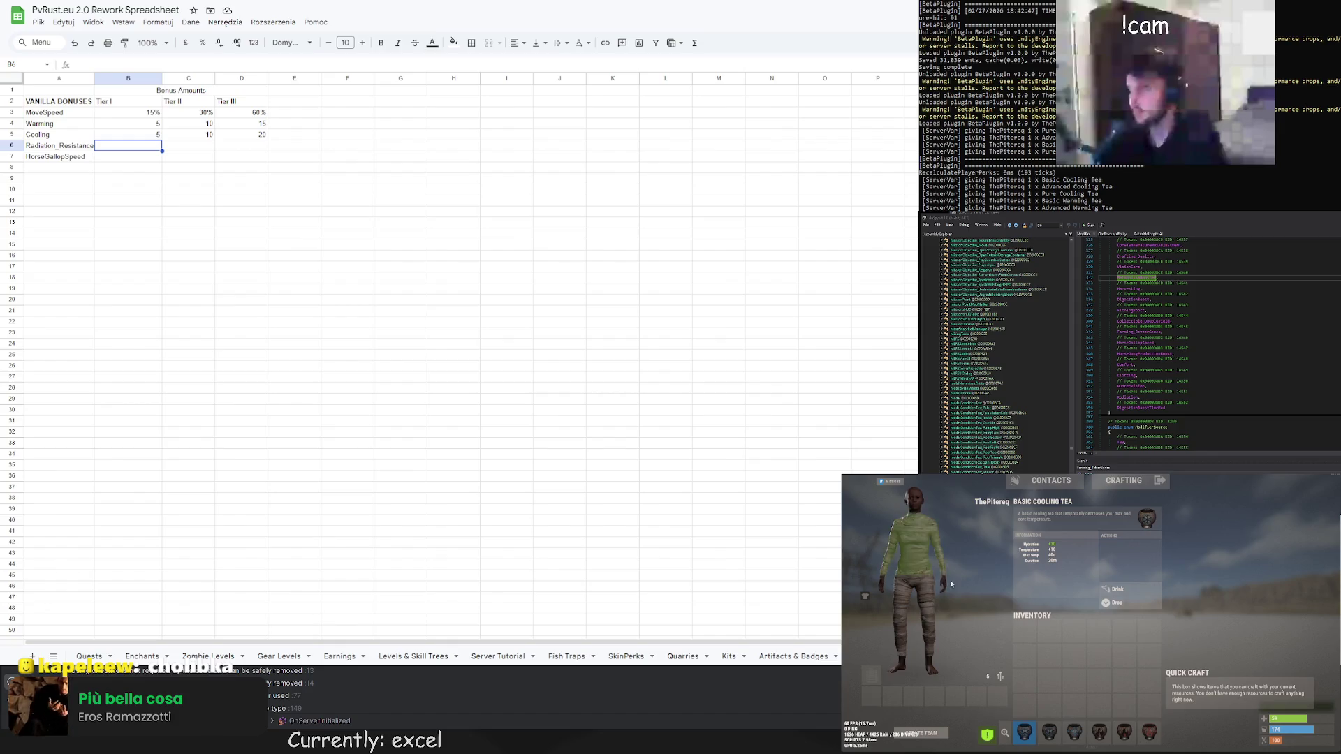
Search the item spawner for 'rad' and spawn the anti-rad teas
{"action": "key", "text": "q"}
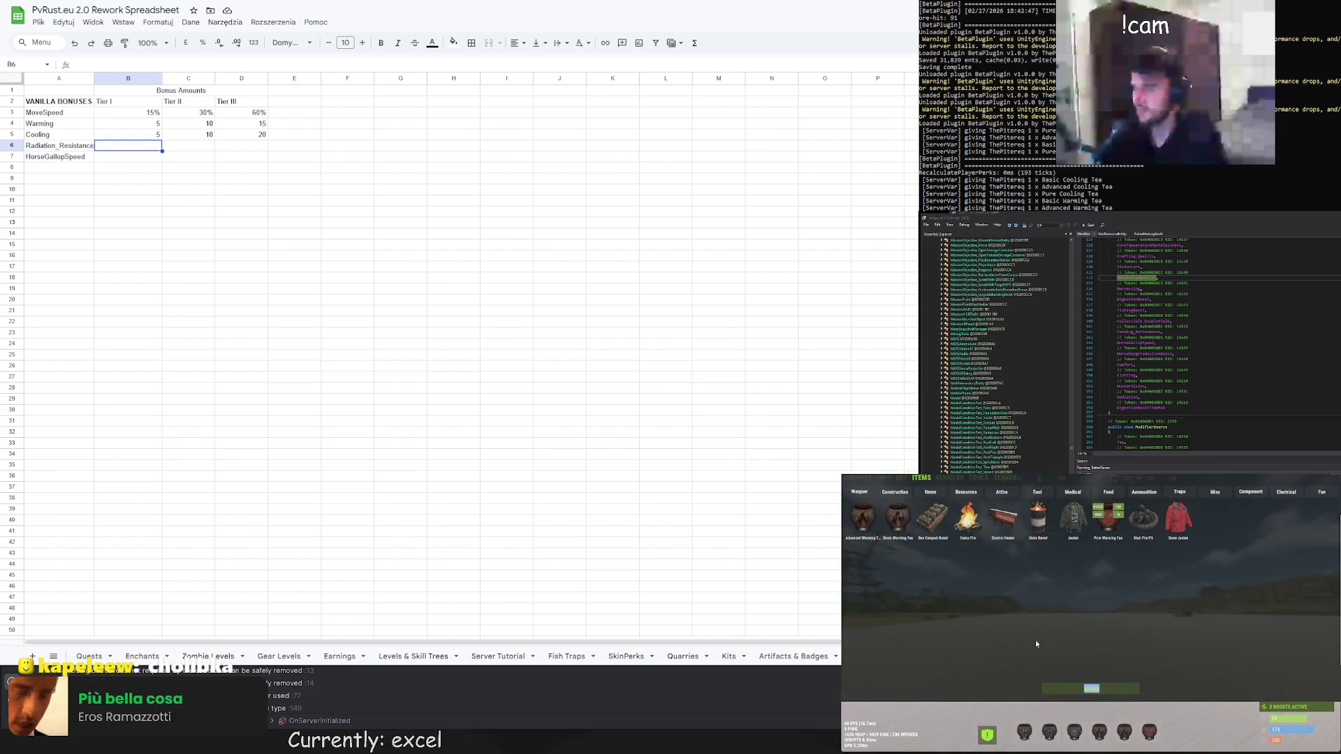
{"action": "type", "text": "radiation"}
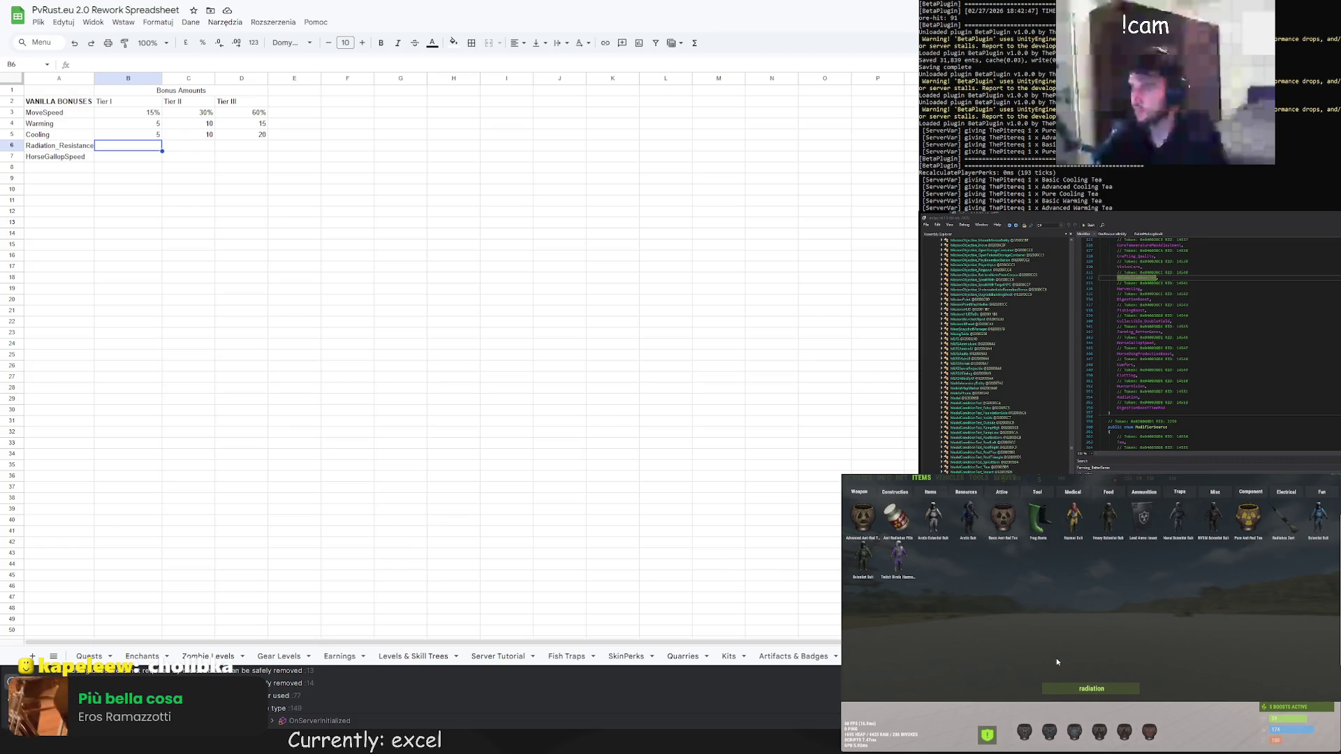
{"action": "key", "text": "BackSpace"}
{"action": "key", "text": "BackSpace"}
{"action": "key", "text": "BackSpace"}
{"action": "key", "text": "BackSpace"}
{"action": "key", "text": "BackSpace"}
{"action": "key", "text": "BackSpace"}
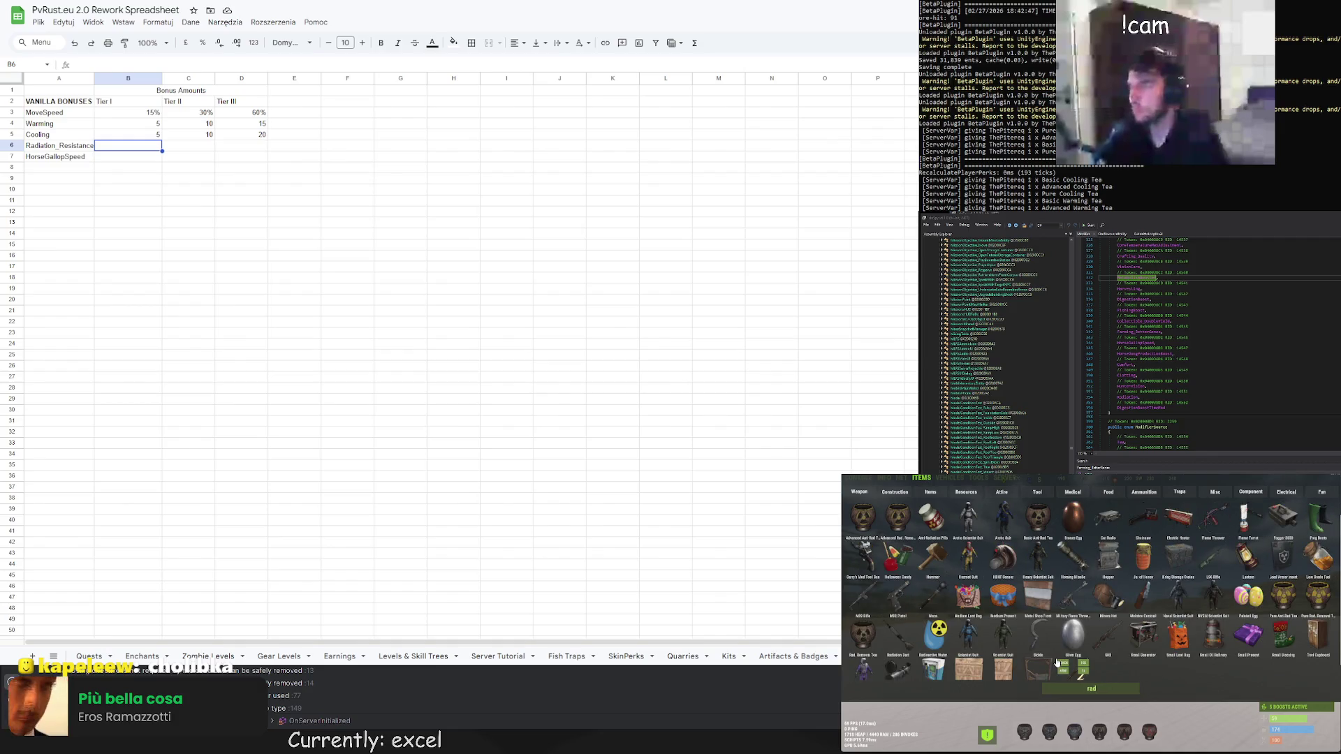
{"action": "type", "text": "t"}
{"action": "key", "text": "BackSpace"}
{"action": "key", "text": "BackSpace"}
{"action": "key", "text": "BackSpace"}
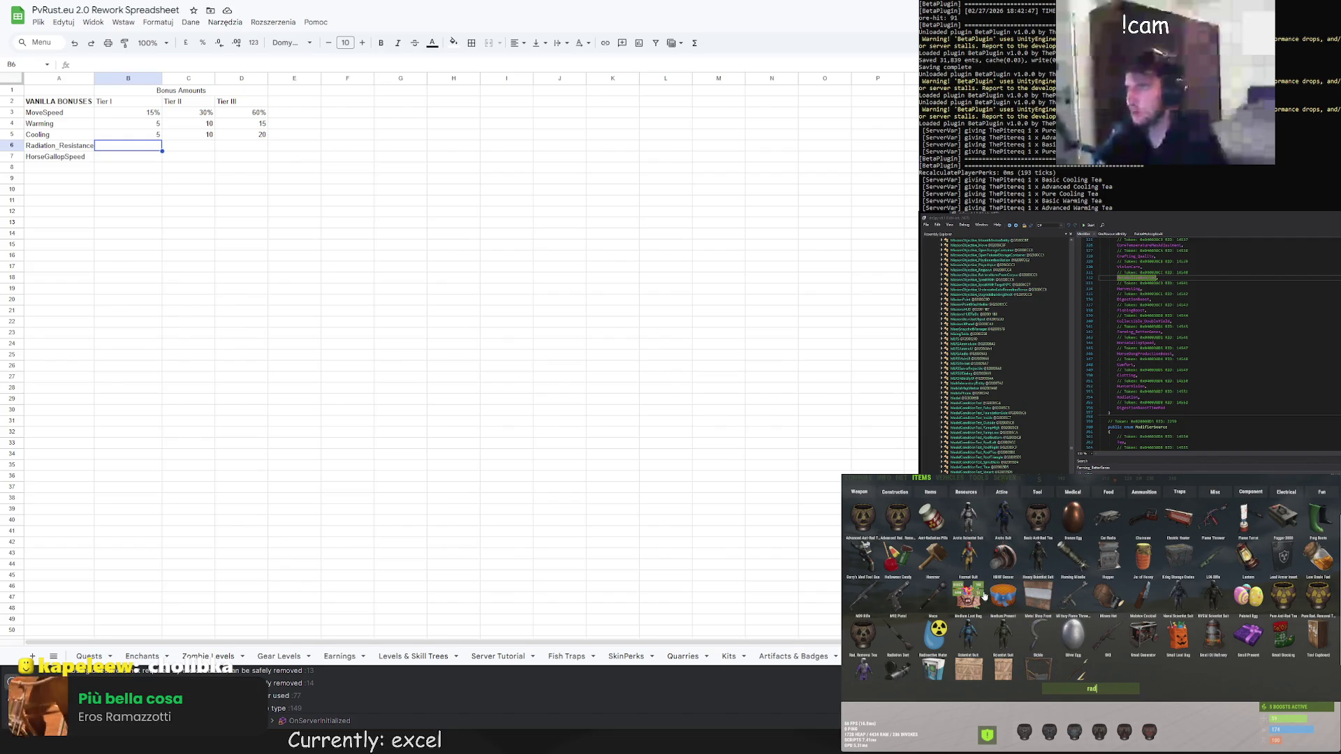
{"action": "left_click", "coordinate": [863, 532]}
{"action": "key", "text": "Tab"}
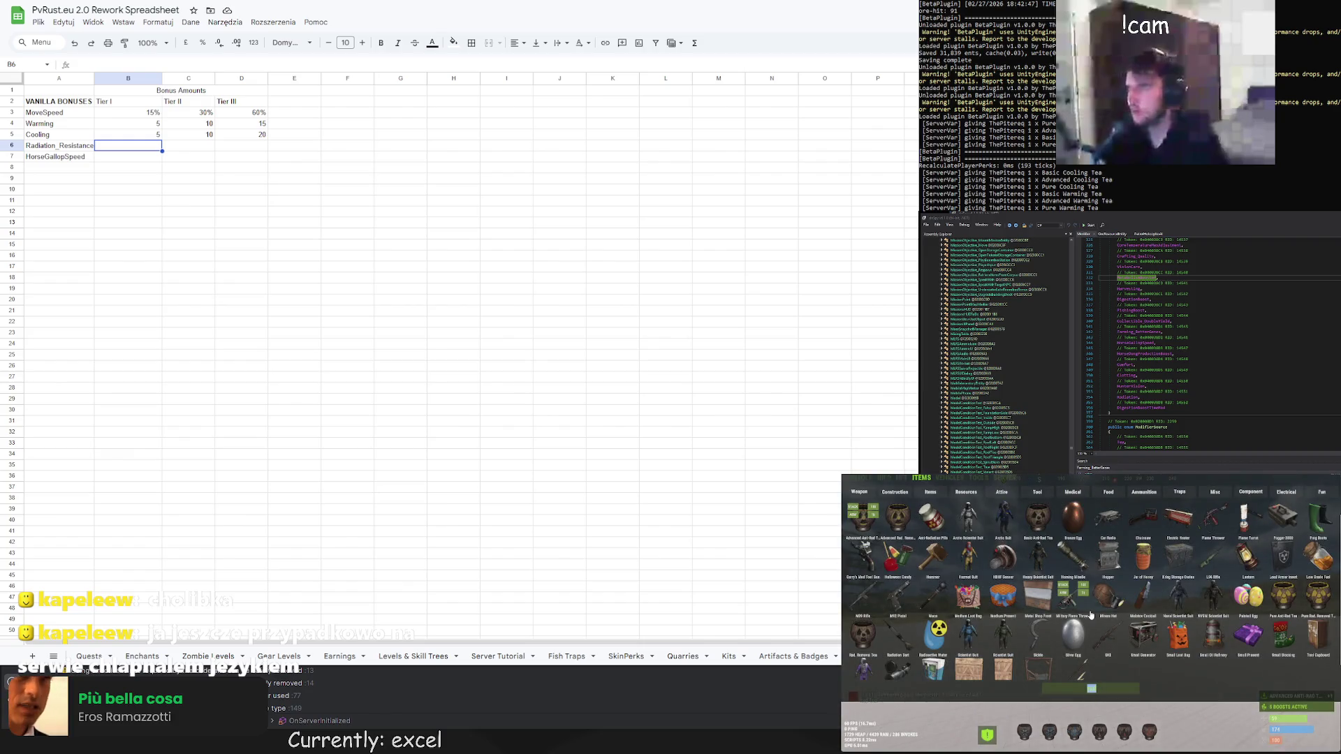
{"action": "type", "text": "a"}
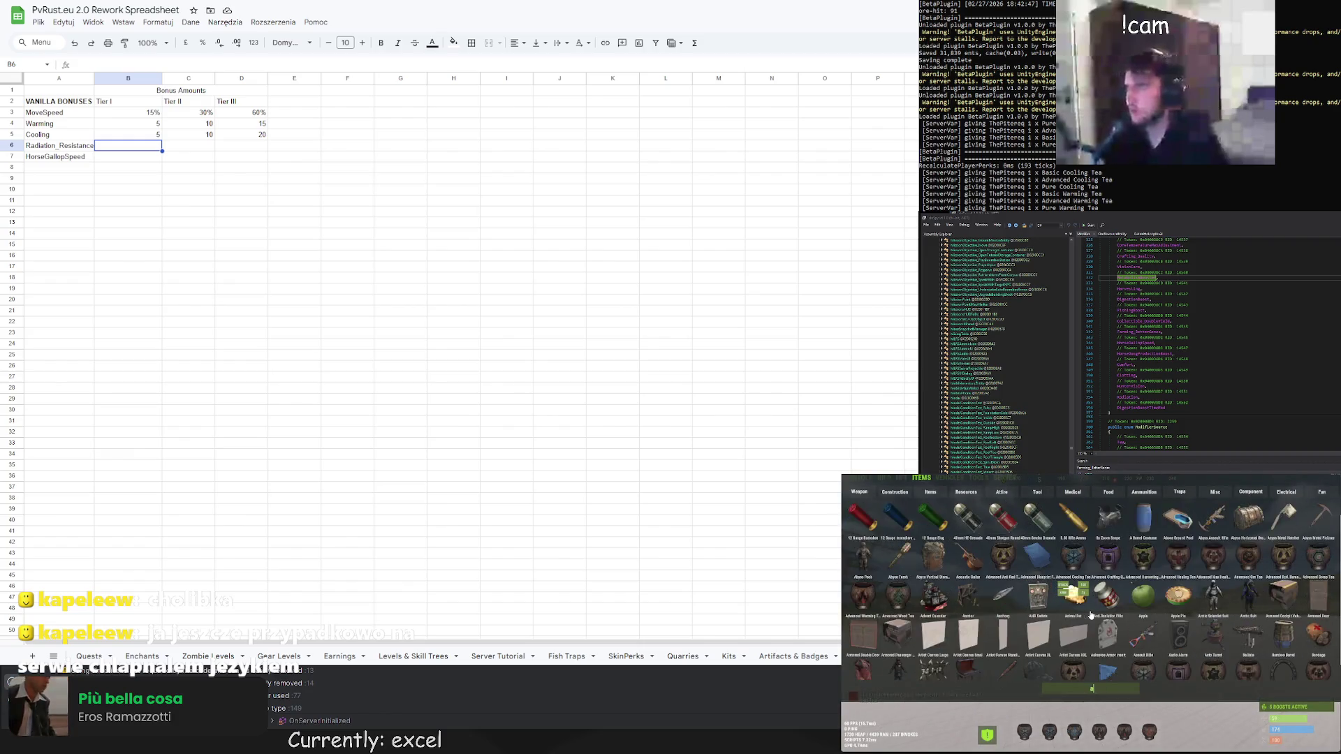
{"action": "type", "text": "nti-ra"}
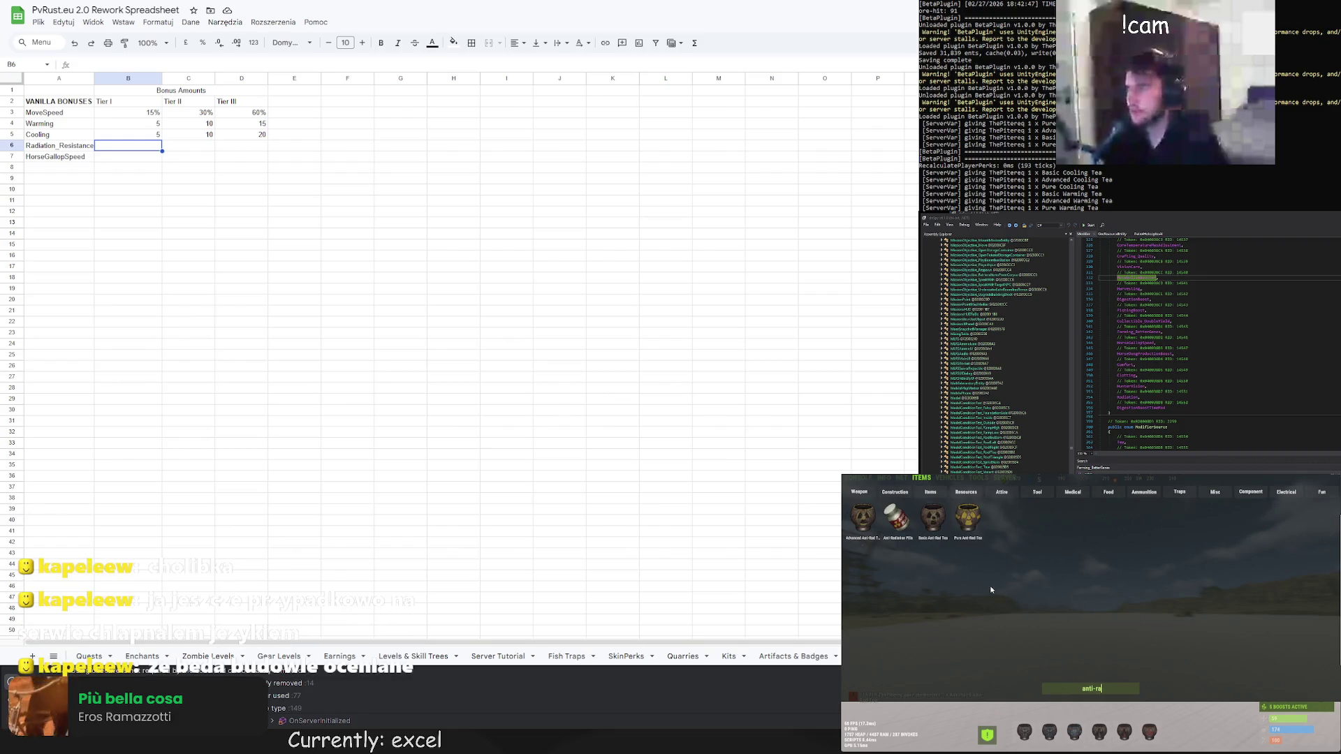
{"action": "key", "text": "Escape"}
Compare the Basic, Advanced and Pure Anti-Rad Tea stats in the inventory
{"action": "left_click", "coordinate": [1051, 632]}
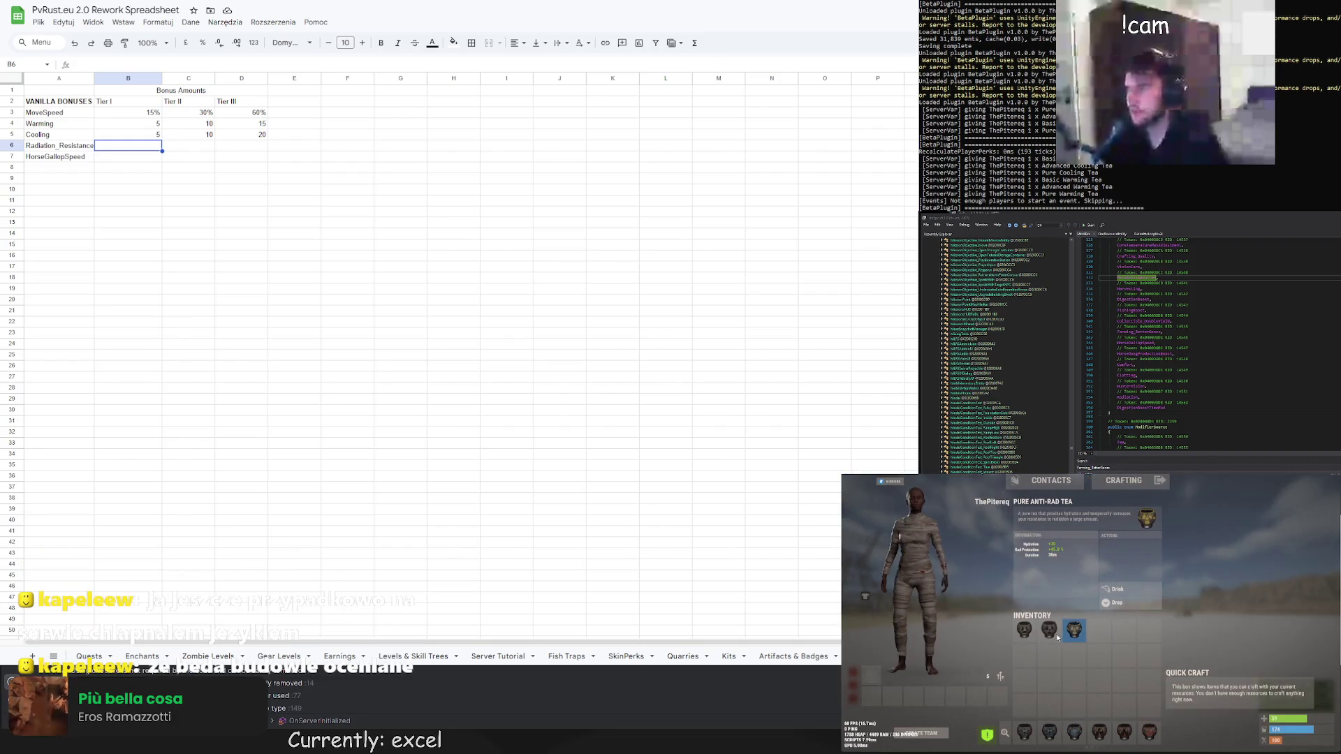
{"action": "left_click", "coordinate": [1024, 631]}
{"action": "left_click", "coordinate": [1049, 631]}
{"action": "left_click", "coordinate": [1072, 634]}
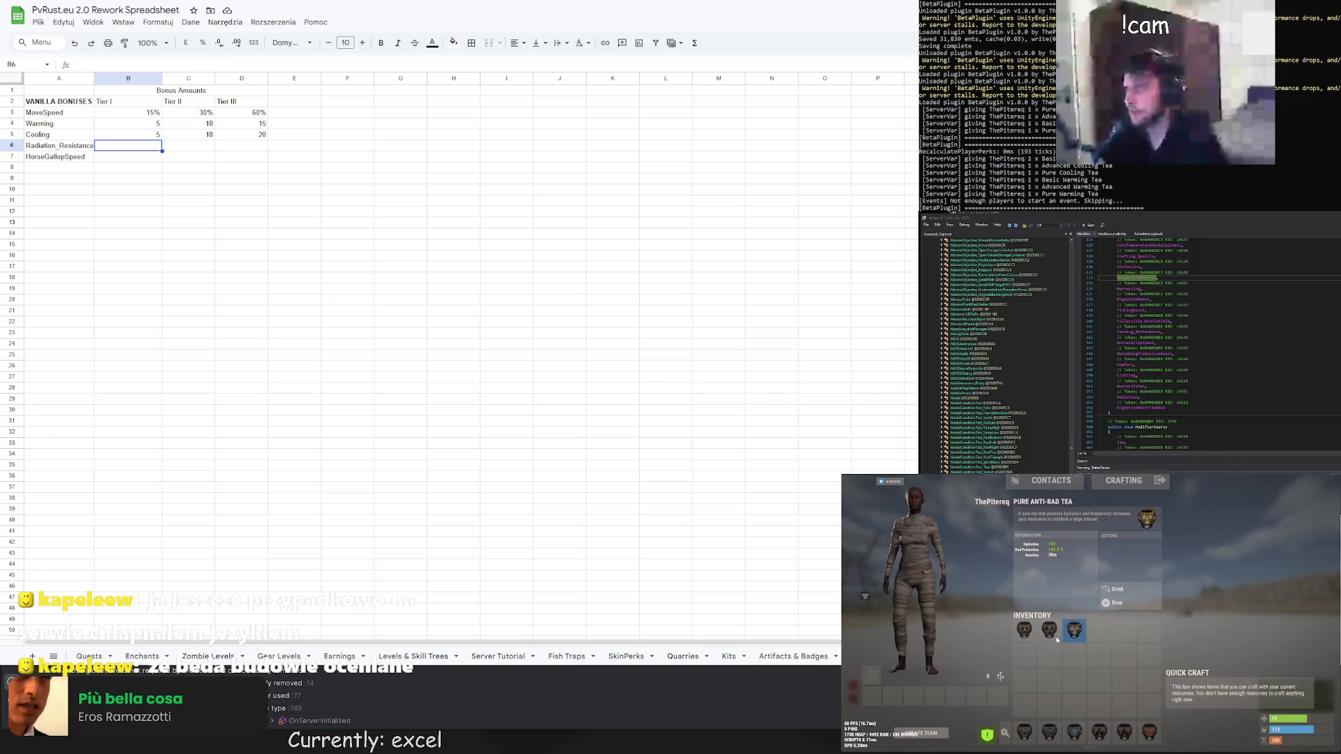
{"action": "left_click", "coordinate": [1049, 632]}
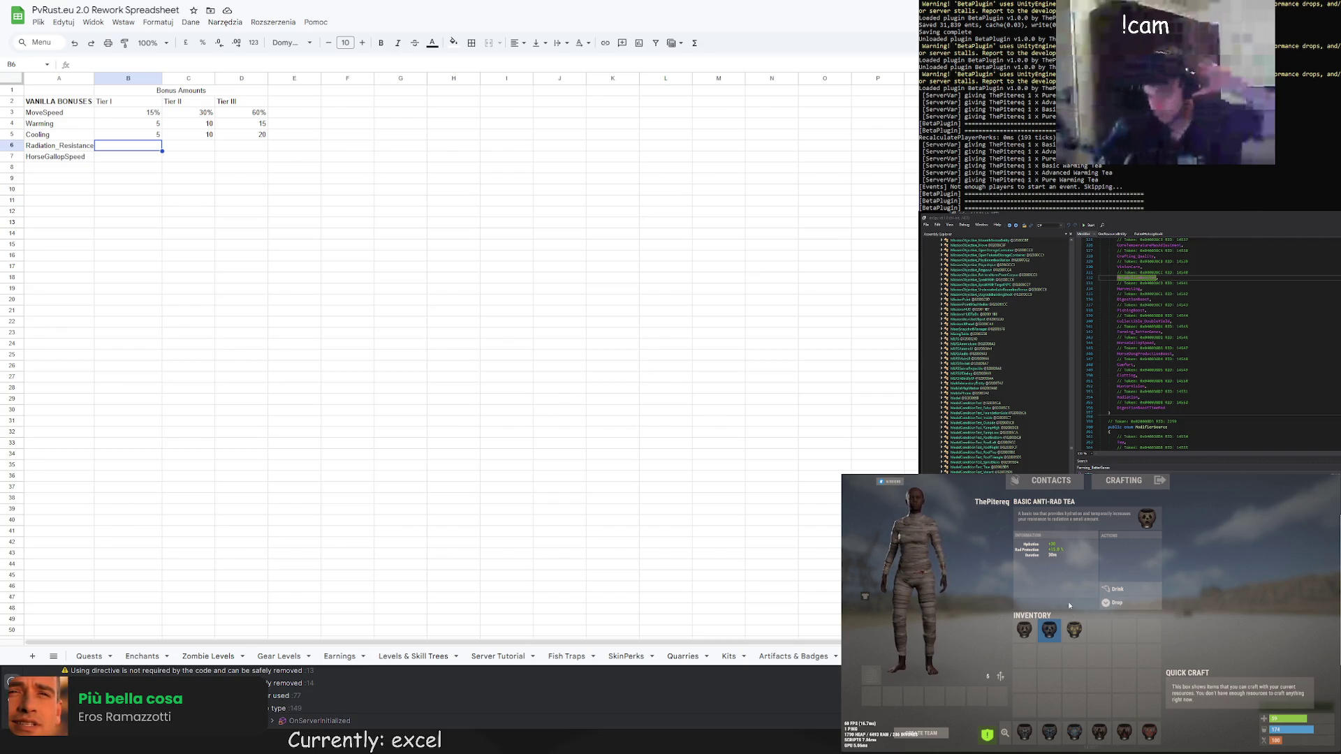
Recheck the Basic, Advanced and Pure Anti-Rad Tea radiation values
{"action": "left_click", "coordinate": [1024, 630]}
{"action": "left_click", "coordinate": [1049, 632]}
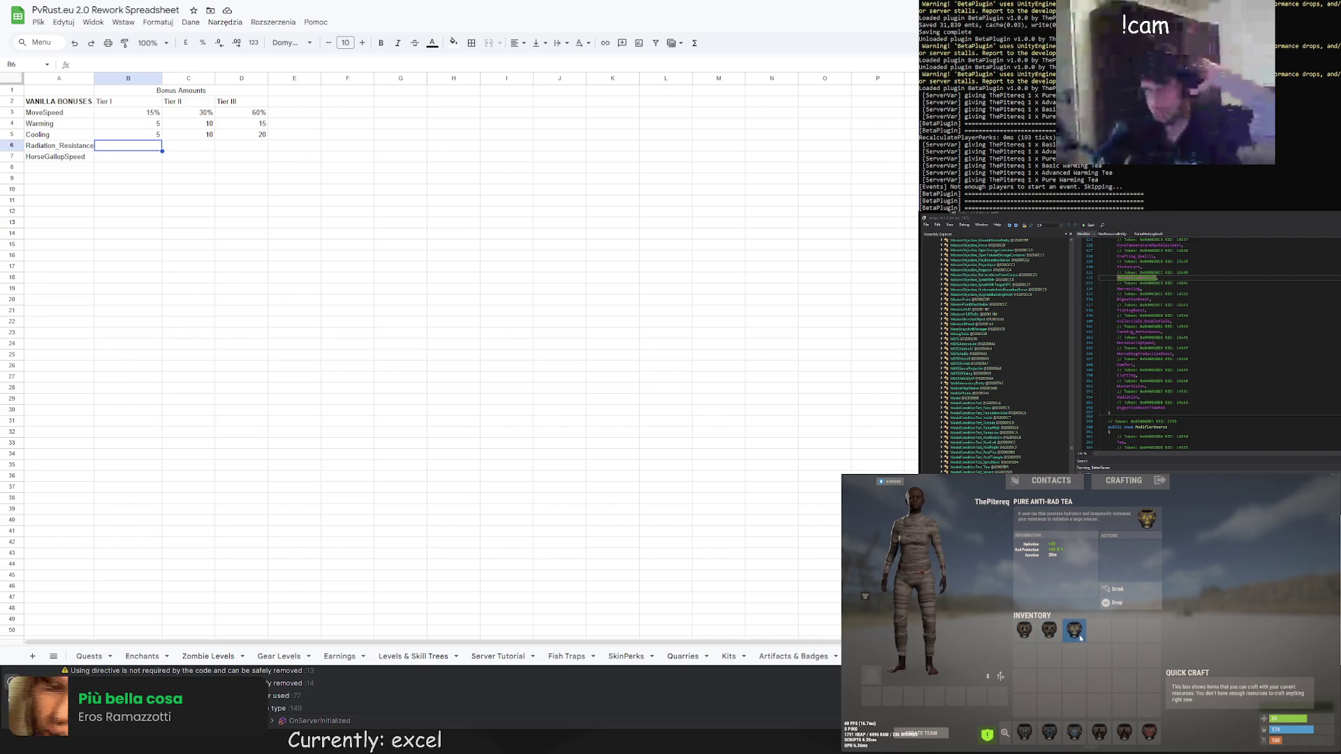
{"action": "left_click", "coordinate": [1024, 630]}
{"action": "left_click", "coordinate": [1049, 631]}
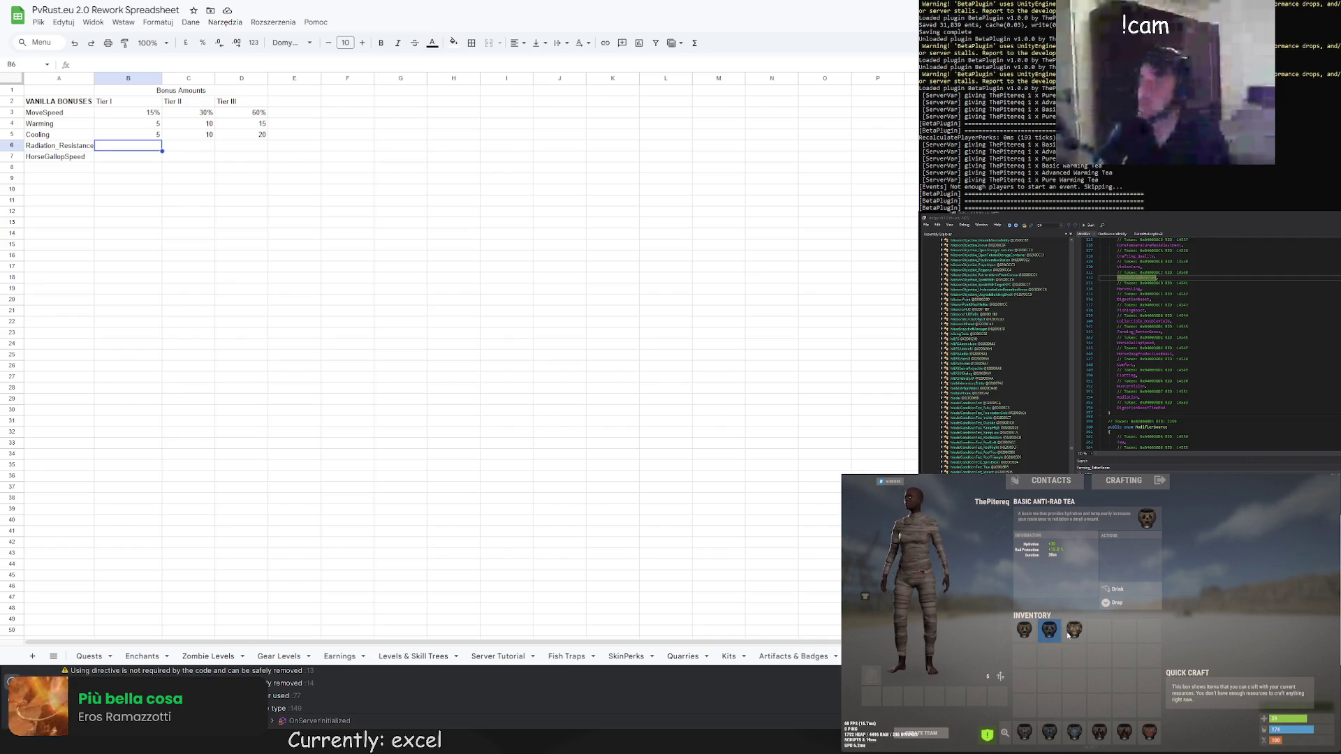
{"action": "left_click", "coordinate": [1074, 631]}
{"action": "left_click", "coordinate": [1023, 631]}
{"action": "left_click", "coordinate": [1074, 631]}
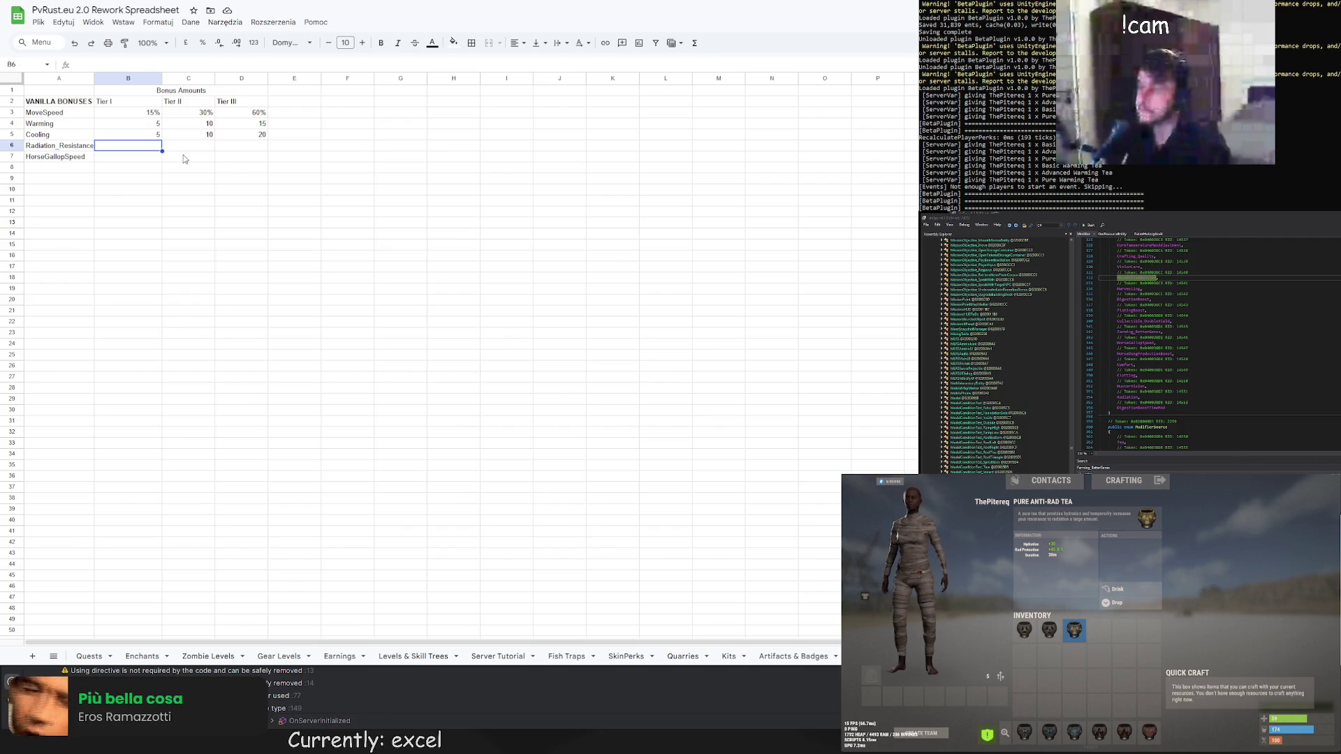
Enter 15, 30 and 60 in B6:D6 for Radiation_Resistance
{"action": "type", "text": "15"}
{"action": "key", "text": "Tab"}
{"action": "type", "text": "30"}
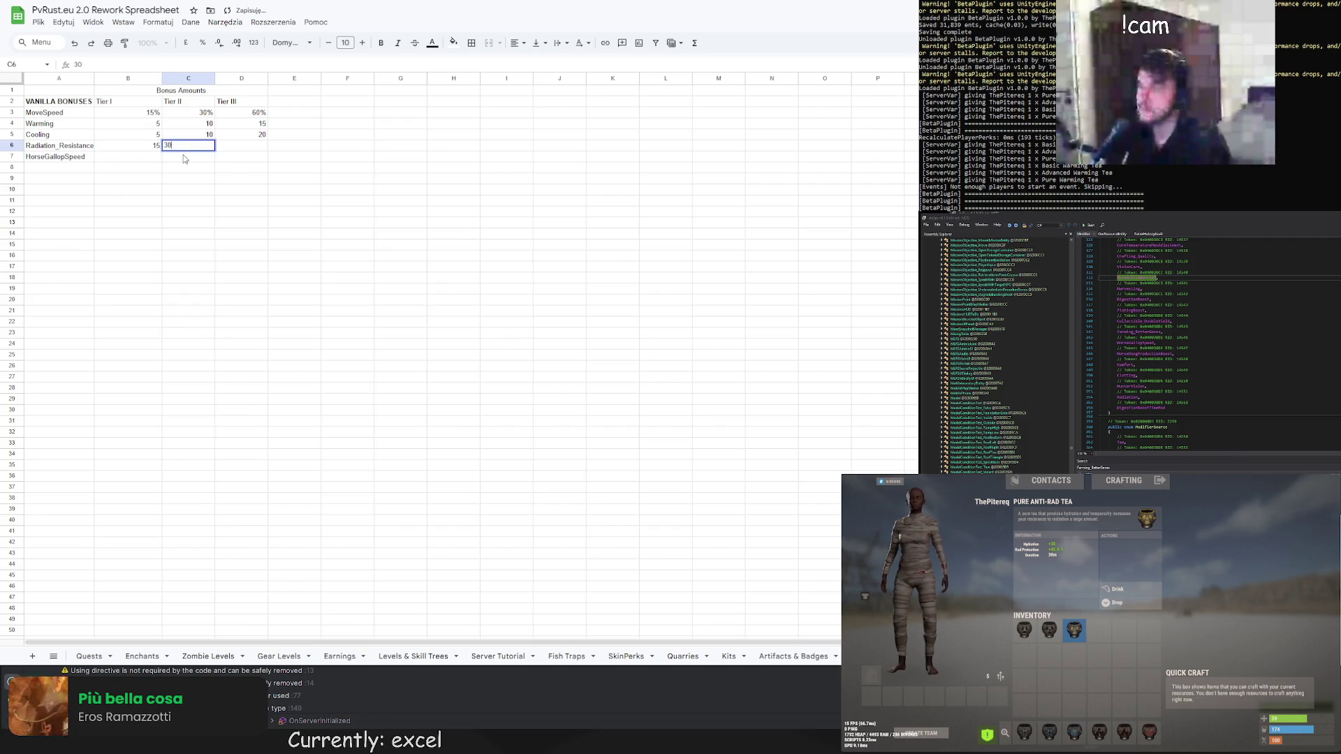
{"action": "key", "text": "Tab"}
{"action": "type", "text": "60"}
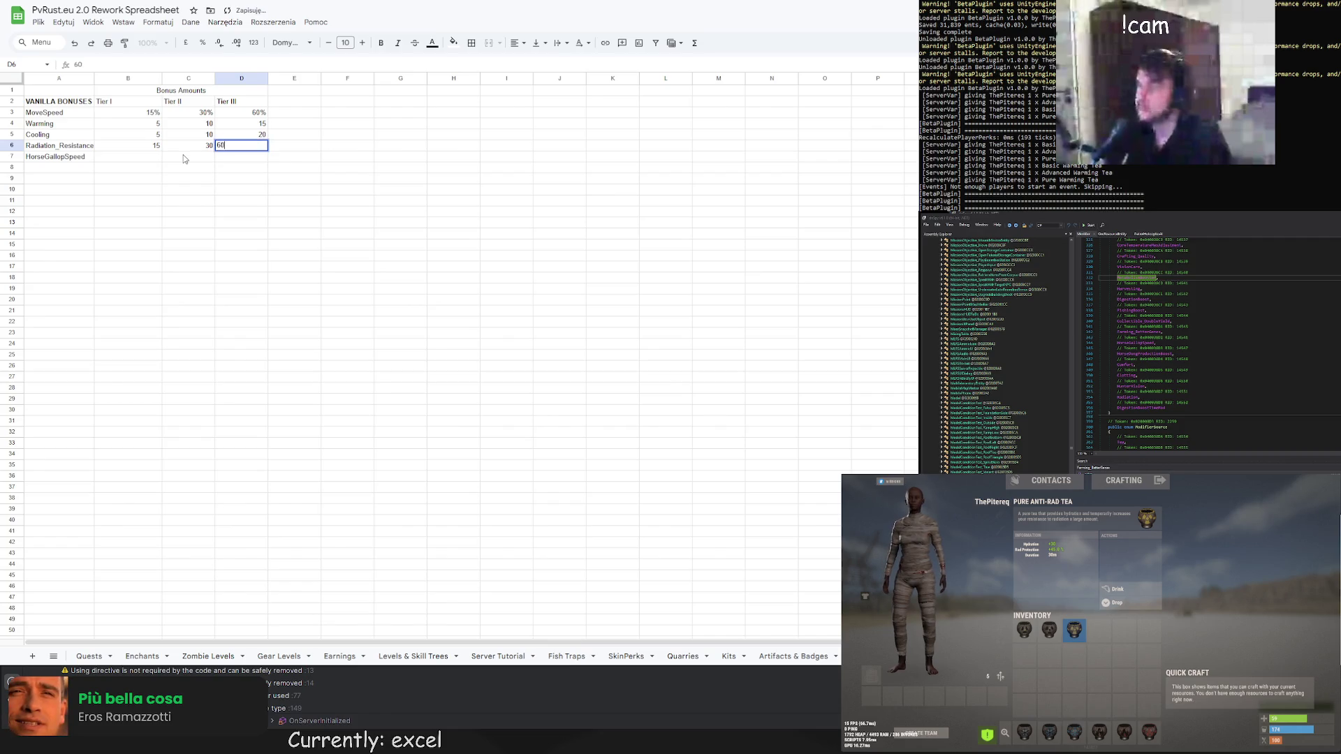
{"action": "key", "text": "Return"}
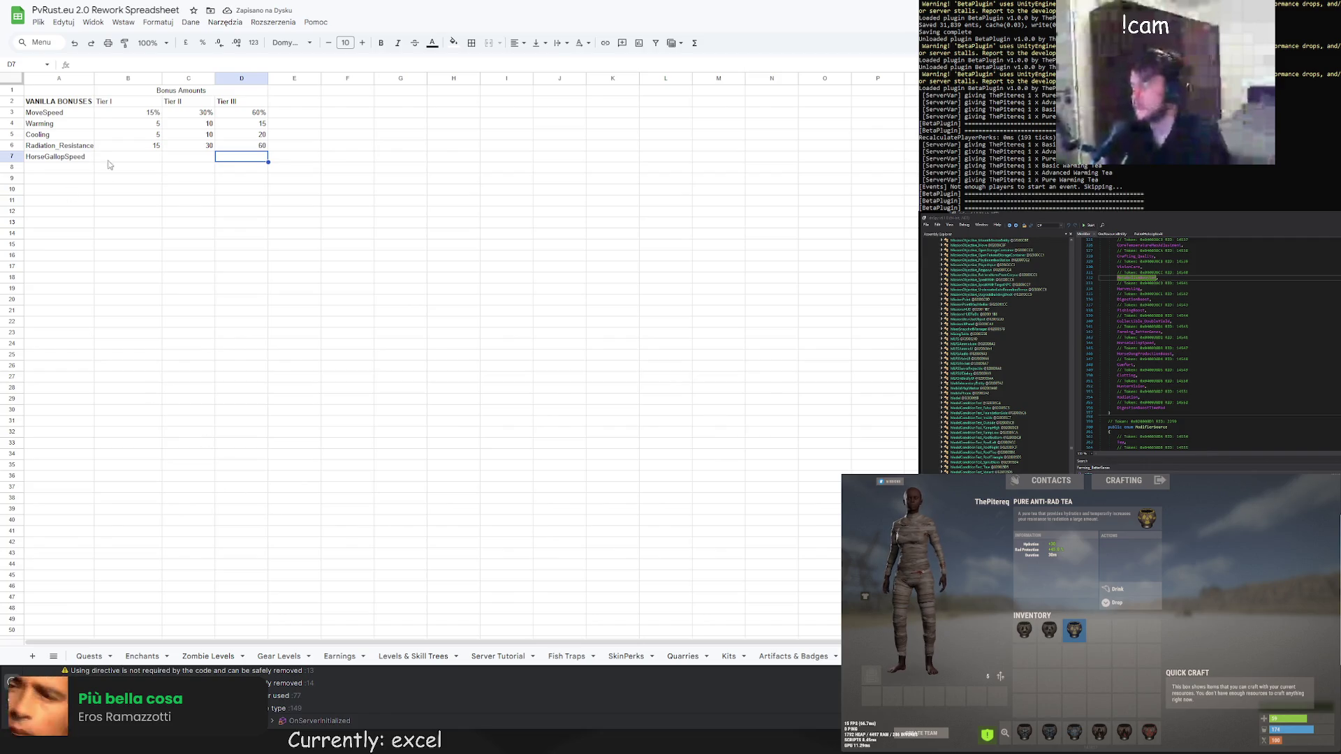
{"action": "left_click", "coordinate": [70, 162]}
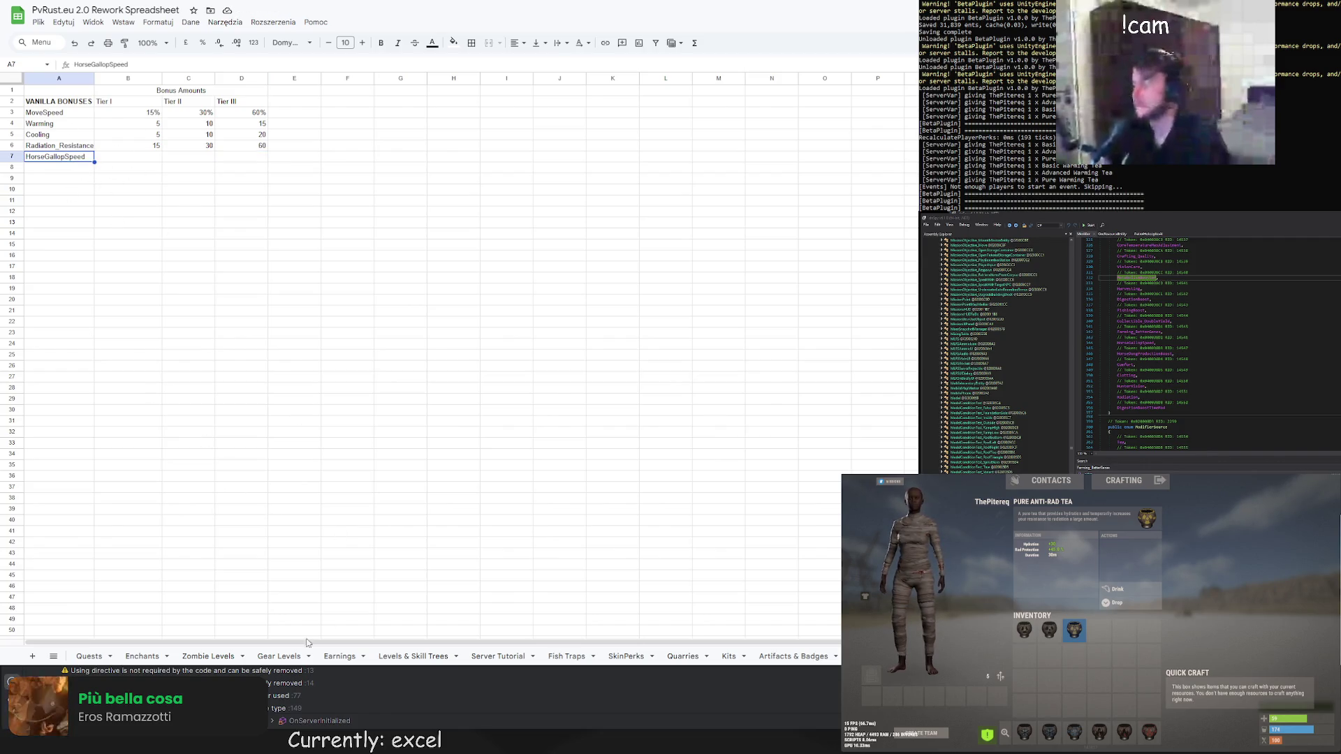
Dismiss the Anti-Rad Tea details, recheck the inventory, and open a new Google tab
{"action": "left_click", "coordinate": [1075, 658]}
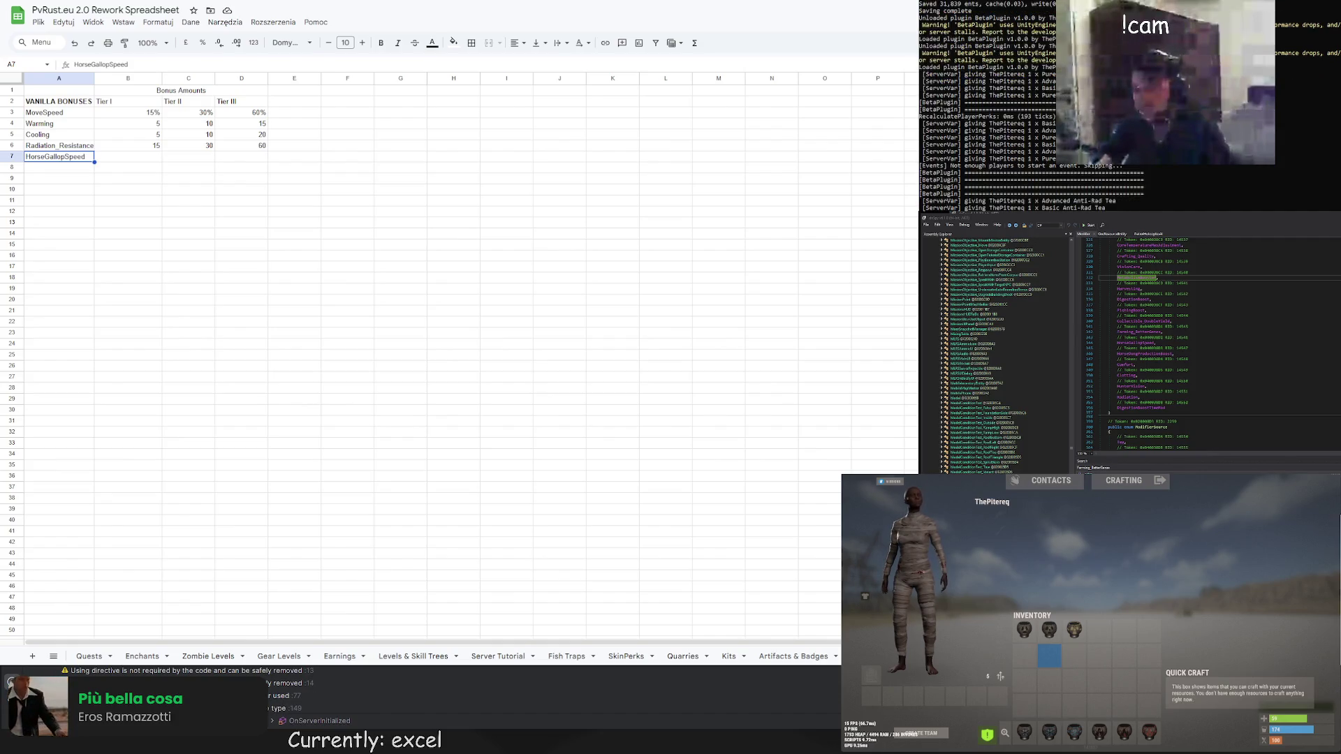
{"action": "key", "text": "g"}
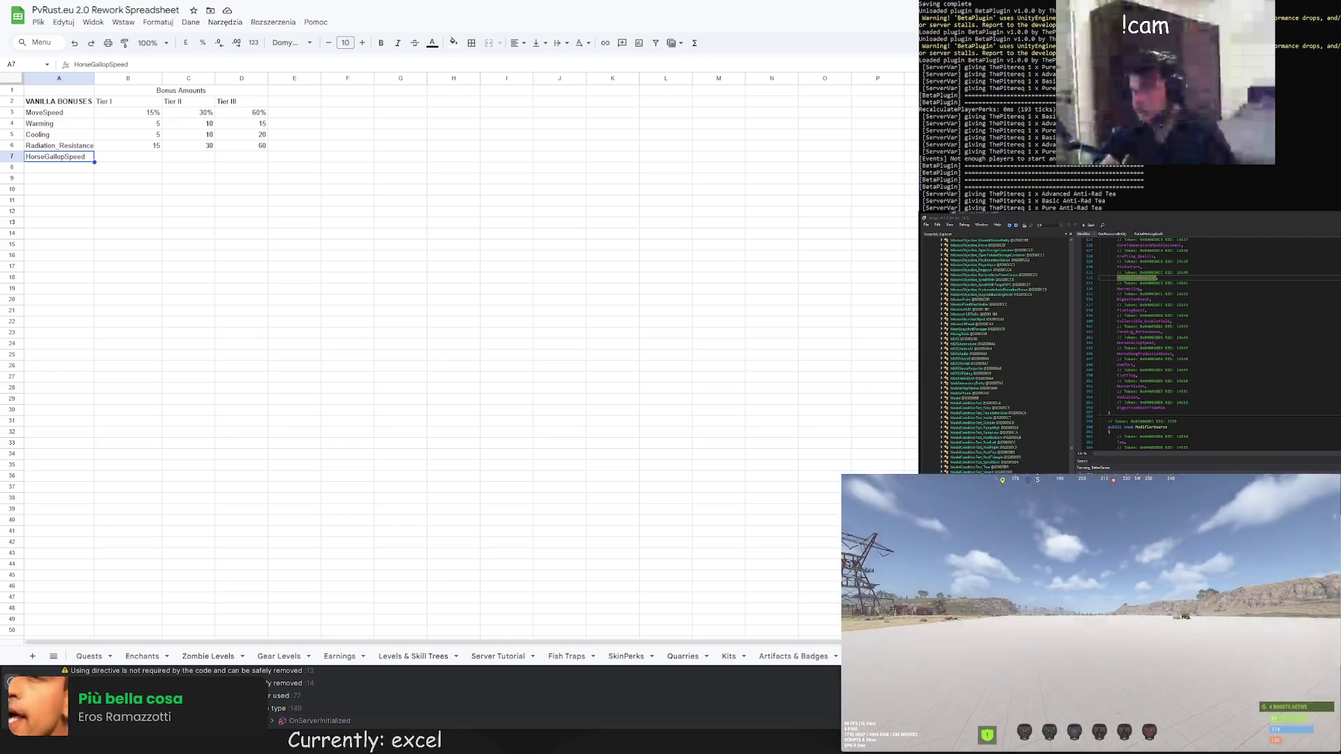
{"action": "key", "text": "Tab"}
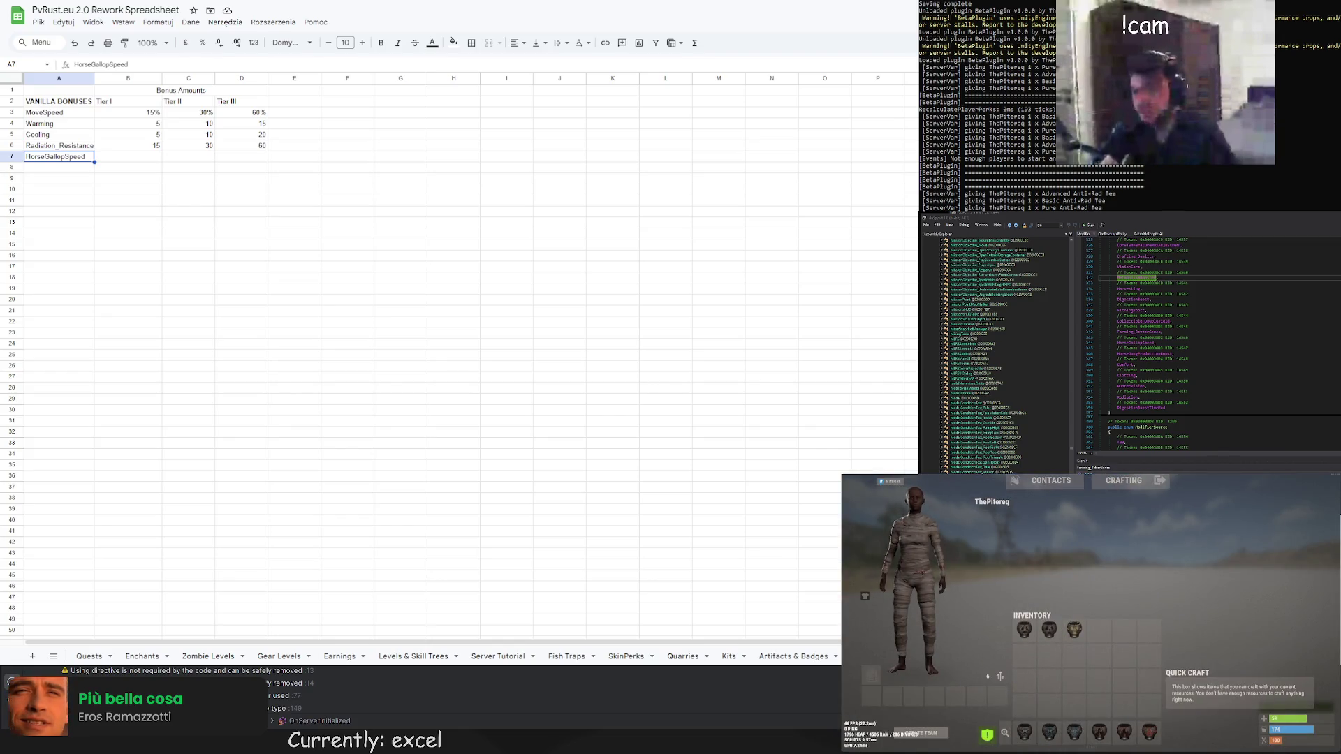
{"action": "key", "text": "ctrl+t"}
Translate 'clotting' to Polish ('krzepnięcie') with Google's translator, then return to the sheet
{"action": "type", "text": "translator"}
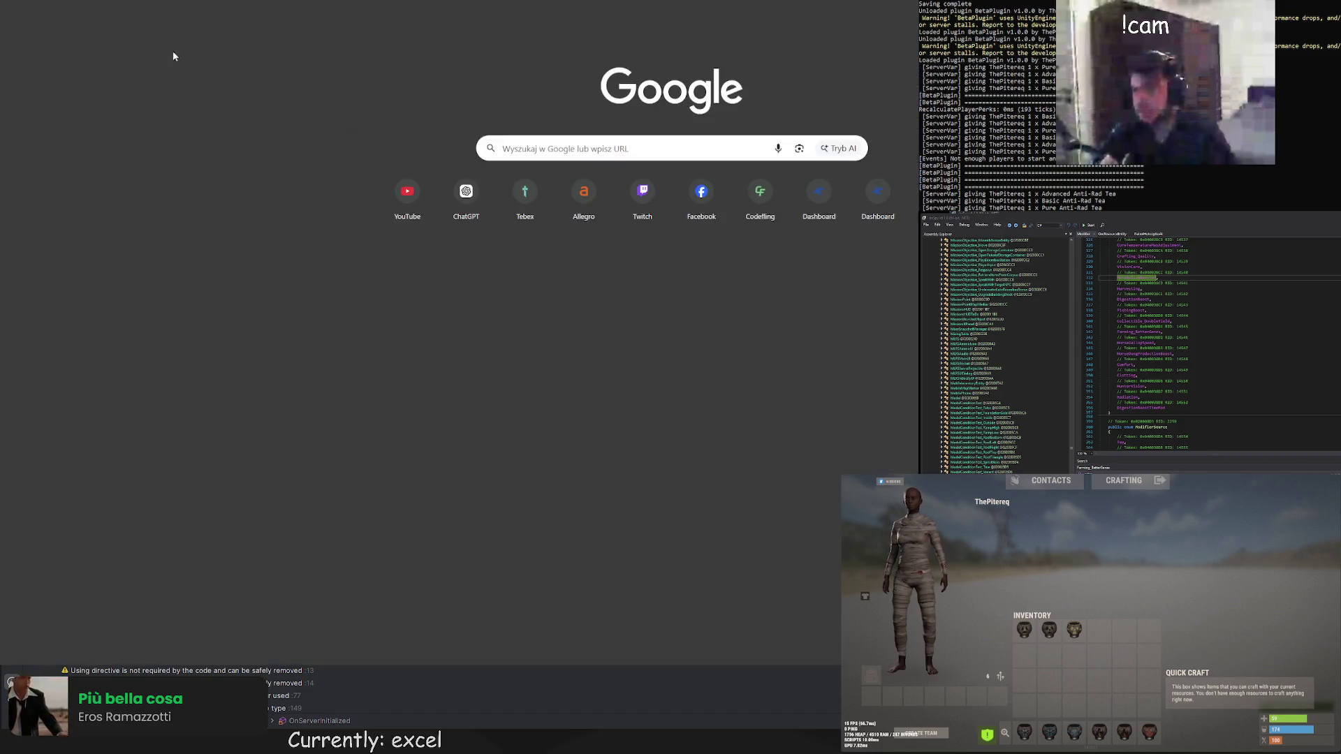
{"action": "key", "text": "Return"}
{"action": "left_click", "coordinate": [218, 120]}
{"action": "type", "text": "clotting"}
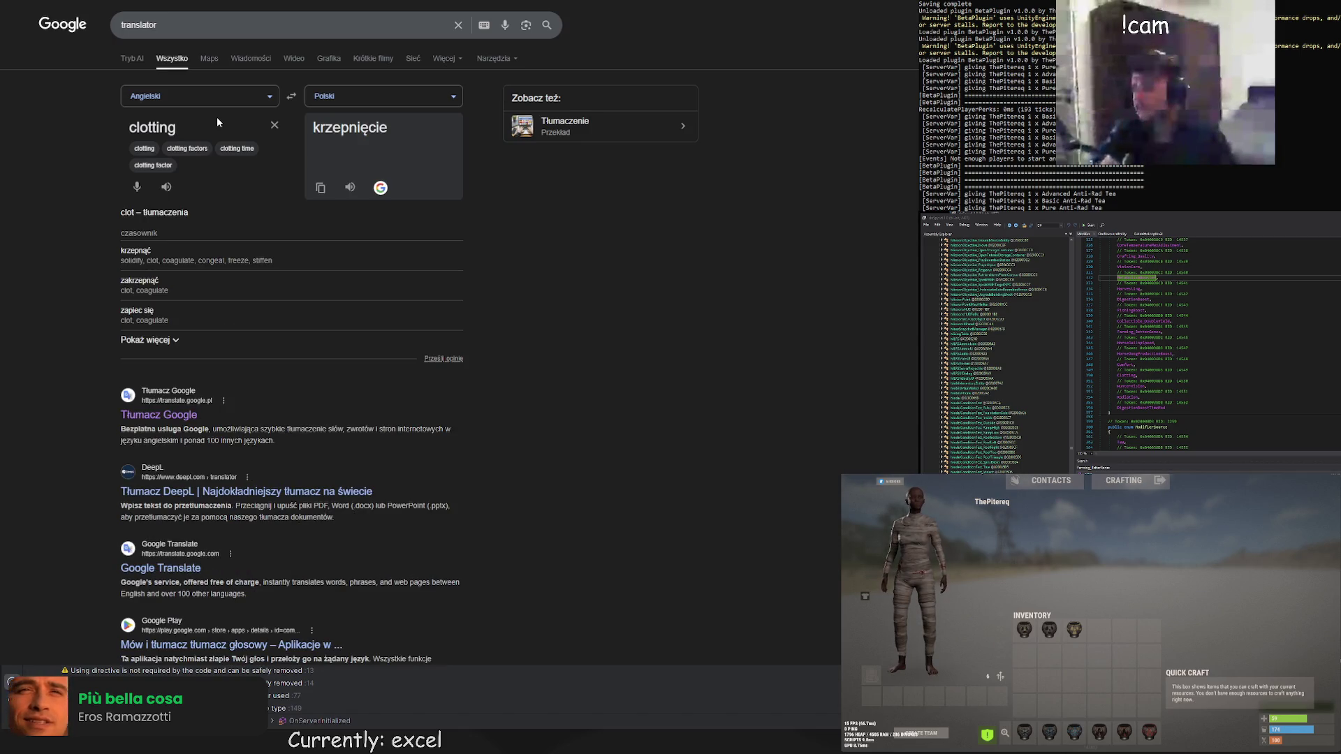
{"action": "key", "text": "ctrl+w"}
{"action": "double_click", "coordinate": [69, 169]}
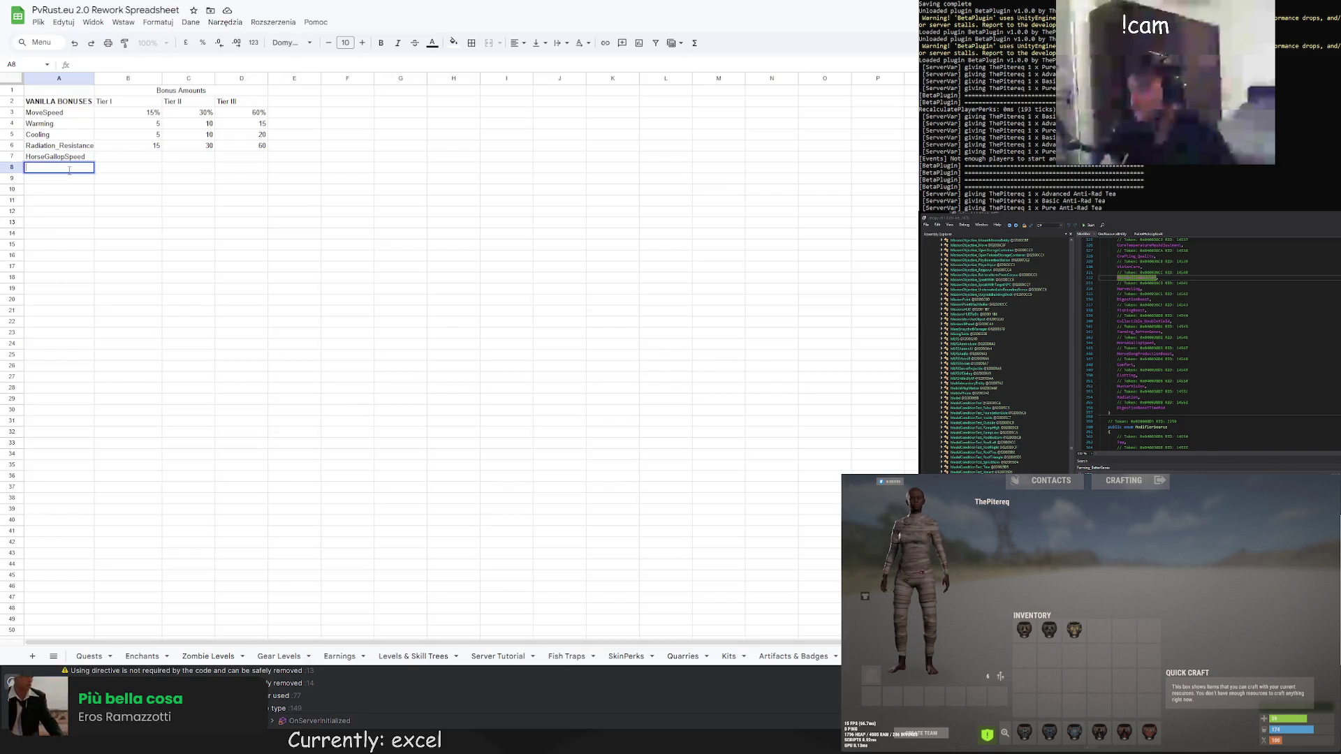
Type Clotting into cell A8 and commit it by moving to B8
{"action": "type", "text": "Clotting"}
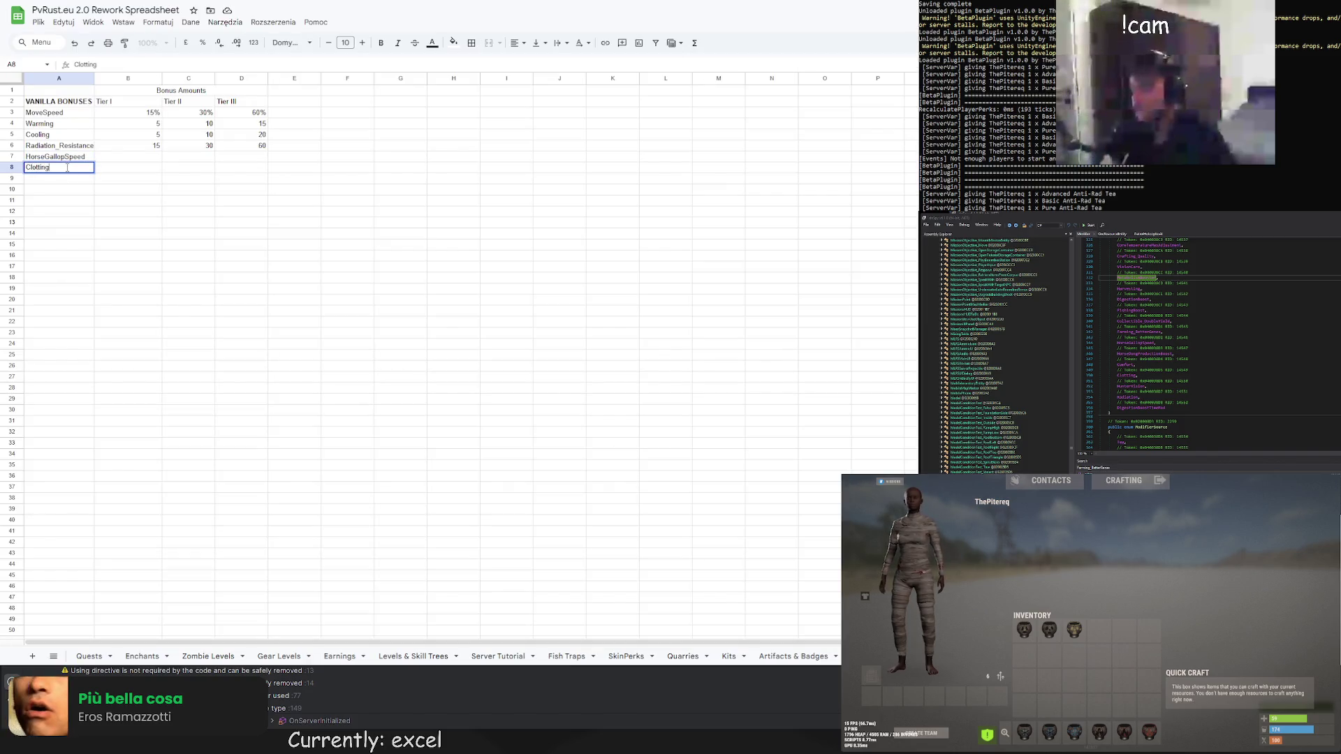
{"action": "left_click", "coordinate": [103, 172]}
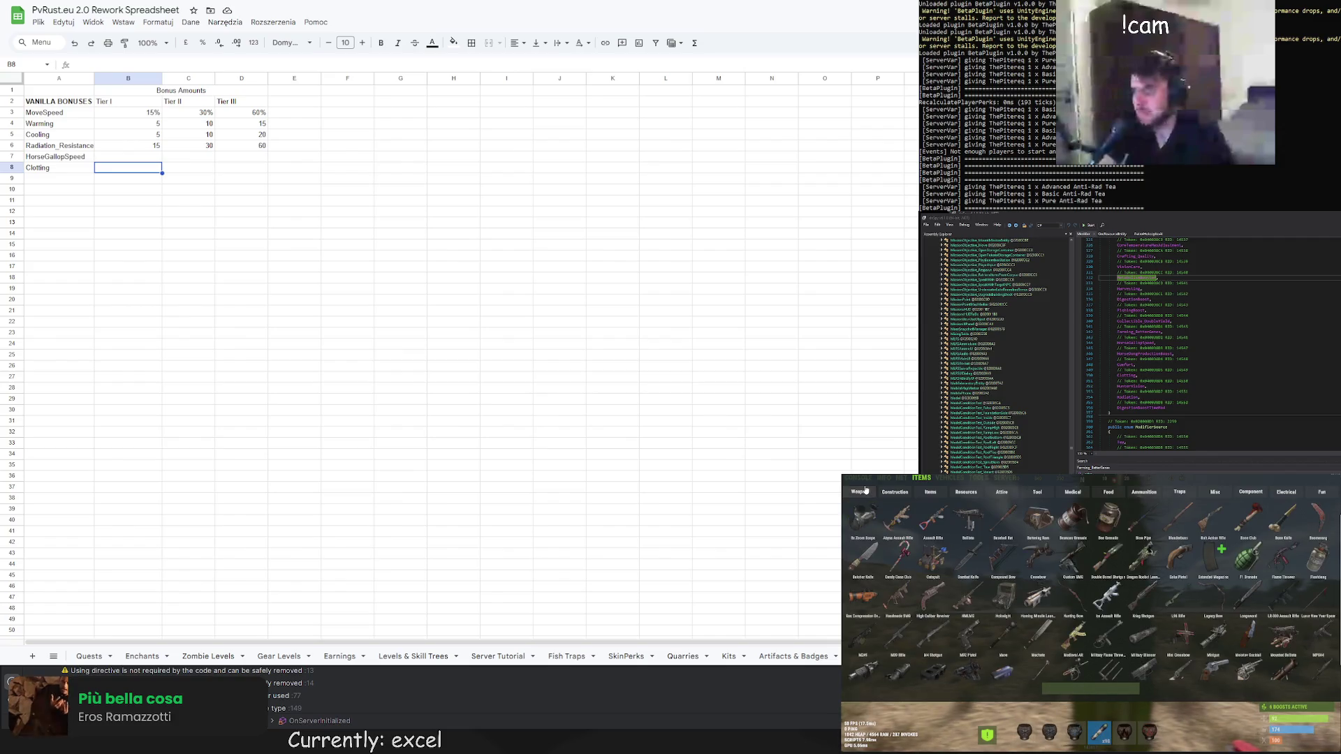
Spawn a bear near the player with the 'spawn bear' console command
{"action": "left_click", "coordinate": [865, 479]}
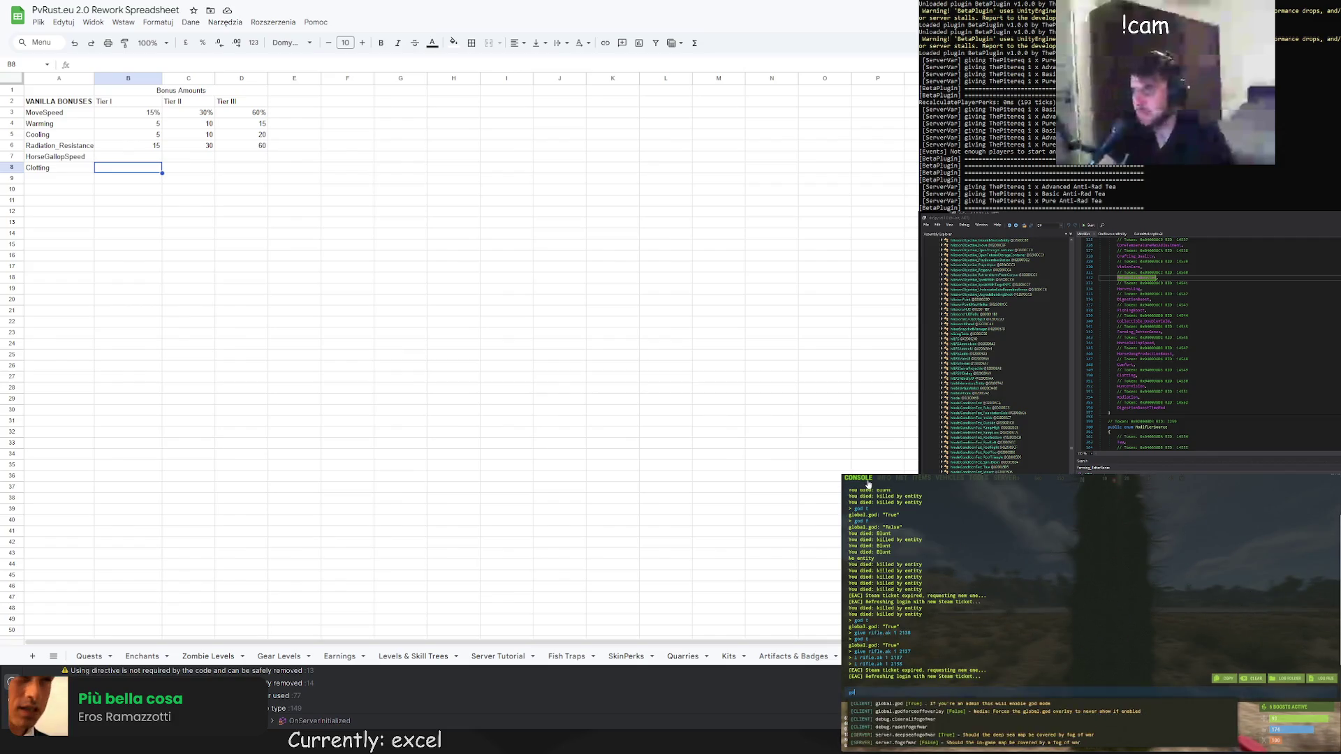
{"action": "key", "text": "F1"}
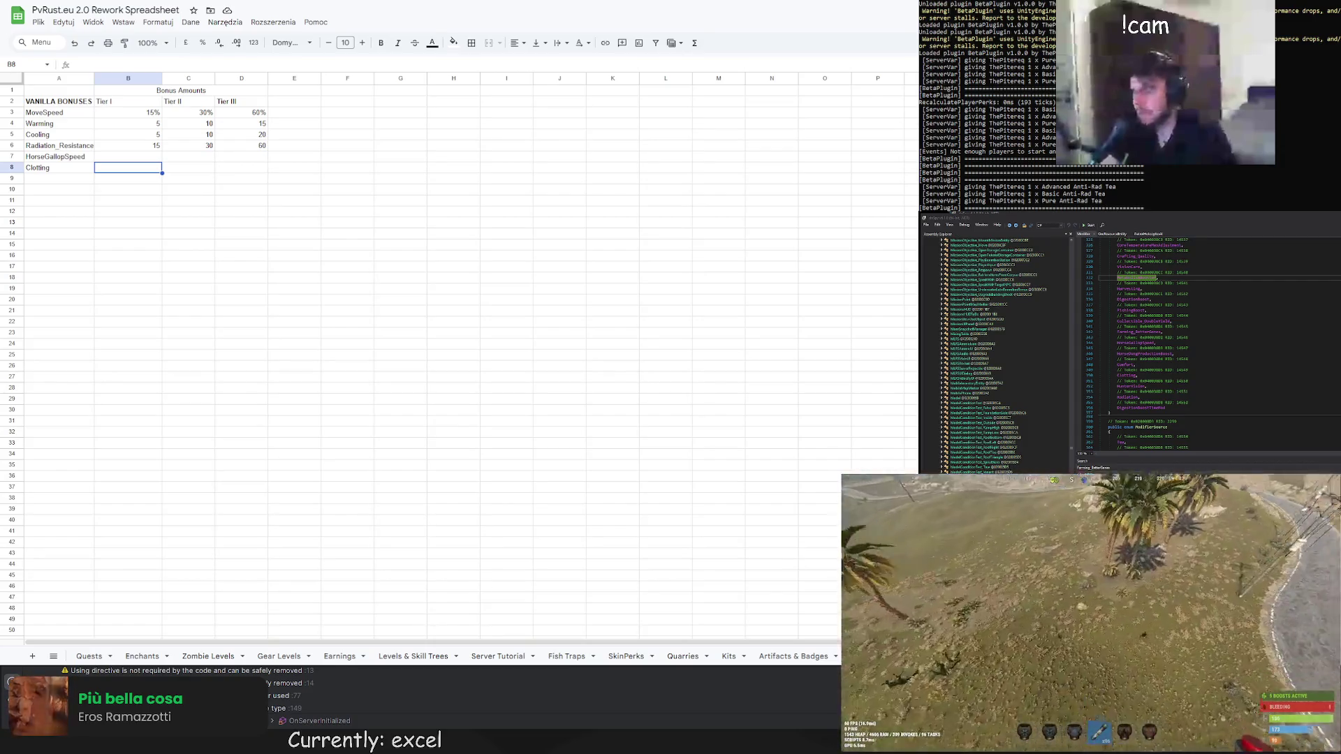
{"action": "key", "text": "F1"}
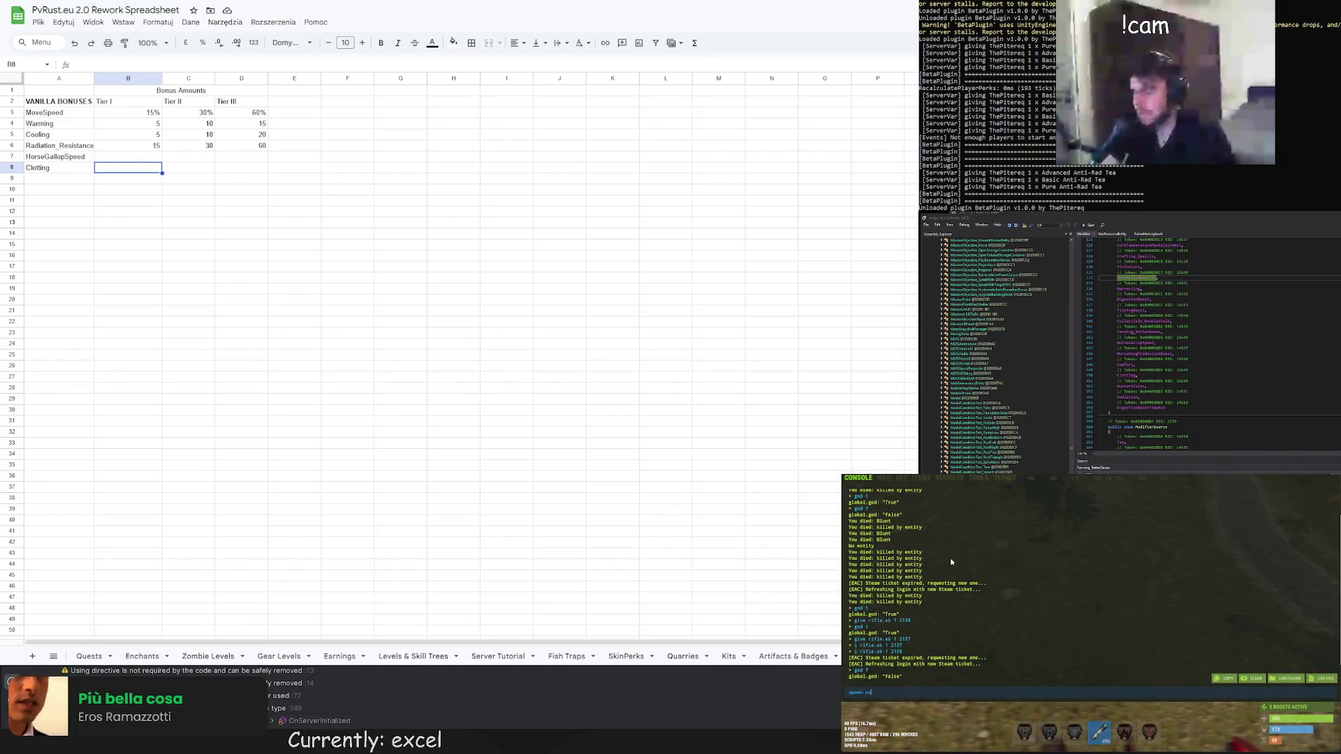
{"action": "key", "text": "Return"}
{"action": "key", "text": "F1"}
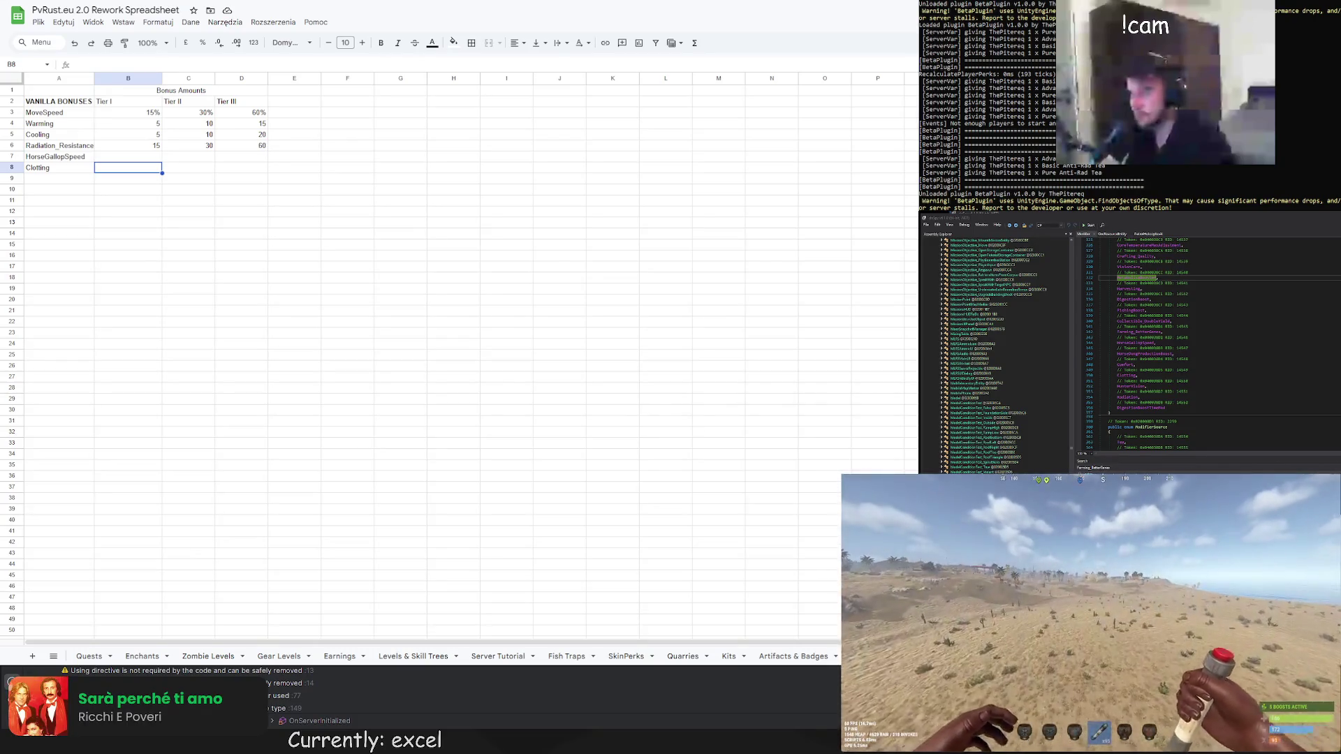
{"action": "key", "text": "F1"}
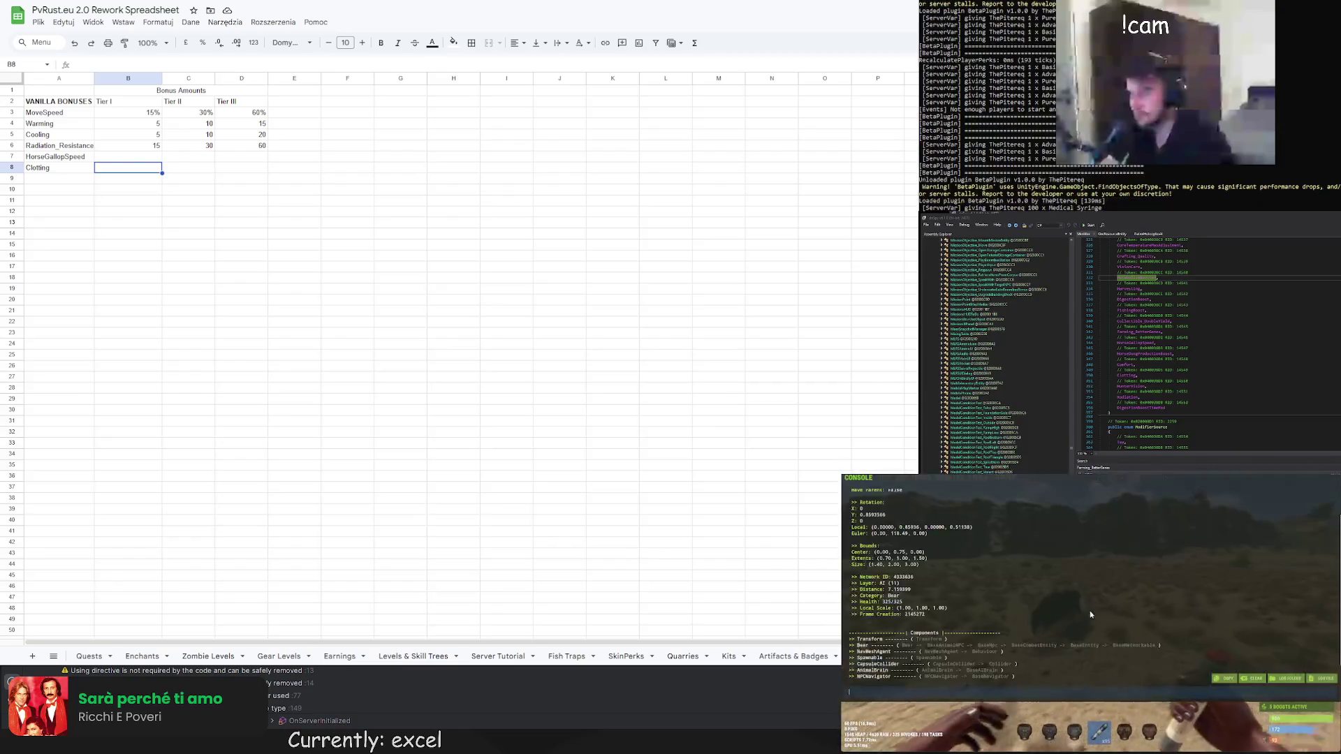
{"action": "key", "text": "F1"}
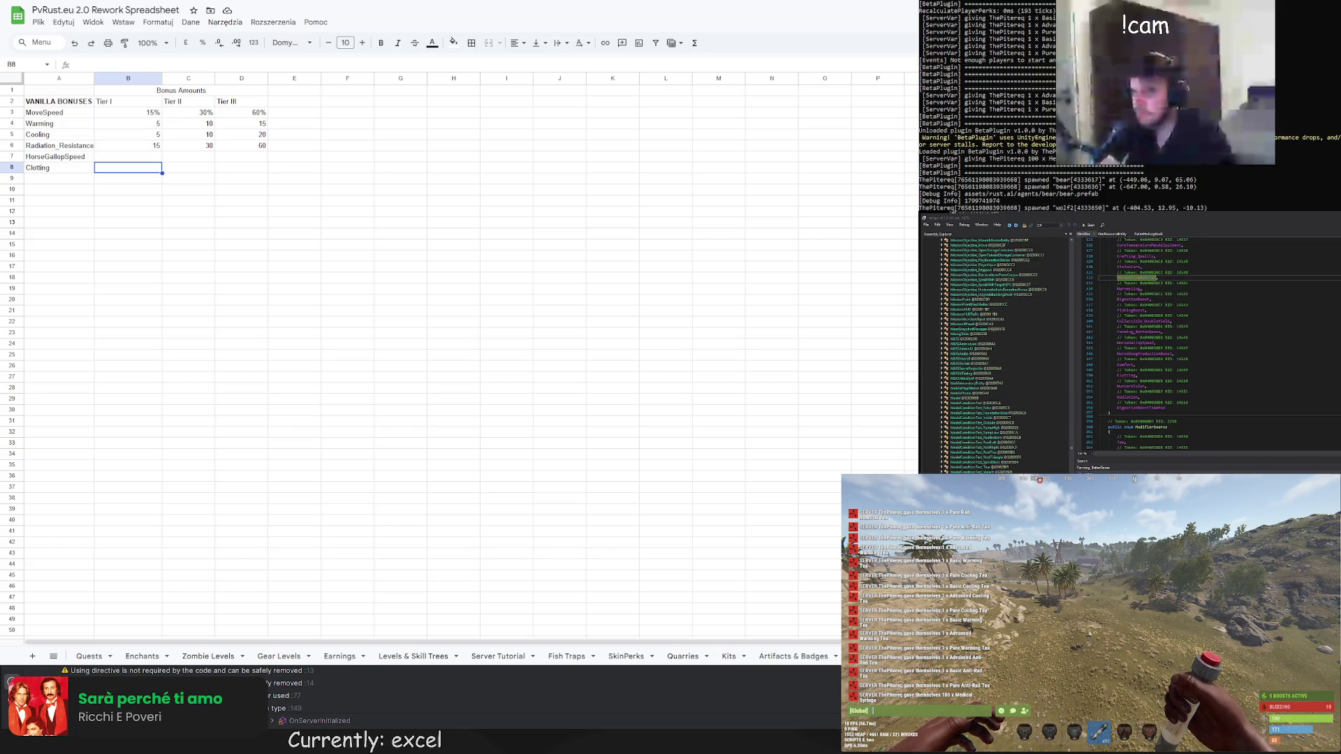
Check the inventory, spawn a wolf, and close the global chat
{"action": "key", "text": "Tab"}
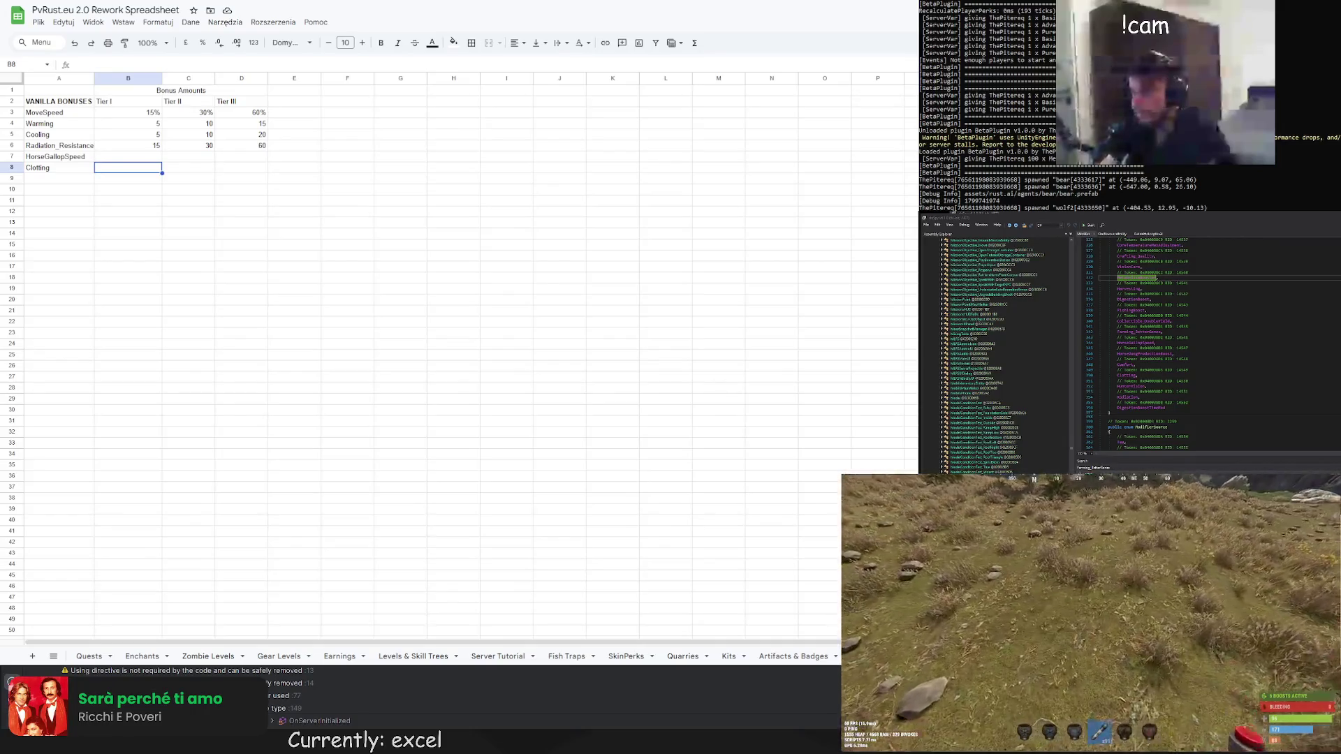
{"action": "key", "text": "Return"}
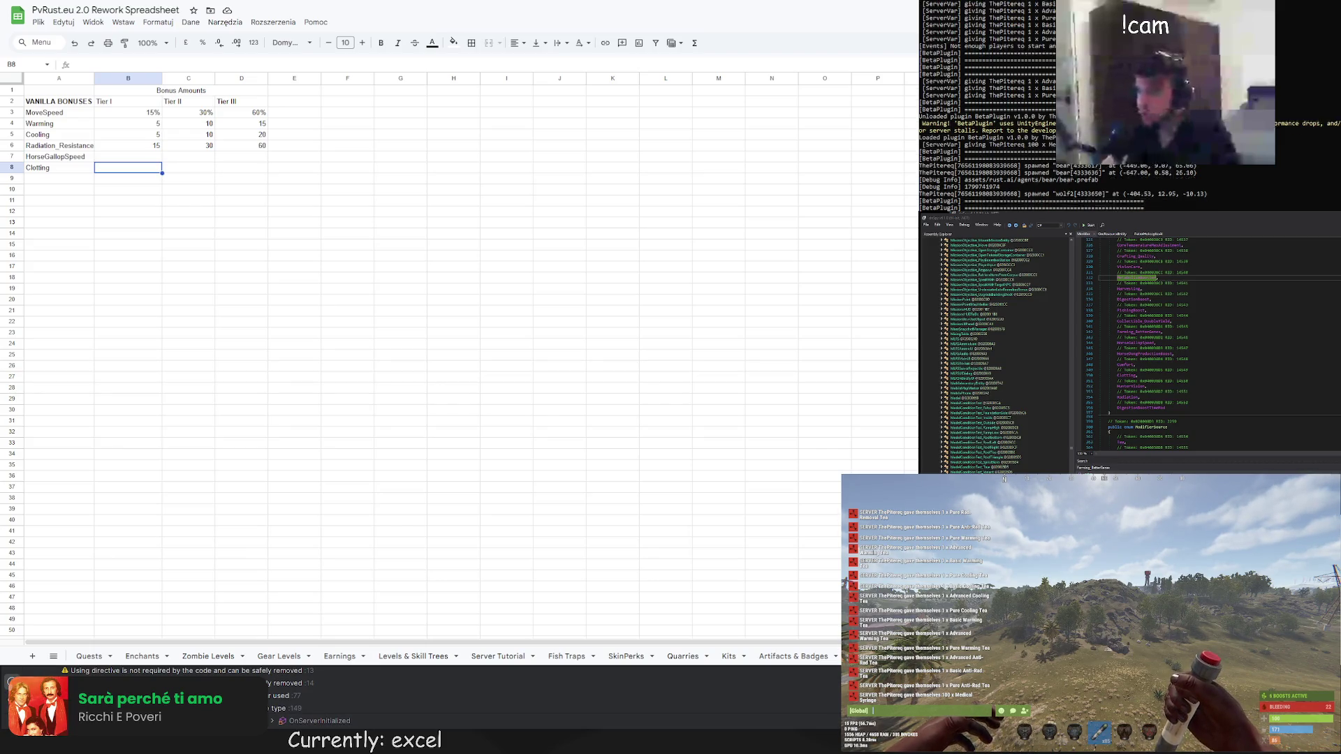
{"action": "key", "text": "Escape"}
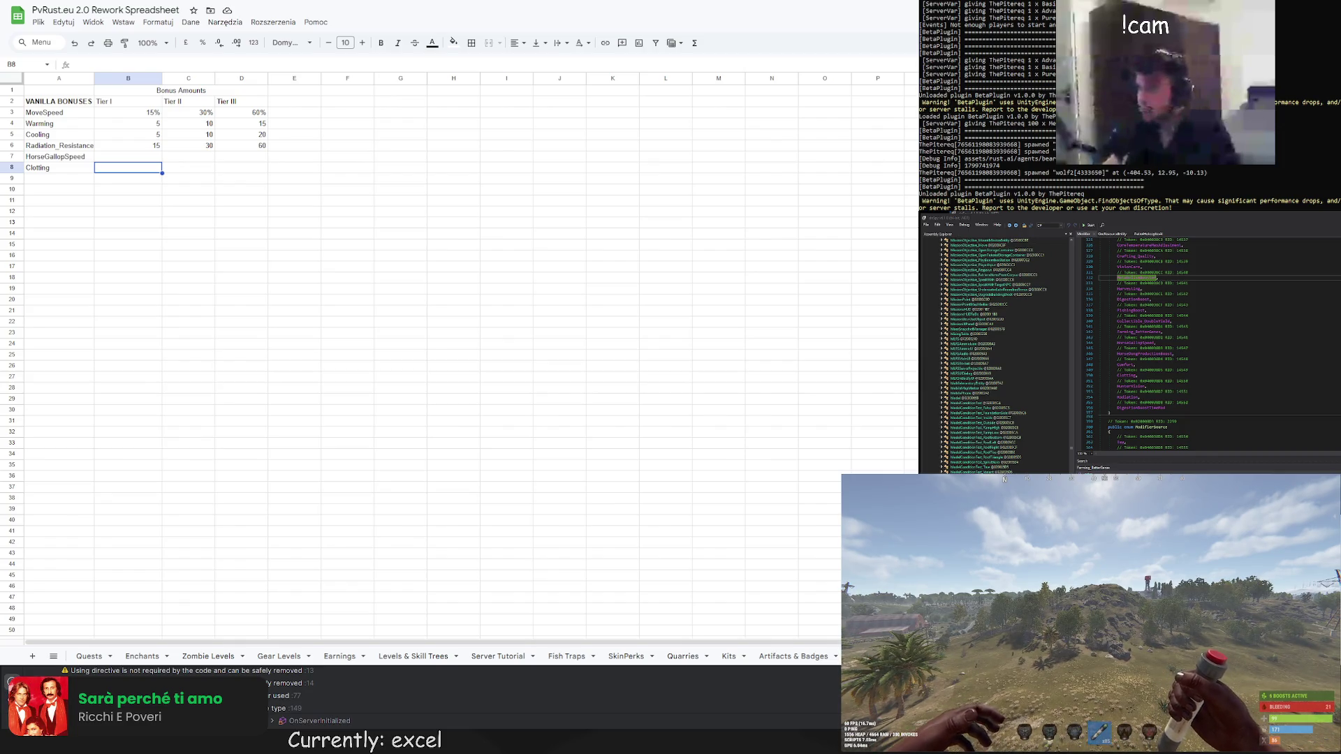
Look over the game map, inventory and global chat log
{"action": "key", "text": "g"}
{"action": "key", "text": "Tab"}
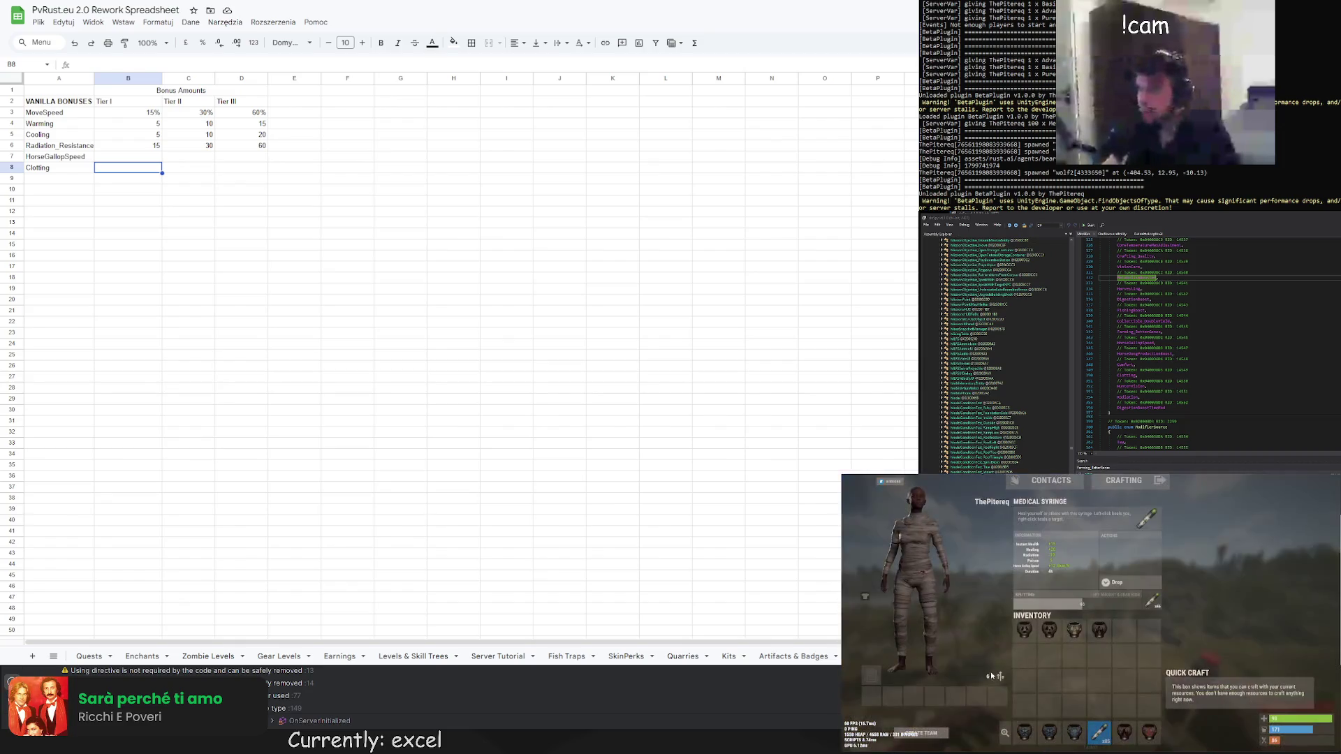
{"action": "key", "text": "Tab"}
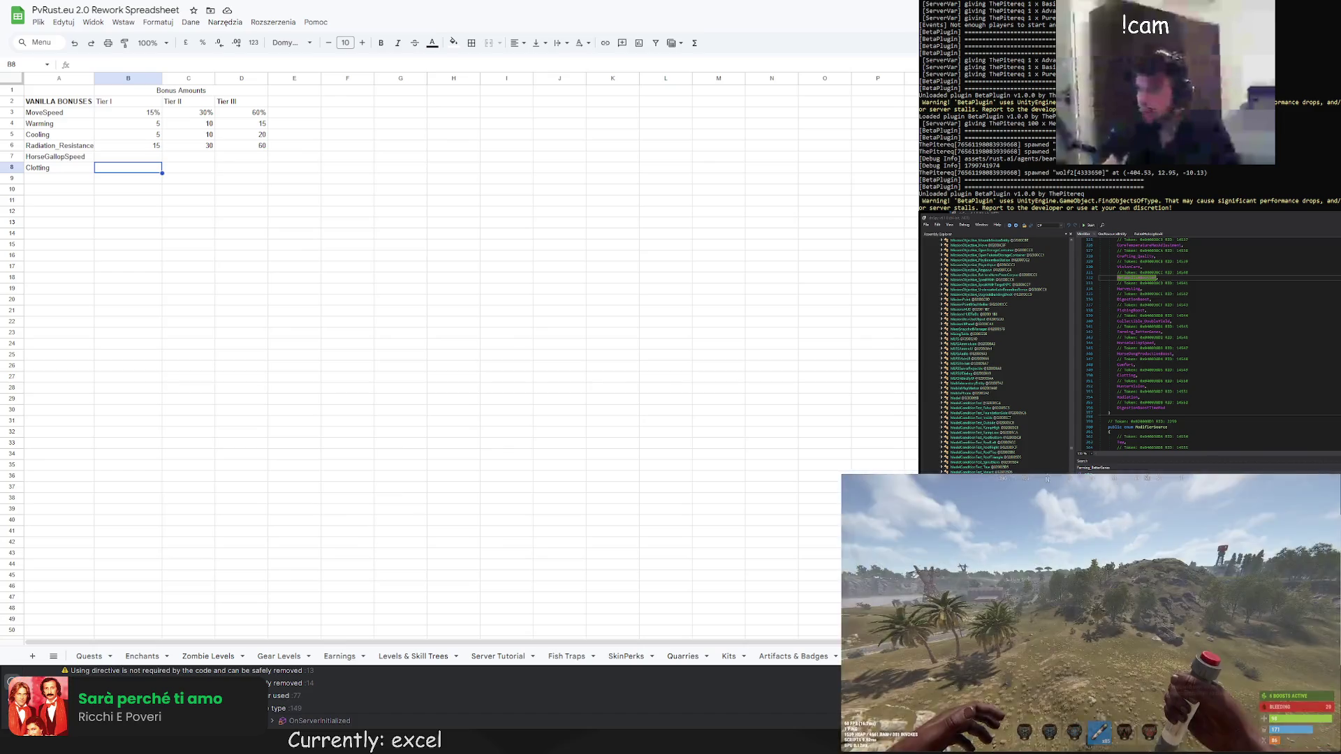
{"action": "key", "text": "Return"}
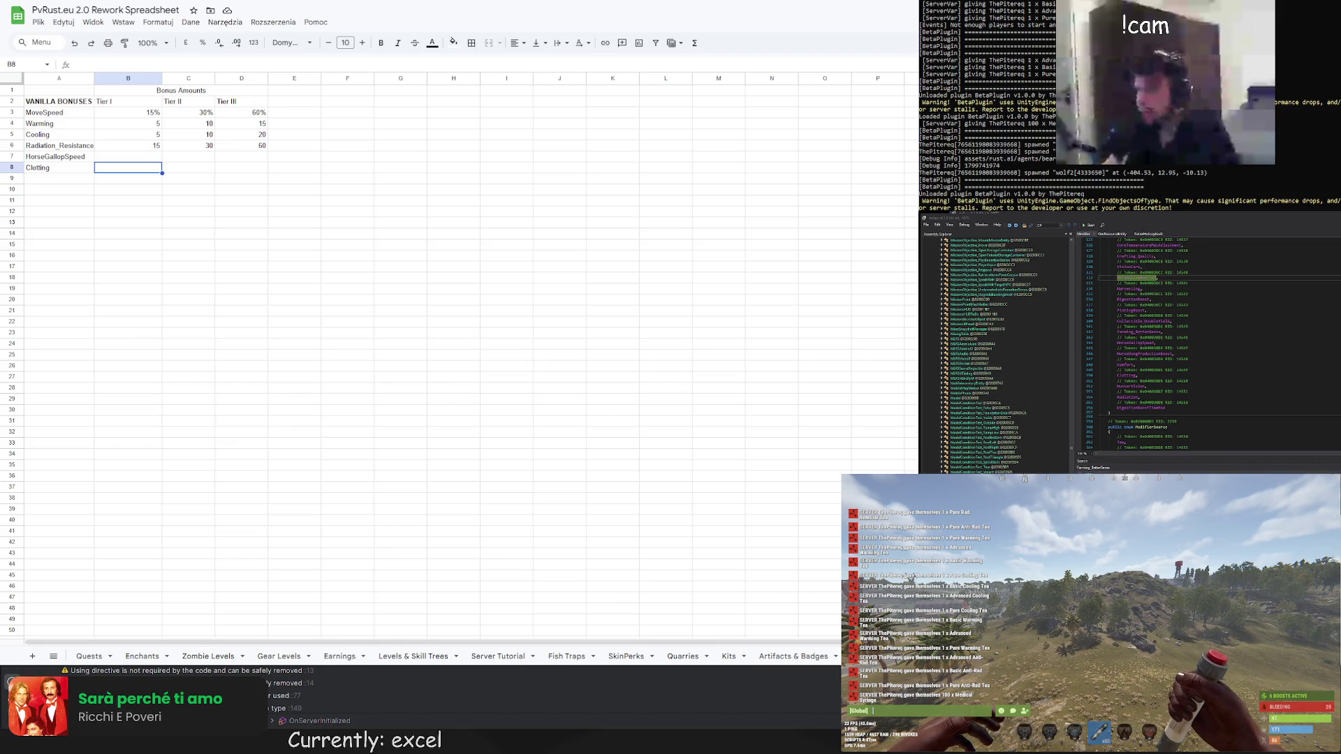
{"action": "key", "text": "Escape"}
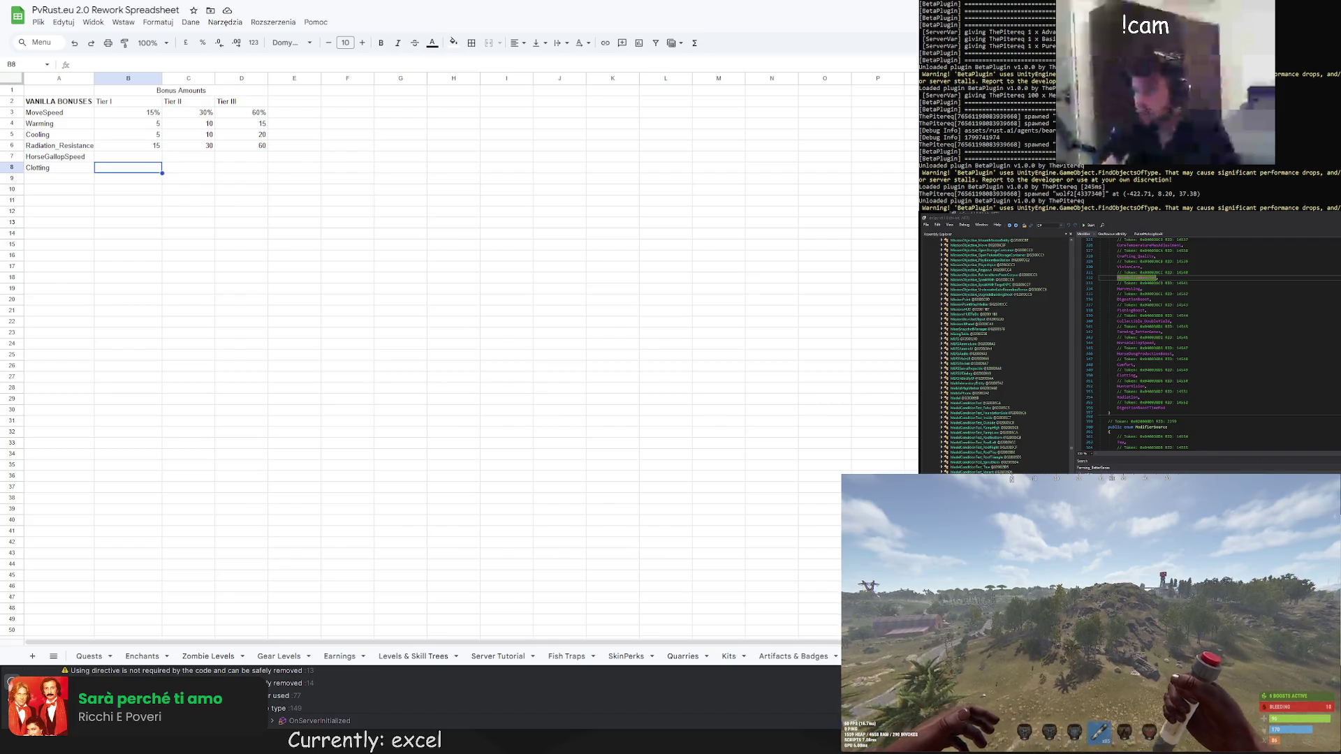
{"action": "key", "text": "g"}
{"action": "key", "text": "Tab"}
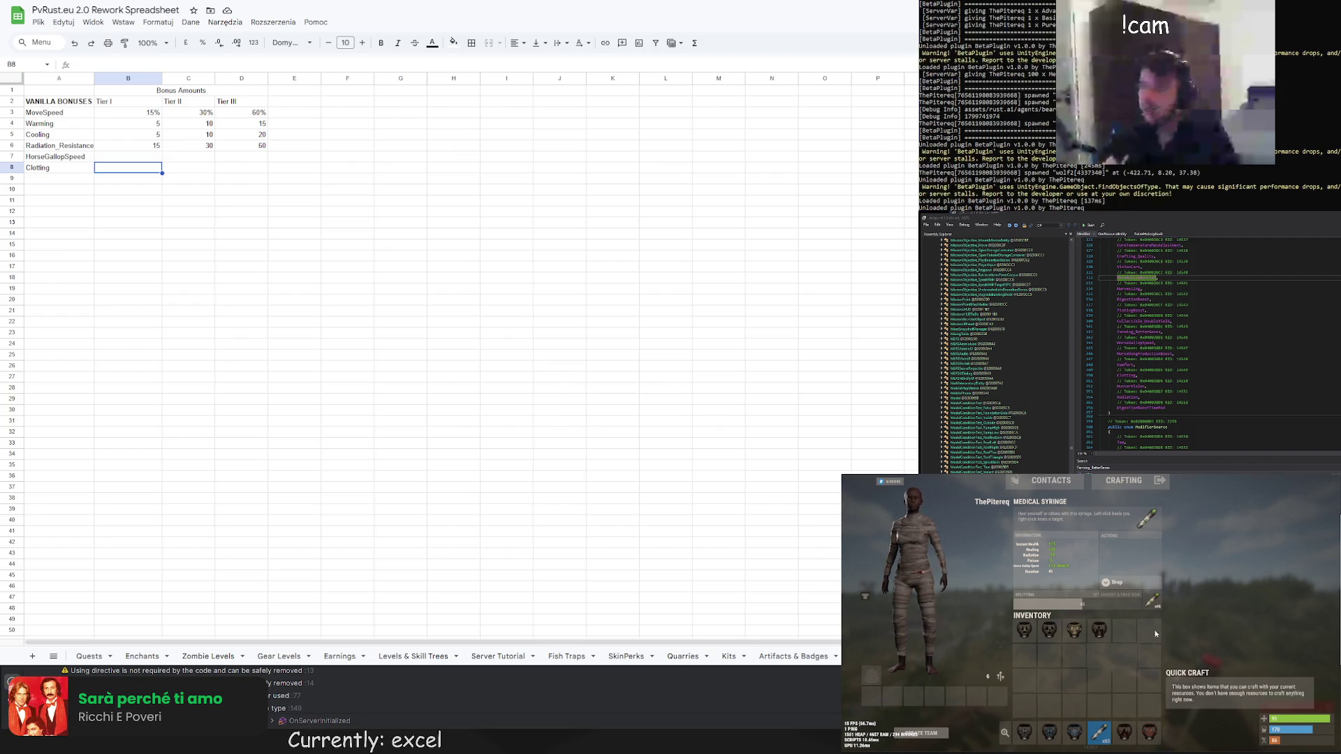
{"action": "key", "text": "Tab"}
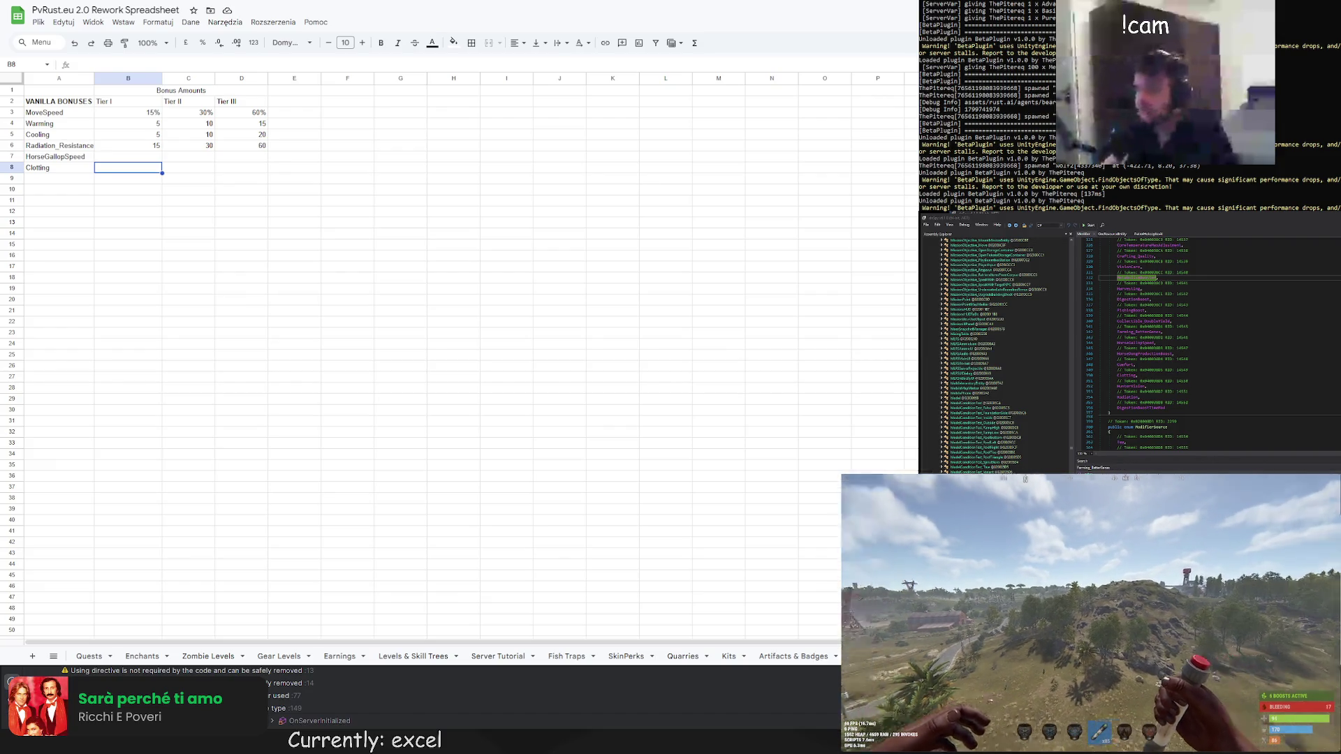
{"action": "key", "text": "g"}
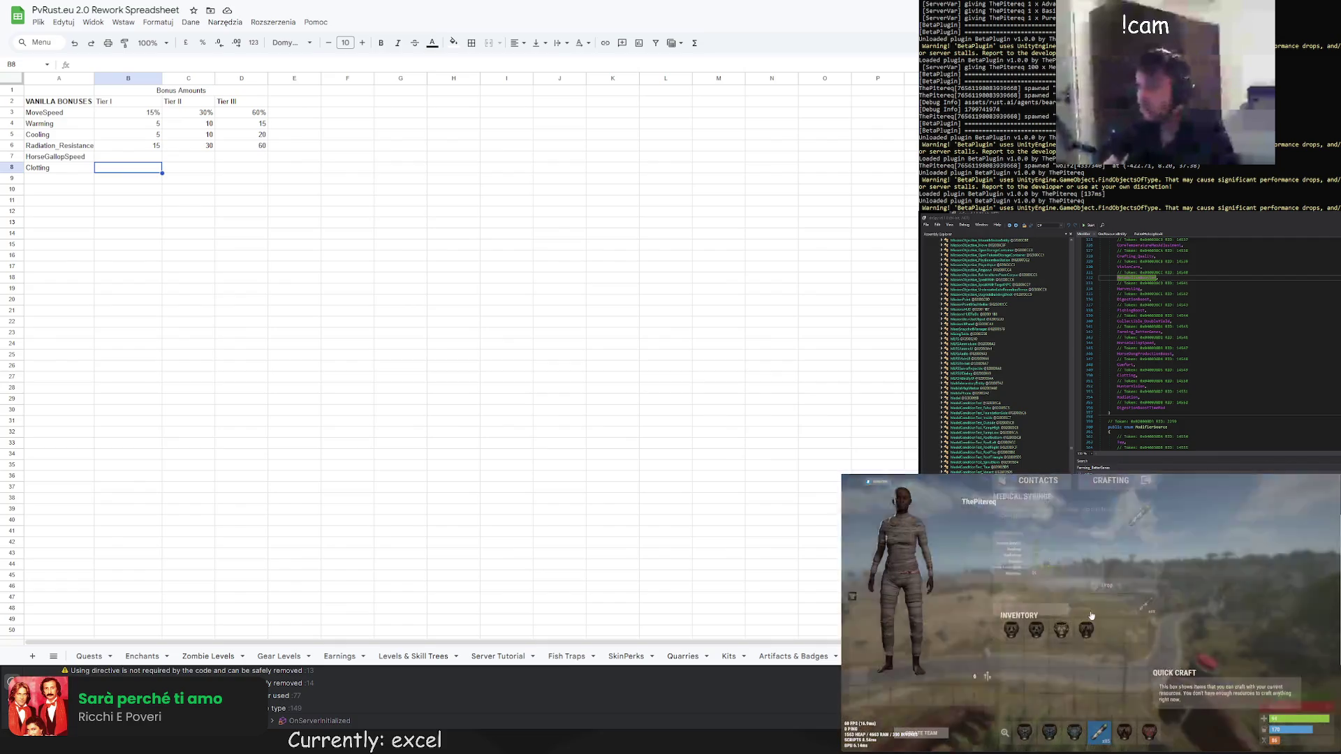
{"action": "key", "text": "Tab"}
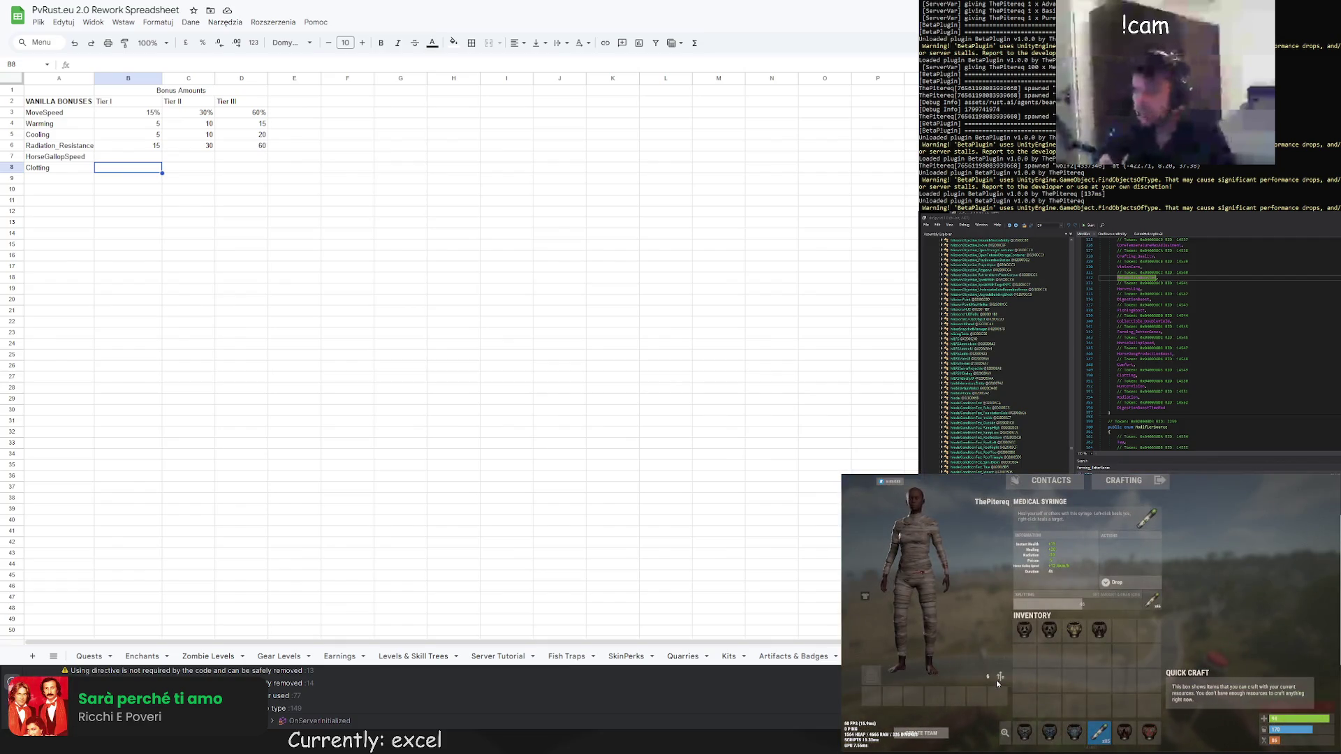
{"action": "key", "text": "Tab"}
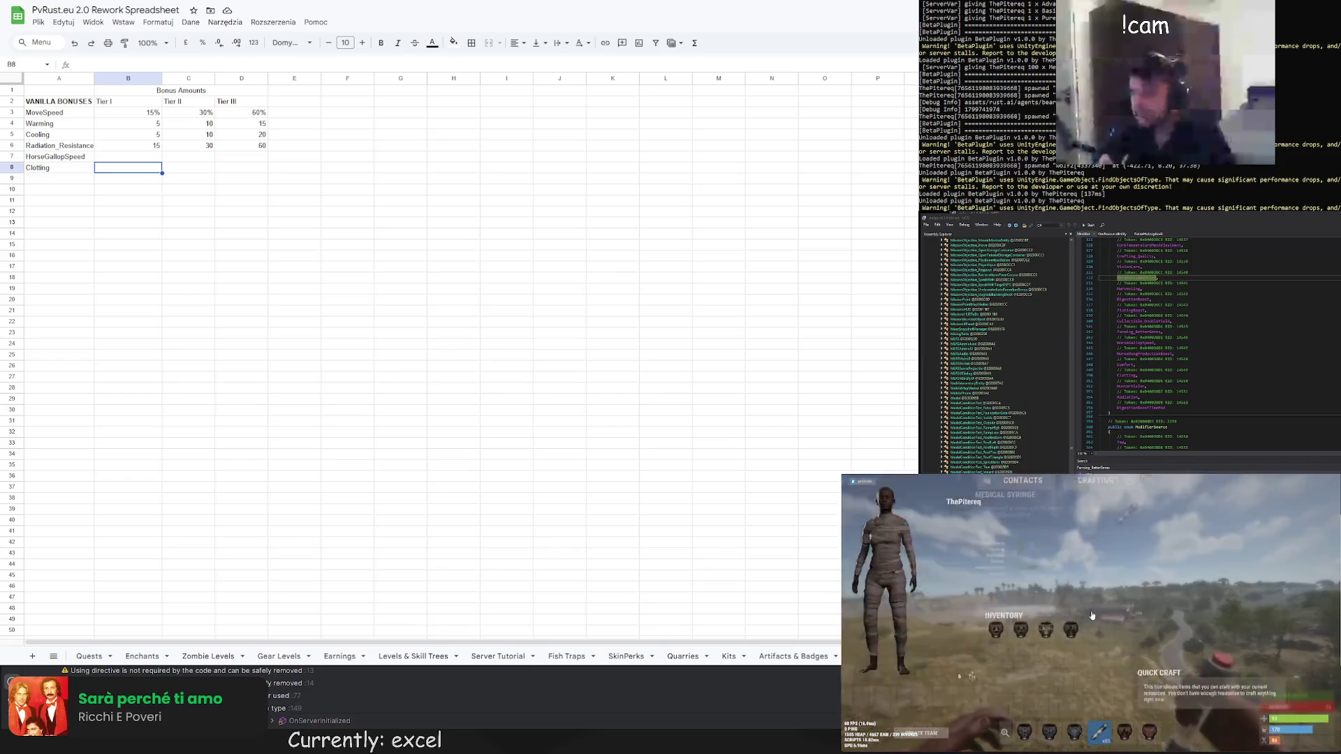
Spawn a bandage via the 'band' search, equip it, and open the chat
{"action": "key", "text": "F1"}
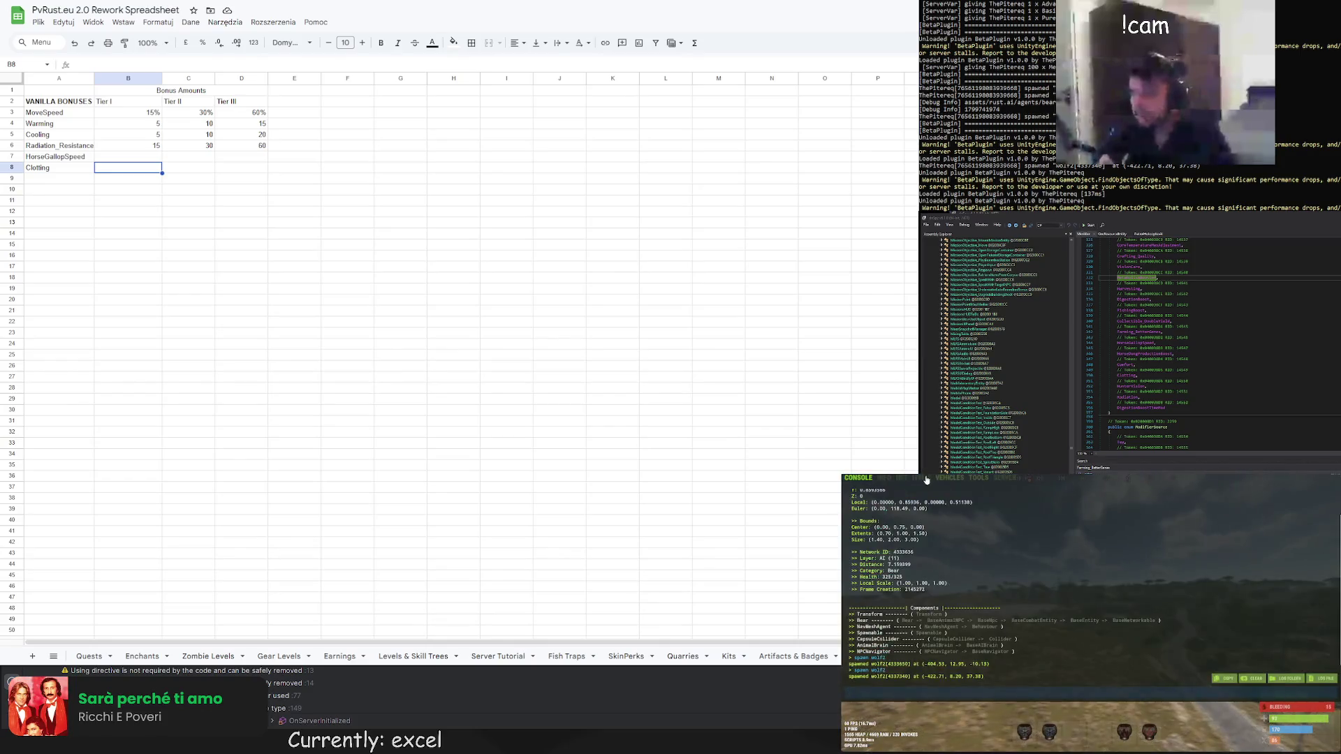
{"action": "left_click", "coordinate": [921, 478]}
{"action": "type", "text": "band"}
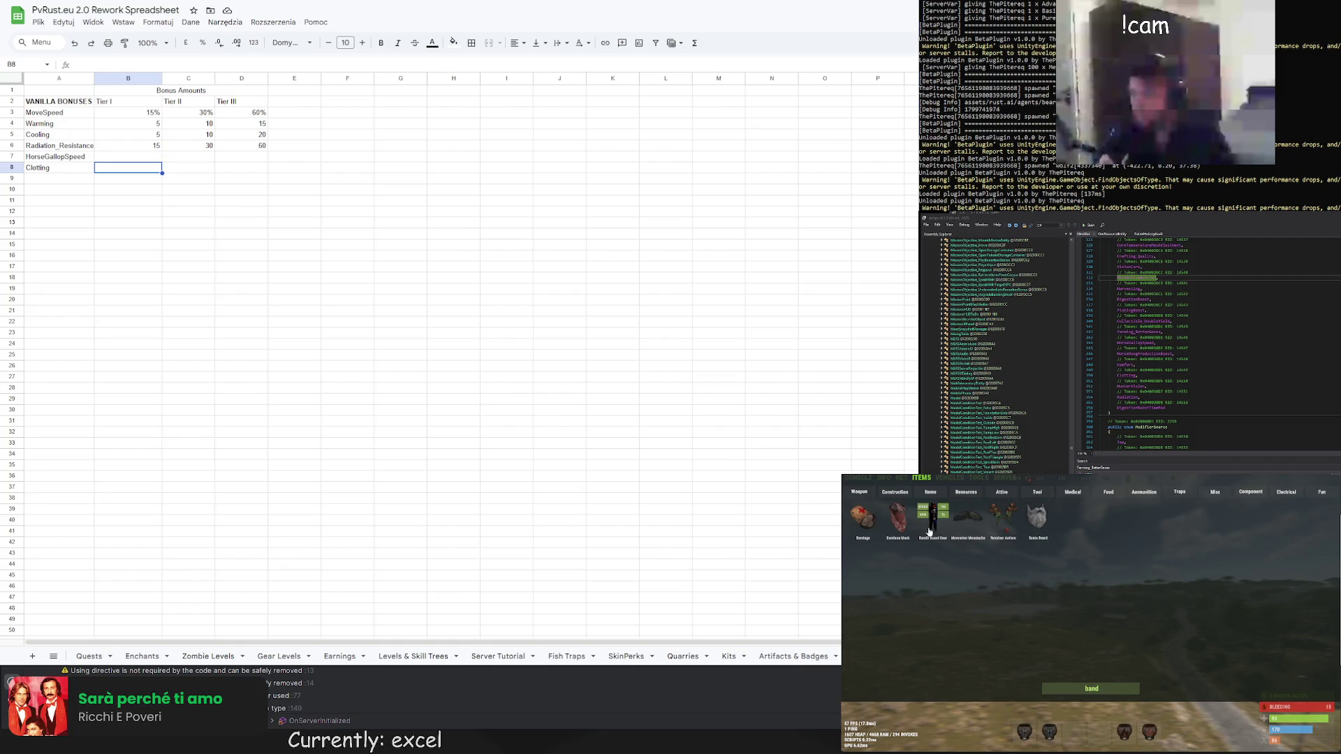
{"action": "key", "text": "F1"}
{"action": "key", "text": "Tab"}
{"action": "left_click", "coordinate": [1076, 735]}
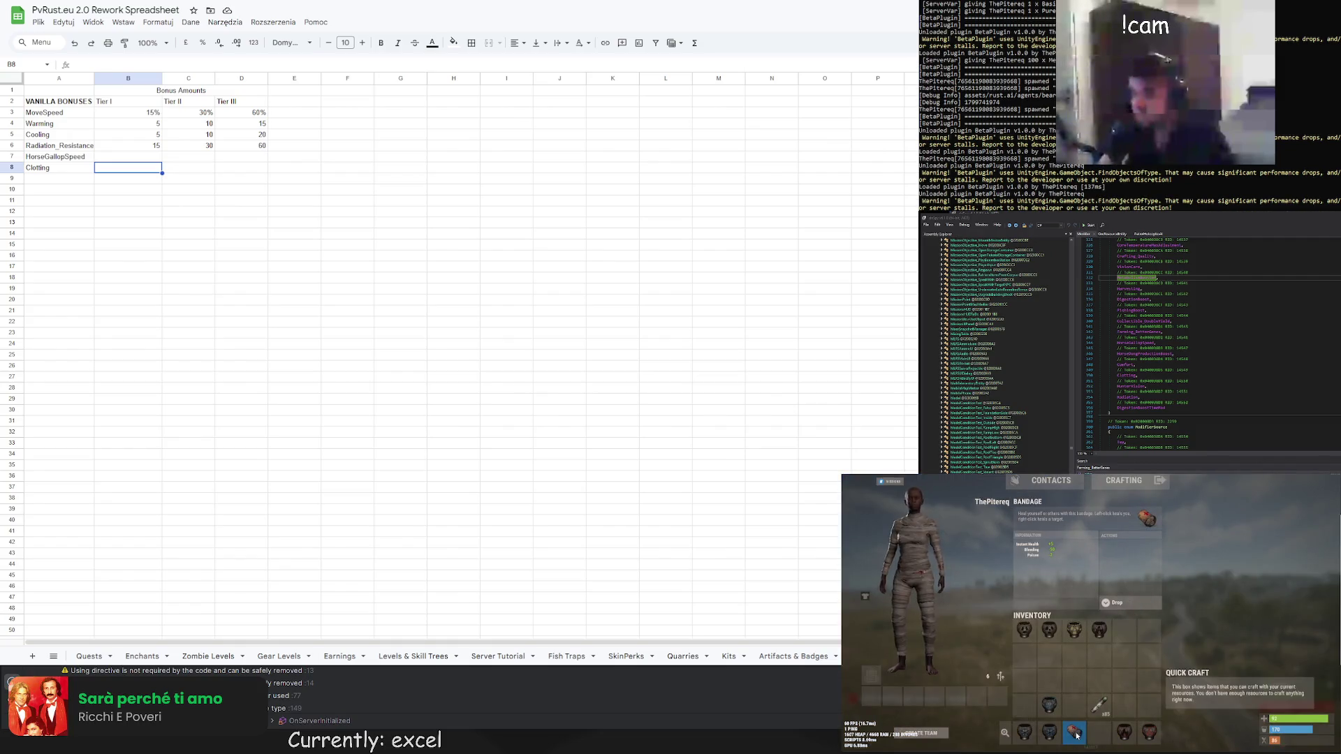
{"action": "key", "text": "Tab"}
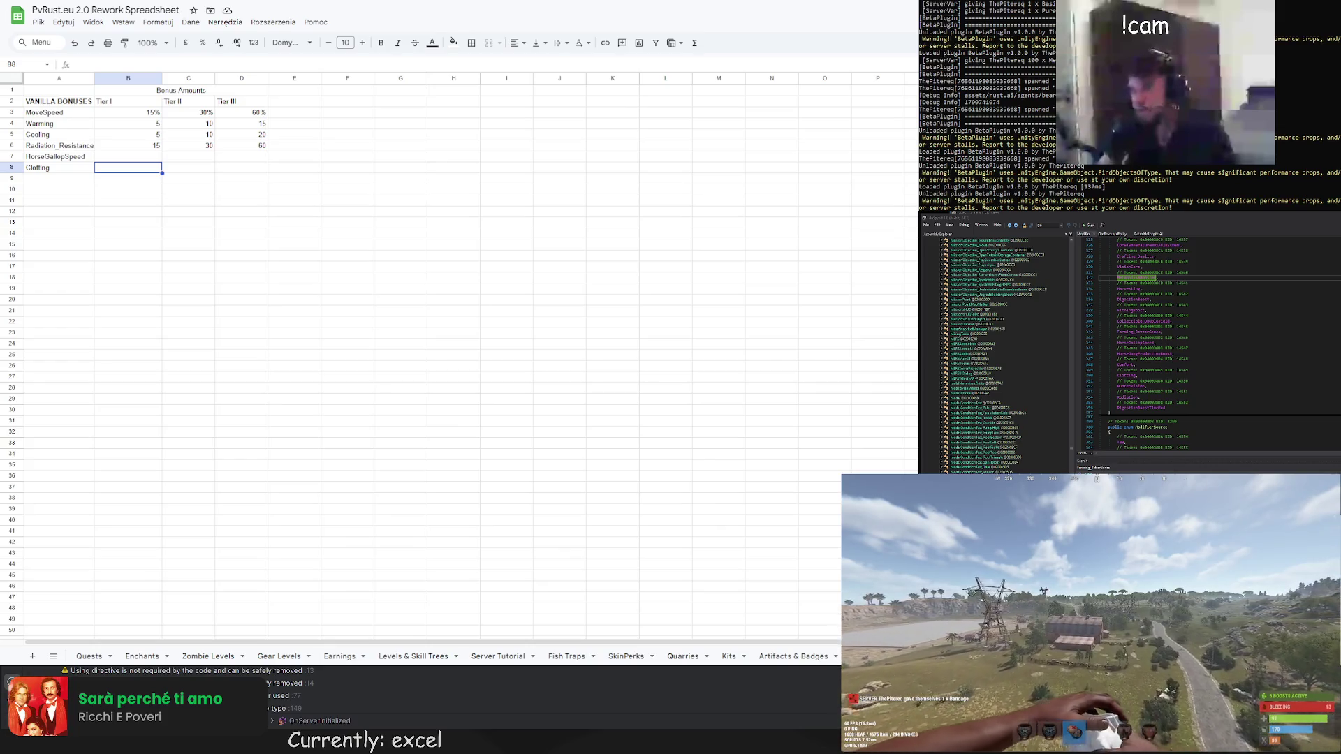
{"action": "key", "text": "Return"}
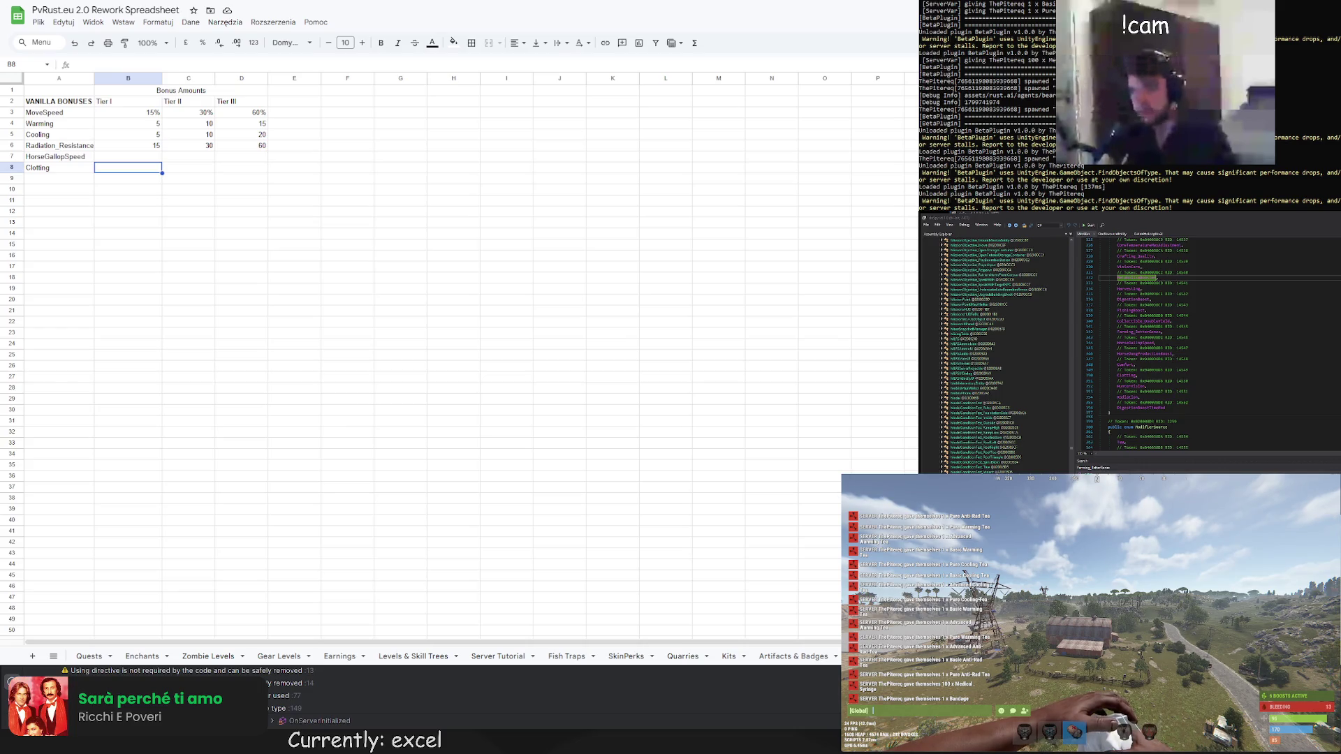
{"action": "left_click", "coordinate": [65, 174]}
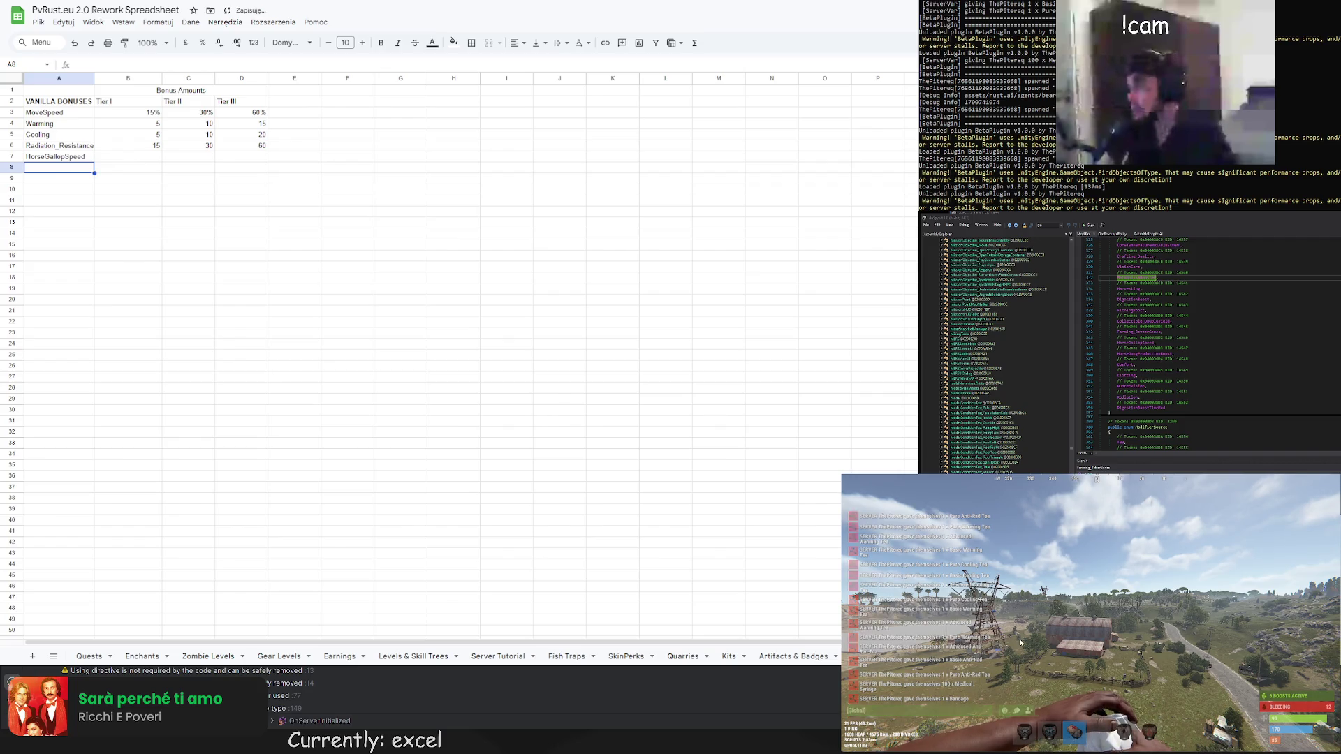
Cycle through Rust's spawn console, inventory and chat, ending with the F1 developer console open
{"action": "key", "text": "Escape"}
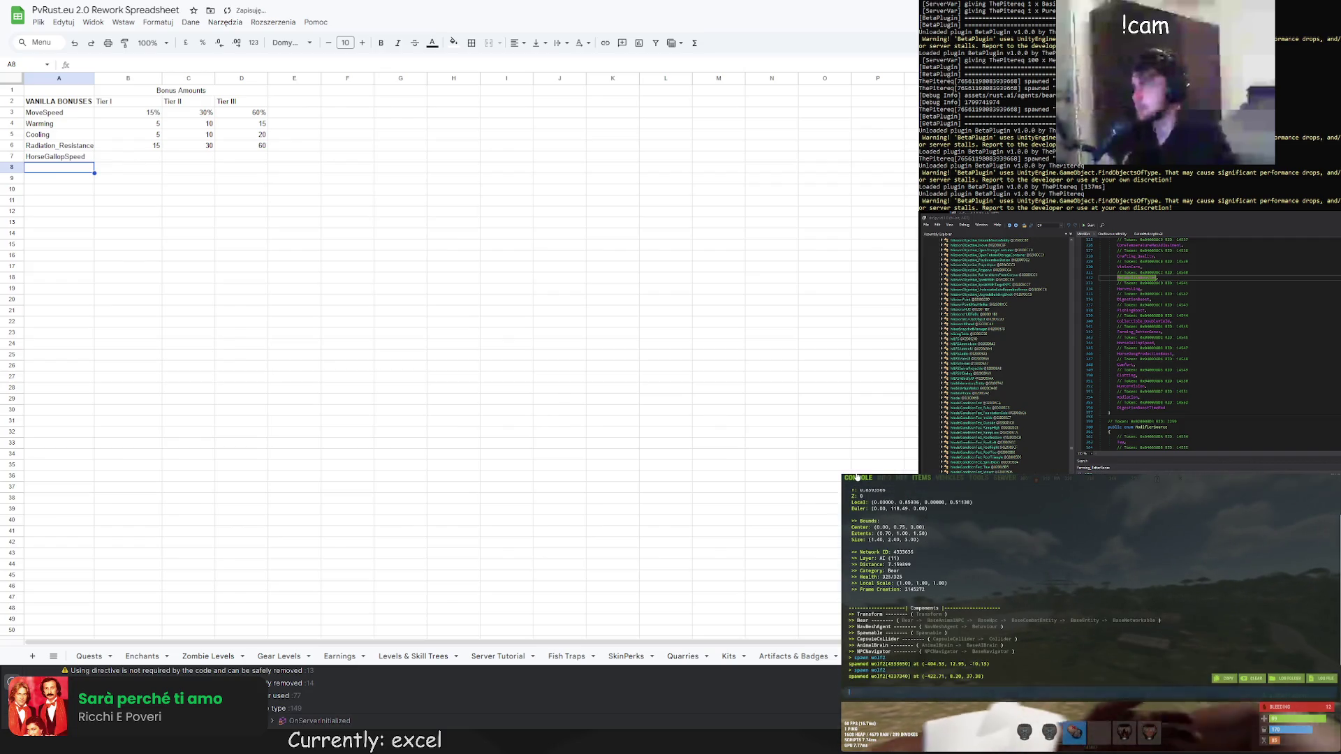
{"action": "key", "text": "Escape"}
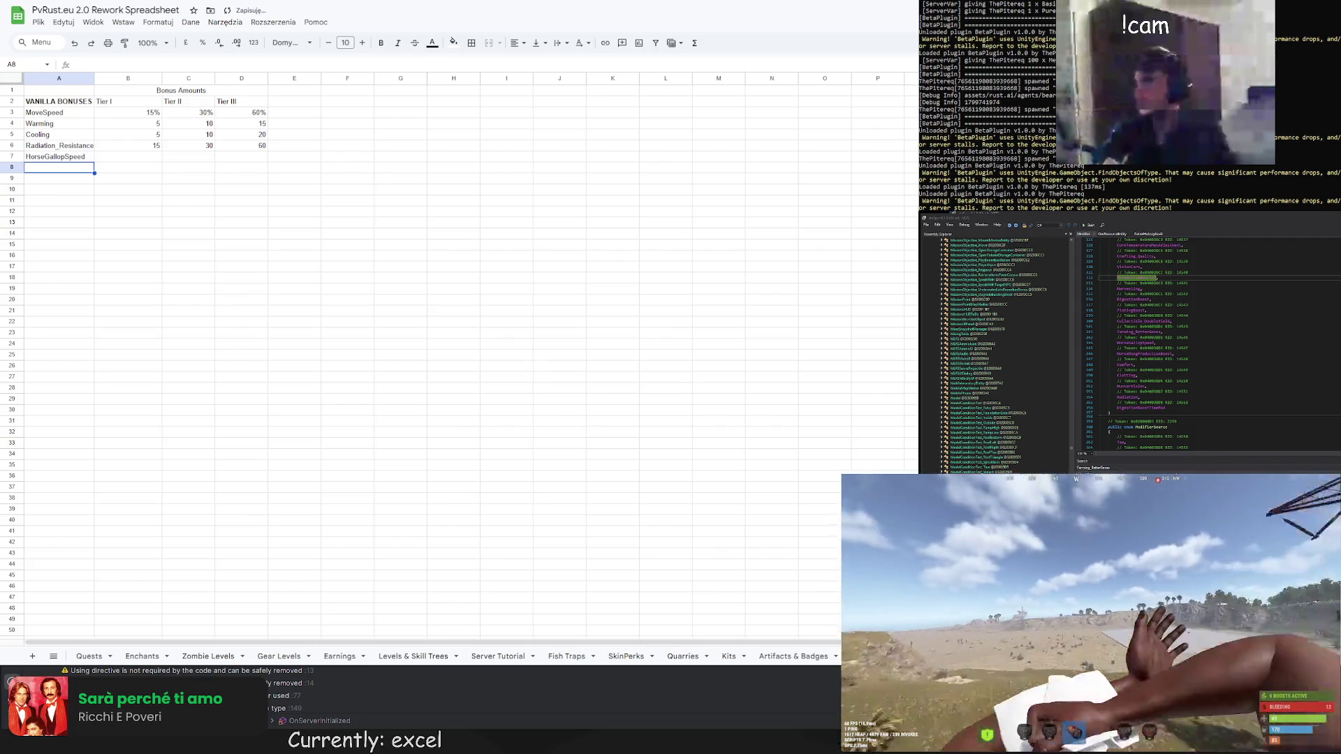
{"action": "key", "text": "Tab"}
{"action": "key", "text": "Tab"}
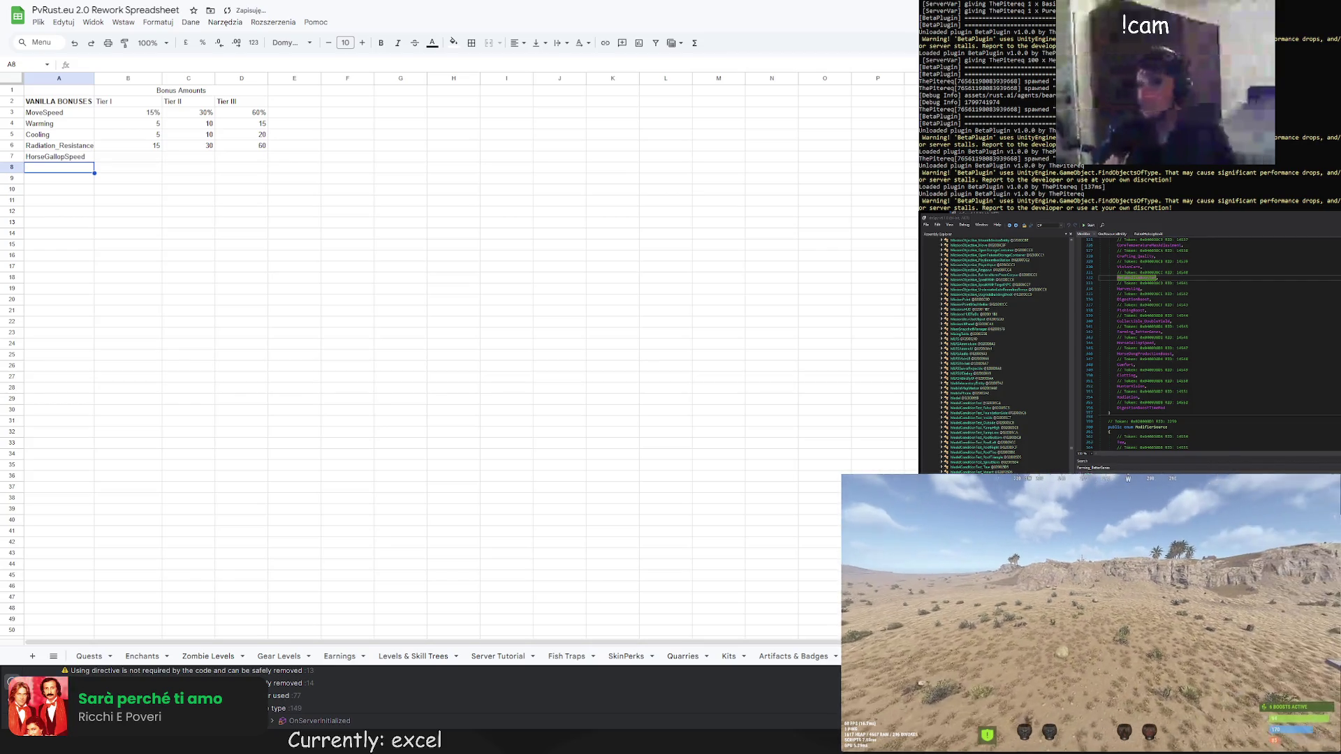
{"action": "key", "text": "t"}
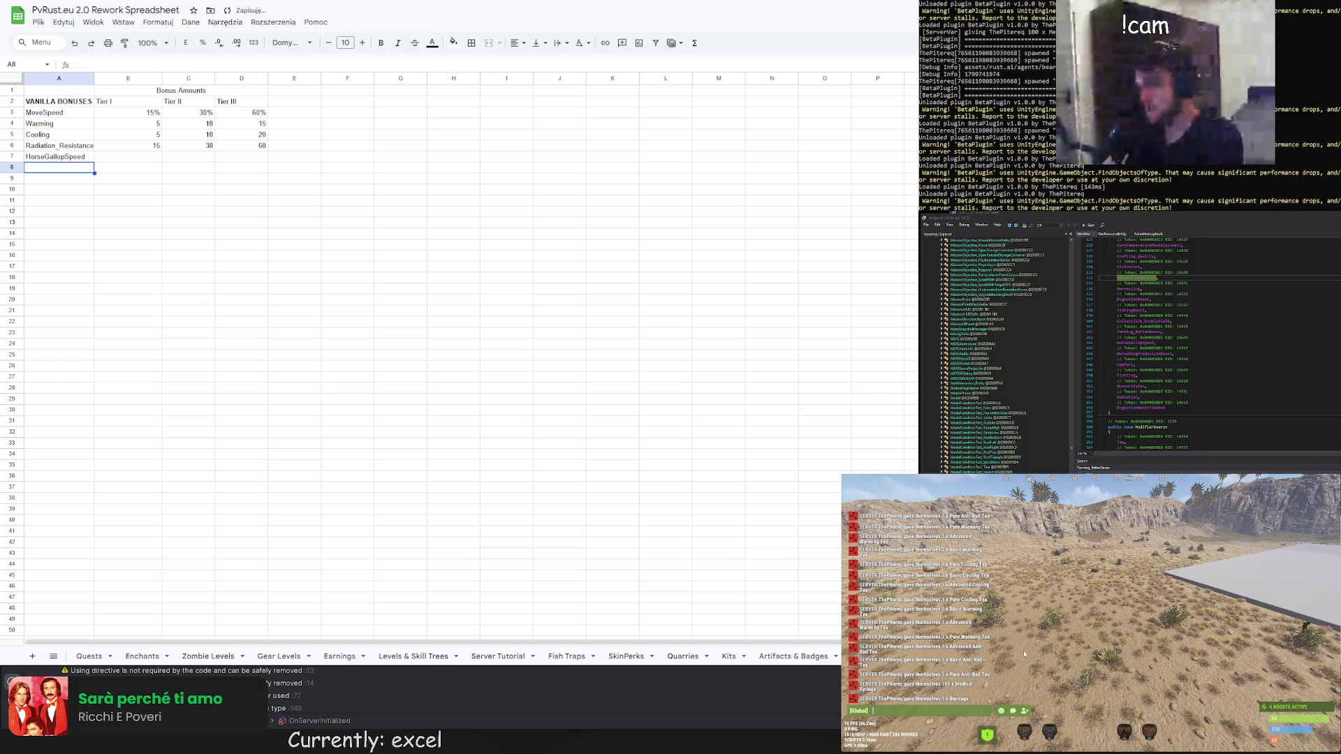
{"action": "key", "text": "F1"}
Spawn a horse with the 'spawn horse' console command, then mount it and ride off
{"action": "type", "text": "spawn horse"}
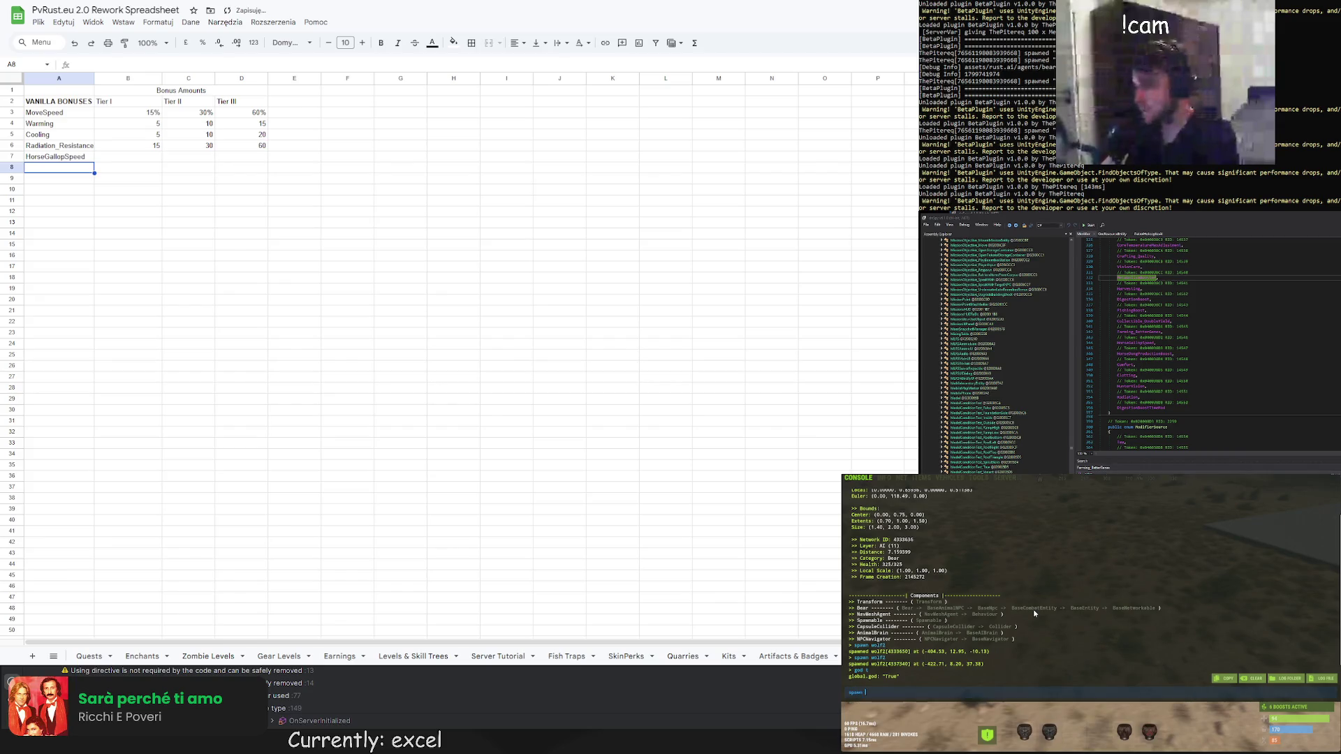
{"action": "key", "text": "Return"}
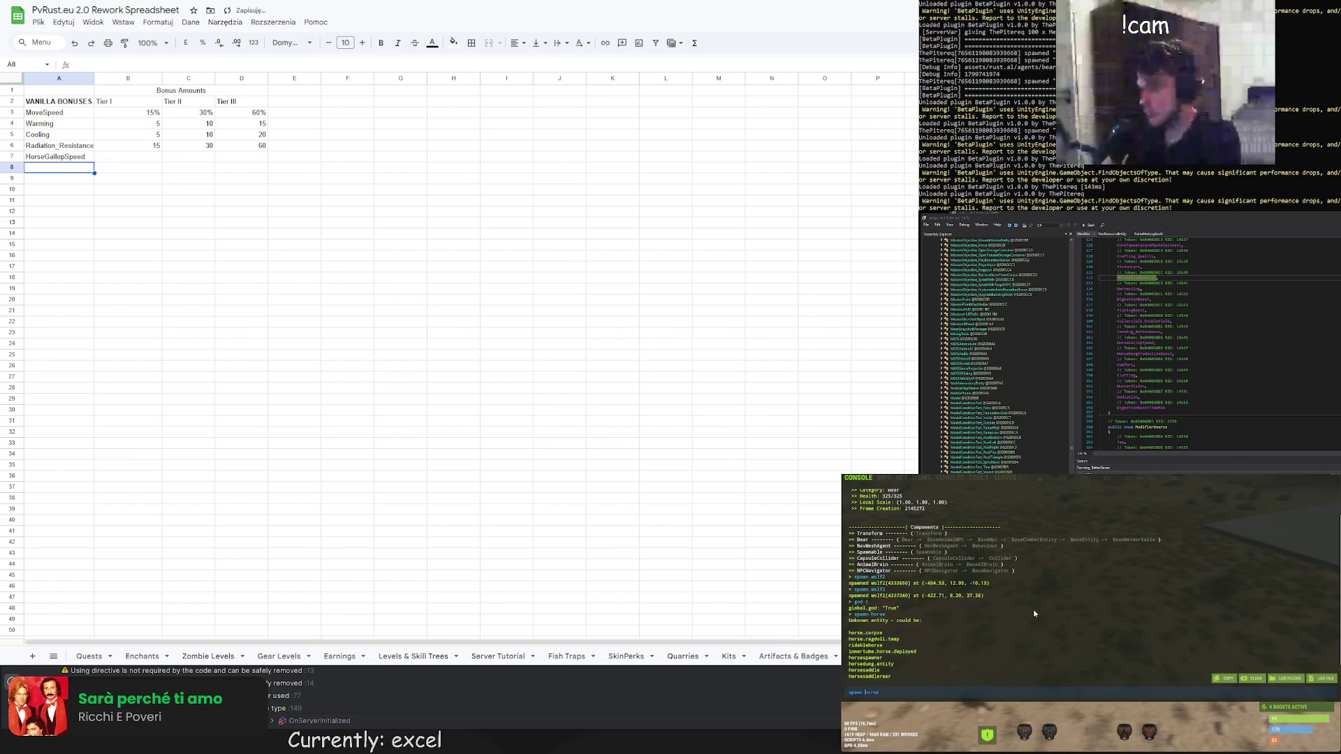
{"action": "key", "text": "F1"}
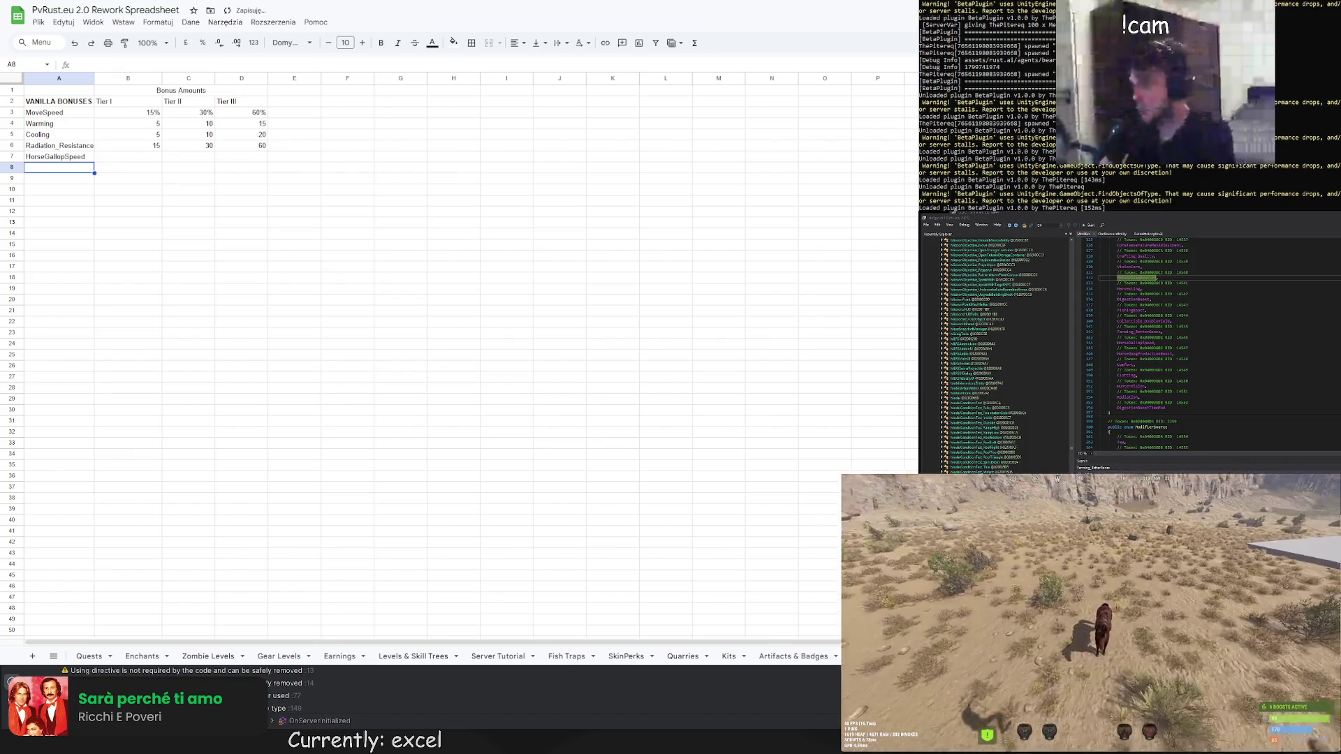
{"action": "key", "text": "e"}
{"action": "key", "text": "d"}
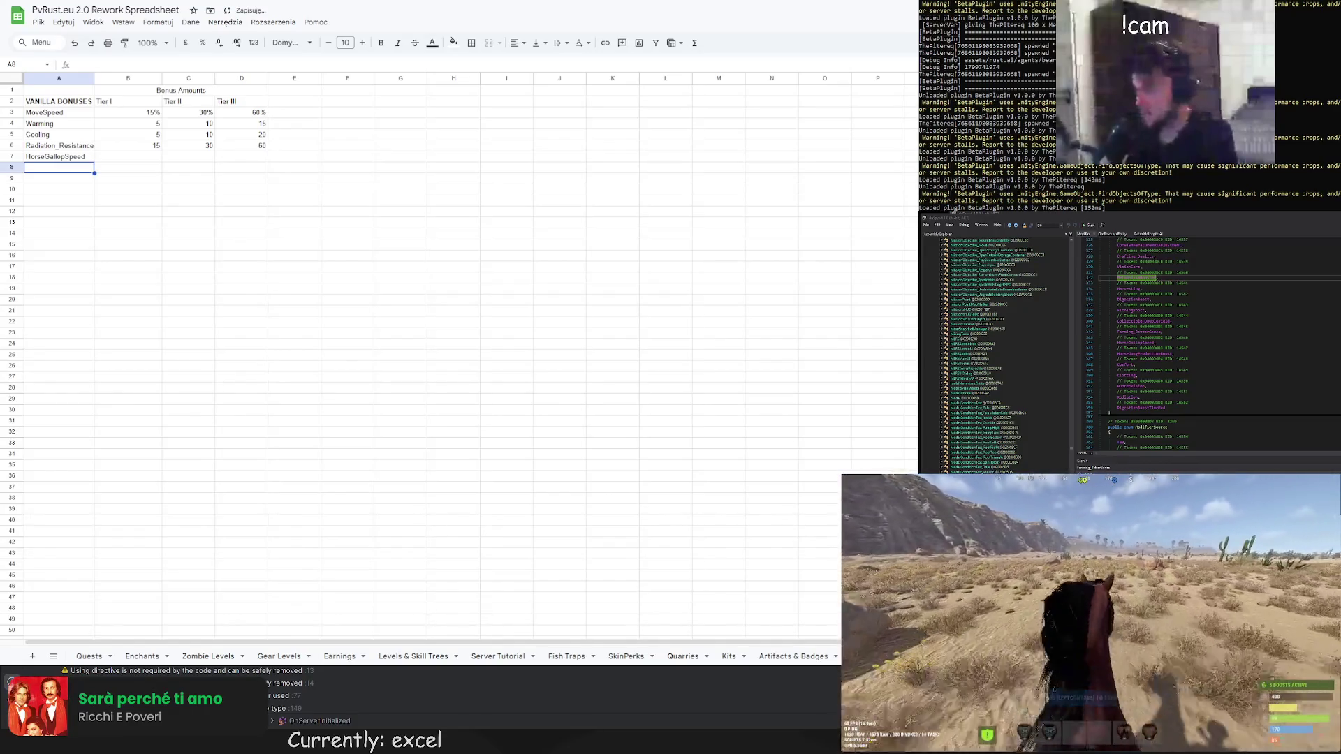
Ride the horse through the desert, checking the inventory and opening chat along the way
{"action": "key", "text": "Return"}
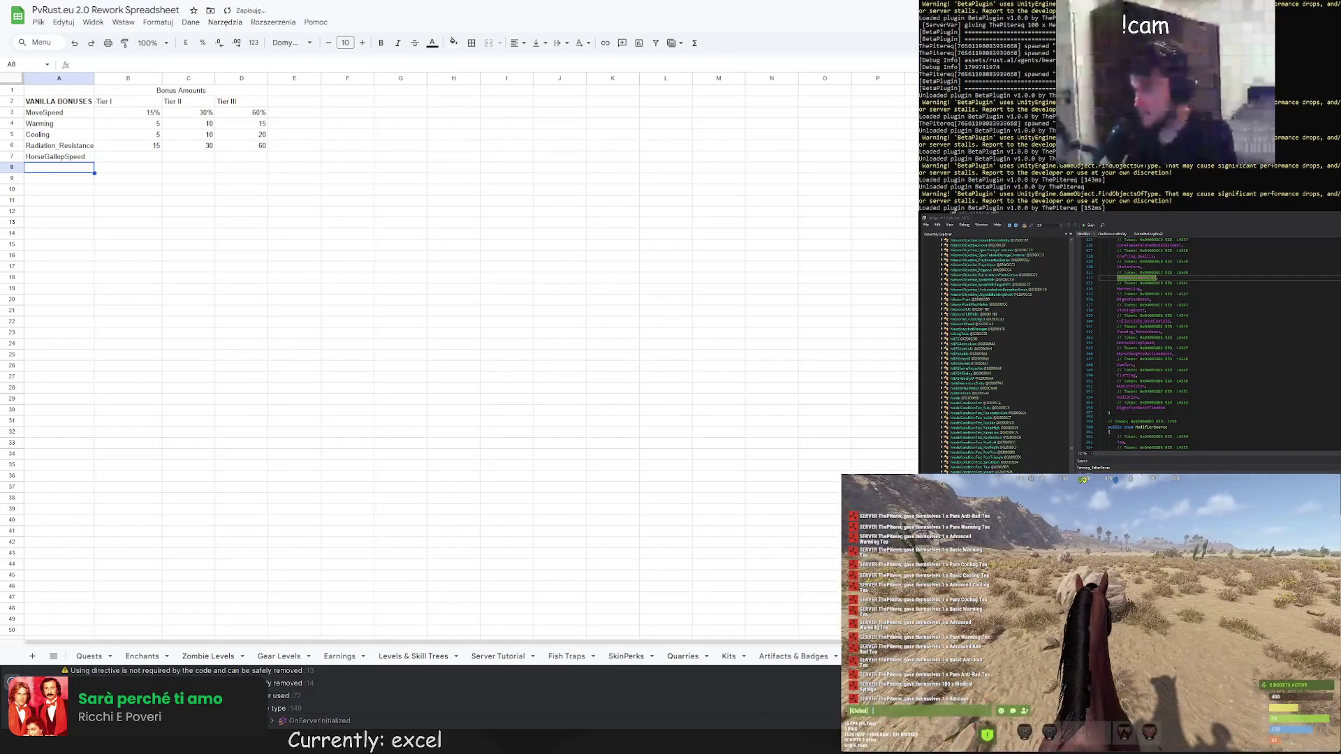
{"action": "key", "text": "Escape"}
{"action": "key", "text": "Tab"}
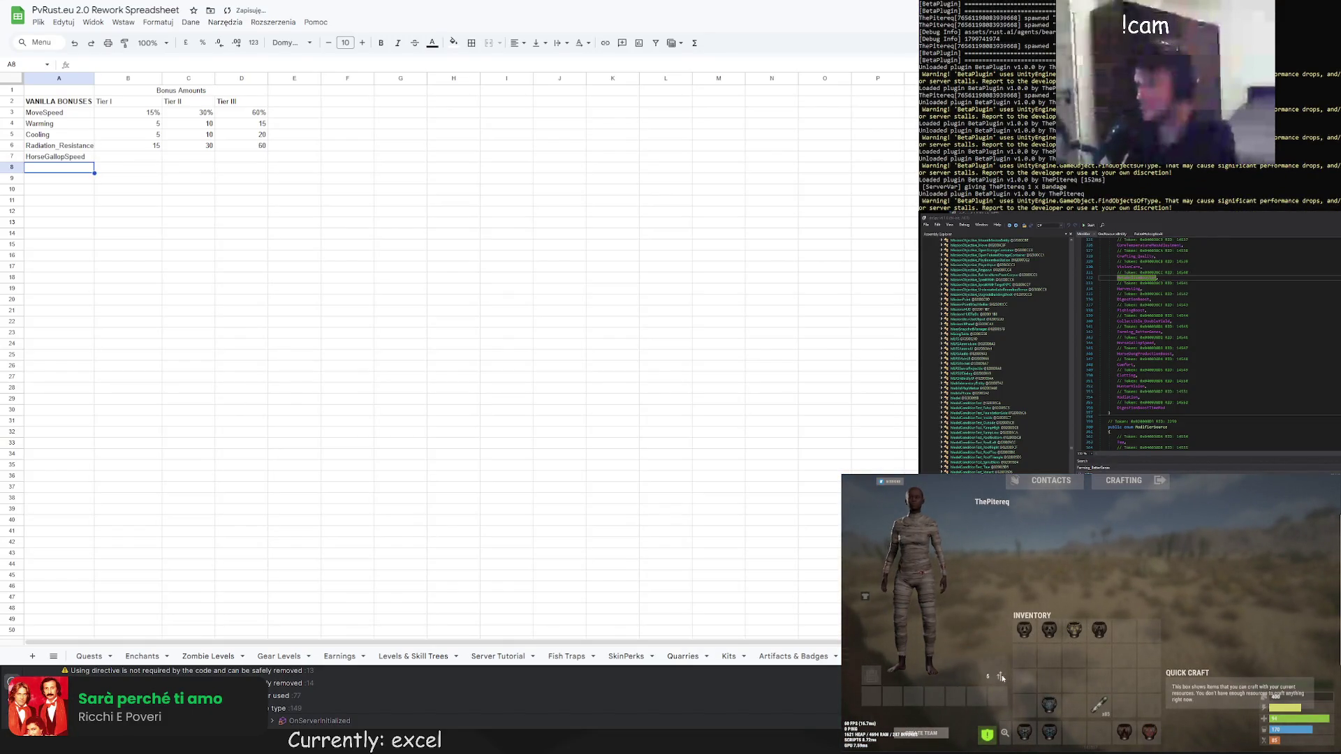
{"action": "key", "text": "Tab"}
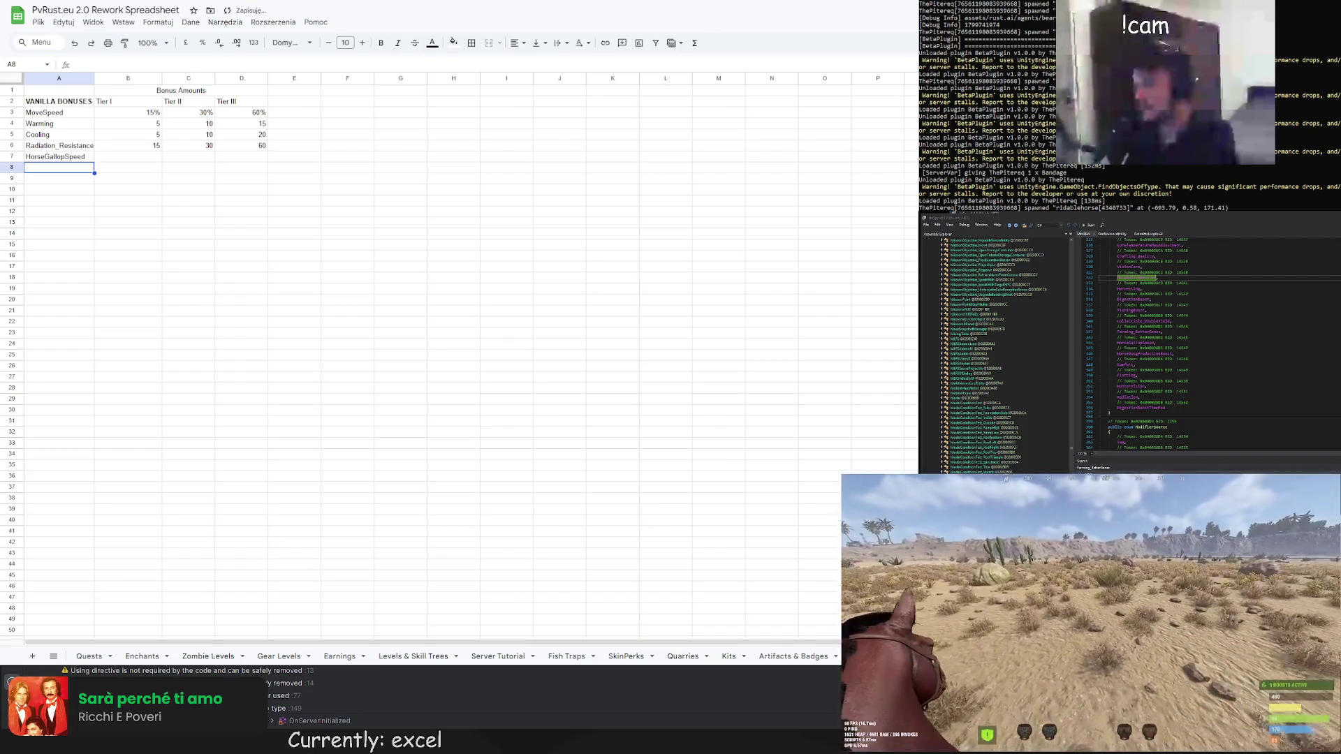
{"action": "key", "text": "Tab"}
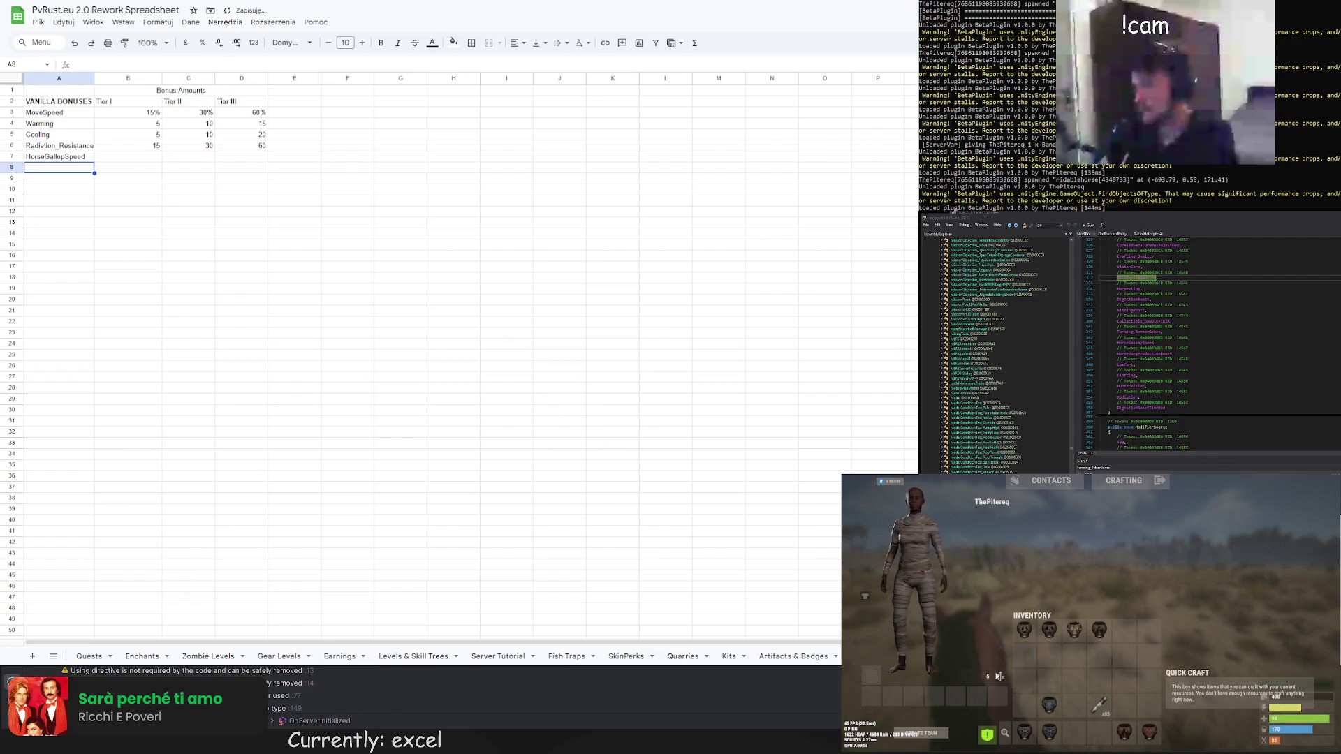
{"action": "key", "text": "Tab"}
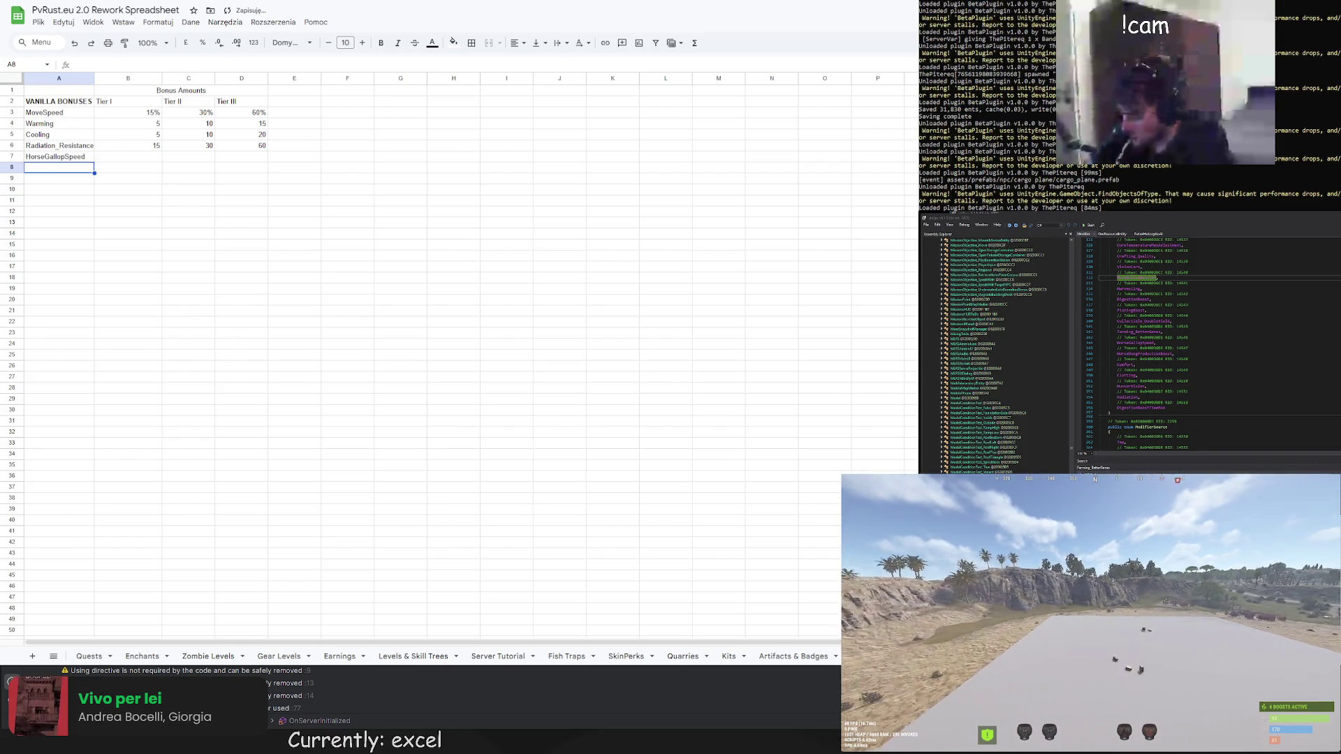
{"action": "key", "text": "Tab"}
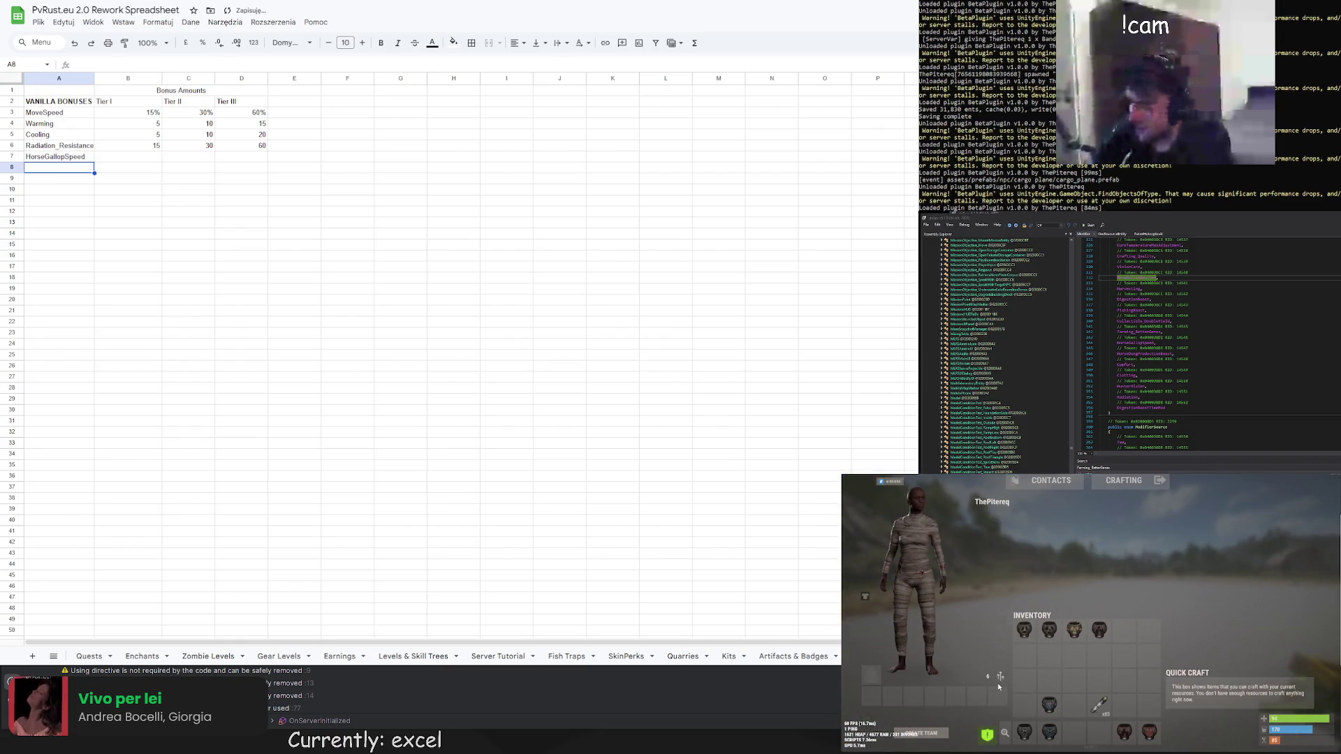
{"action": "key", "text": "Tab"}
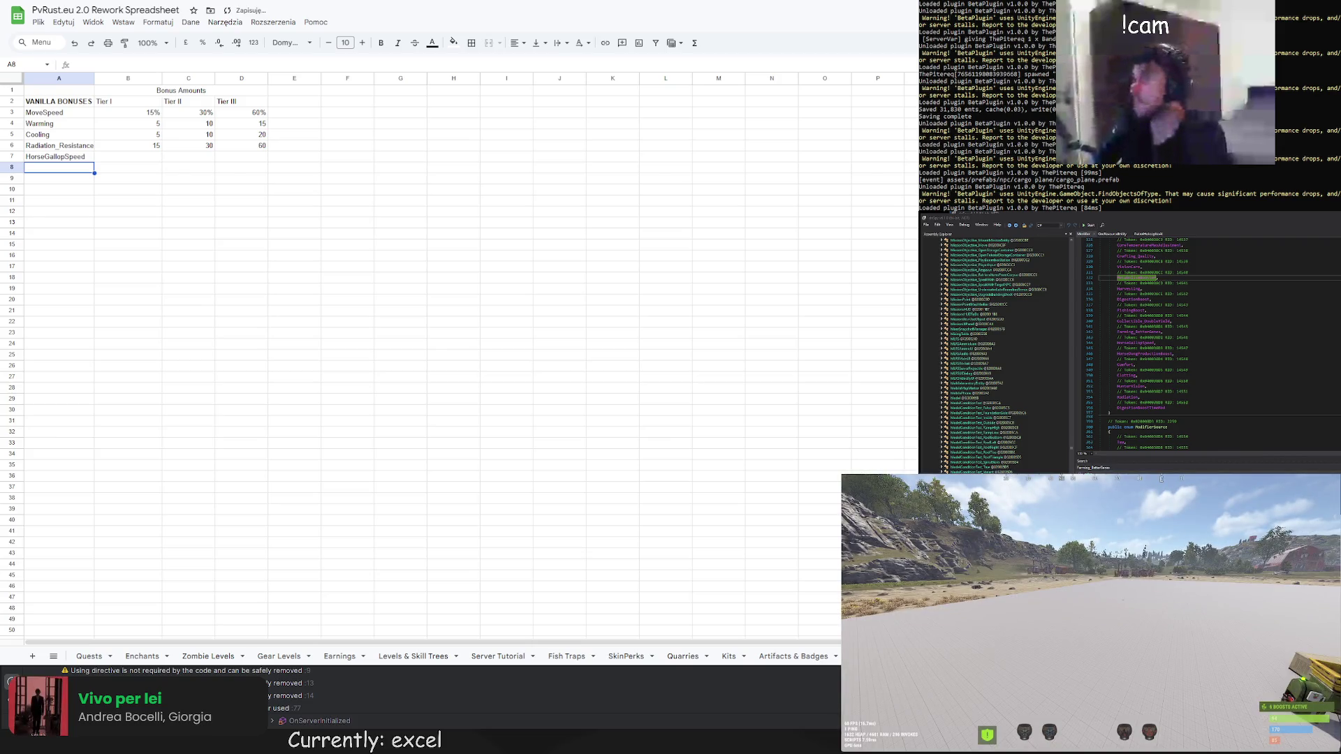
{"action": "key", "text": "Return"}
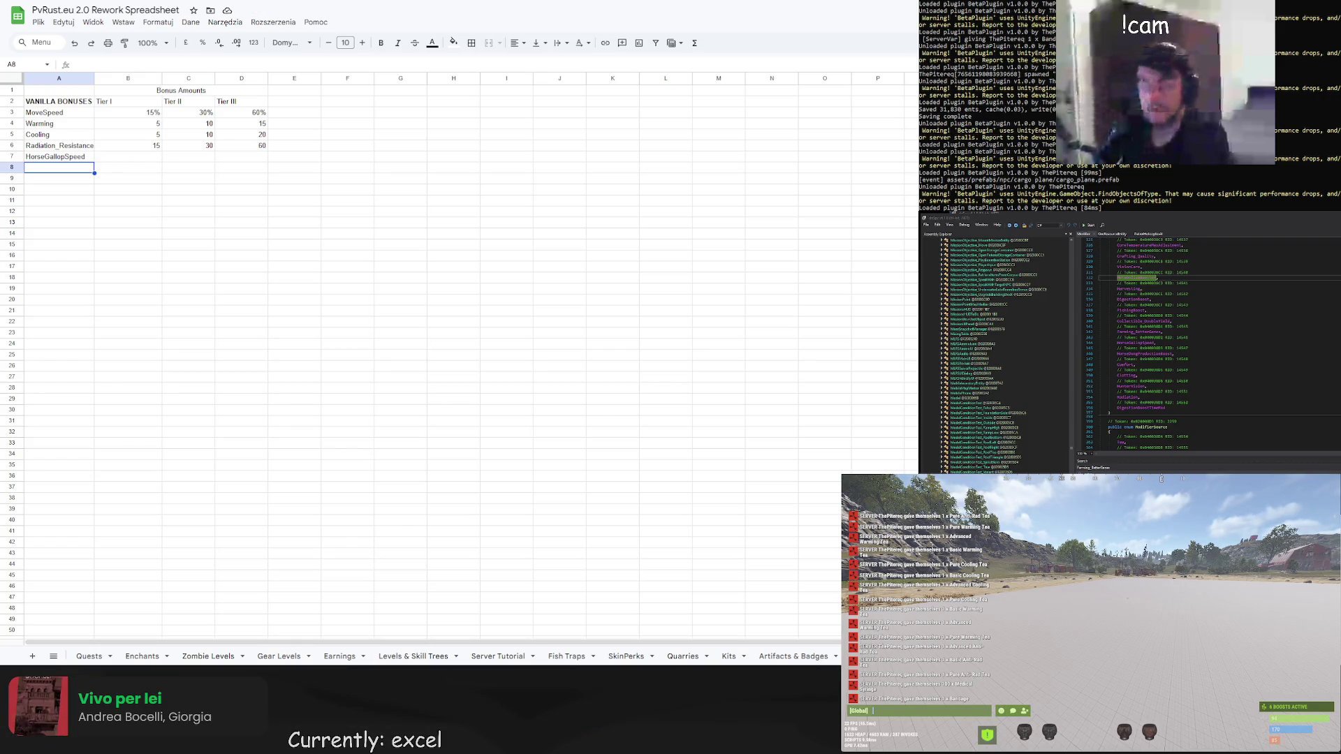
Clear HorseGallopSpeed from cell A7, then reconnect Rust to the game server
{"action": "left_click", "coordinate": [60, 146]}
{"action": "left_click", "coordinate": [49, 156]}
{"action": "key", "text": "Delete"}
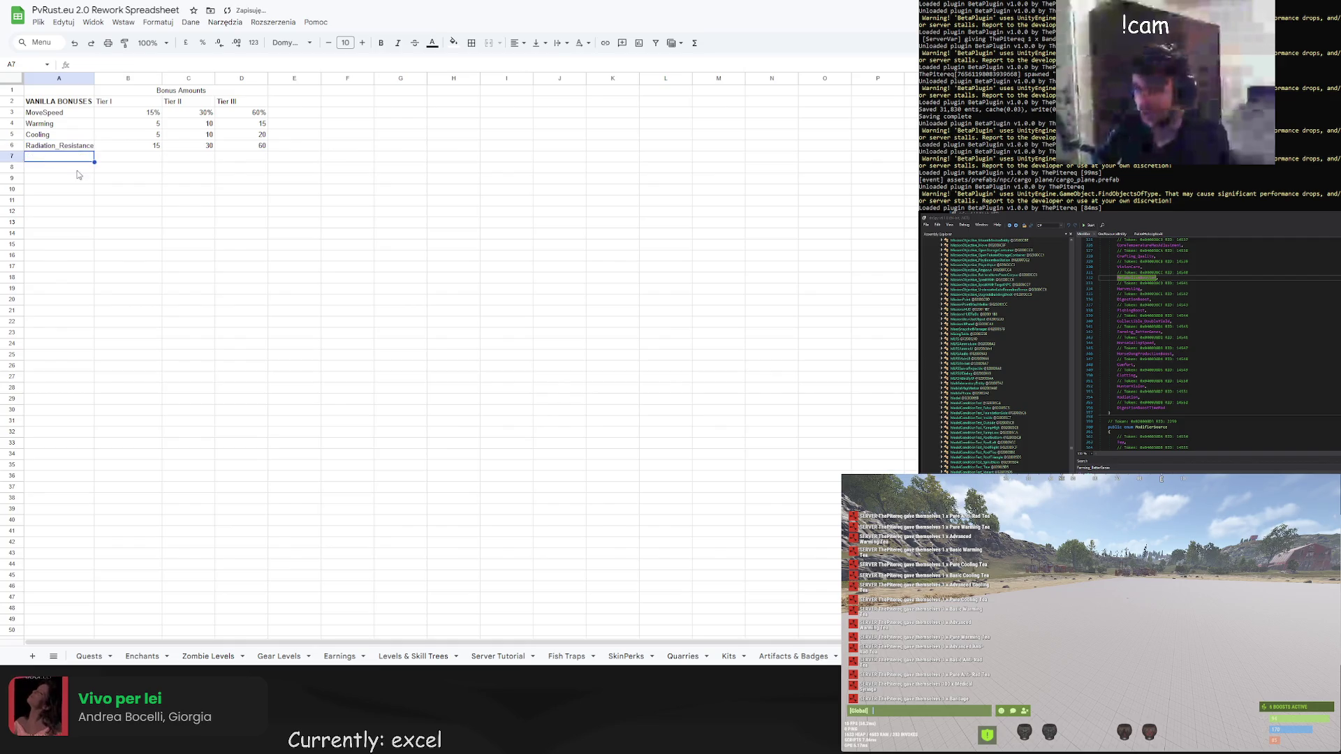
{"action": "left_click", "coordinate": [77, 178]}
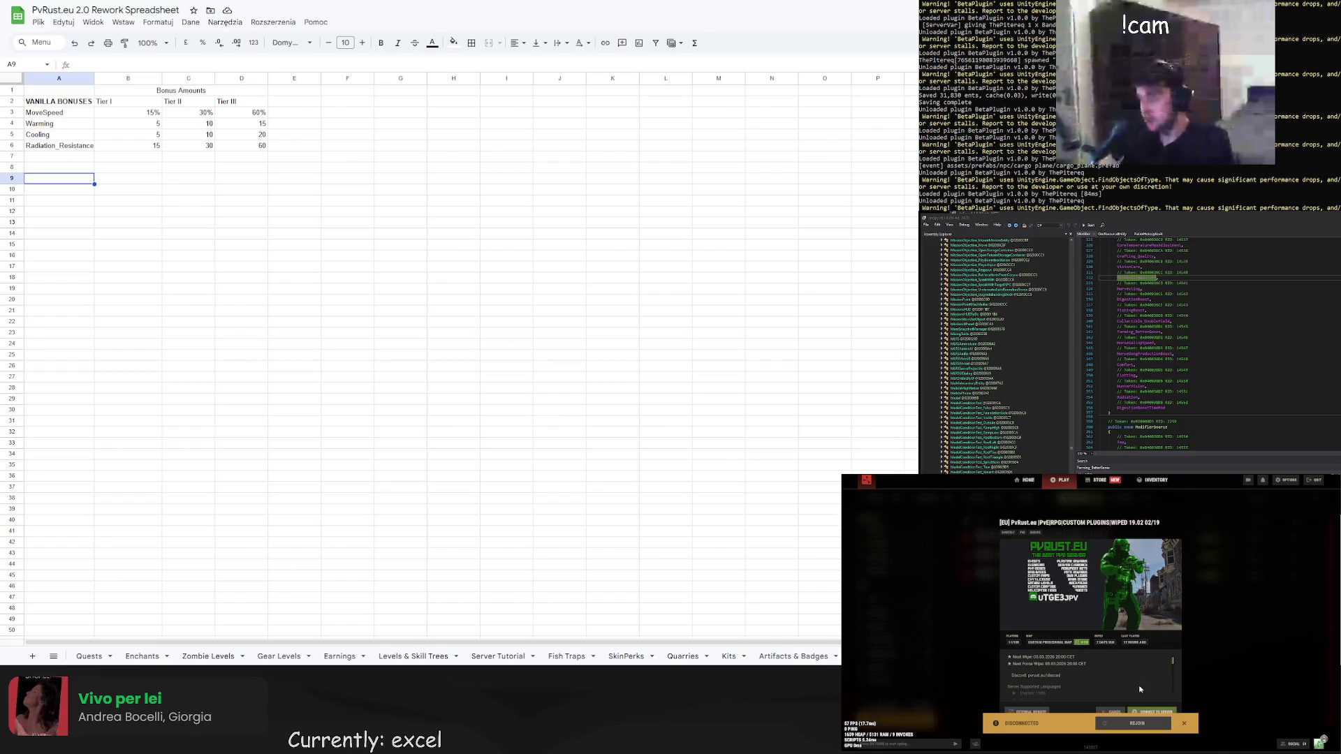
{"action": "left_click", "coordinate": [1143, 713]}
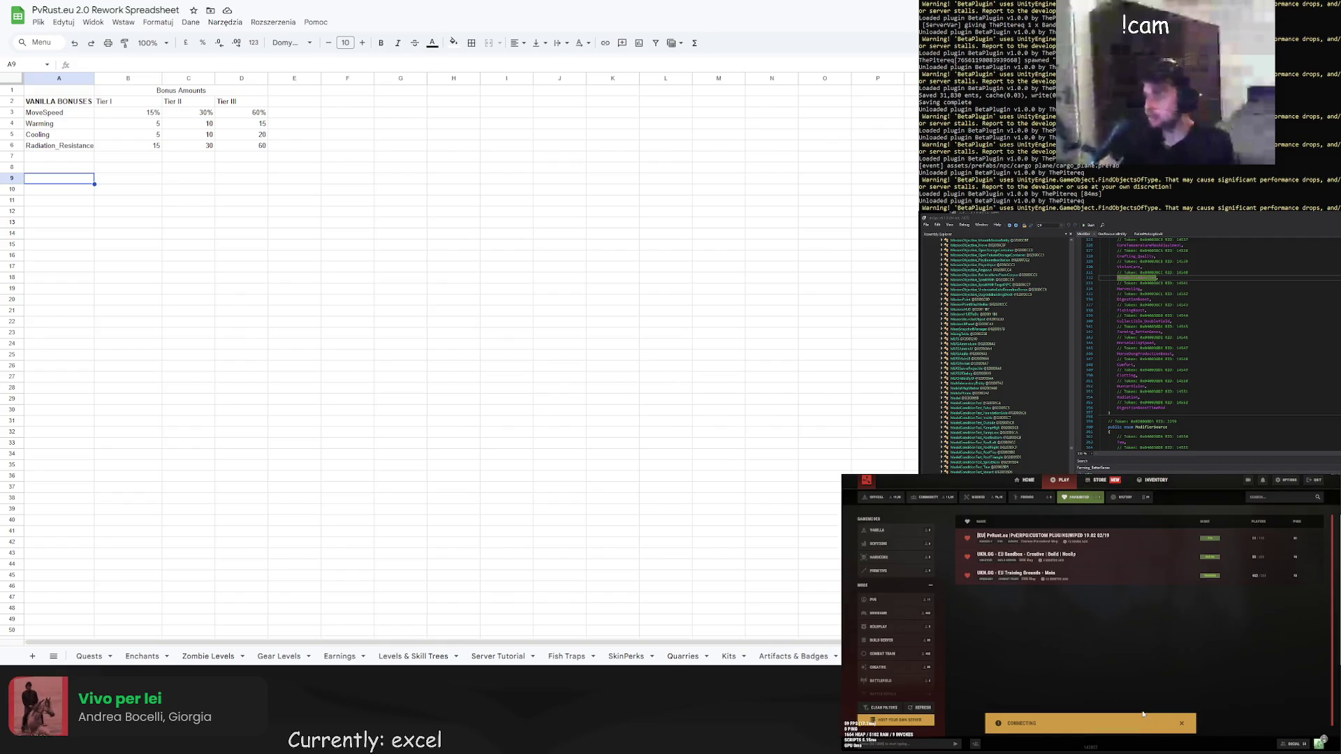
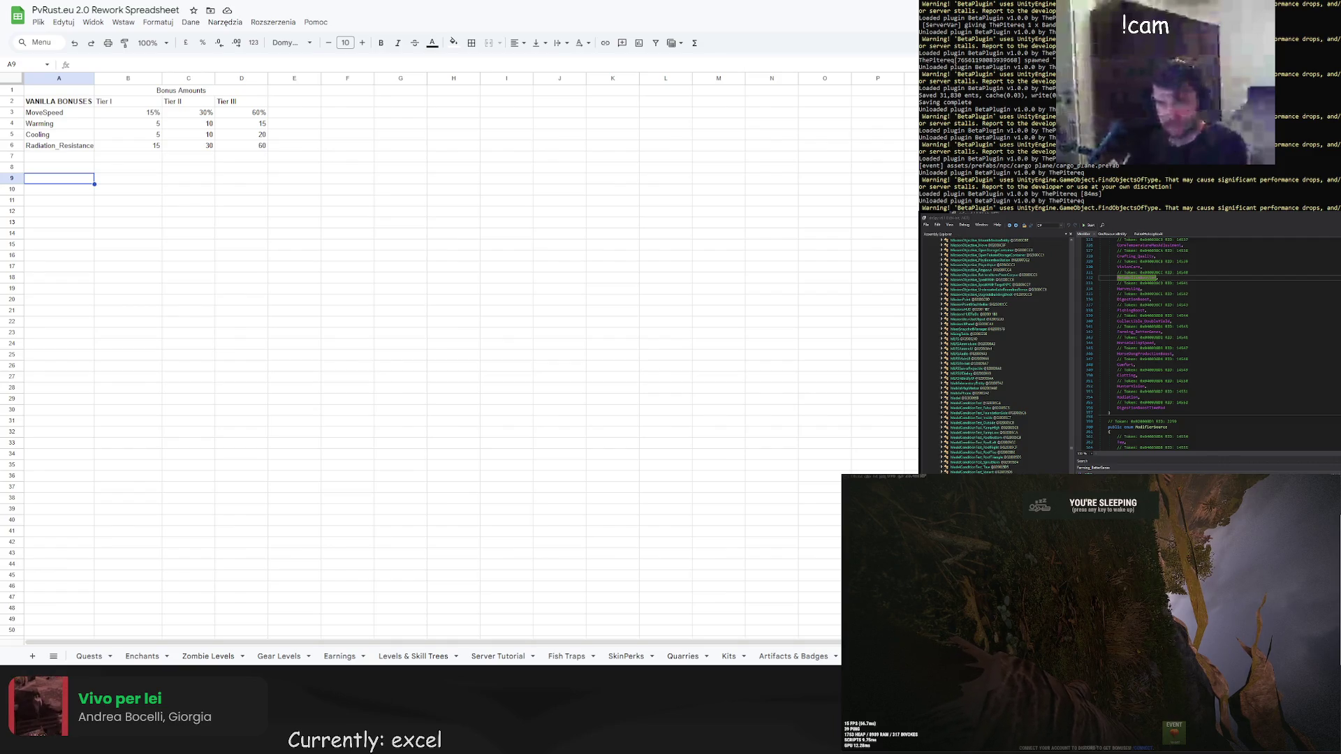
Wake the character in Rust and bring up the console's ITEMS list with its search box active
{"action": "key", "text": "space"}
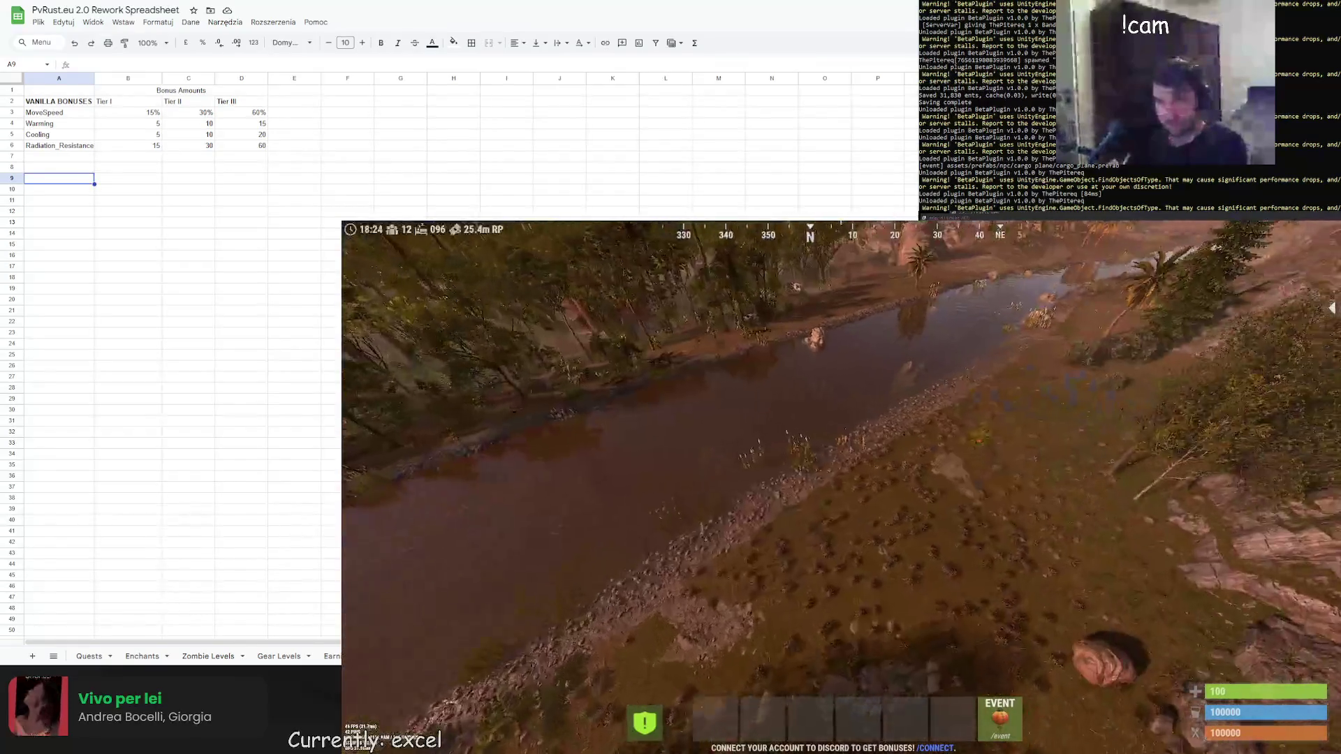
{"action": "key", "text": "F1"}
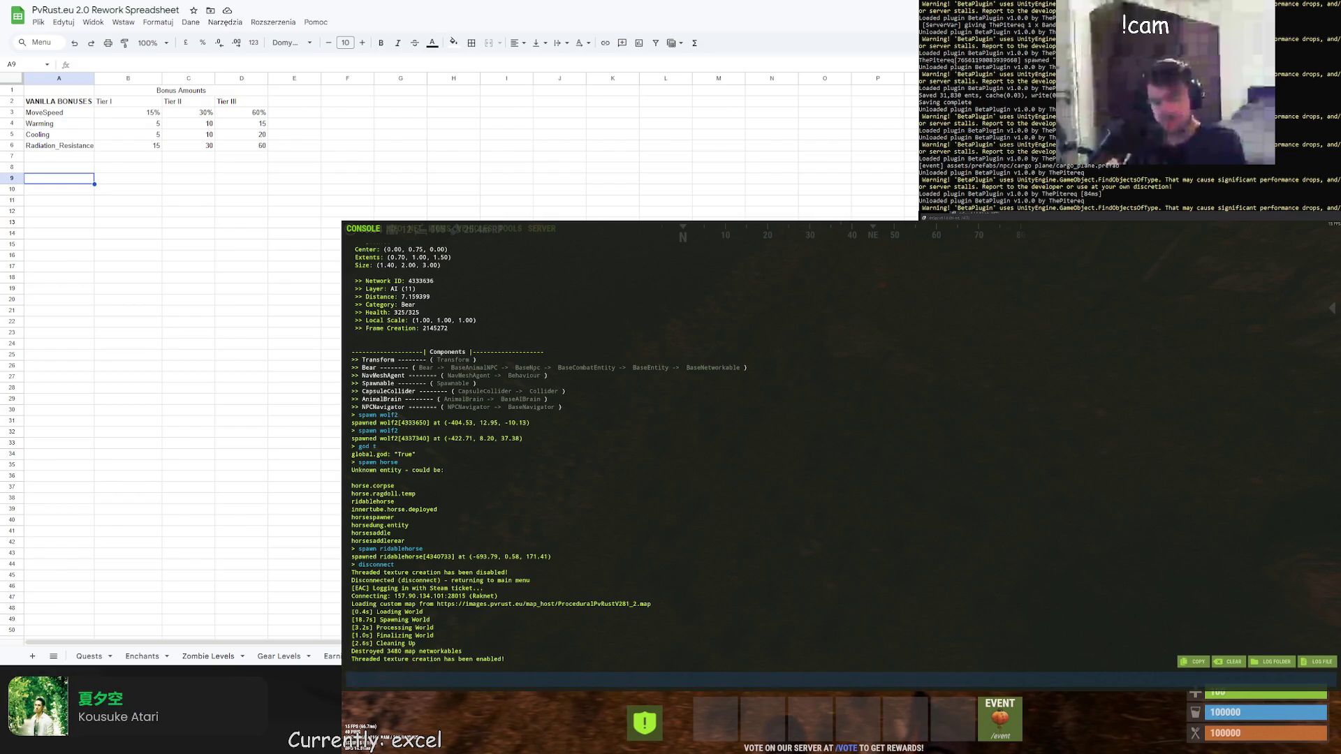
{"action": "key", "text": "F1"}
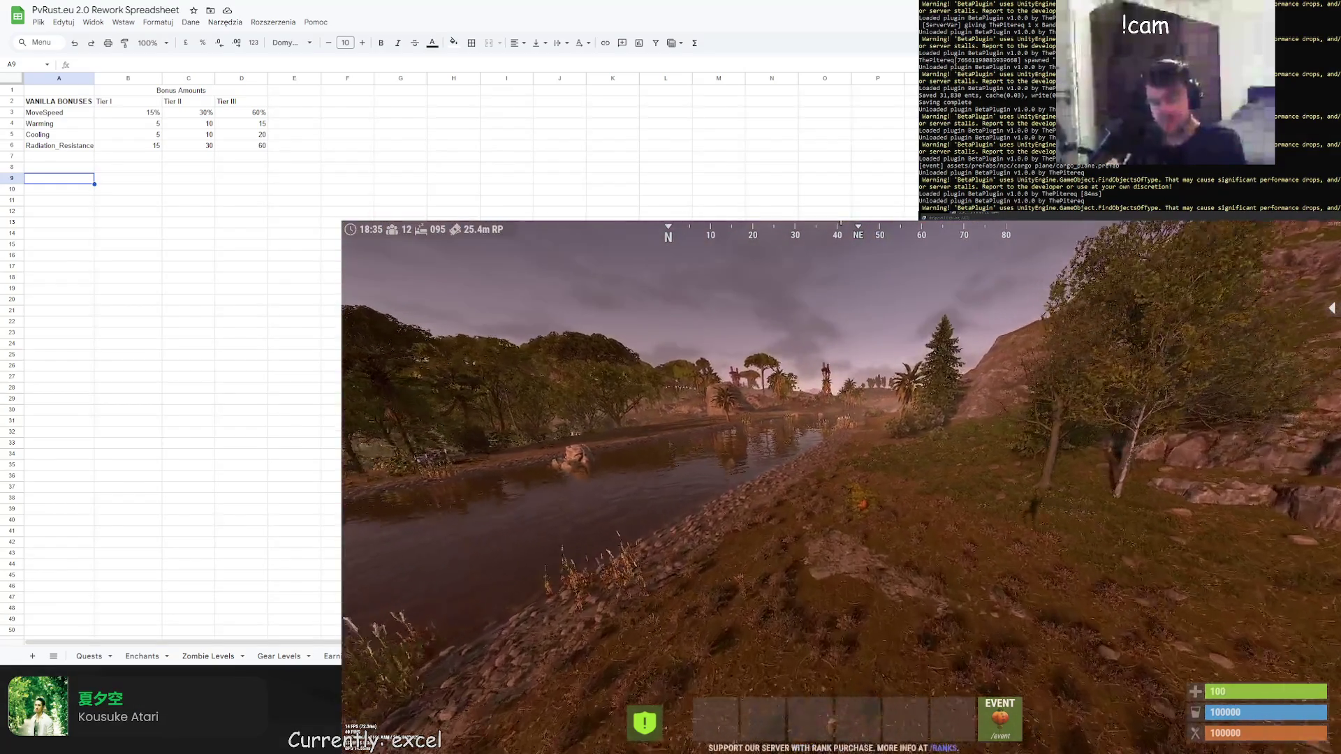
{"action": "key", "text": "Tab"}
{"action": "key", "text": "F1"}
{"action": "left_click", "coordinate": [439, 229]}
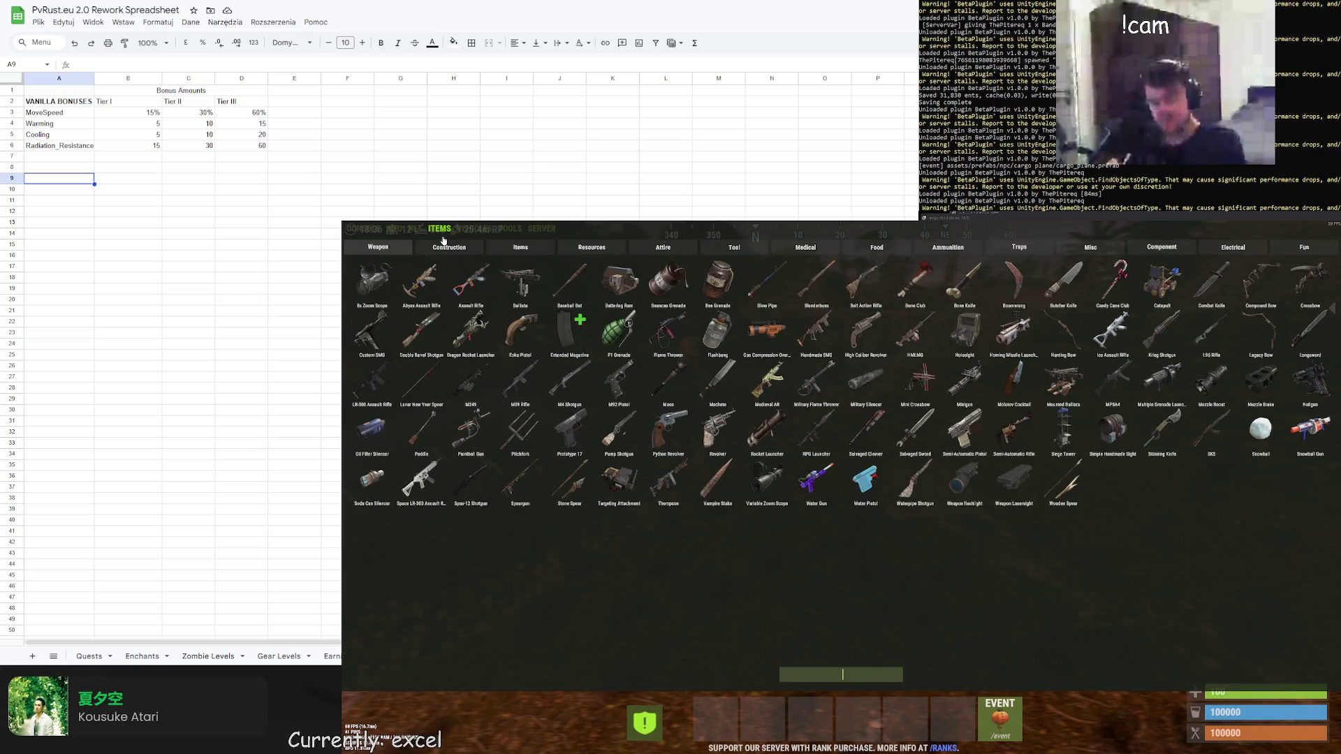
Spawn a Mixing Table via the 'mixing' search, place it on the ground and open it
{"action": "type", "text": "mixing"}
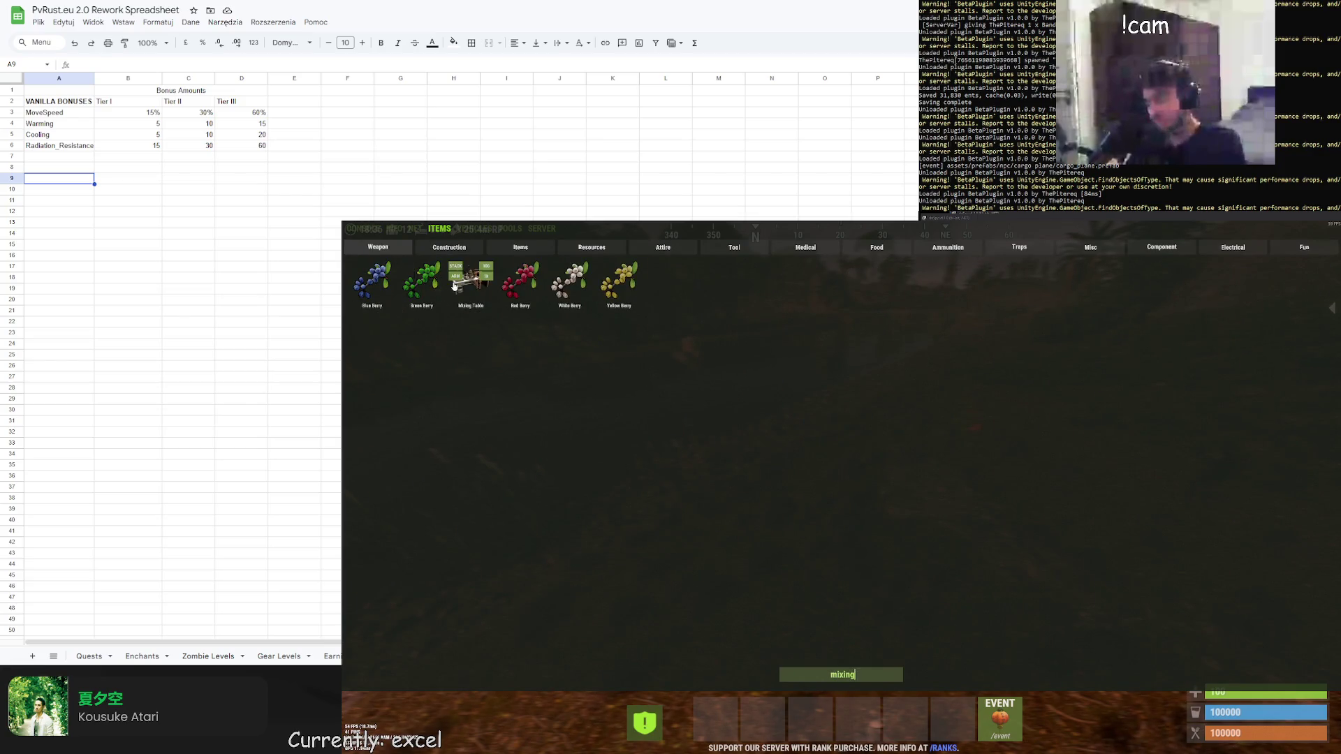
{"action": "left_click", "coordinate": [374, 279]}
{"action": "key", "text": "F1"}
{"action": "key", "text": "1"}
{"action": "left_click", "coordinate": [841, 486]}
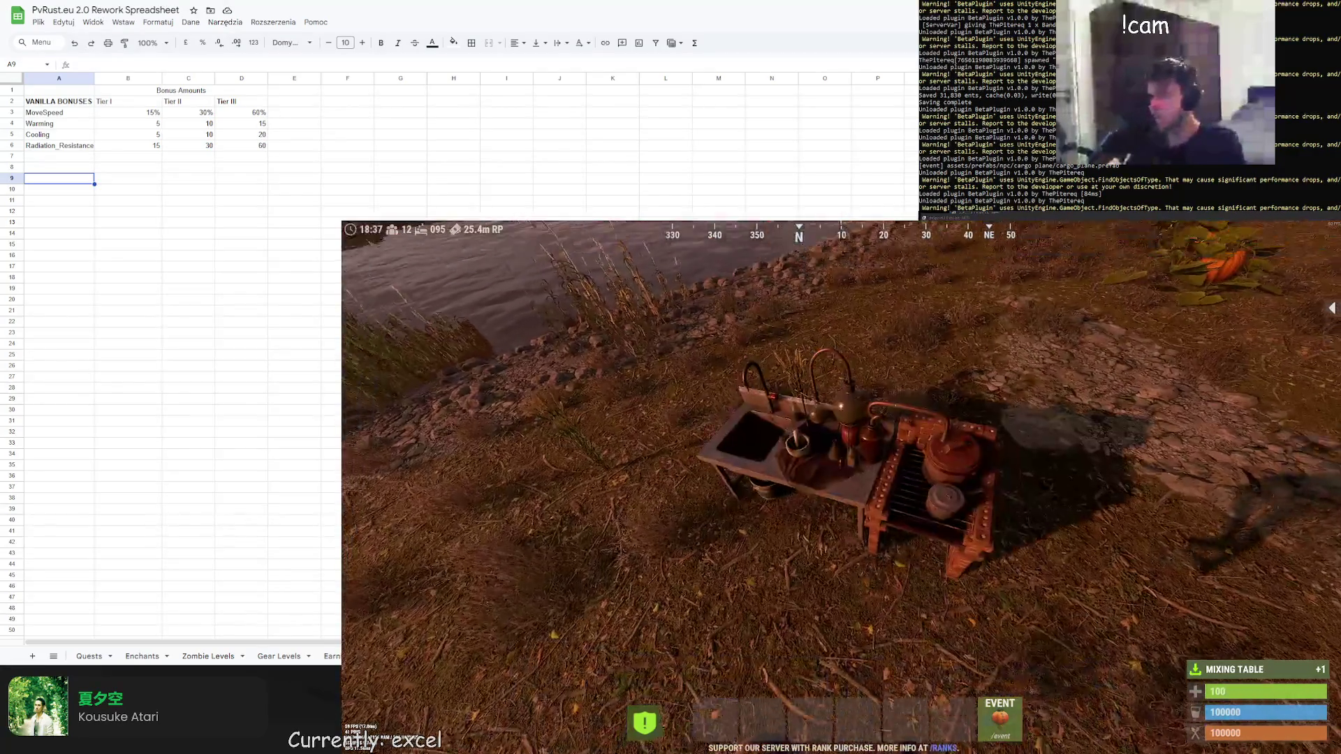
{"action": "key", "text": "e"}
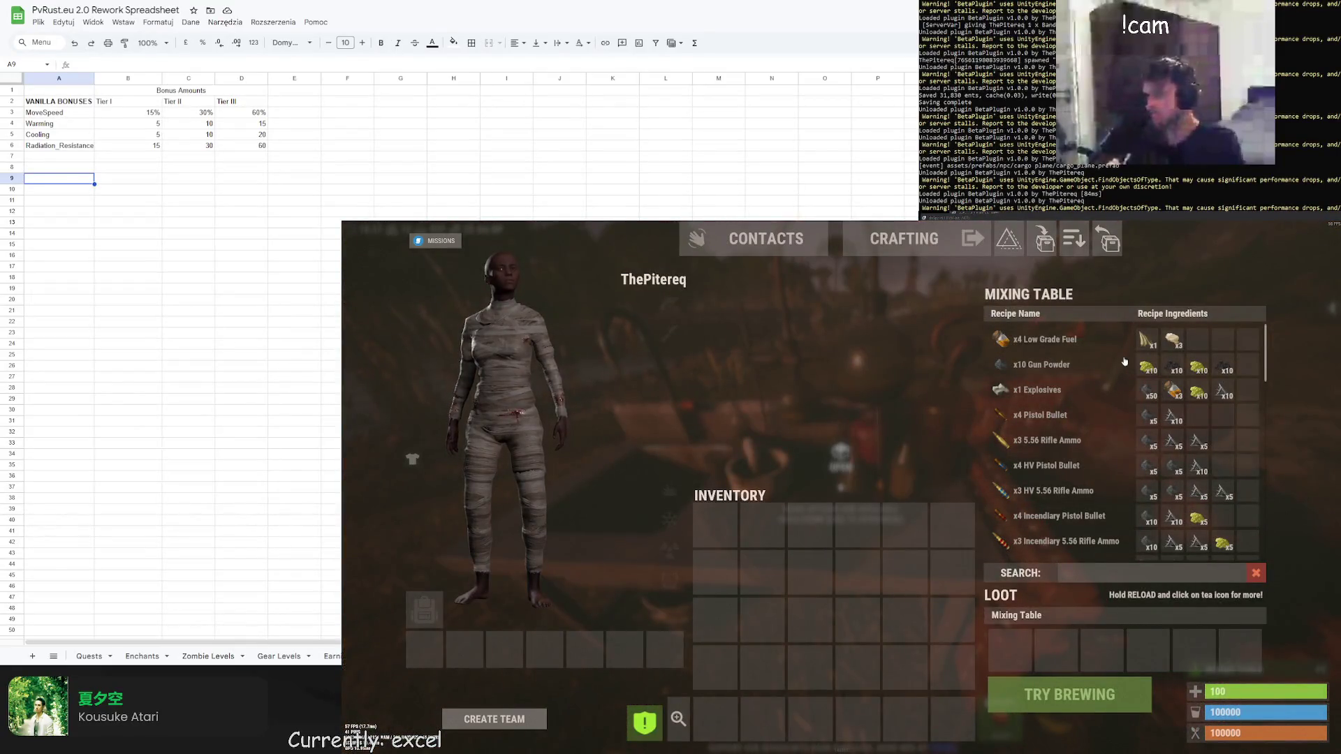
Filter the mixing recipes to 'Tea III' and view Butcher Tea III's Corpse Gather +250% bonus
{"action": "left_click", "coordinate": [1107, 581]}
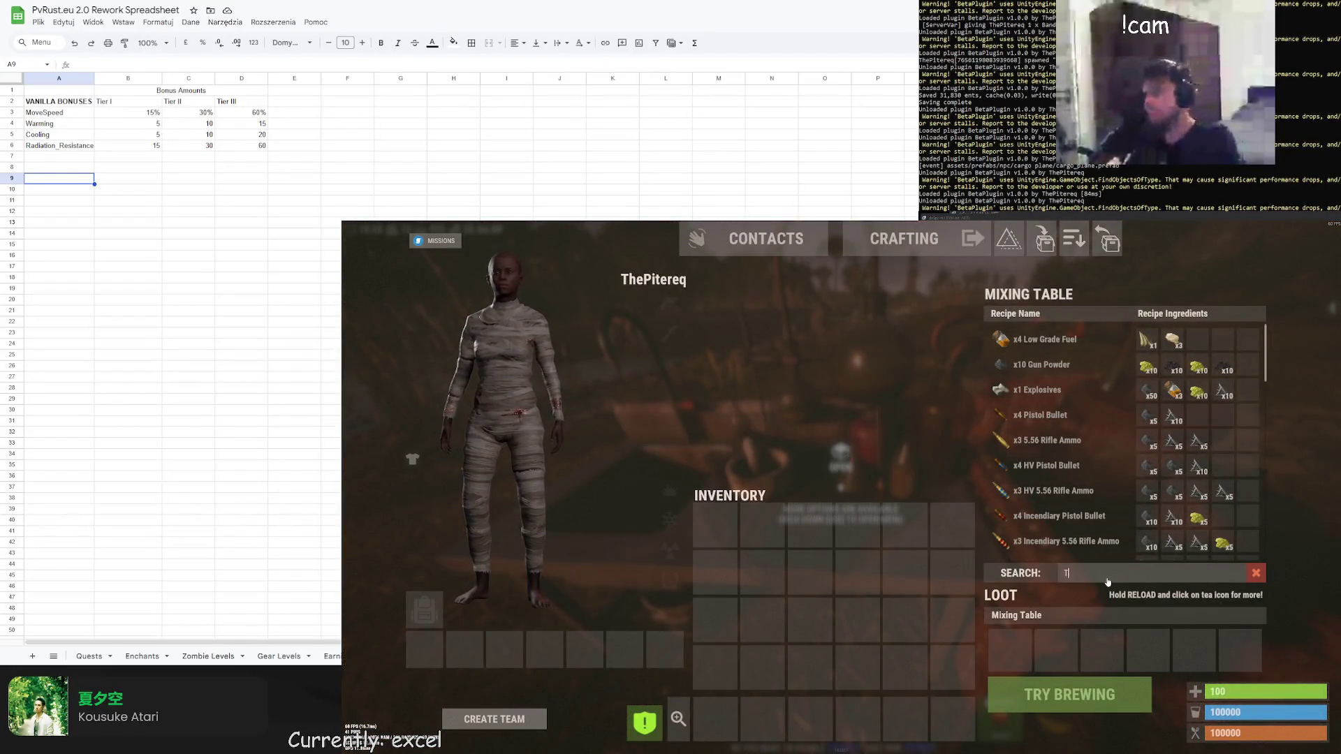
{"action": "type", "text": "Tewa"}
{"action": "key", "text": "BackSpace"}
{"action": "key", "text": "BackSpace"}
{"action": "type", "text": "a"}
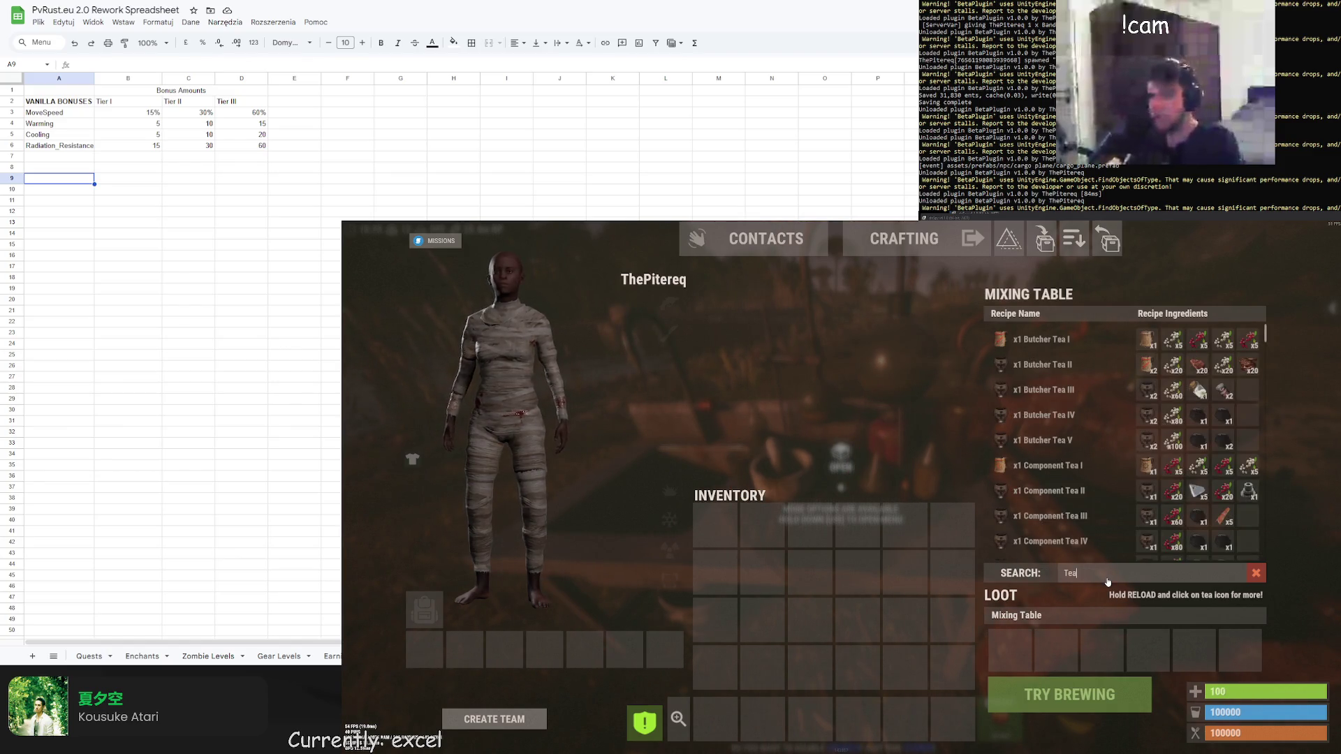
{"action": "type", "text": " I"}
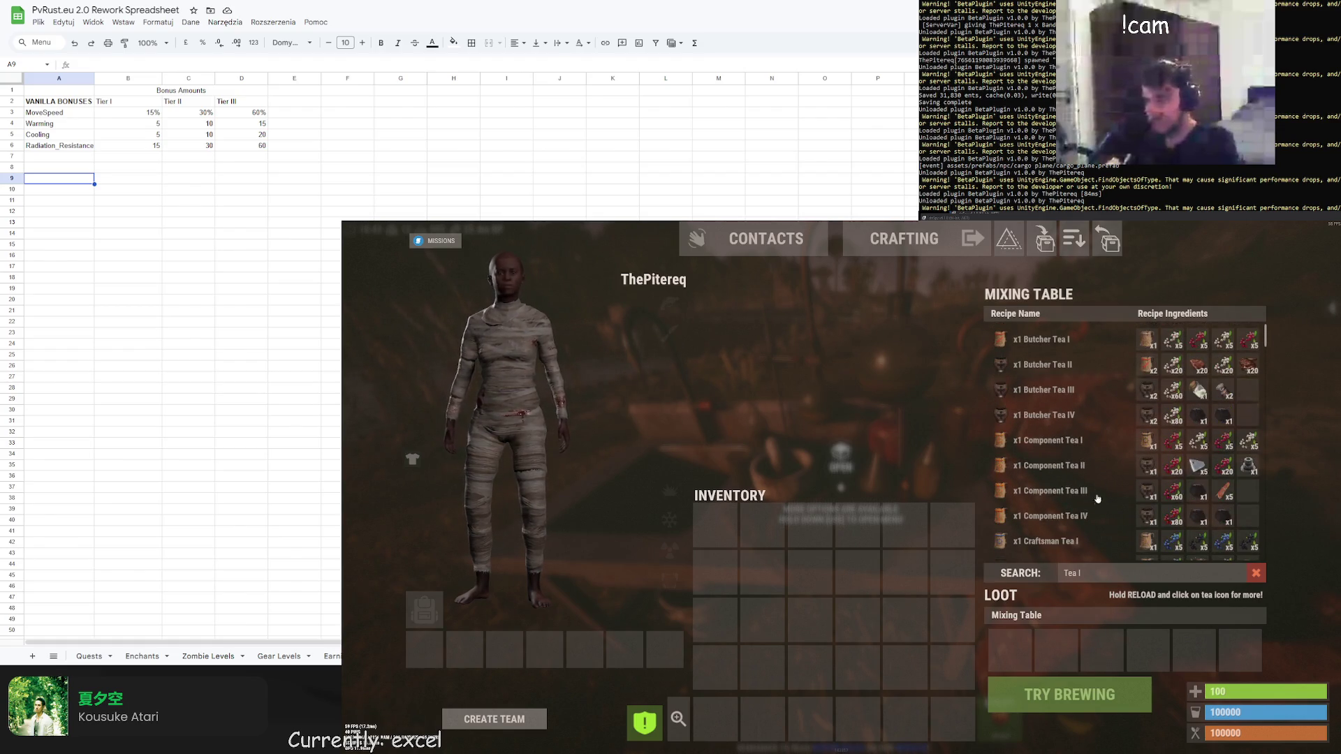
{"action": "left_click", "coordinate": [1110, 573]}
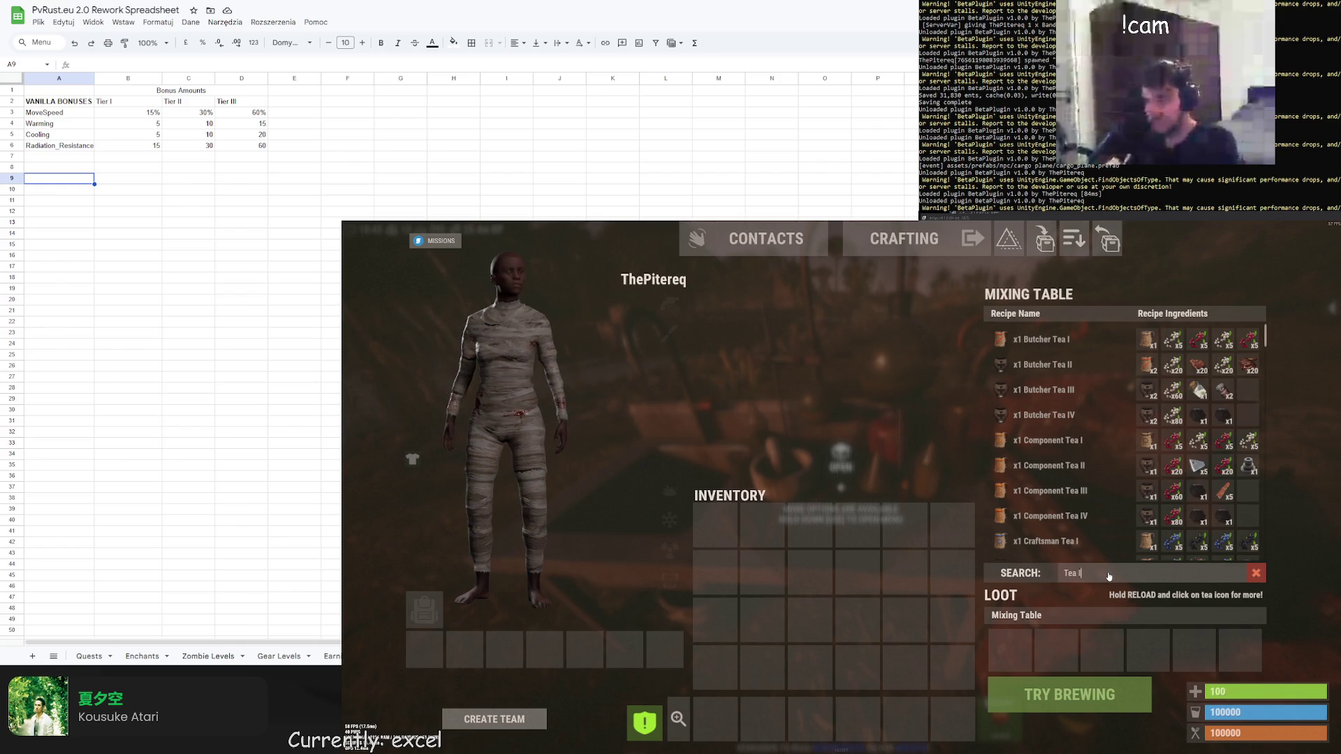
{"action": "key", "text": "Return"}
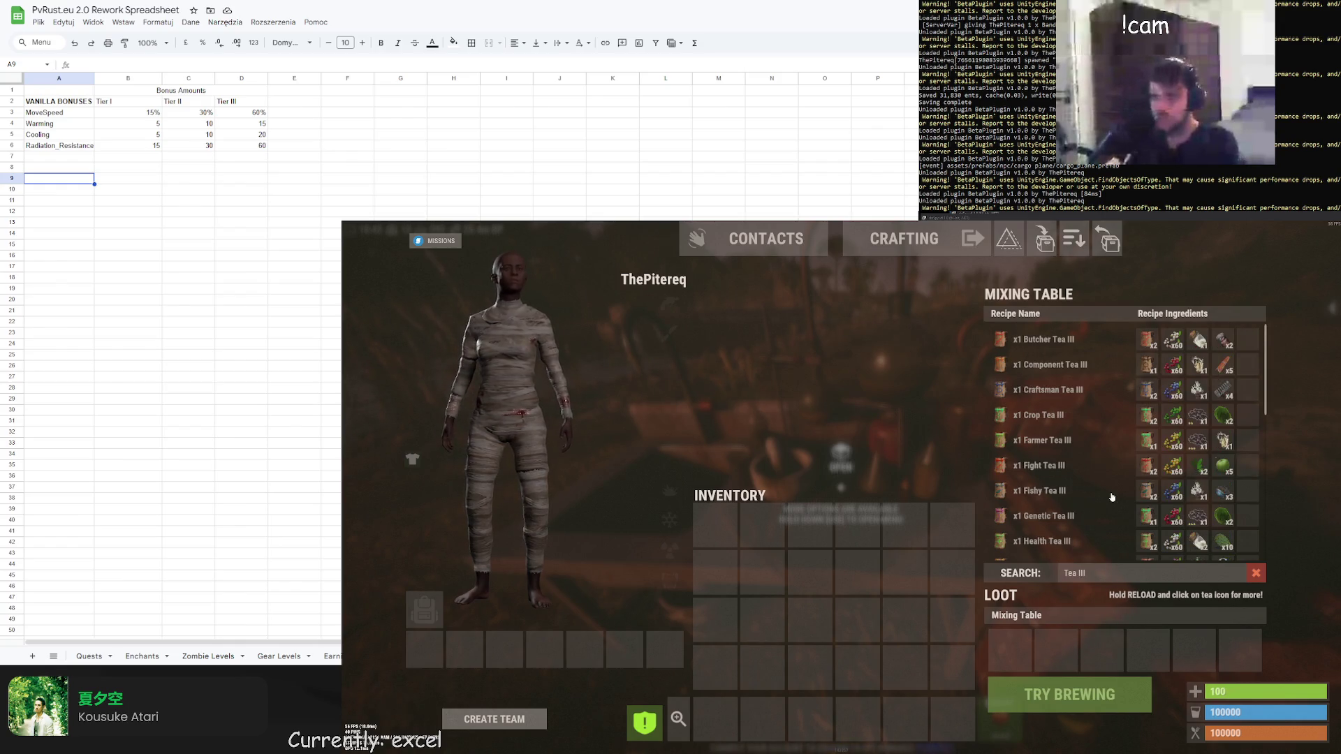
{"action": "scroll", "coordinate": [1100, 536], "scroll_direction": "down", "scroll_amount": 2}
{"action": "scroll", "coordinate": [1112, 515], "scroll_direction": "up", "scroll_amount": 2}
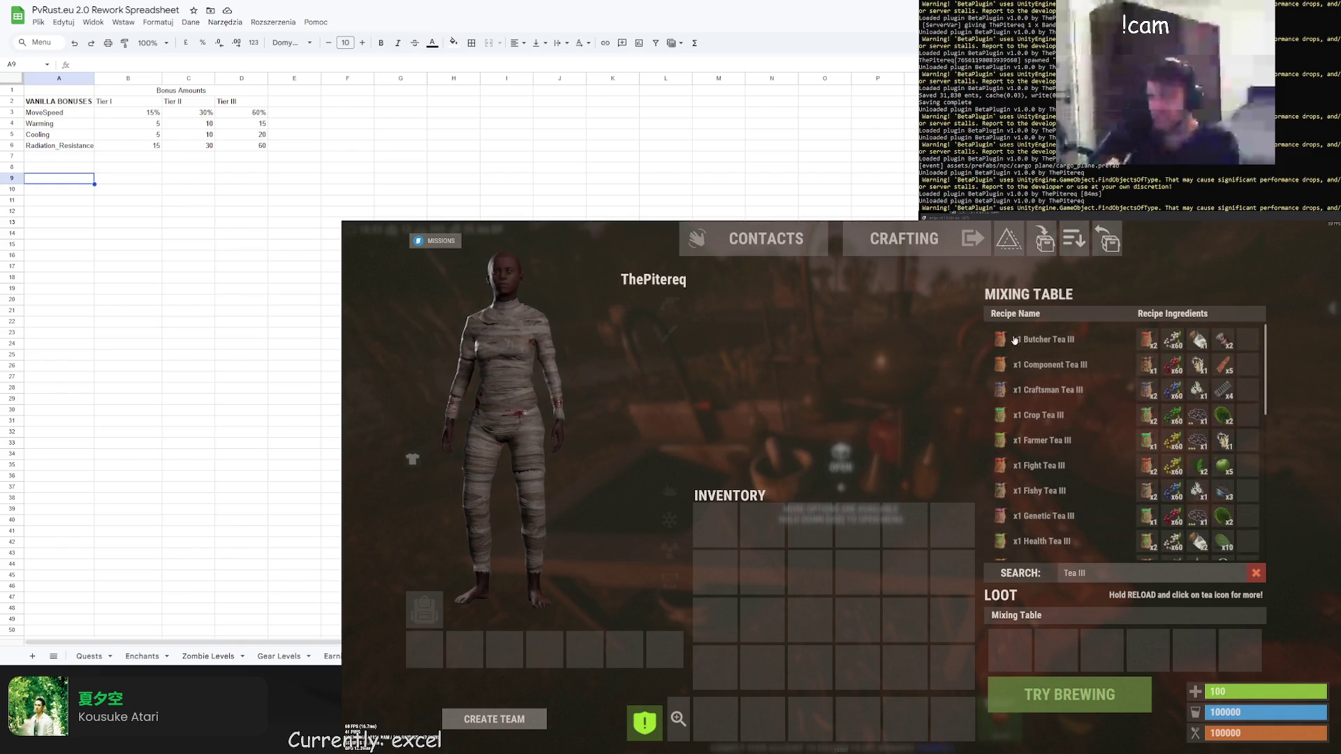
{"action": "mouse_move", "coordinate": [1002, 340]}
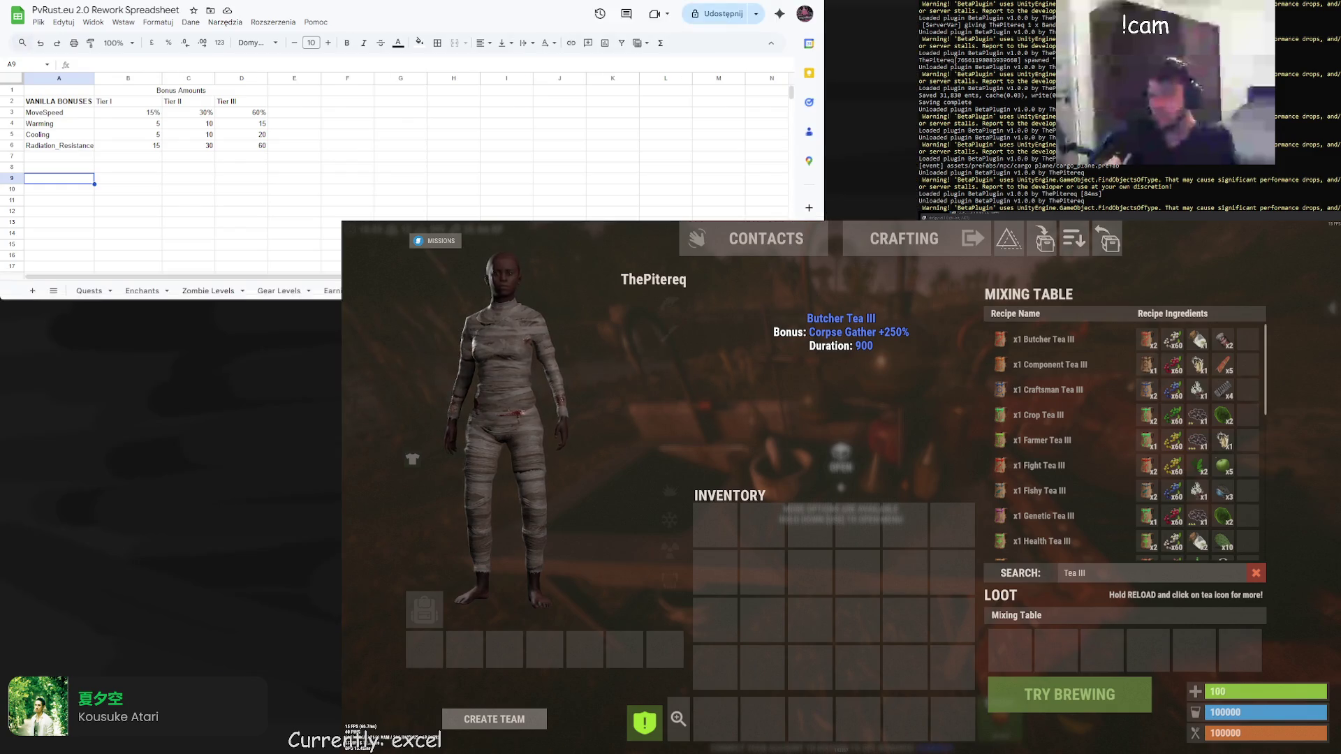
Copy the Bonus Amounts header block and paste it at row 10
{"action": "left_click", "coordinate": [60, 155]}
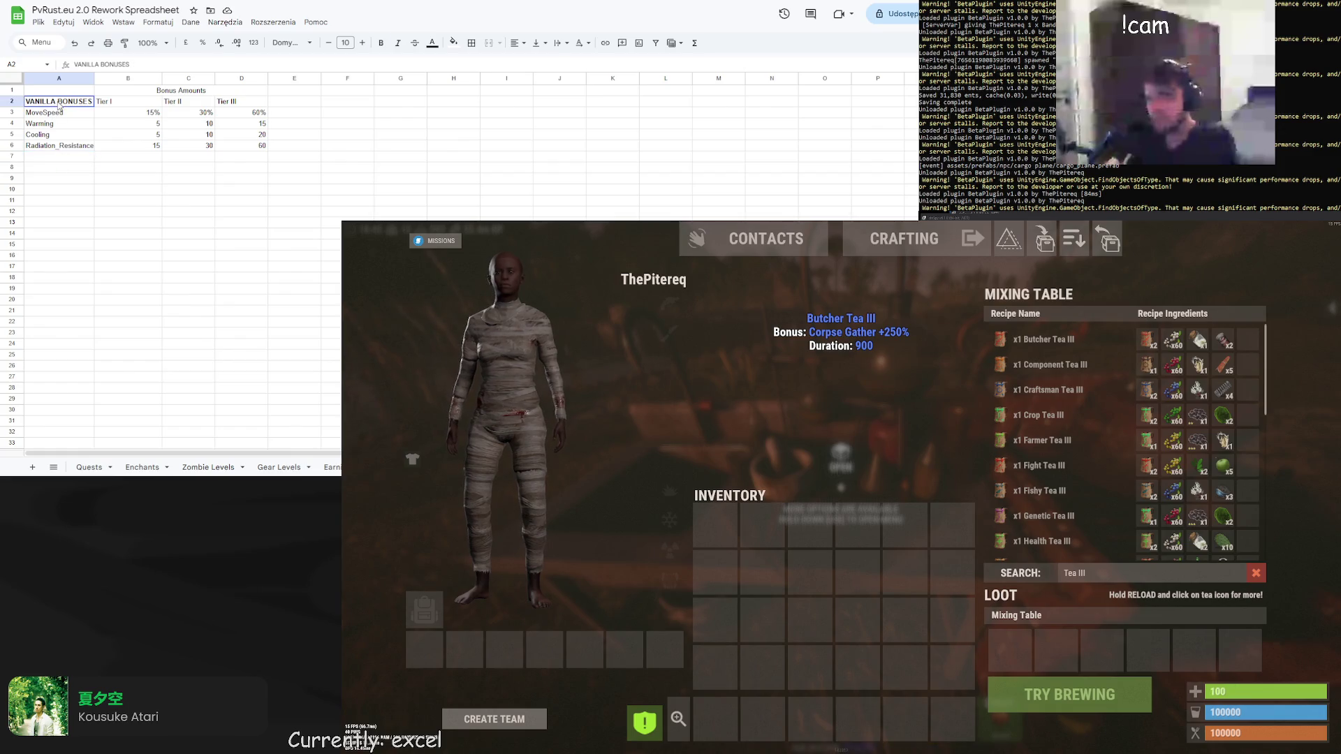
{"action": "key", "text": "Right"}
{"action": "key", "text": "Right"}
{"action": "key", "text": "Down"}
{"action": "key", "text": "Down"}
{"action": "key", "text": "Down"}
{"action": "left_click_drag", "start_coordinate": [42, 90], "coordinate": [245, 102]}
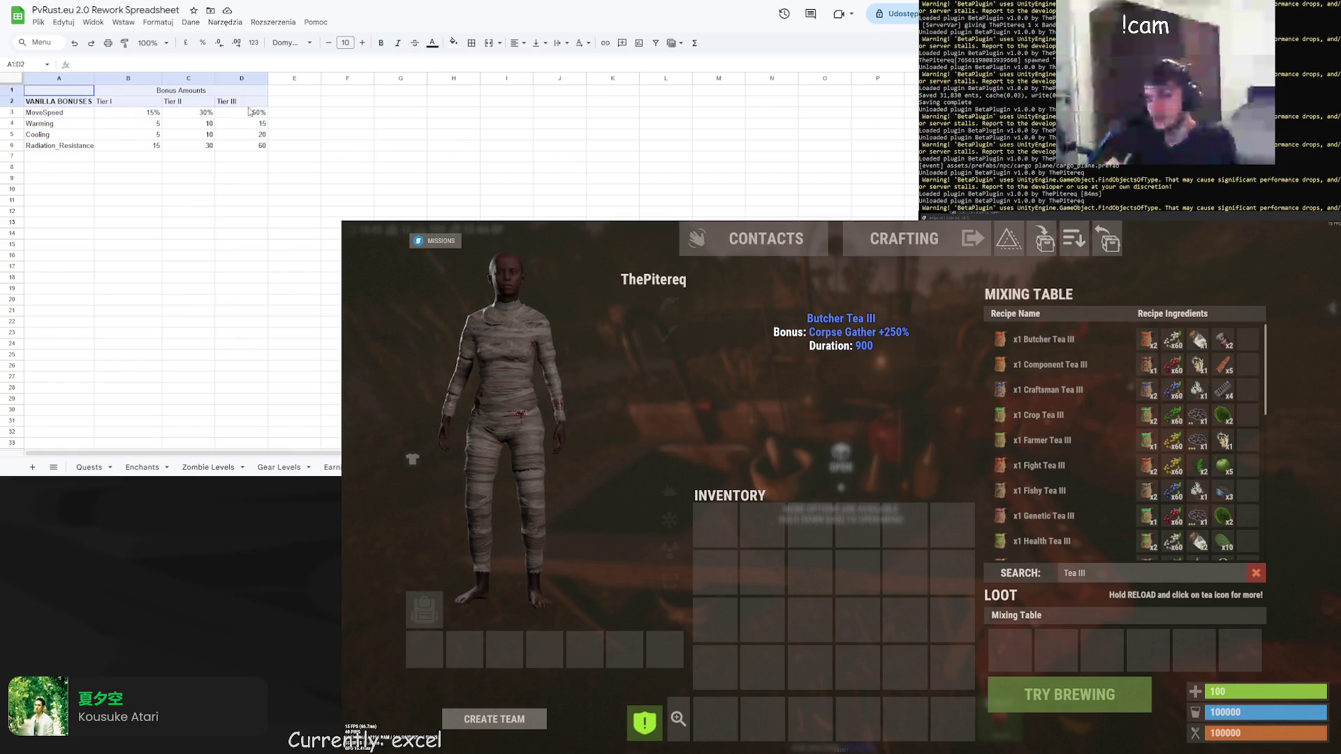
{"action": "key", "text": "ctrl+c"}
{"action": "left_click", "coordinate": [53, 189]}
{"action": "key", "text": "ctrl+v"}
Retitle the copied table in A11 to TEAS BONUSES
{"action": "left_click", "coordinate": [42, 200]}
{"action": "double_click", "coordinate": [42, 200]}
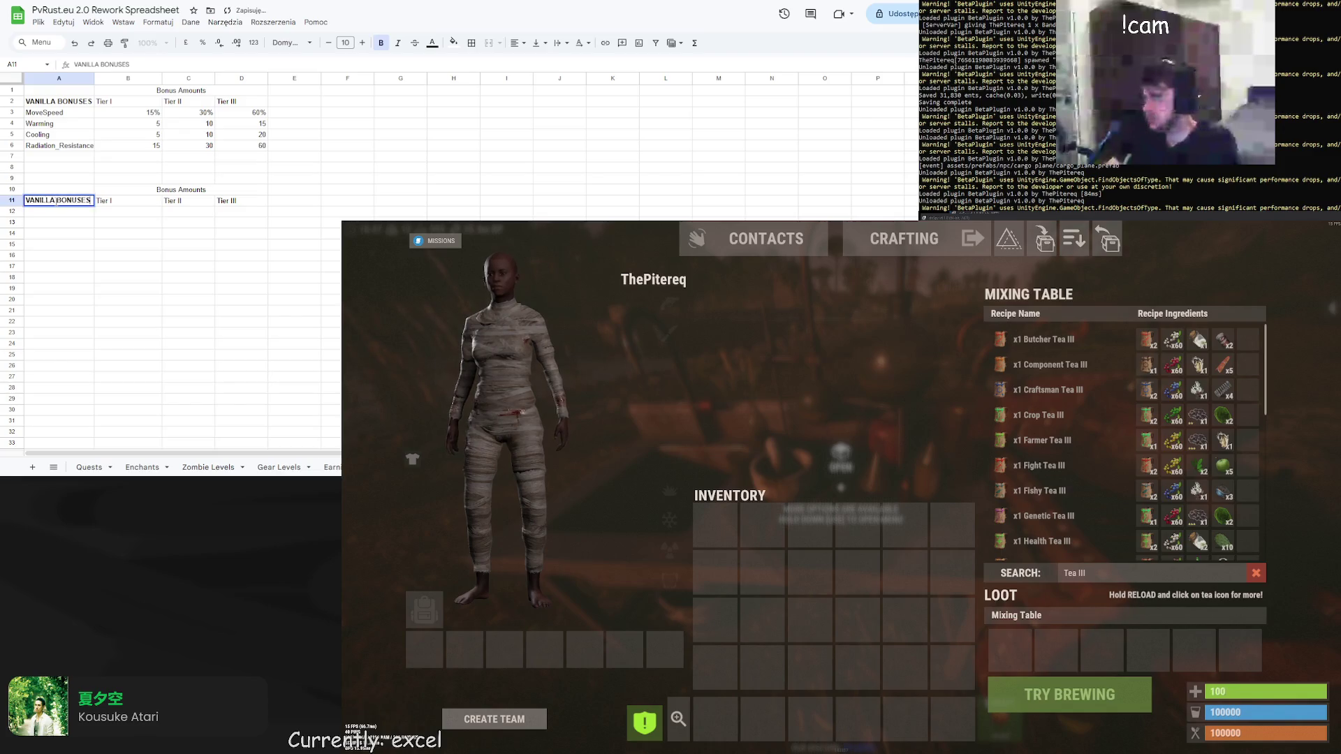
{"action": "type", "text": "CUSTOM TEAS"}
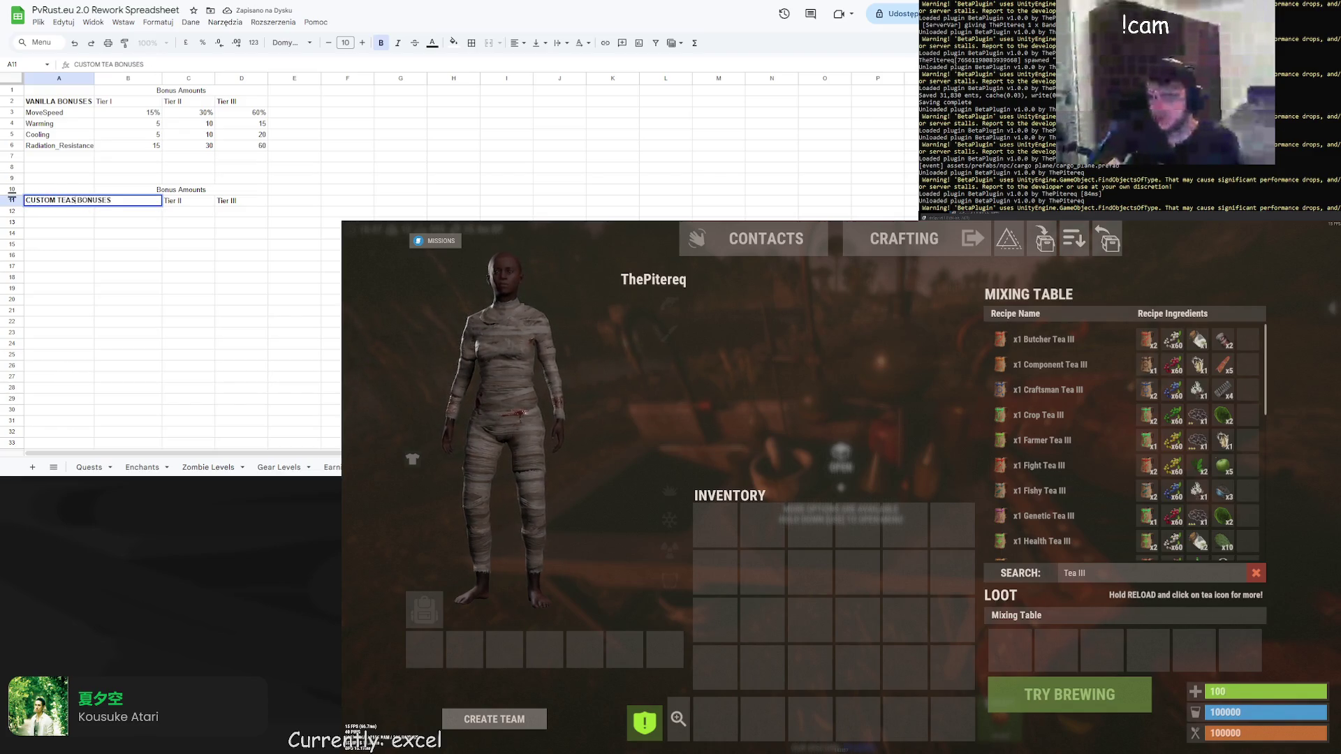
{"action": "key", "text": "Return"}
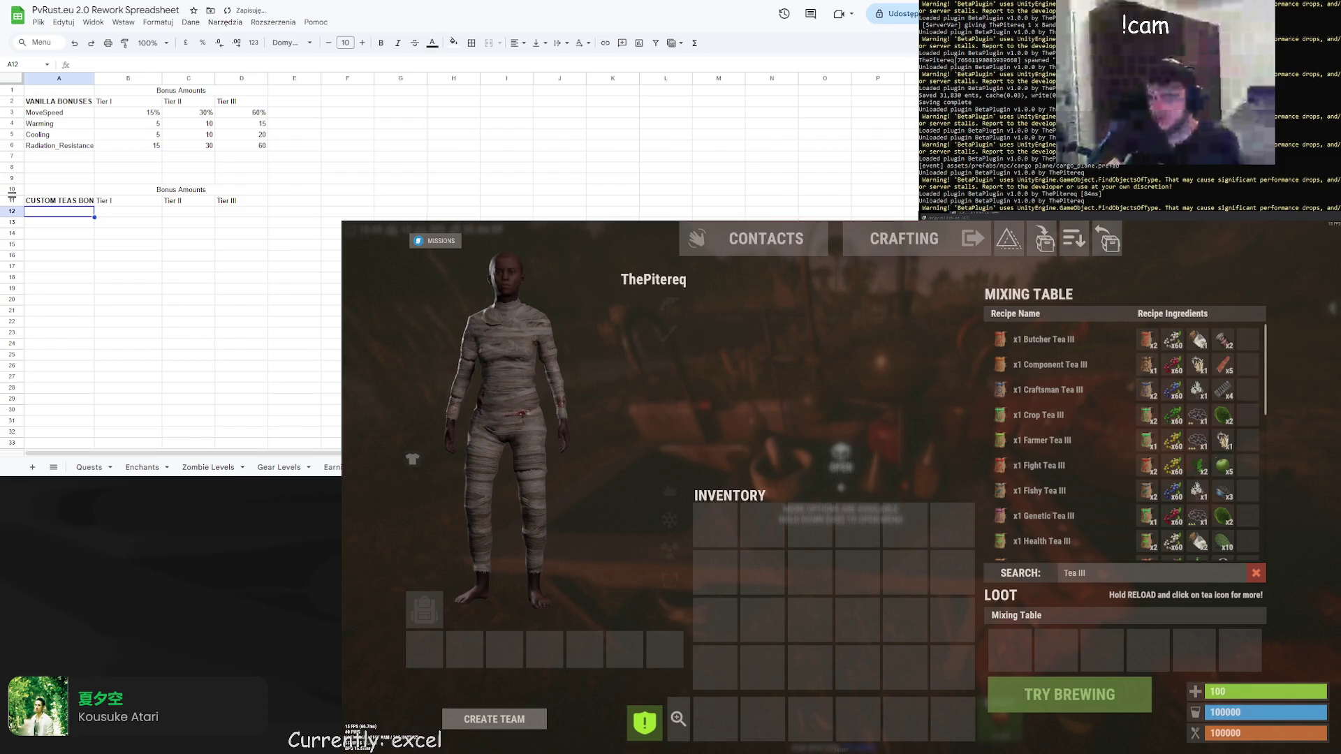
{"action": "key", "text": "Up"}
{"action": "key", "text": "F2"}
{"action": "key", "text": "Home"}
{"action": "key", "text": "Delete"}
{"action": "key", "text": "Delete"}
{"action": "key", "text": "Delete"}
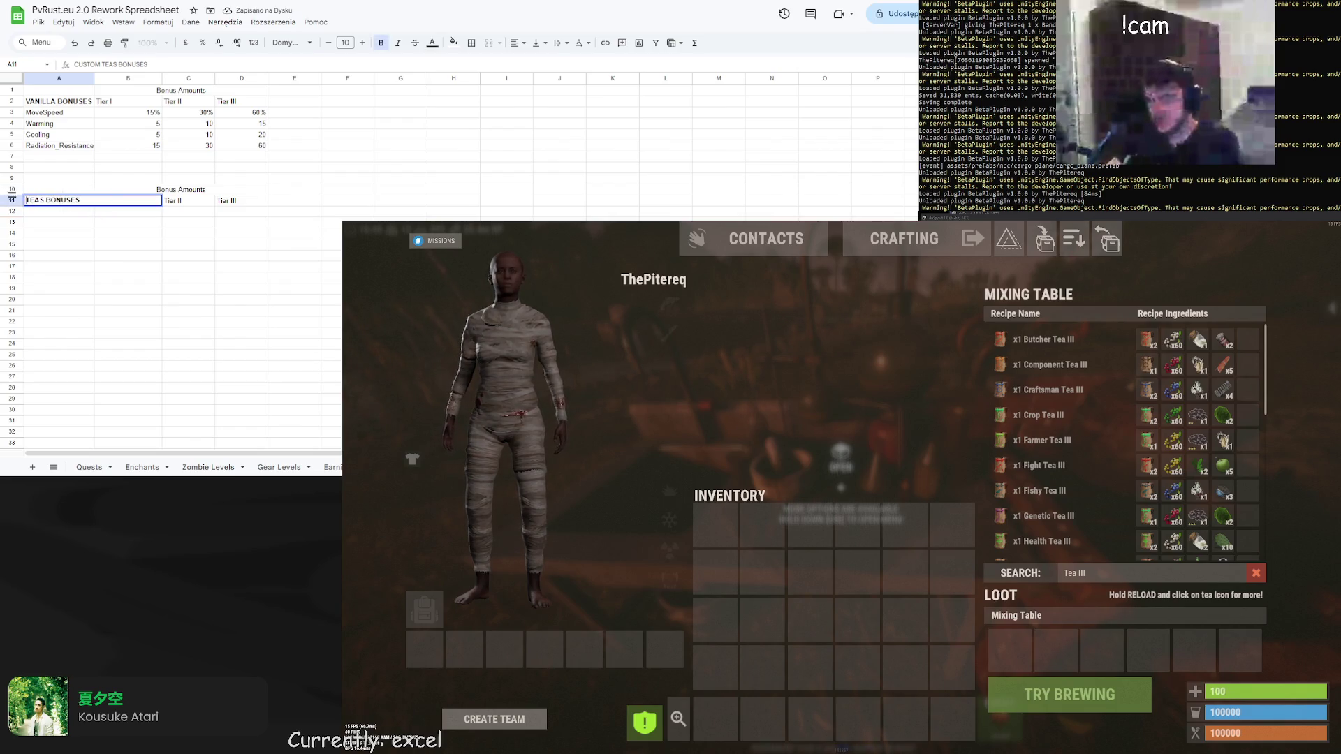
{"action": "key", "text": "Return"}
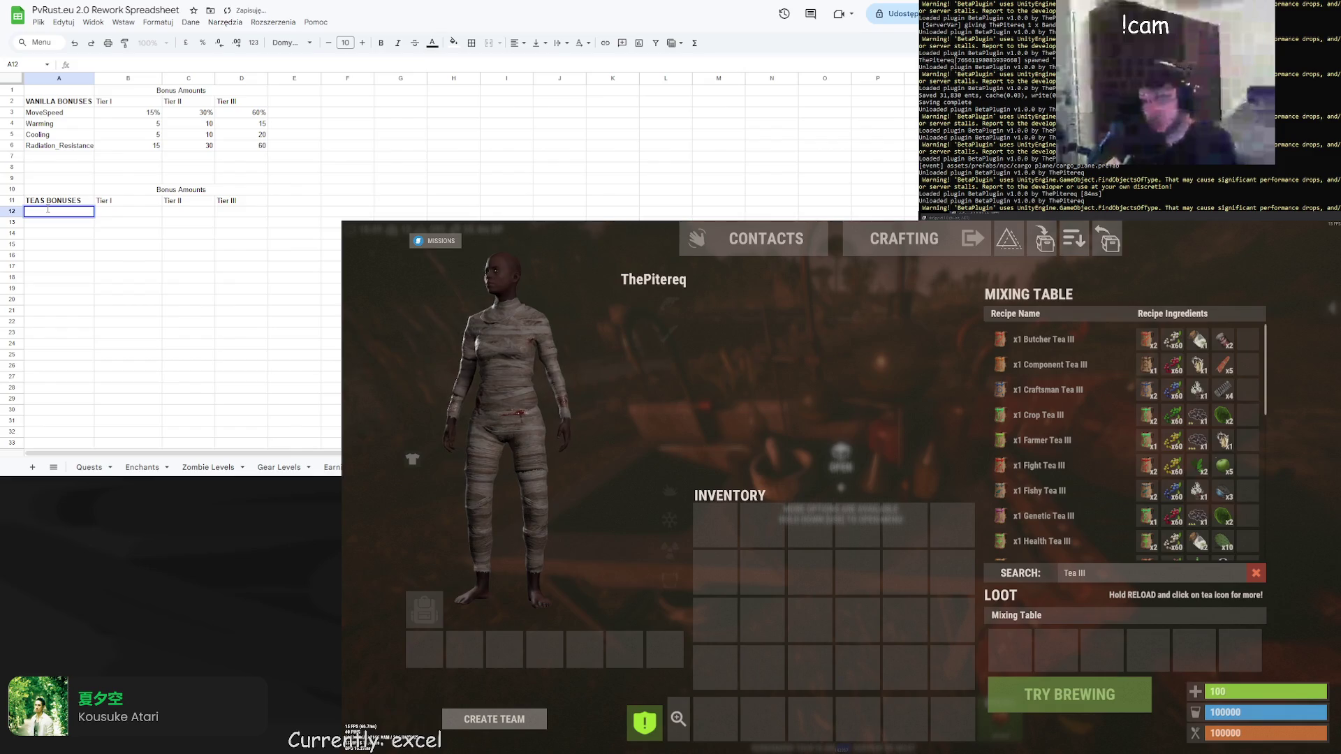
Enter Corpse Gather in A12 and Component Gather in A13
{"action": "type", "text": "Butche"}
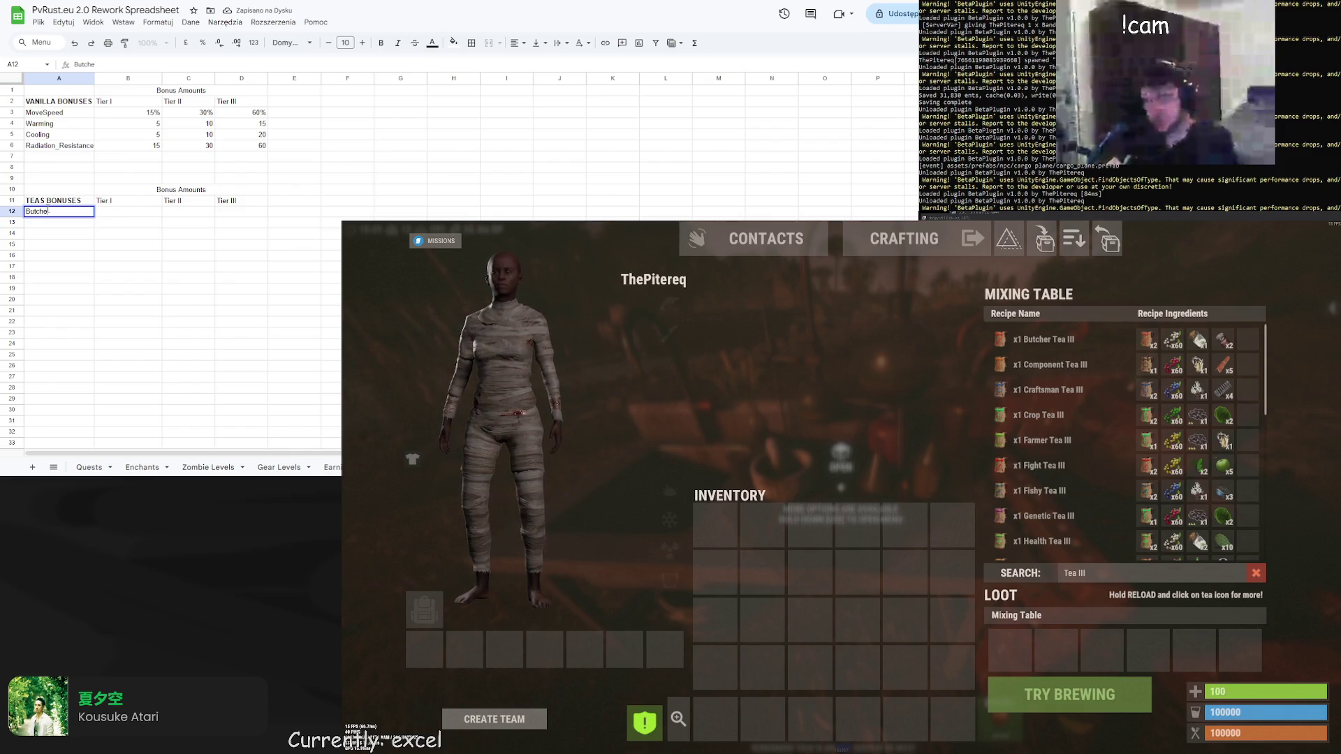
{"action": "type", "text": "r"}
{"action": "left_click", "coordinate": [1047, 340]}
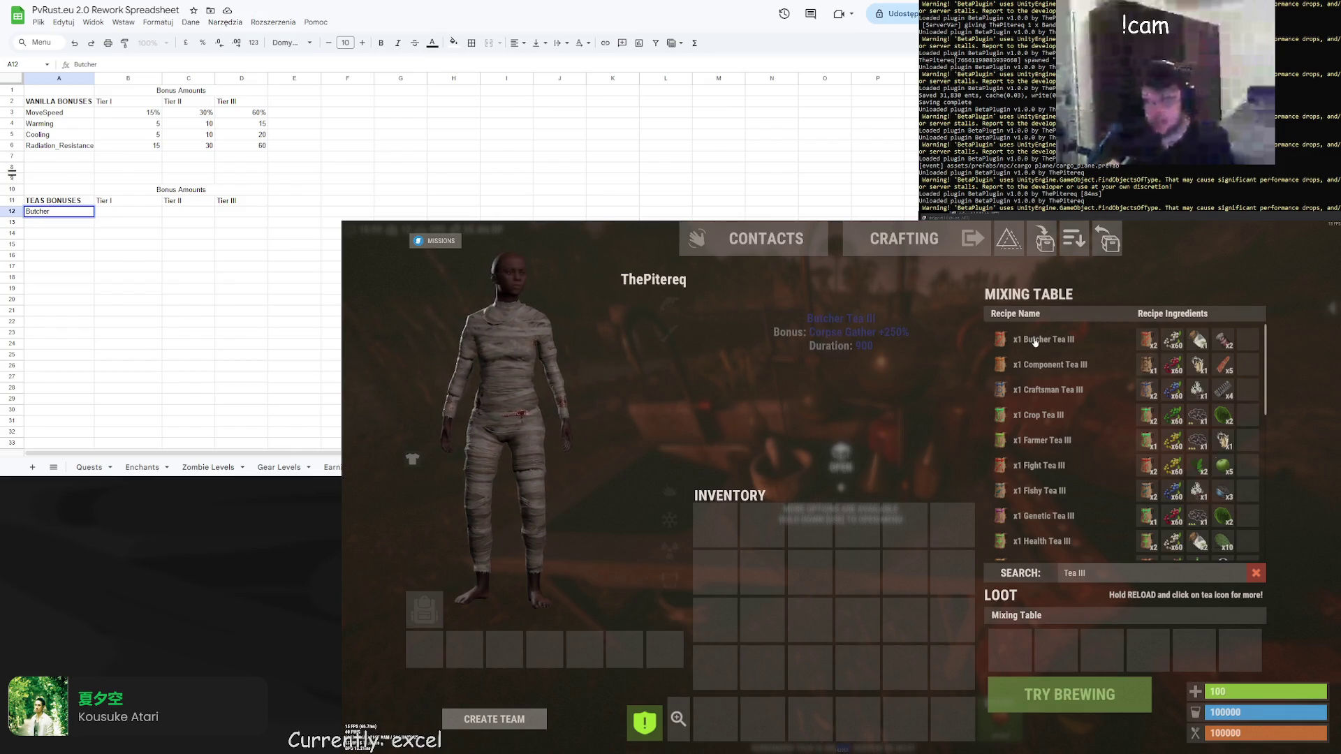
{"action": "key", "text": "BackSpace"}
{"action": "key", "text": "BackSpace"}
{"action": "key", "text": "BackSpace"}
{"action": "type", "text": "Co"}
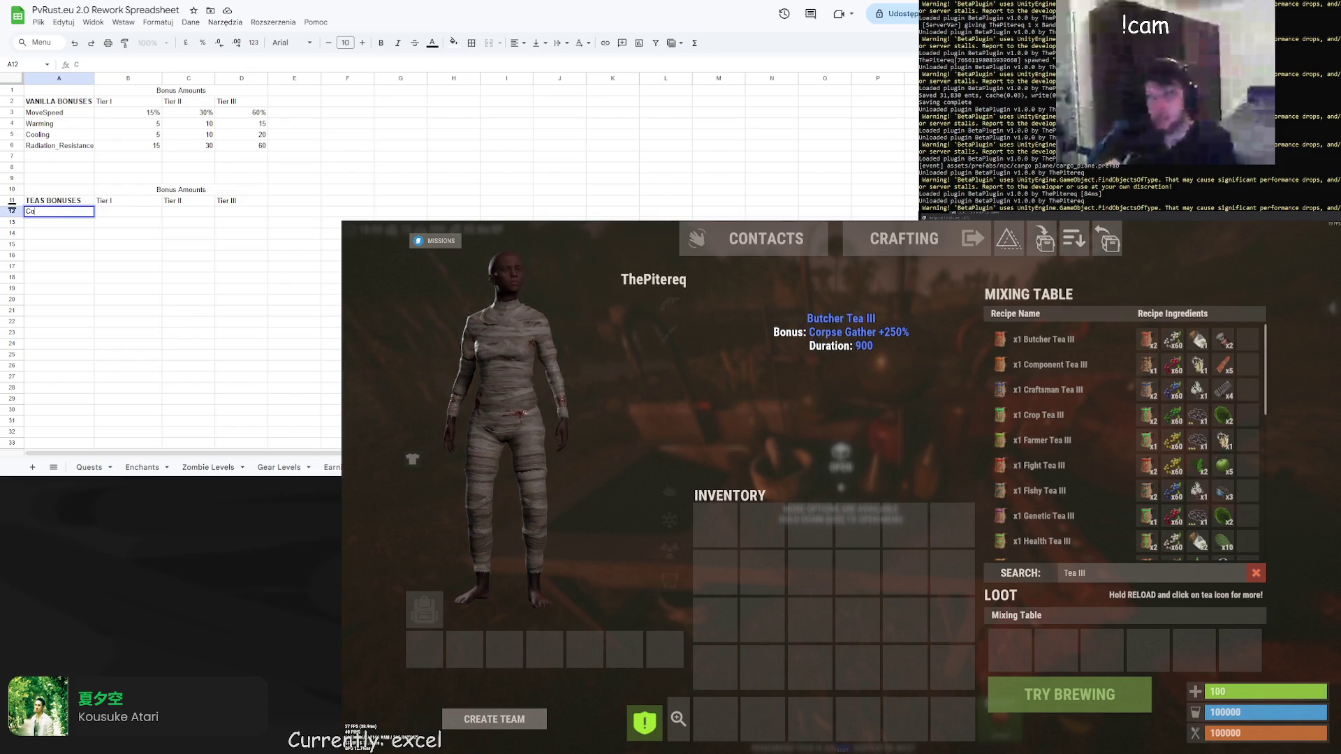
{"action": "type", "text": "rpse Gather"}
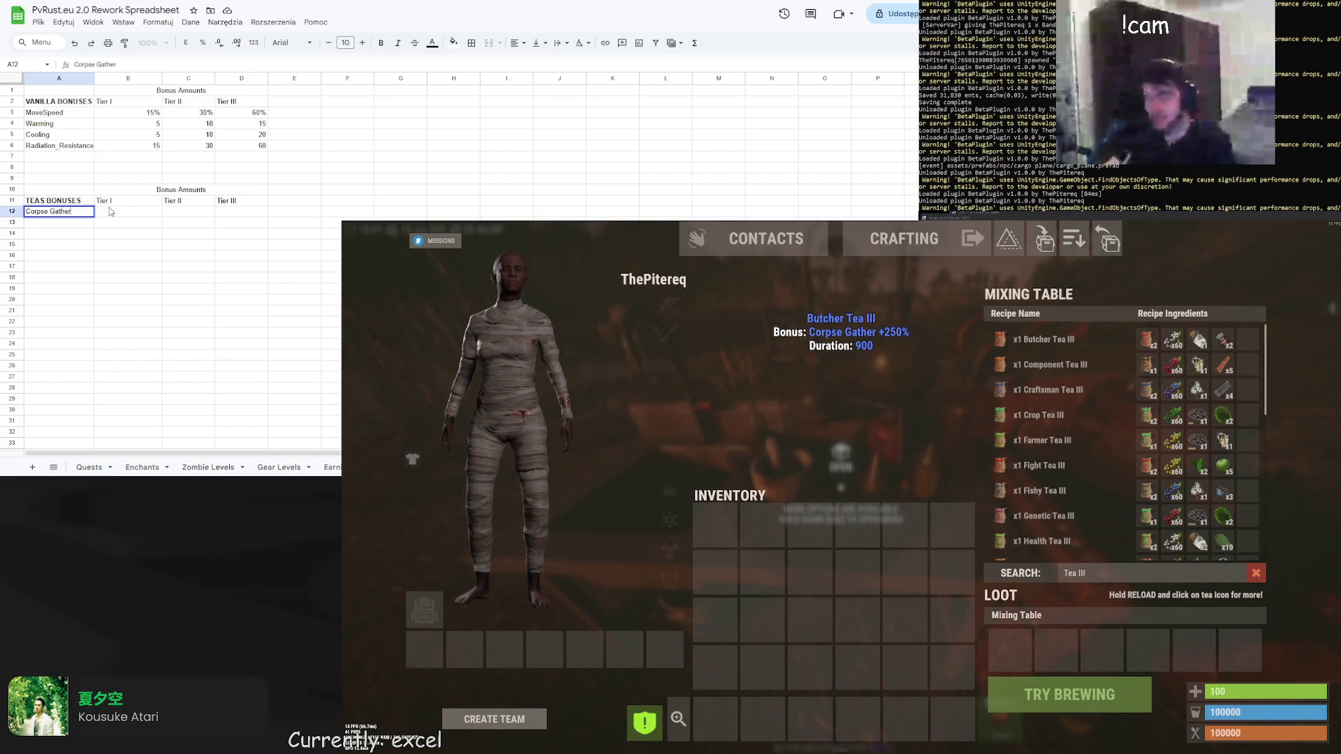
{"action": "key", "text": "Tab"}
{"action": "left_click", "coordinate": [55, 223]}
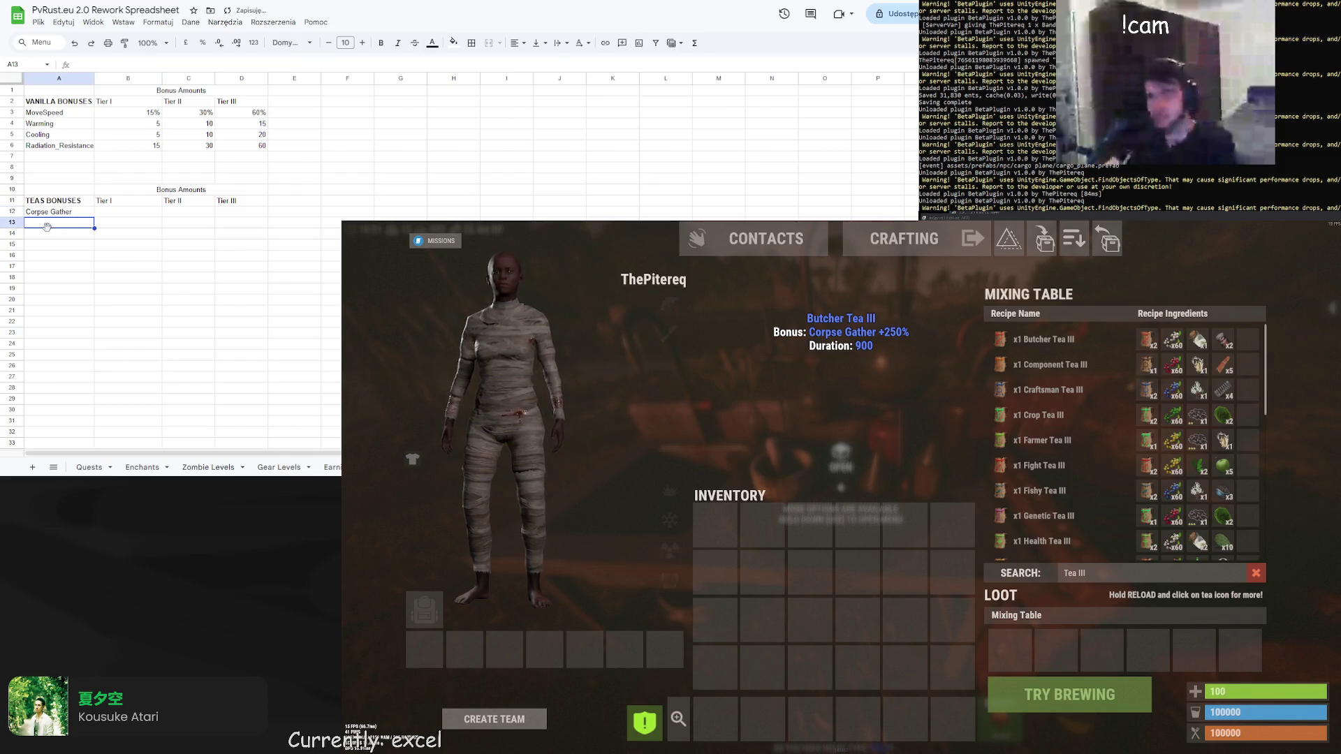
{"action": "type", "text": "Component Gathe"}
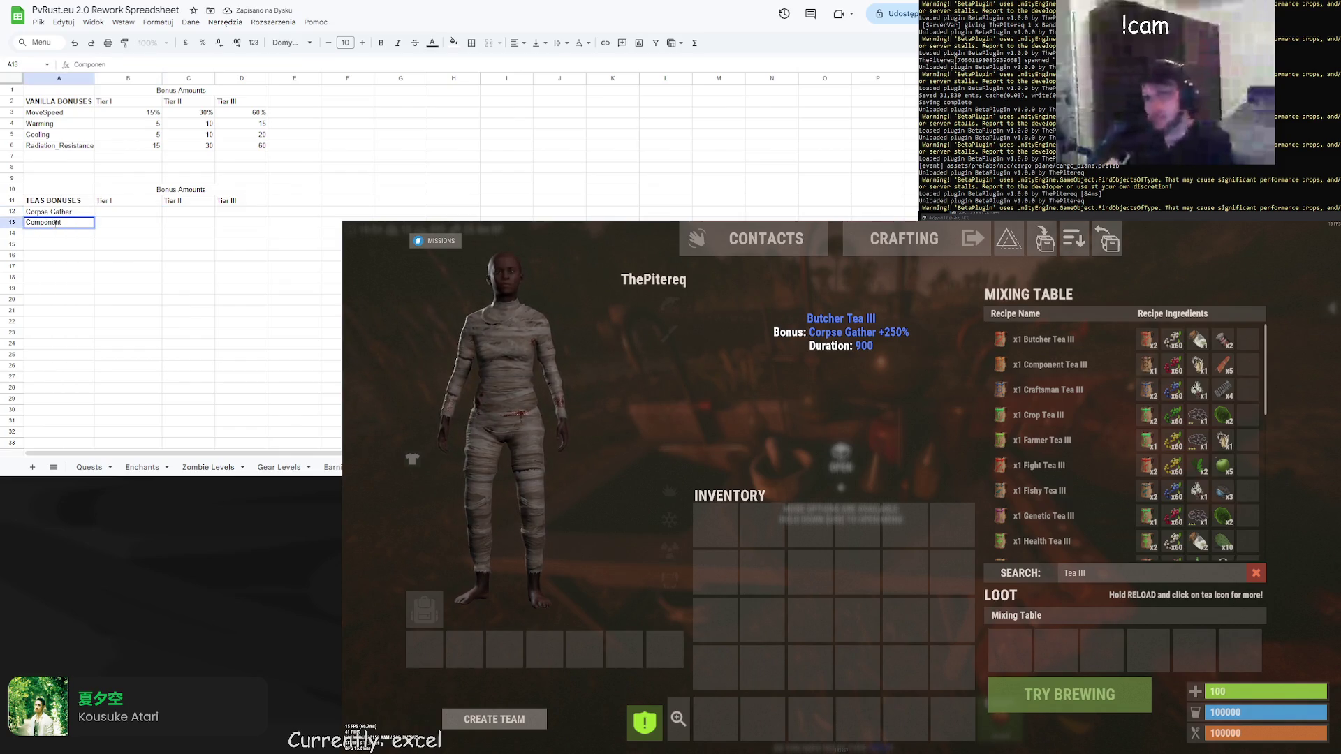
{"action": "type", "text": "r"}
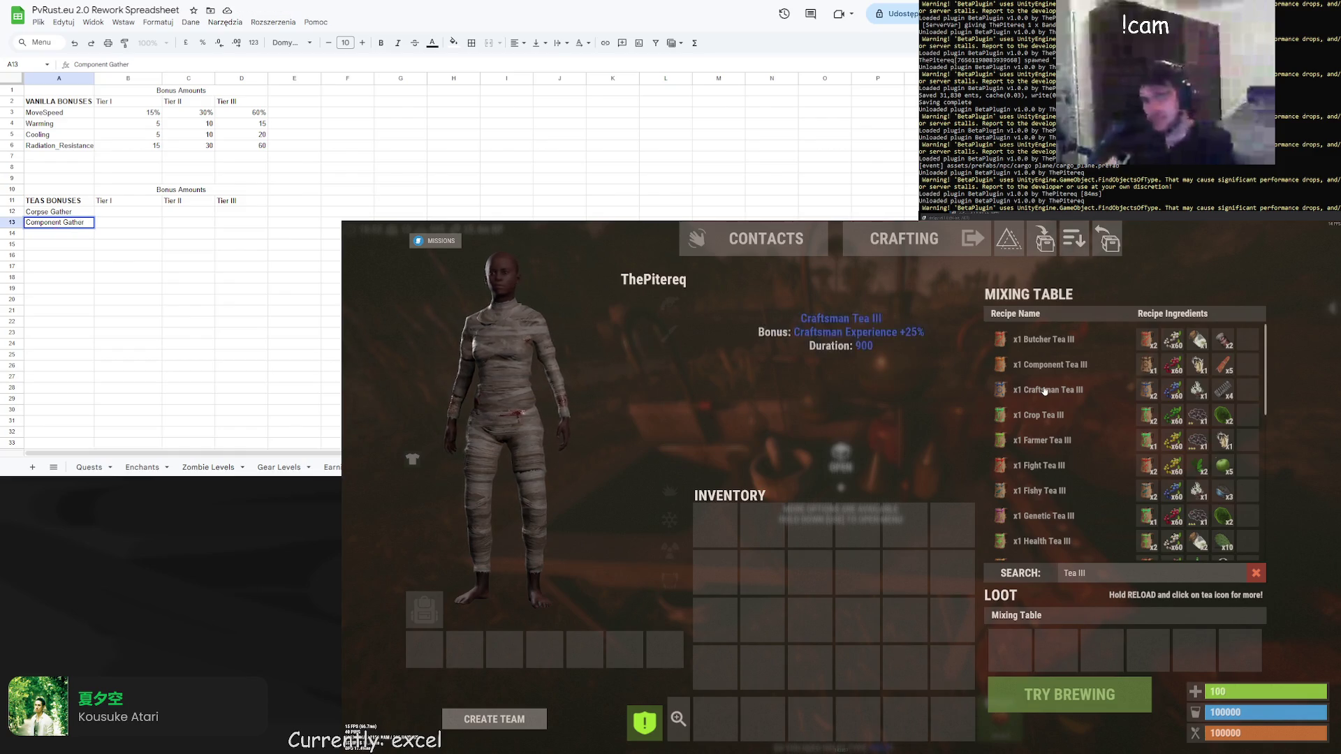
{"action": "key", "text": "Return"}
Enter Craftsman Experience, Crop Gather and Farmer Experience in A14–A16
{"action": "double_click", "coordinate": [40, 235]}
{"action": "type", "text": "C"}
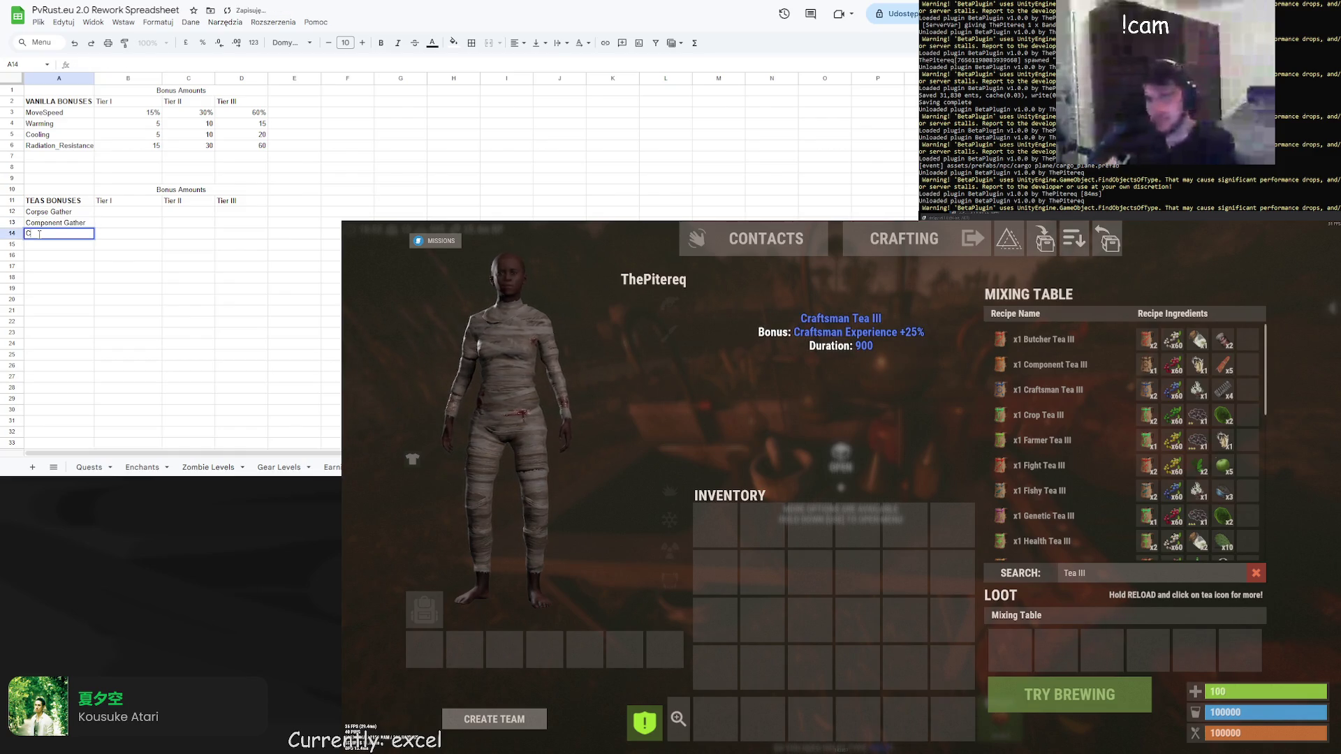
{"action": "type", "text": "raftsman Exp"}
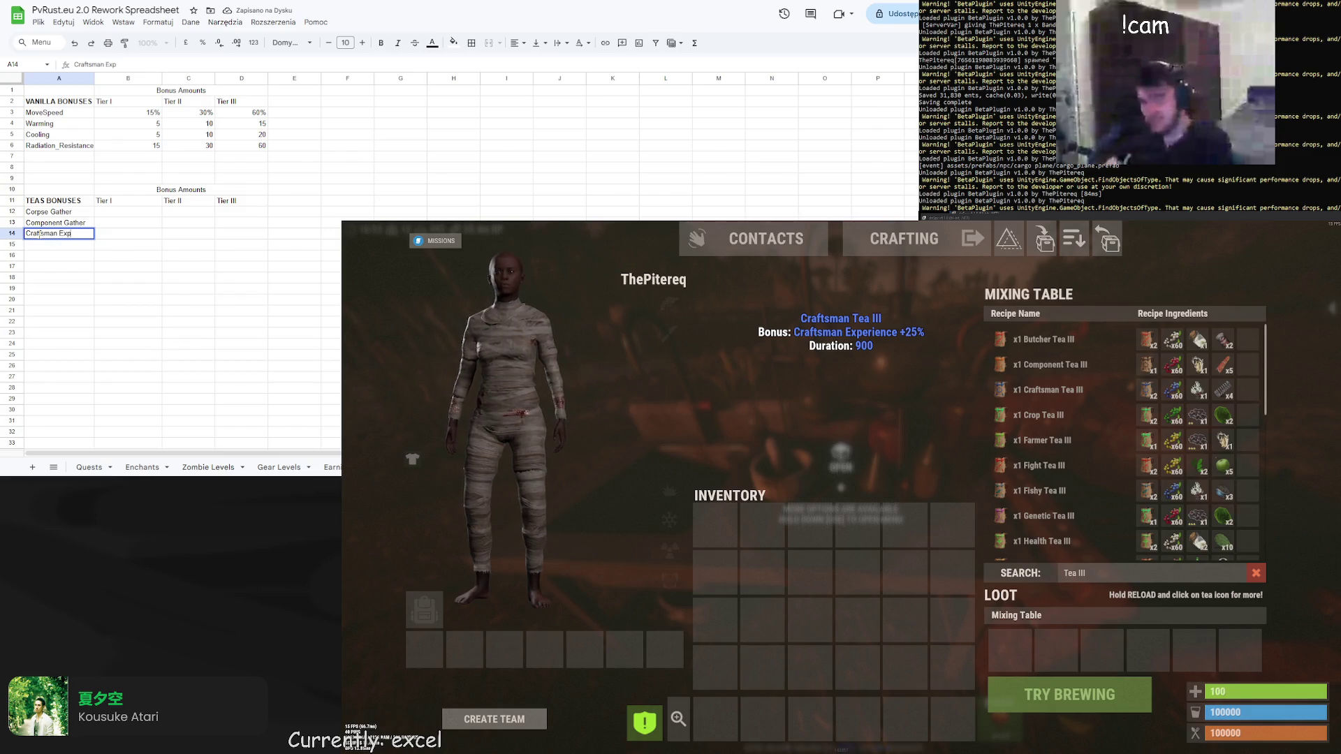
{"action": "type", "text": "erience"}
{"action": "key", "text": "Return"}
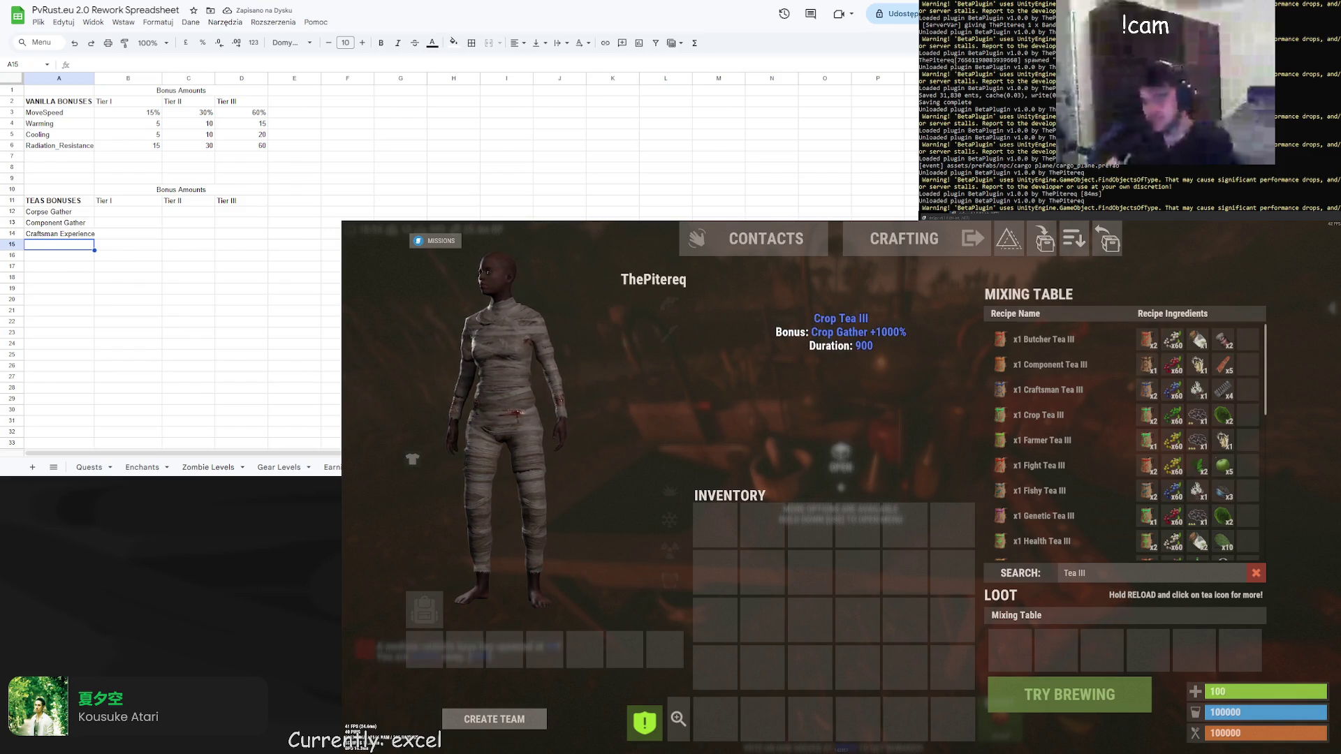
{"action": "double_click", "coordinate": [40, 244]}
{"action": "type", "text": "p Gathe"}
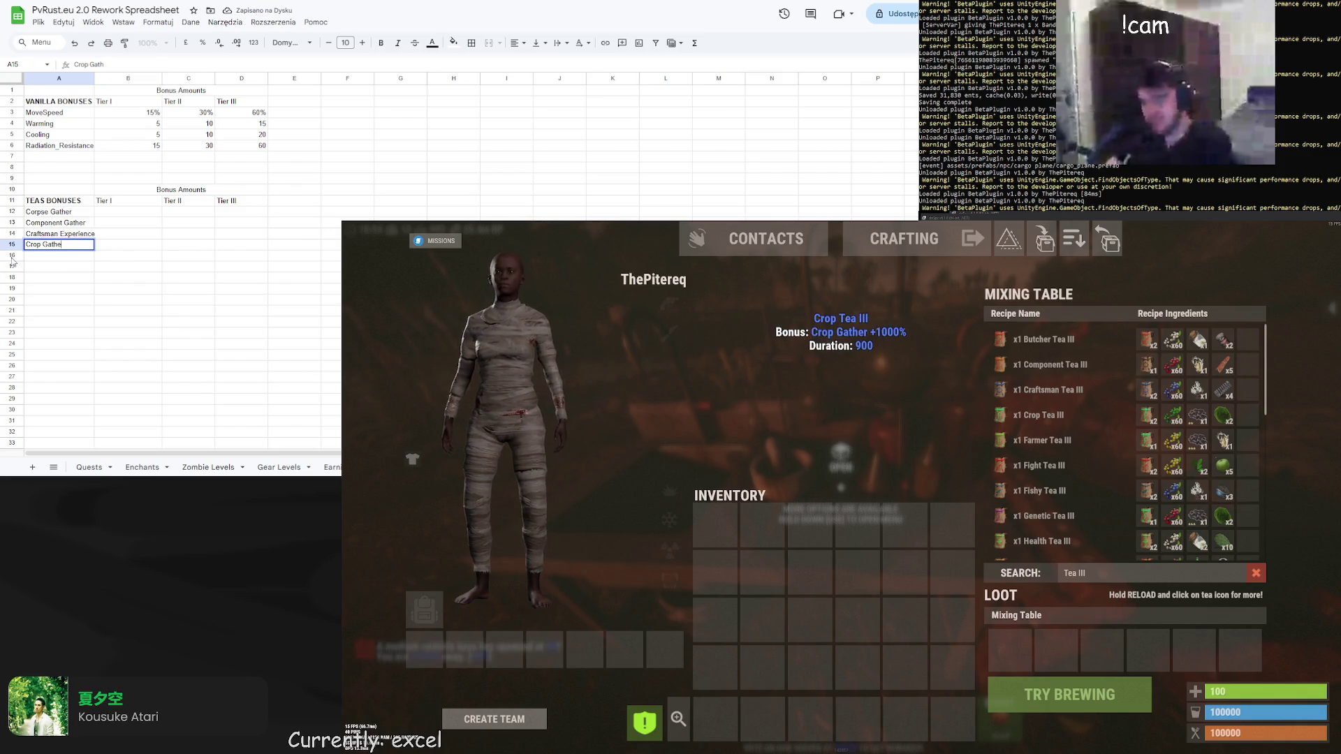
{"action": "type", "text": "r"}
{"action": "key", "text": "Return"}
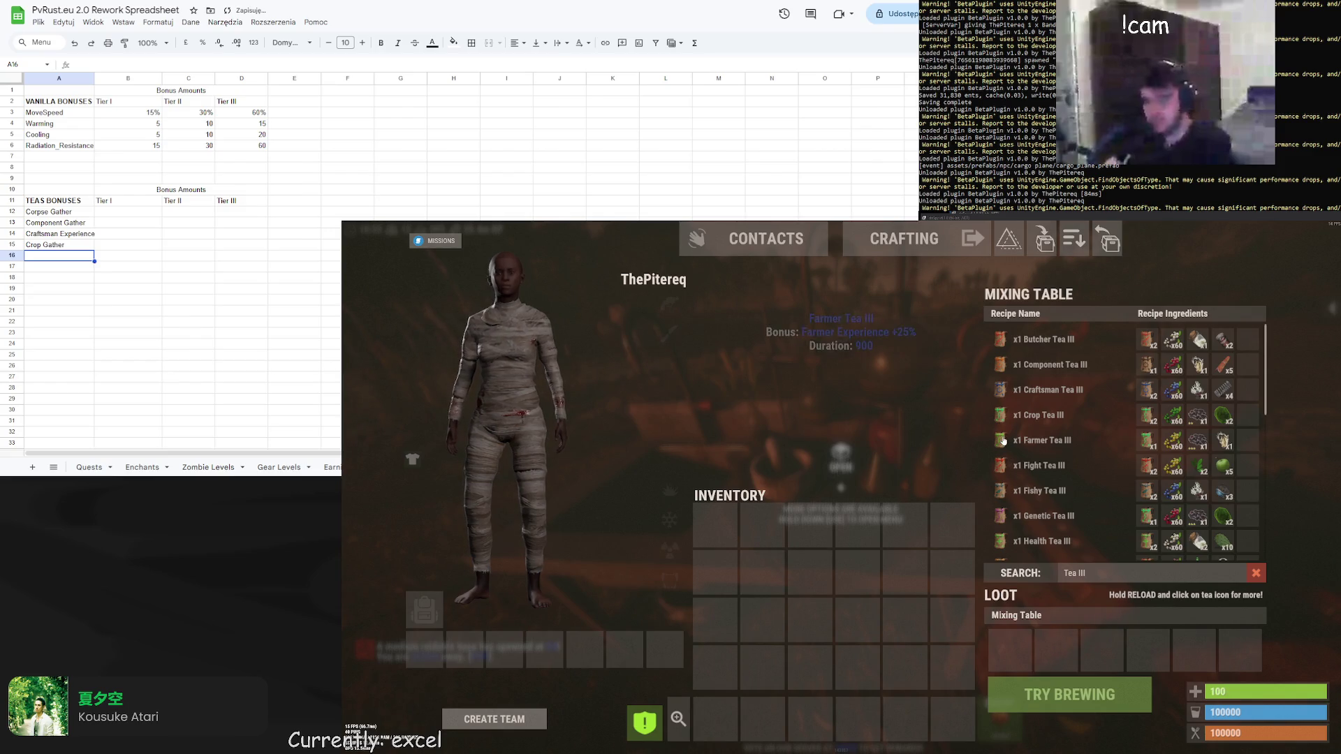
{"action": "type", "text": "Farmer Experience"}
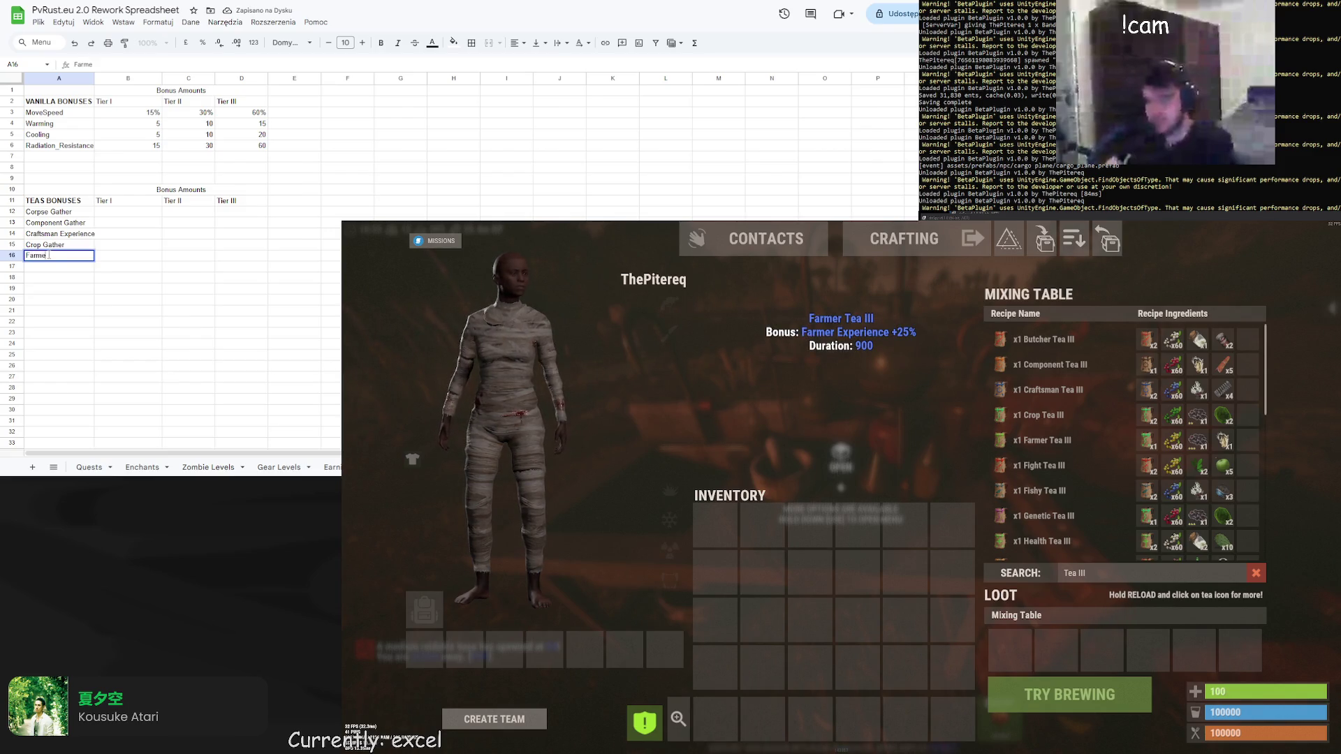
{"action": "key", "text": "Return"}
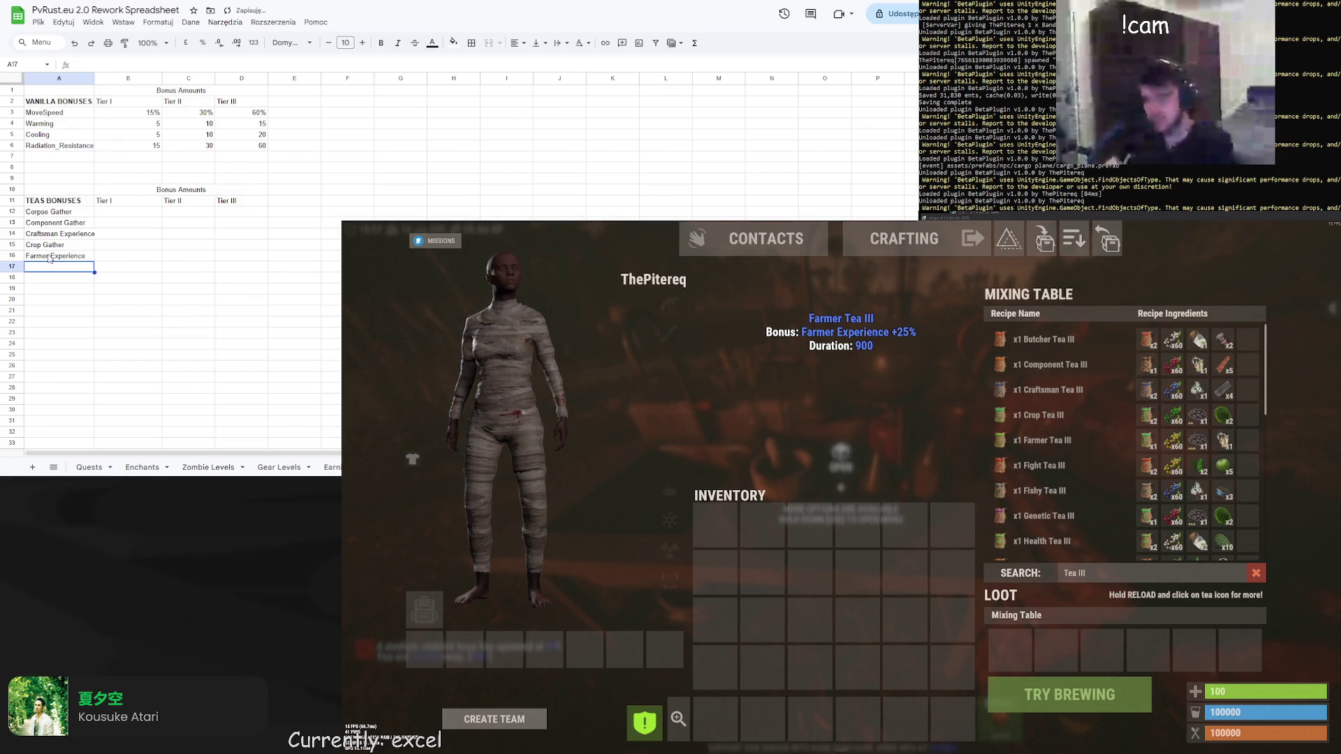
Enter Player Damage, Fish Weight and Genes Gather in A17–A19
{"action": "mouse_move", "coordinate": [1001, 467]}
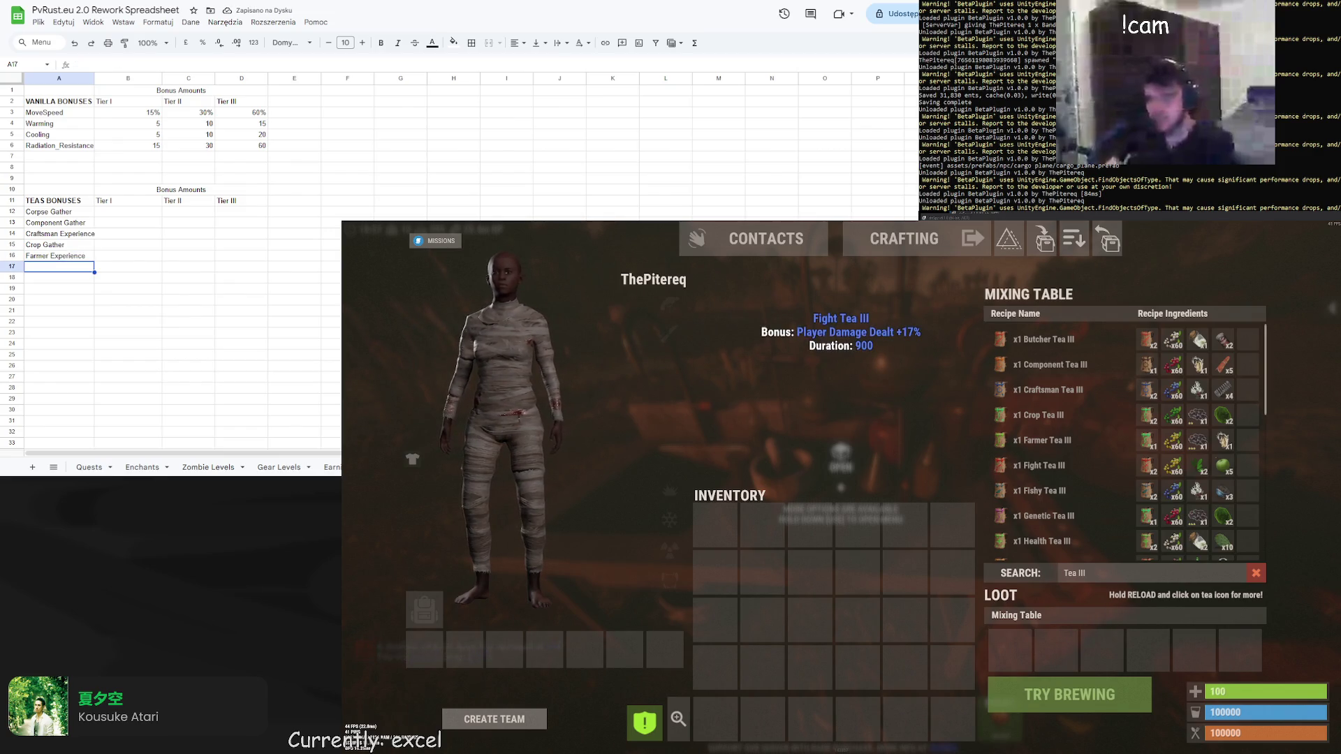
{"action": "double_click", "coordinate": [48, 267]}
{"action": "type", "text": "Player D"}
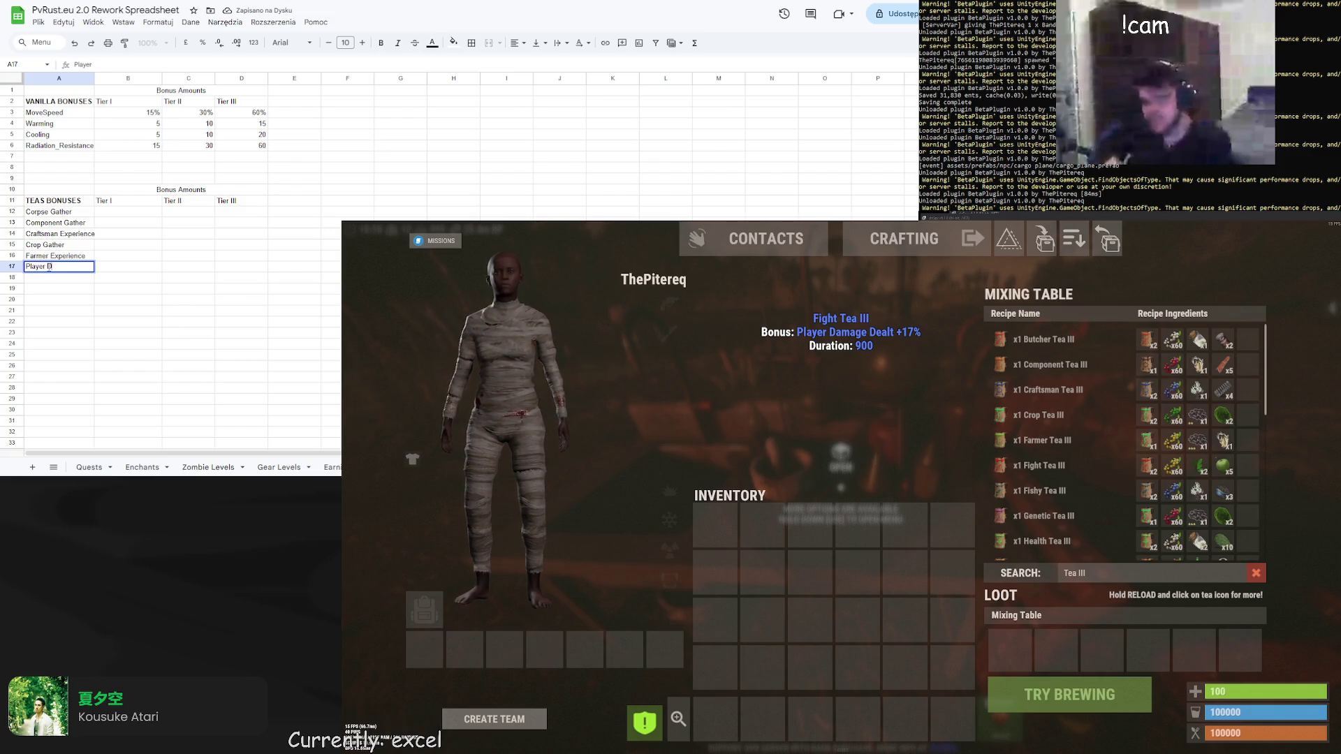
{"action": "type", "text": "amage"}
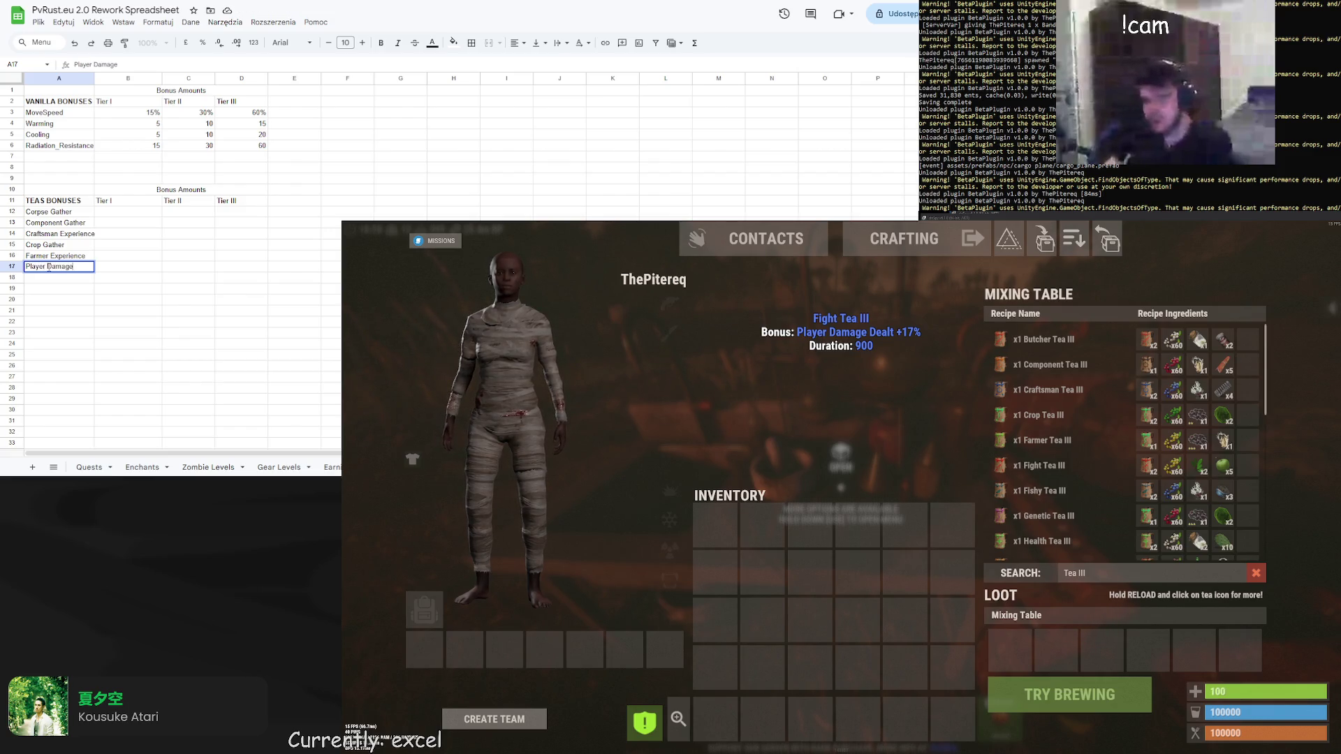
{"action": "key", "text": "Return"}
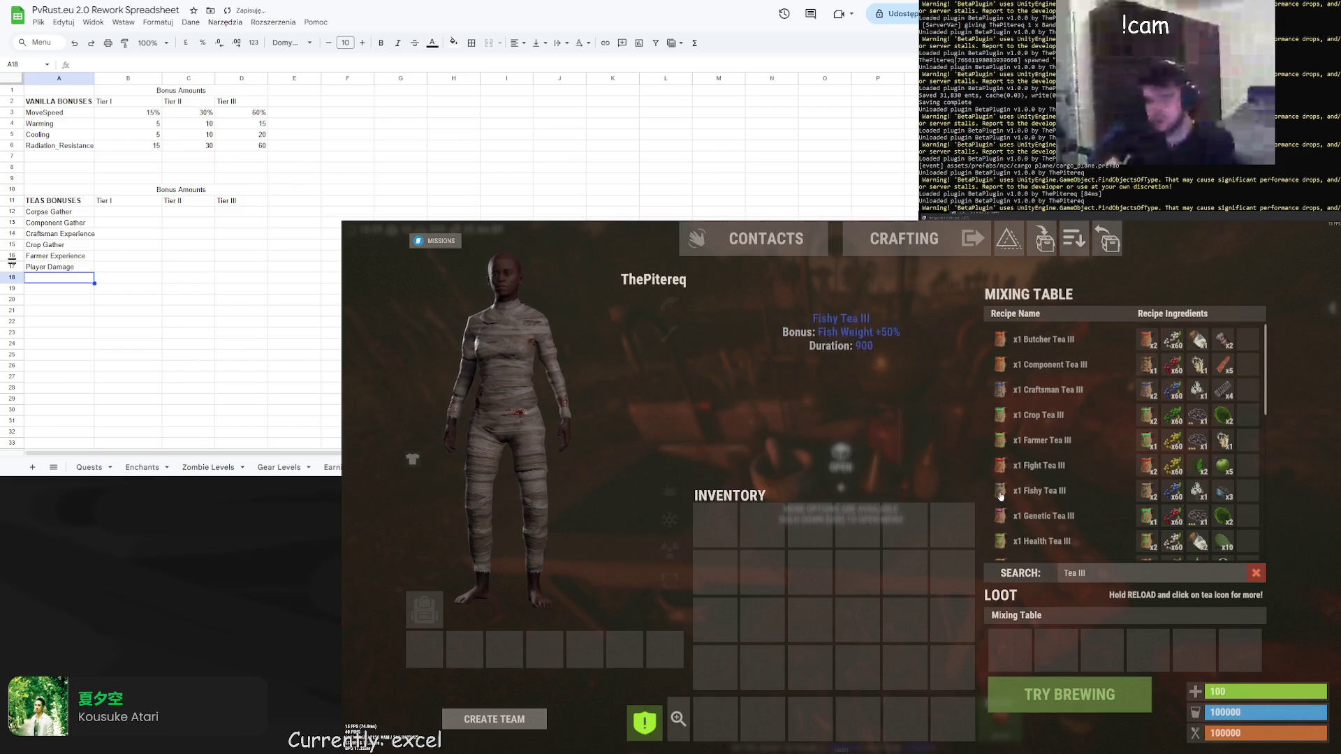
{"action": "type", "text": "Fish Weigh"}
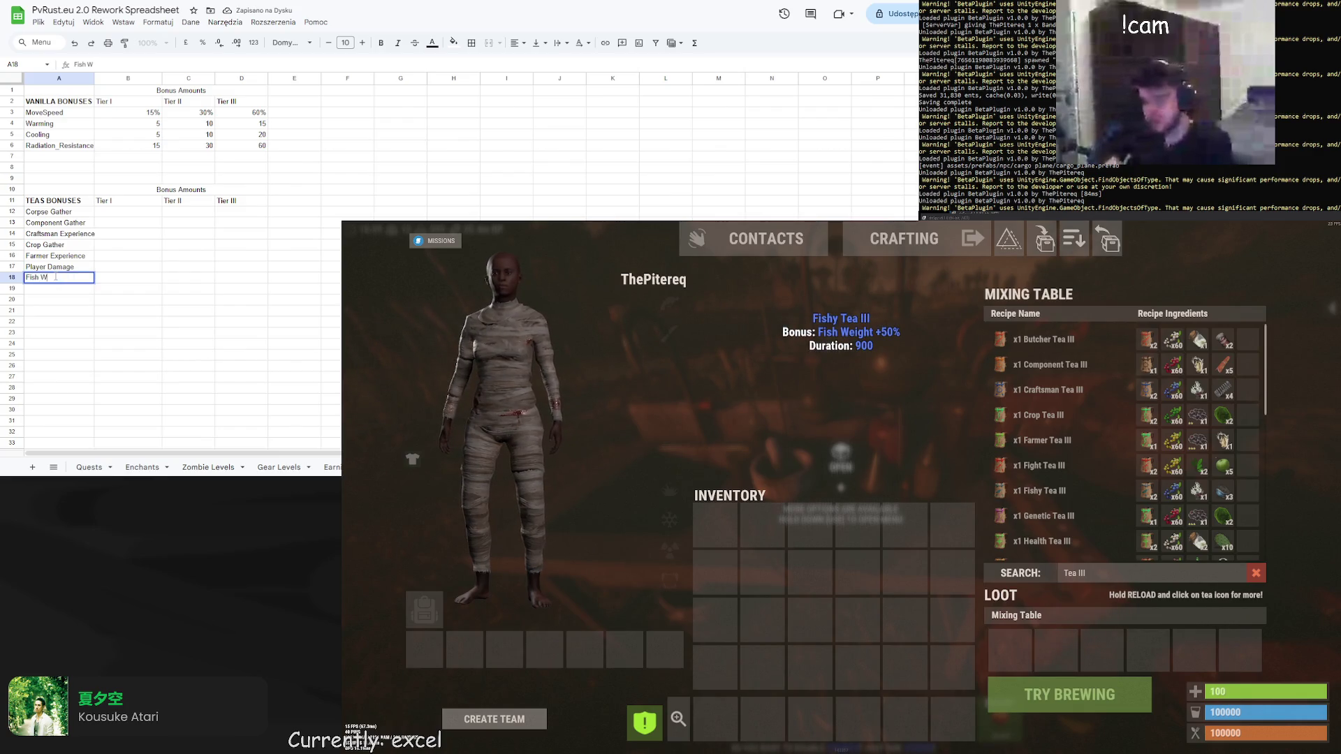
{"action": "type", "text": "t"}
{"action": "key", "text": "Return"}
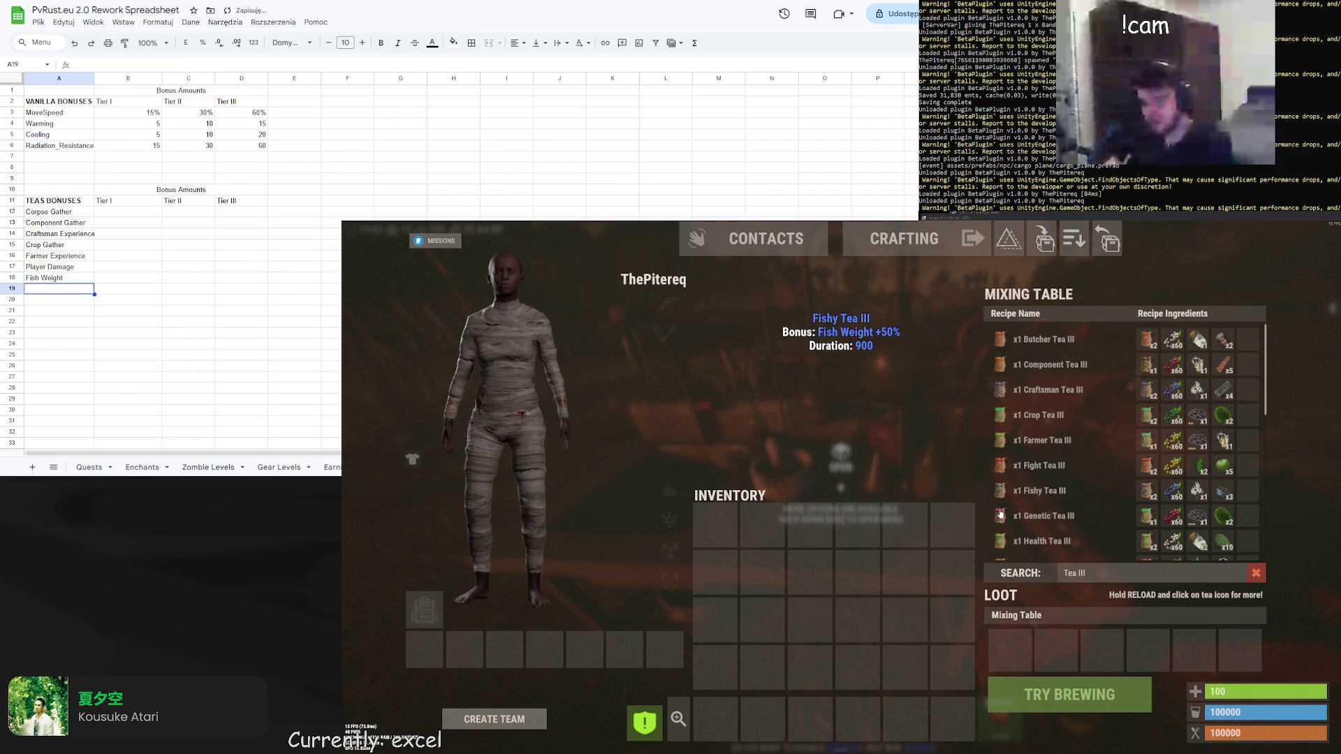
{"action": "type", "text": "Gen"}
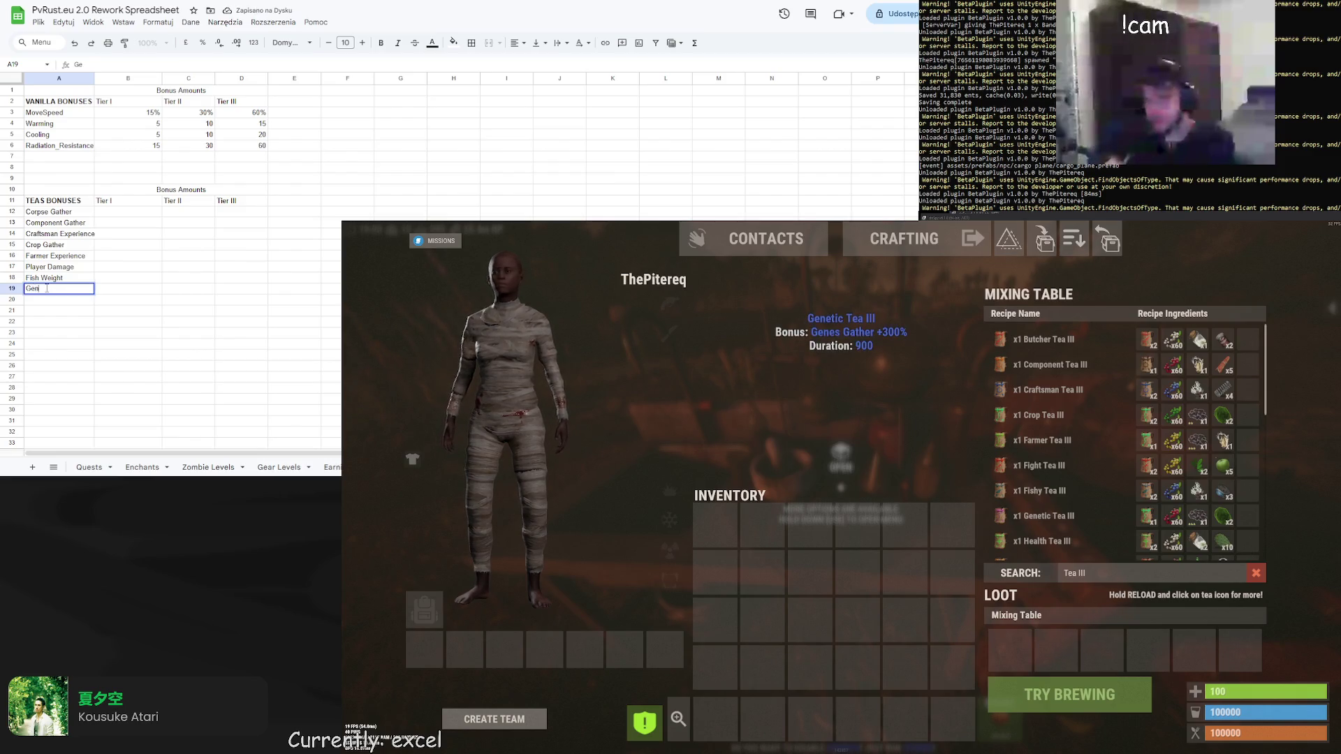
{"action": "type", "text": "es Gather"}
{"action": "key", "text": "Return"}
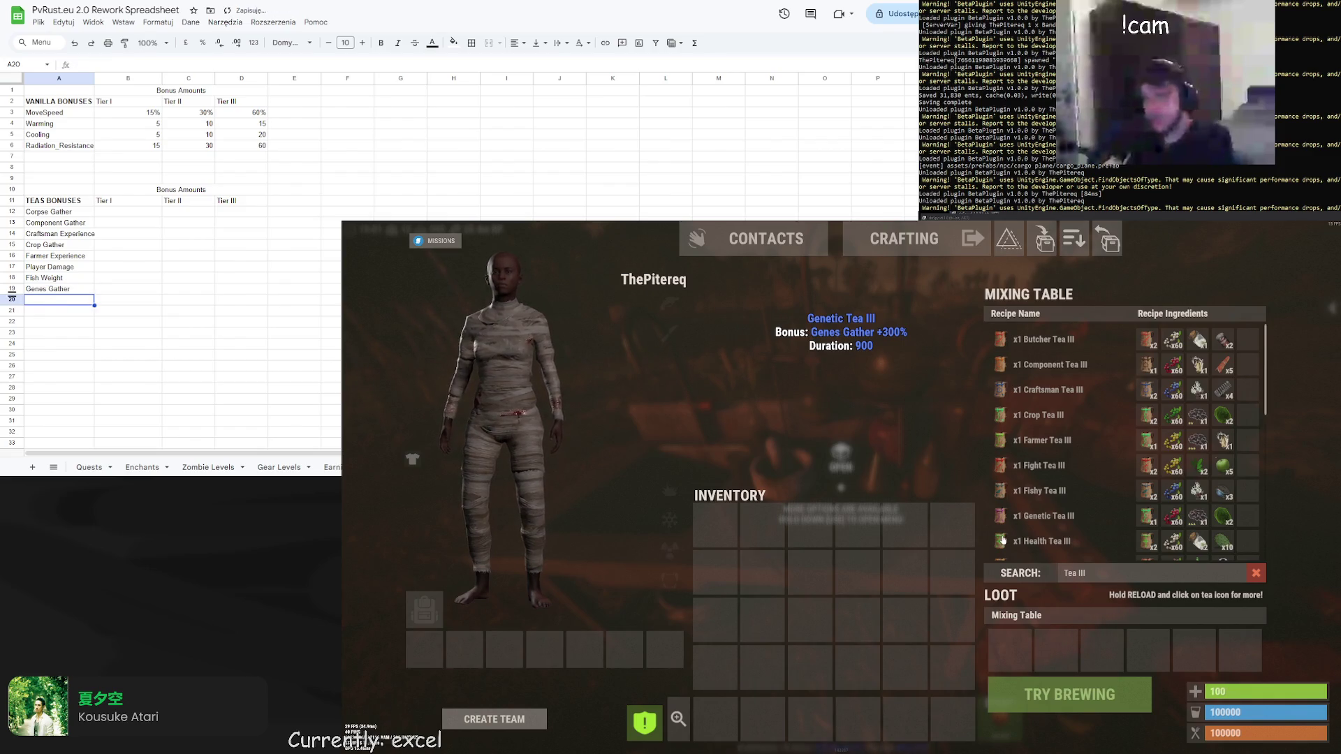
Enter Max Health in A20, then check the Lucky and Helicopter Tea III bonuses
{"action": "double_click", "coordinate": [63, 306]}
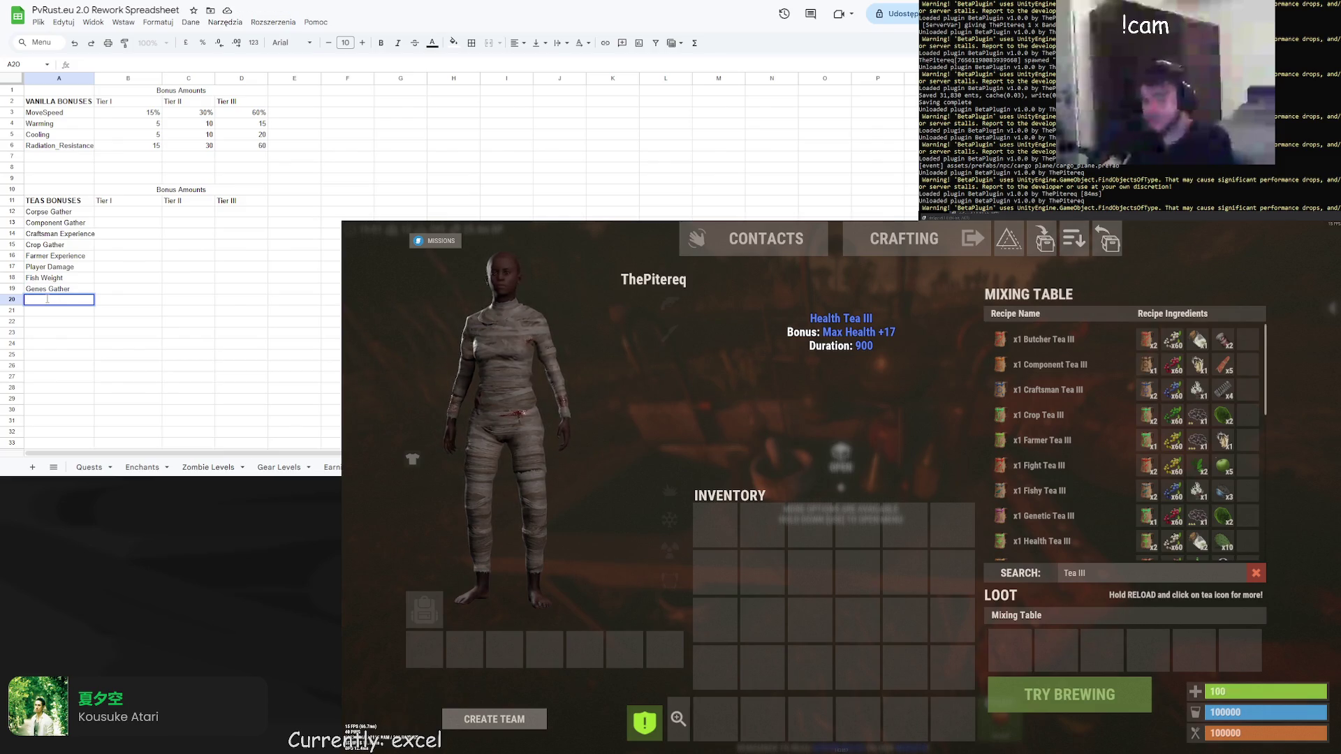
{"action": "type", "text": "Max Health"}
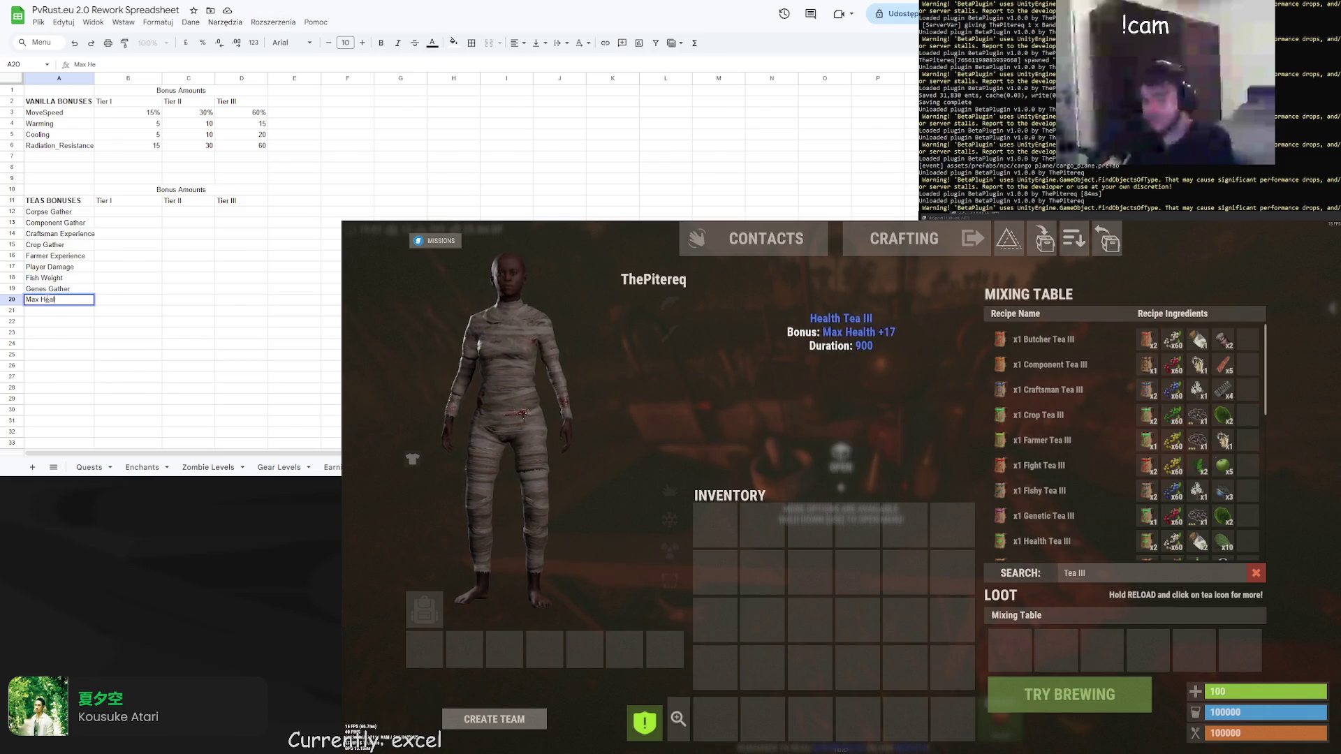
{"action": "key", "text": "Return"}
{"action": "scroll", "coordinate": [1096, 524], "scroll_direction": "down", "scroll_amount": 3}
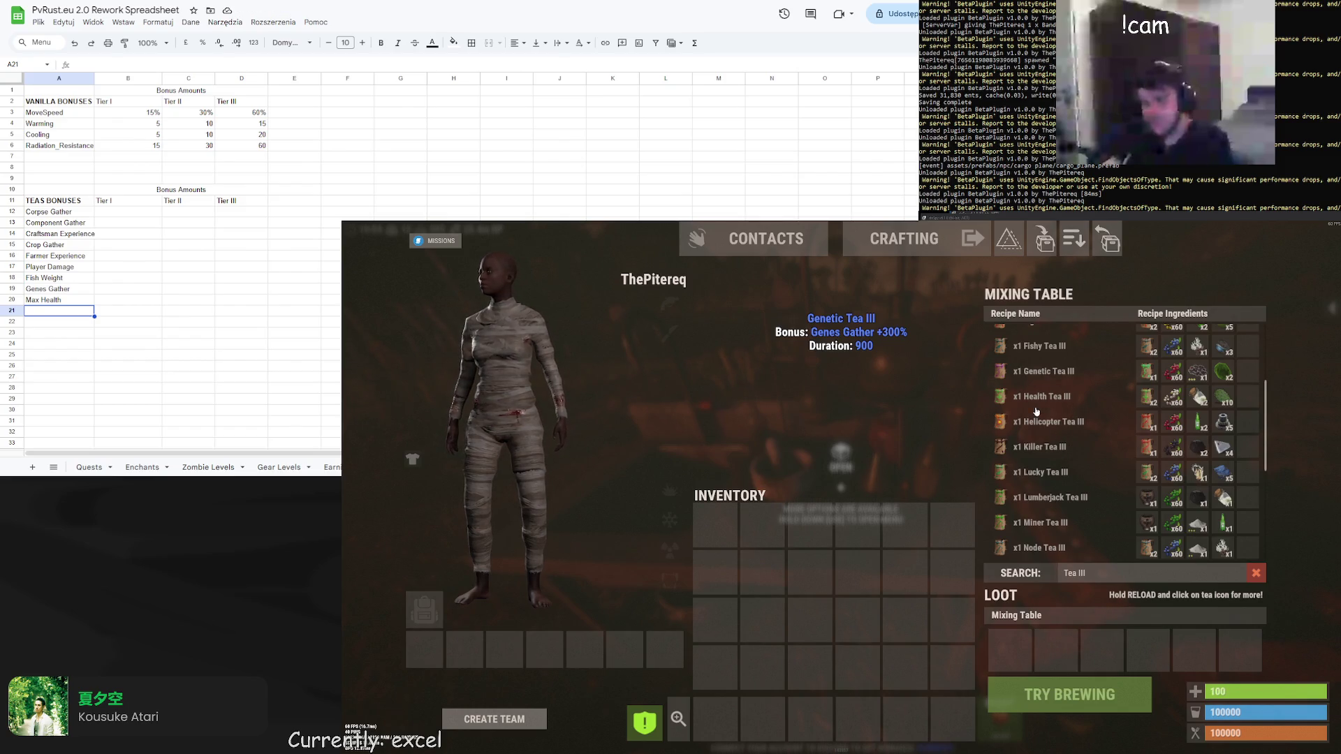
{"action": "scroll", "coordinate": [1044, 412], "scroll_direction": "down", "scroll_amount": 2}
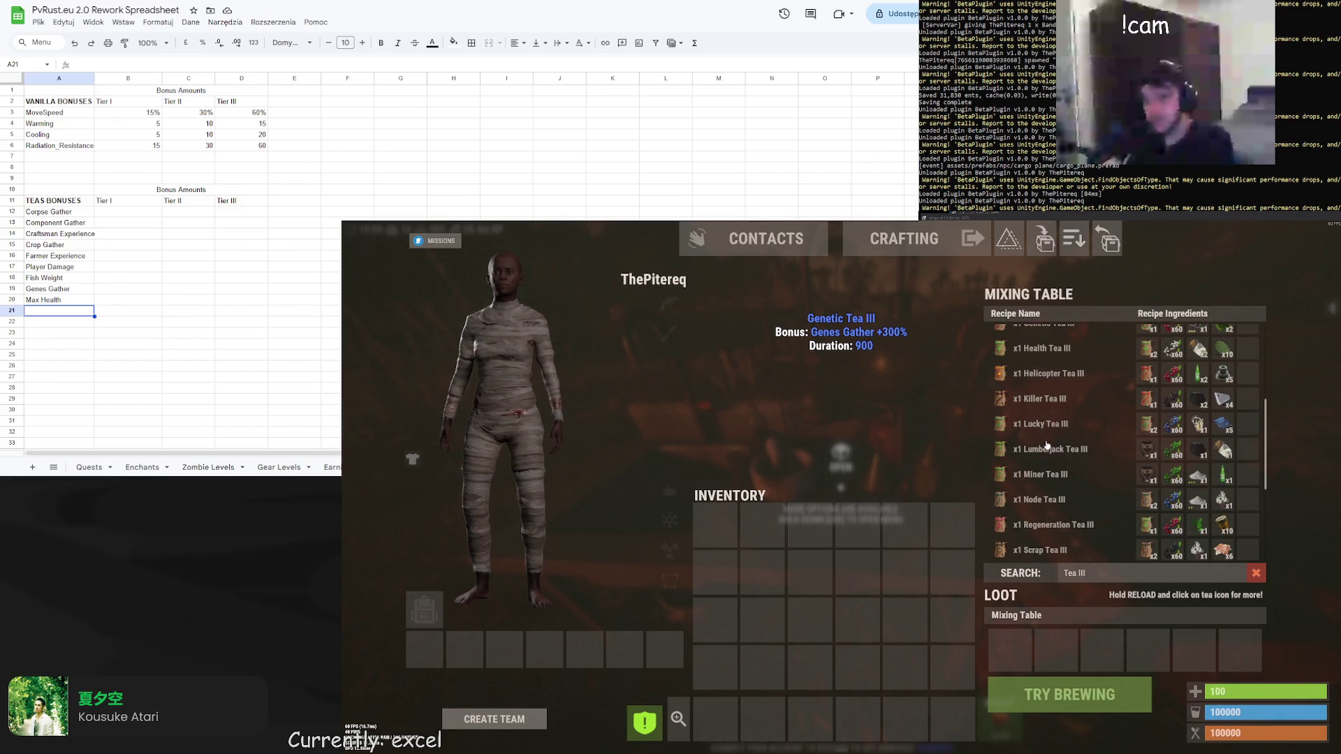
{"action": "left_click", "coordinate": [1037, 426]}
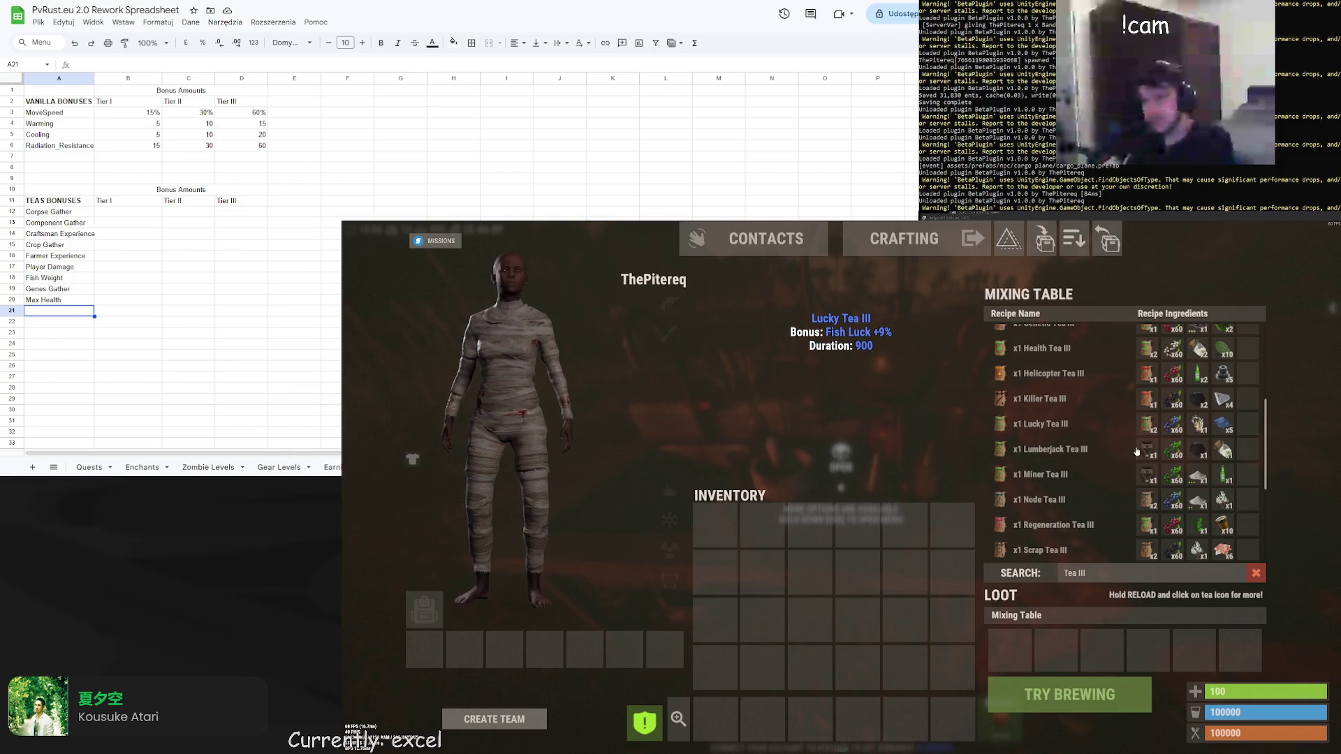
{"action": "left_click", "coordinate": [1047, 374]}
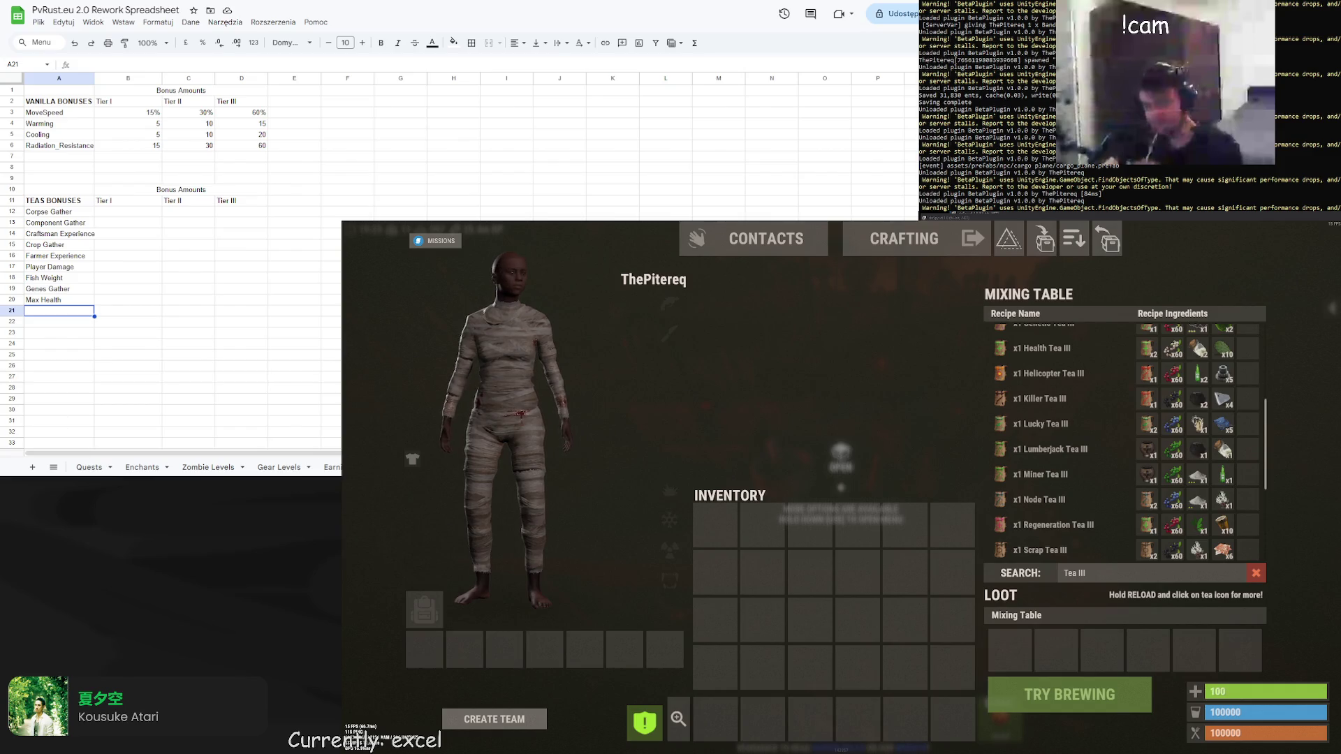
{"action": "scroll", "coordinate": [1001, 467], "scroll_direction": "up", "scroll_amount": 2}
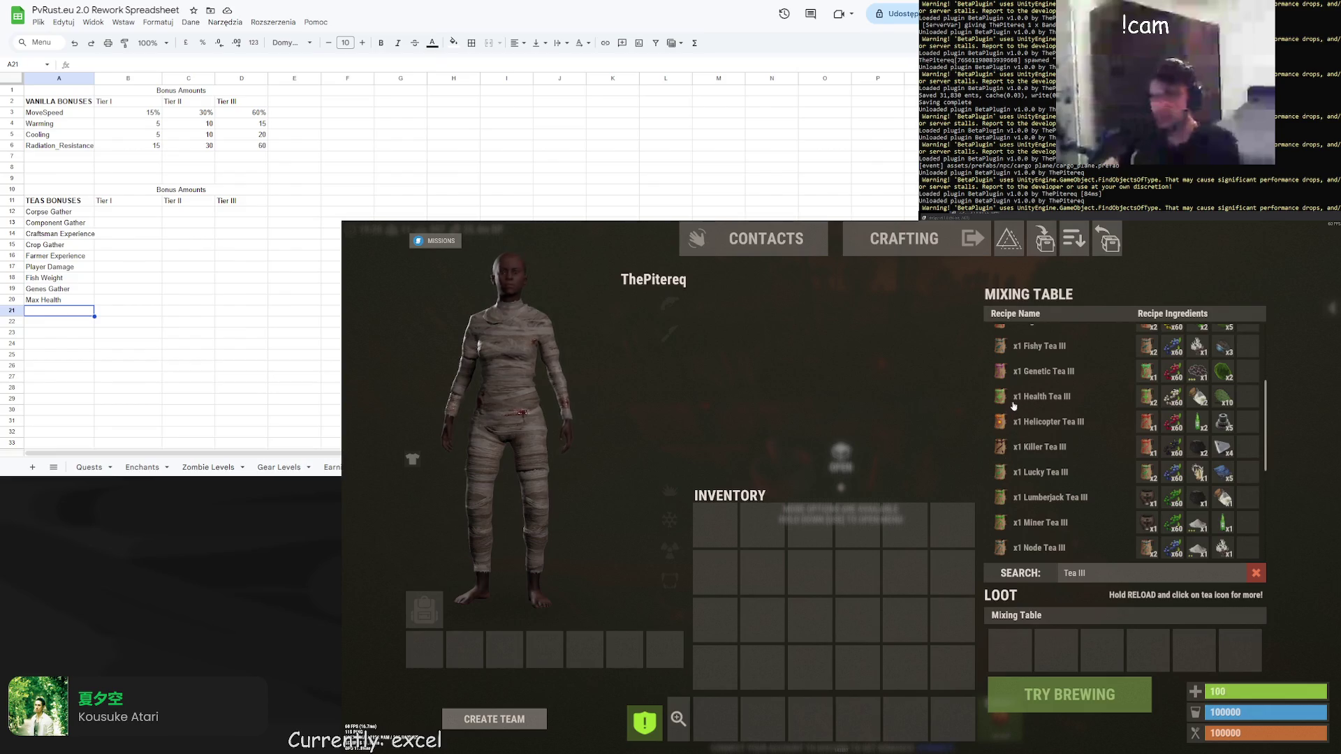
Enter Helicopter Damage in A21 from the Helicopter Tea III bonus
{"action": "left_click", "coordinate": [1001, 428]}
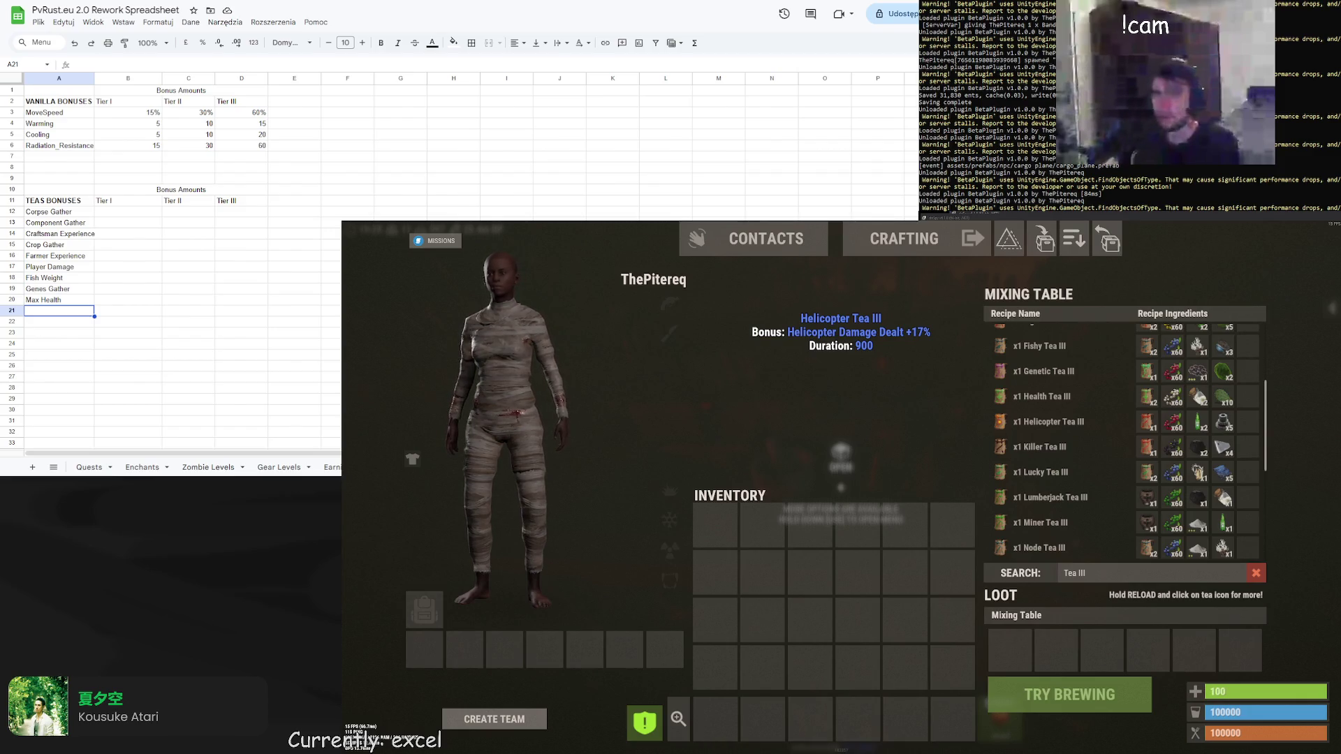
{"action": "double_click", "coordinate": [47, 314]}
{"action": "type", "text": "Helicopter Dama"}
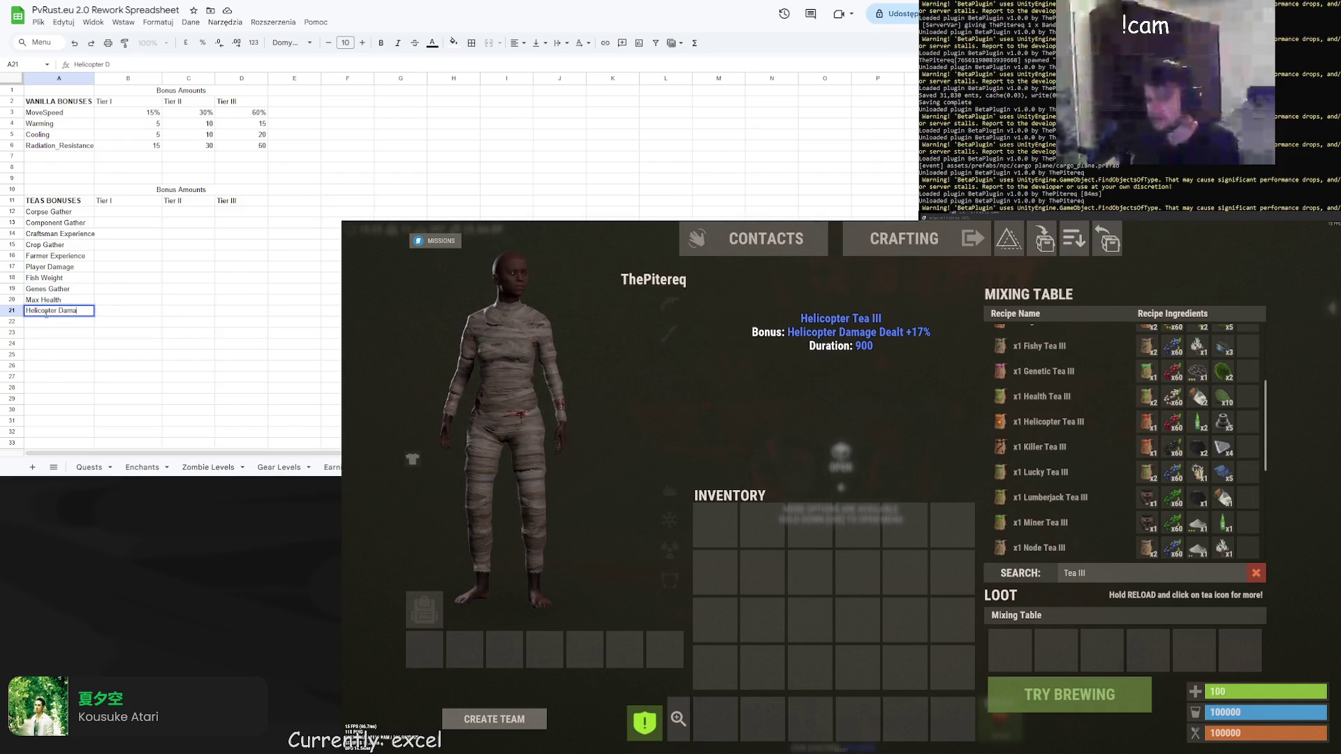
{"action": "type", "text": "ge"}
{"action": "key", "text": "Return"}
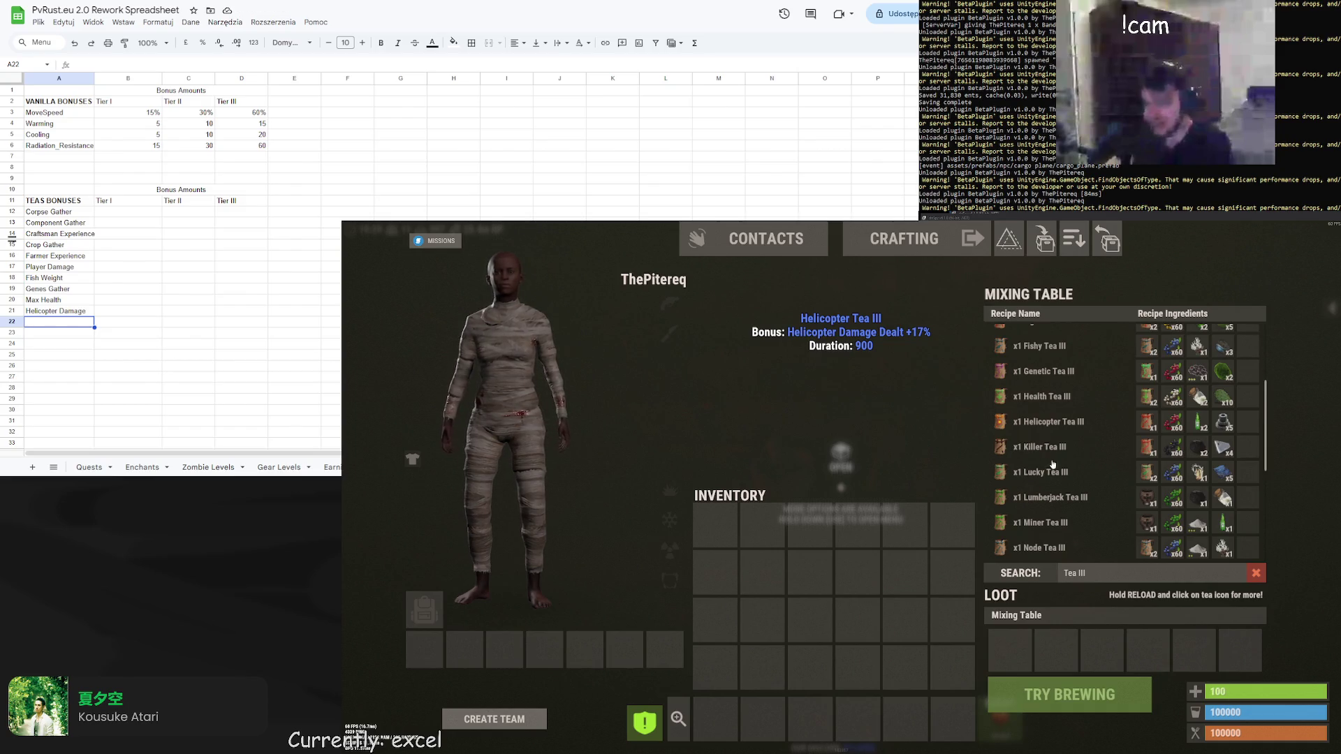
{"action": "scroll", "coordinate": [1106, 489], "scroll_direction": "up", "scroll_amount": 1}
{"action": "scroll", "coordinate": [1106, 495], "scroll_direction": "down", "scroll_amount": 1}
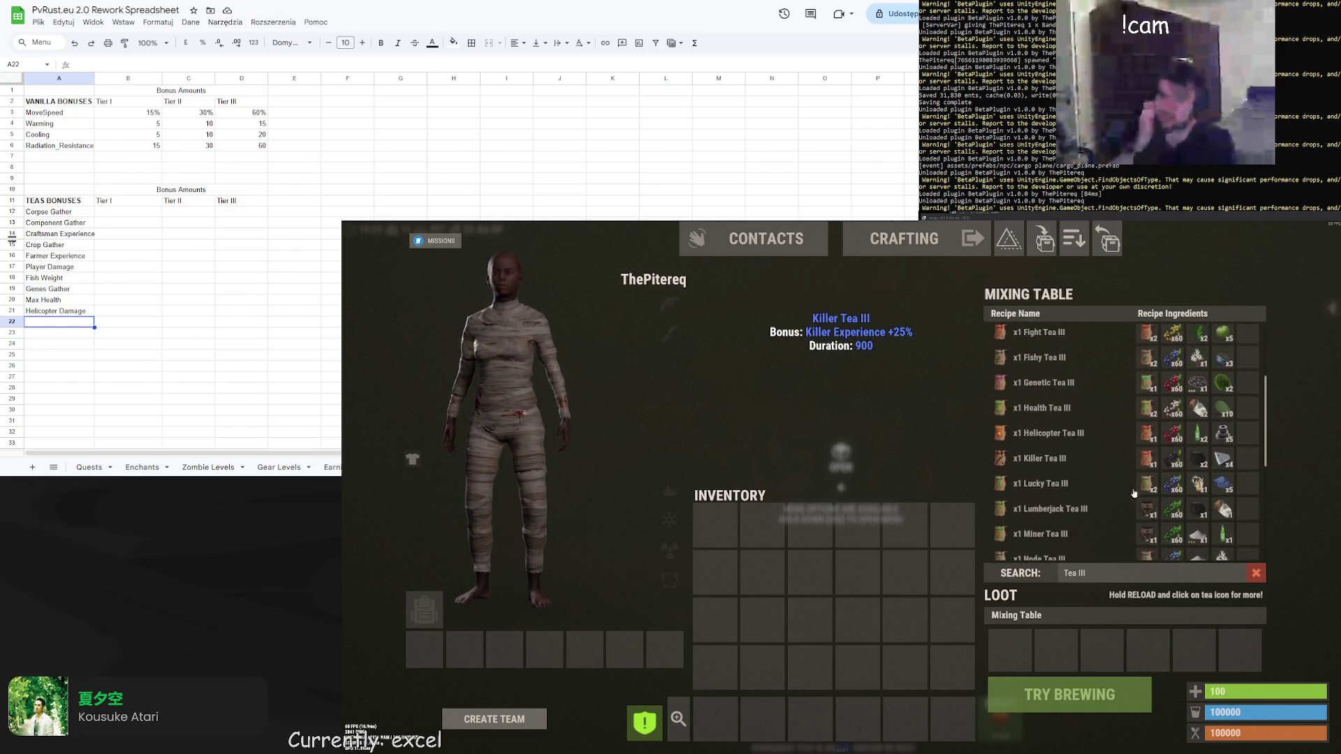
Enter Killer Experience in A22 and Fish Luck in A23
{"action": "double_click", "coordinate": [64, 322]}
{"action": "type", "text": "Kill"}
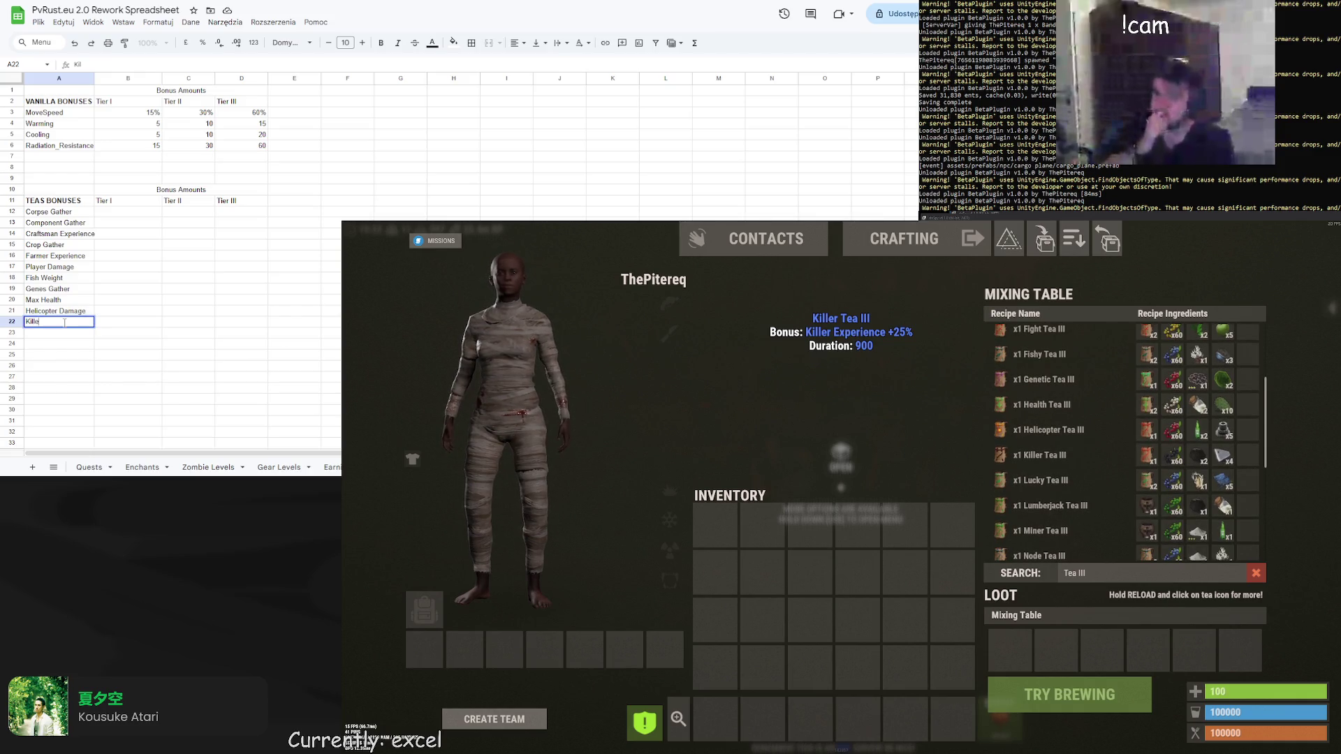
{"action": "type", "text": "r Experience"}
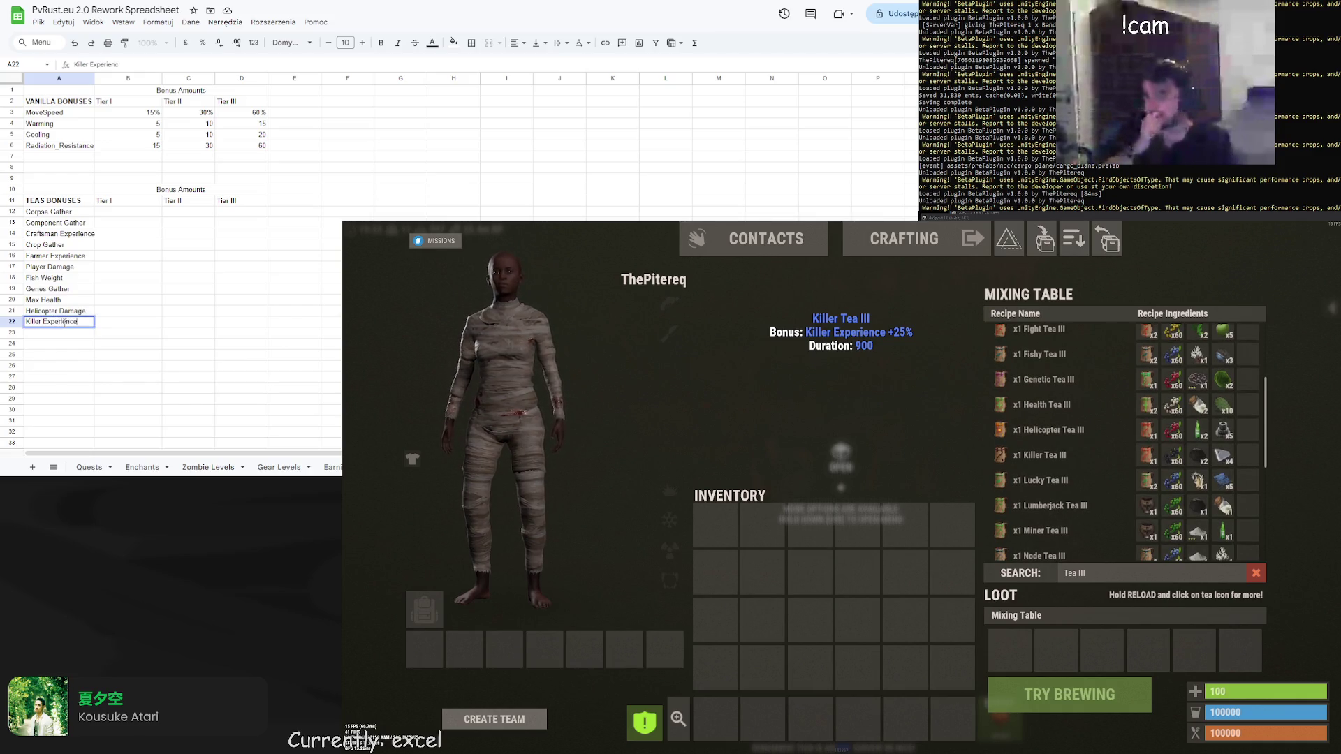
{"action": "key", "text": "Return"}
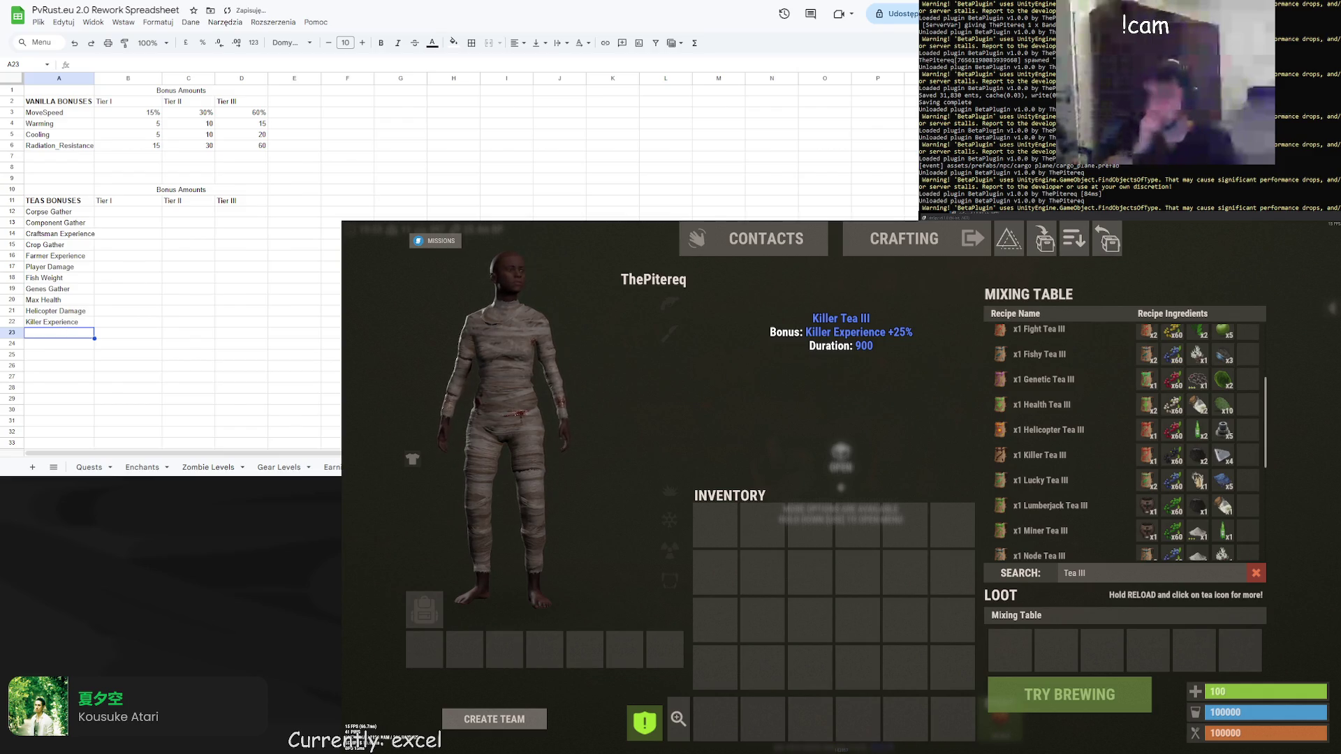
{"action": "type", "text": "Fish Luc"}
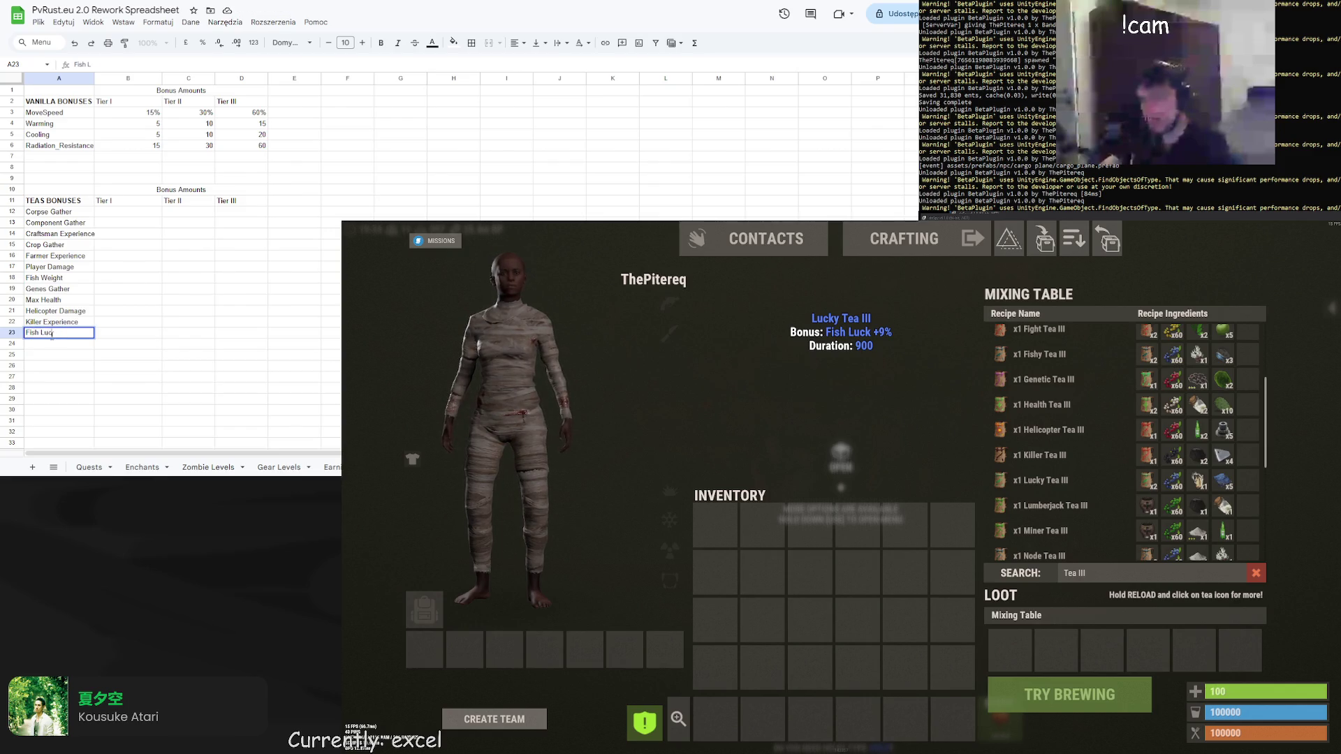
{"action": "type", "text": "k"}
{"action": "key", "text": "Return"}
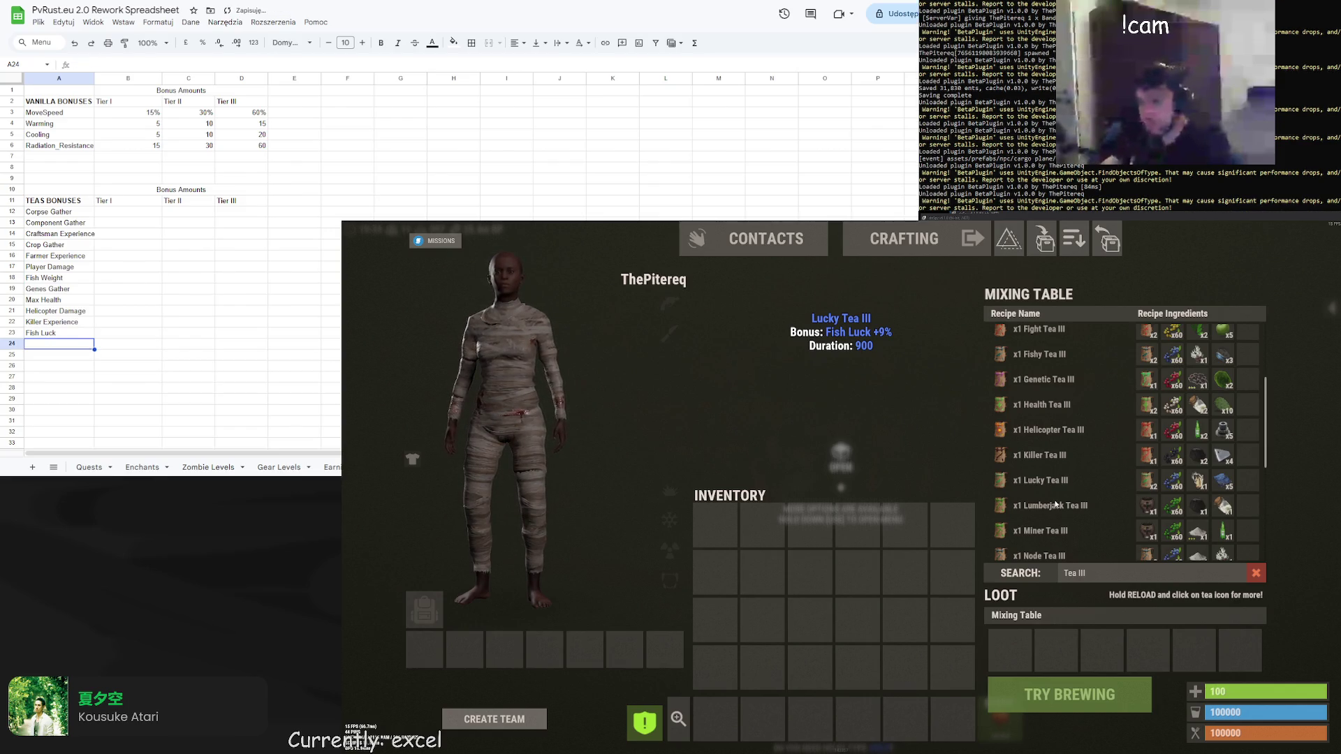
Enter Lumberjack Experience and Miner Experience in A24–A25
{"action": "double_click", "coordinate": [43, 344]}
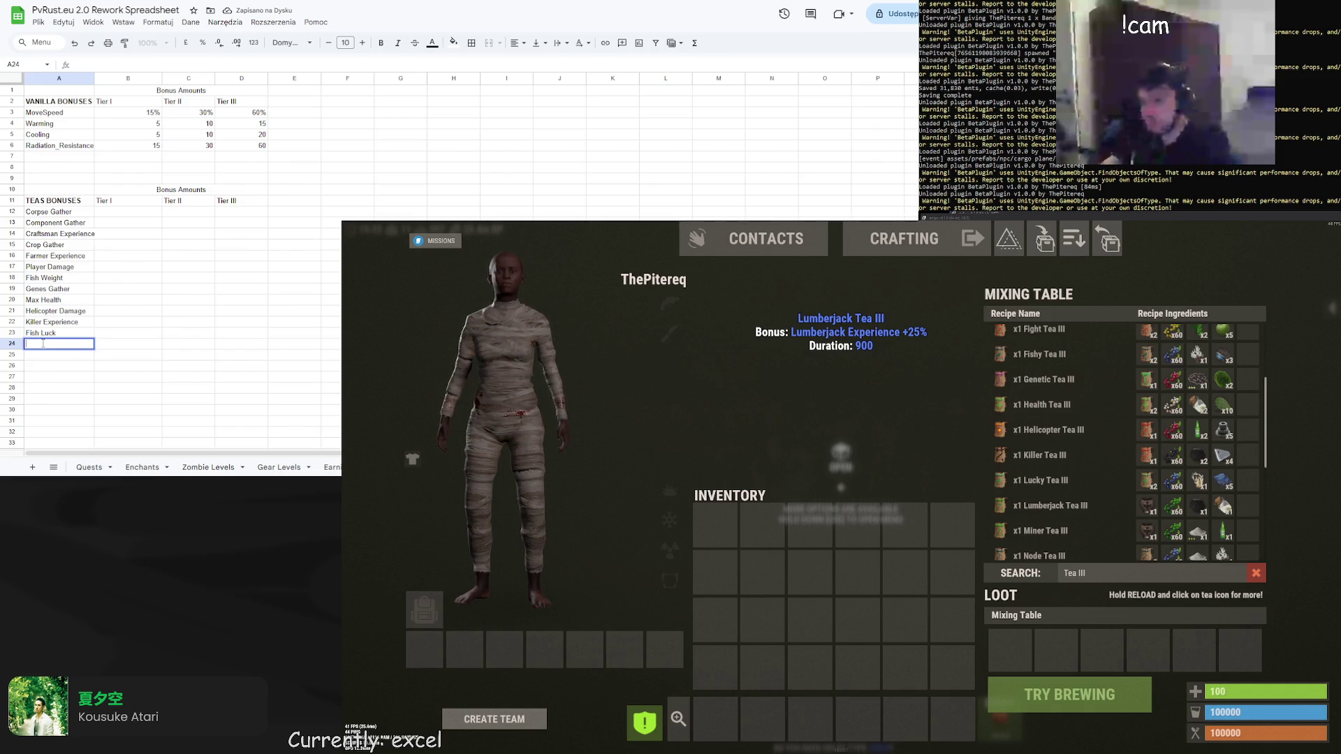
{"action": "type", "text": "Lumberjack Experien"}
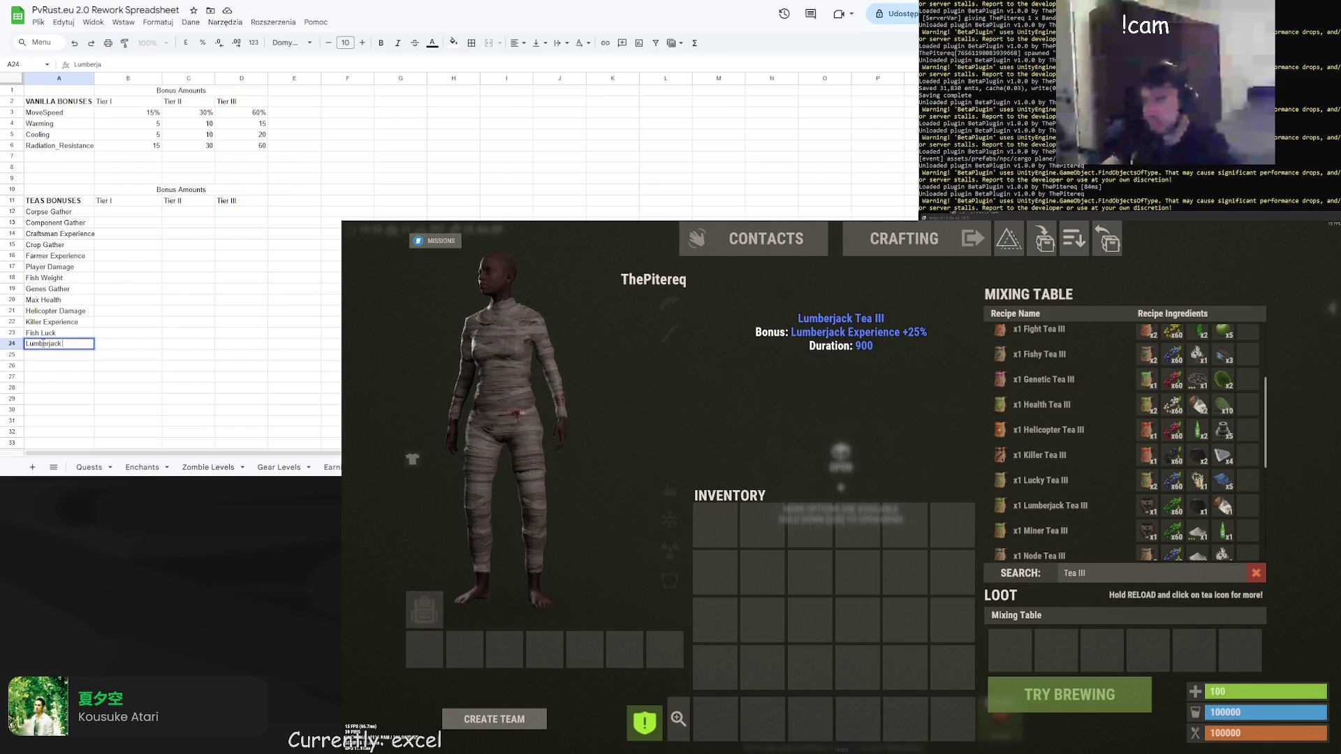
{"action": "type", "text": "ce"}
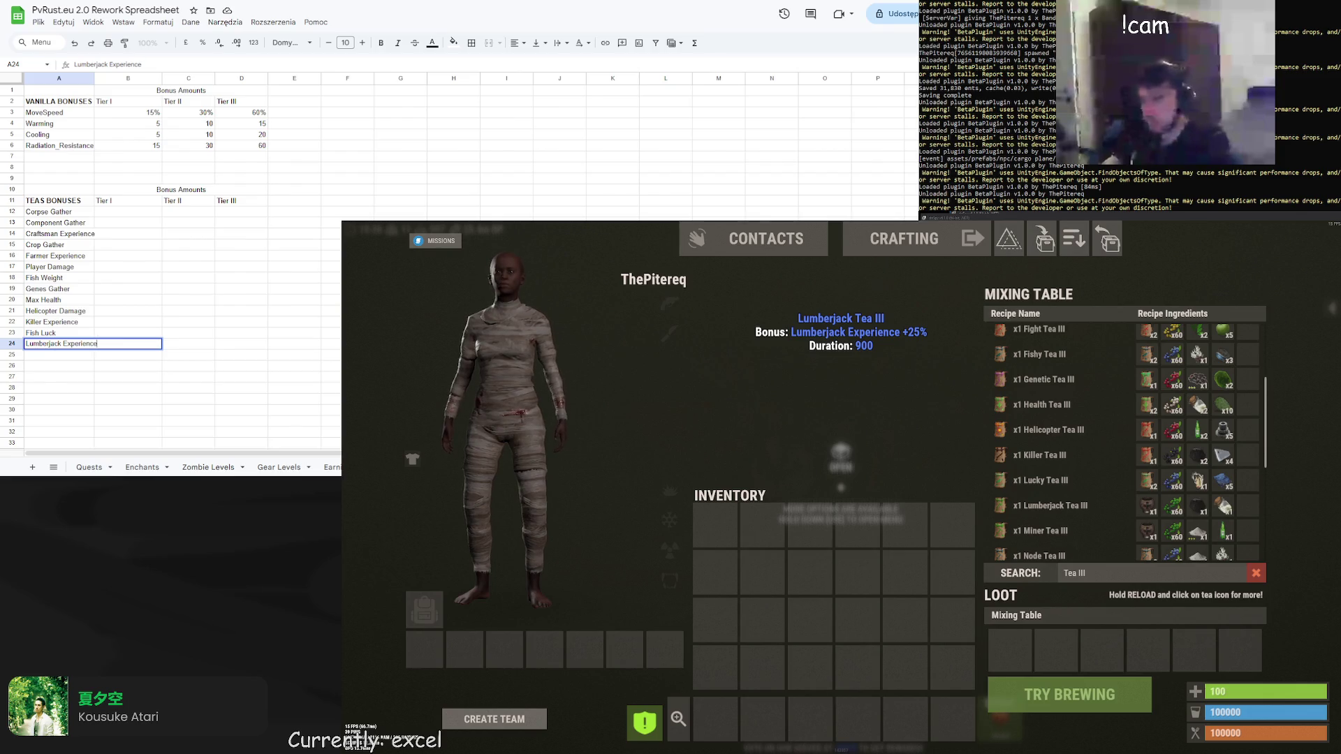
{"action": "key", "text": "Return"}
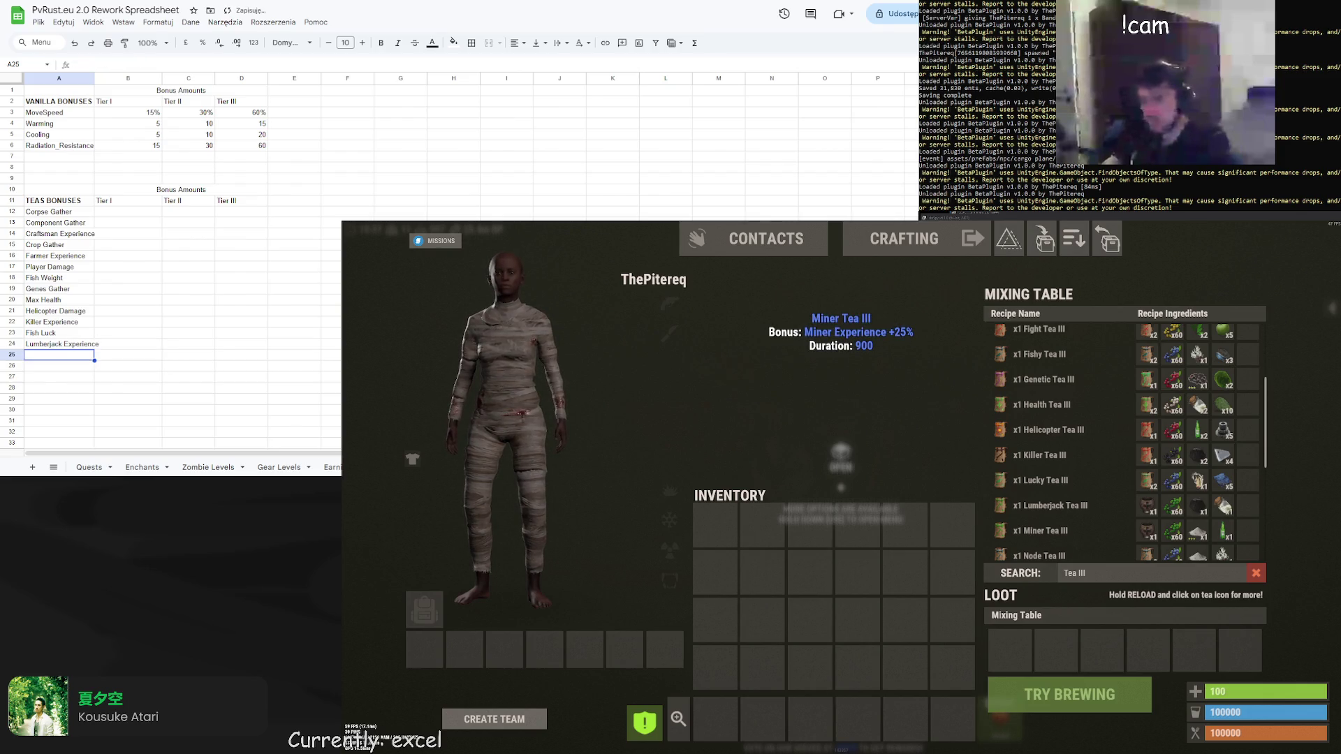
{"action": "double_click", "coordinate": [46, 353]}
{"action": "type", "text": "Mine"}
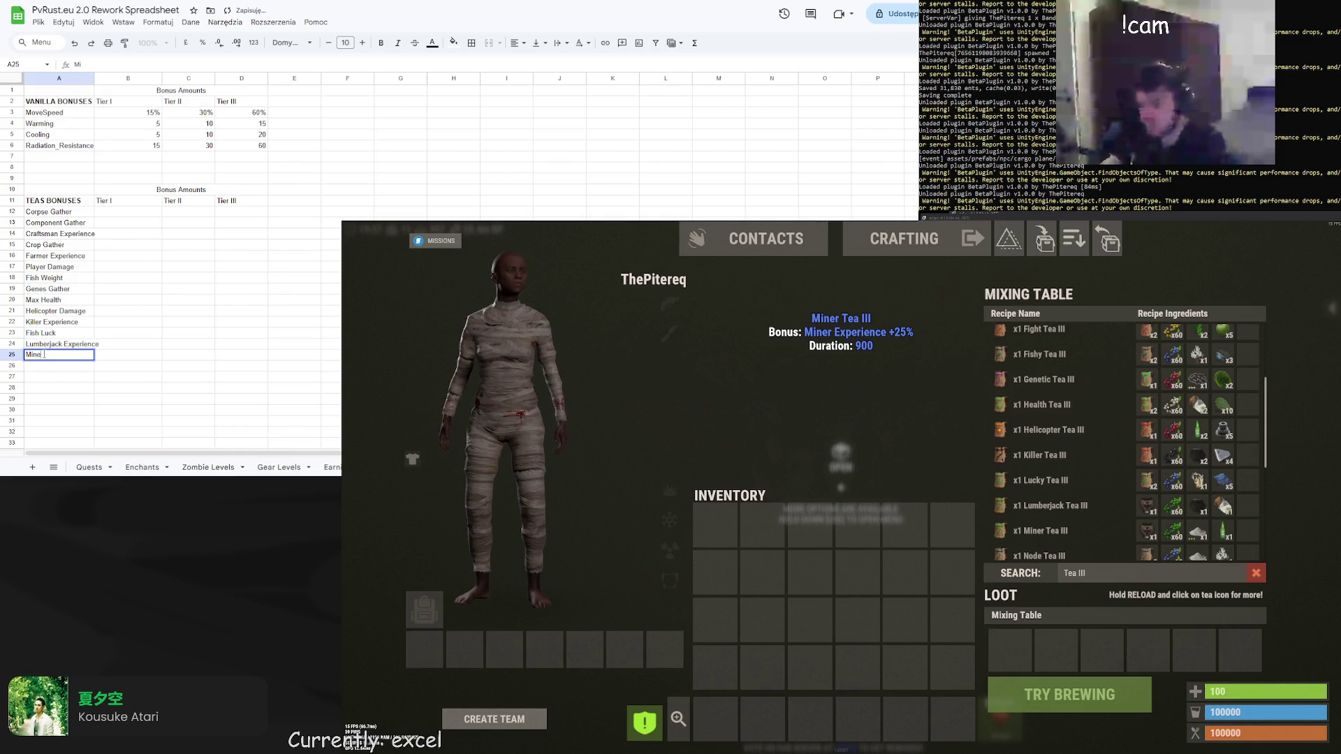
{"action": "type", "text": "r Experience"}
{"action": "key", "text": "Return"}
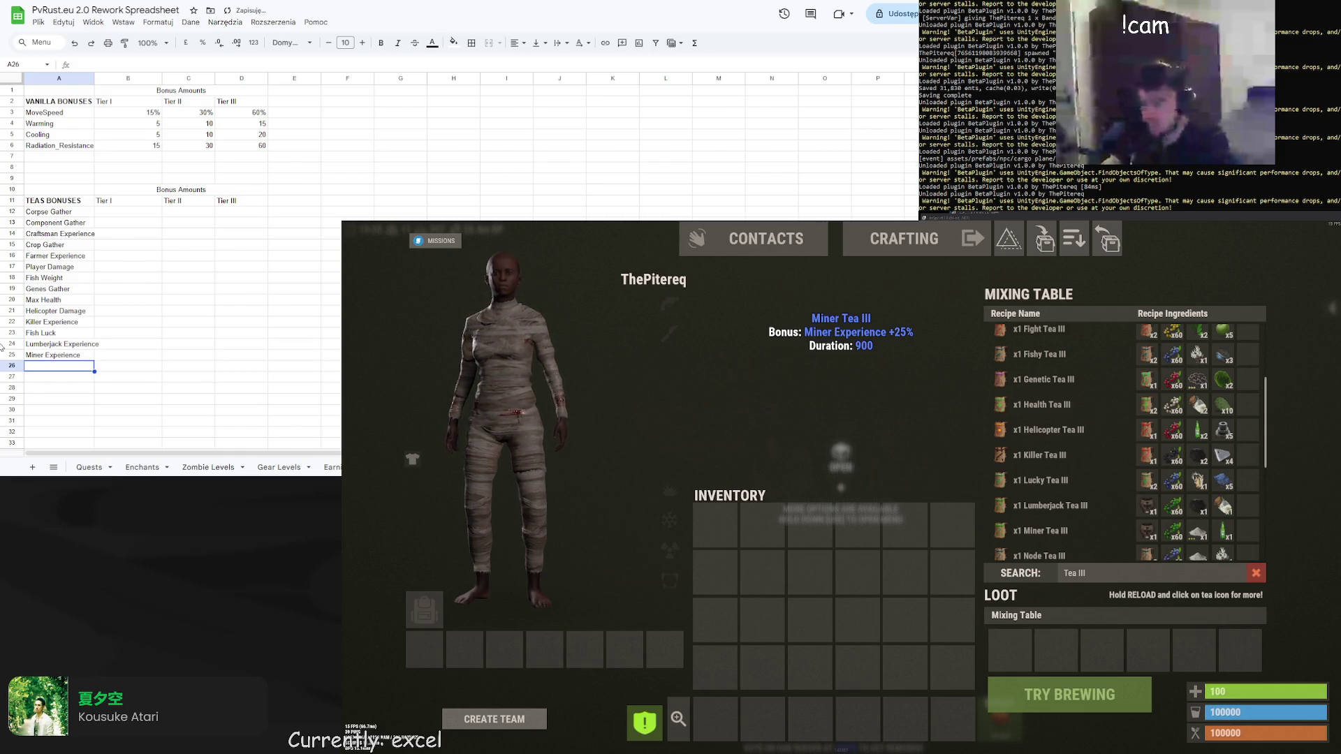
Enter Ore Gather and Regeneration Tea in A26–A27, and start Scrap in A28
{"action": "scroll", "coordinate": [1048, 547], "scroll_direction": "down", "scroll_amount": 2}
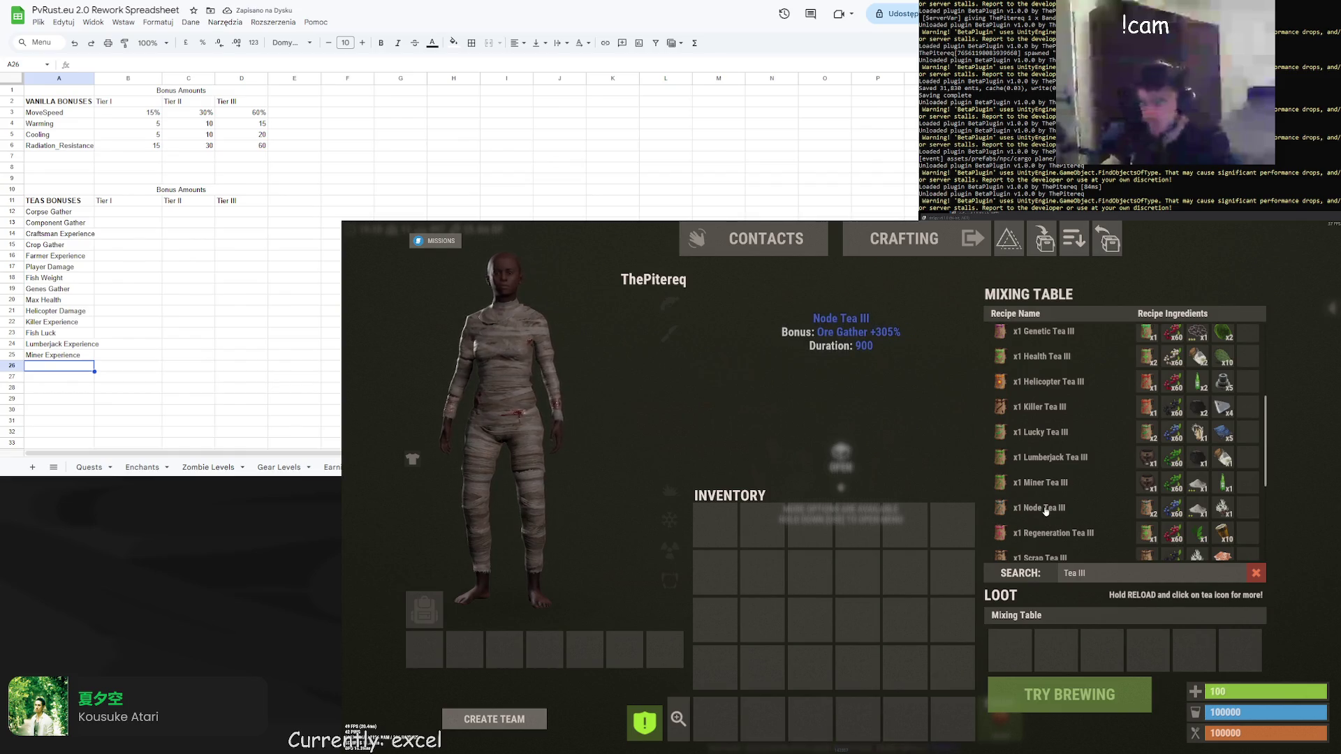
{"action": "double_click", "coordinate": [43, 366]}
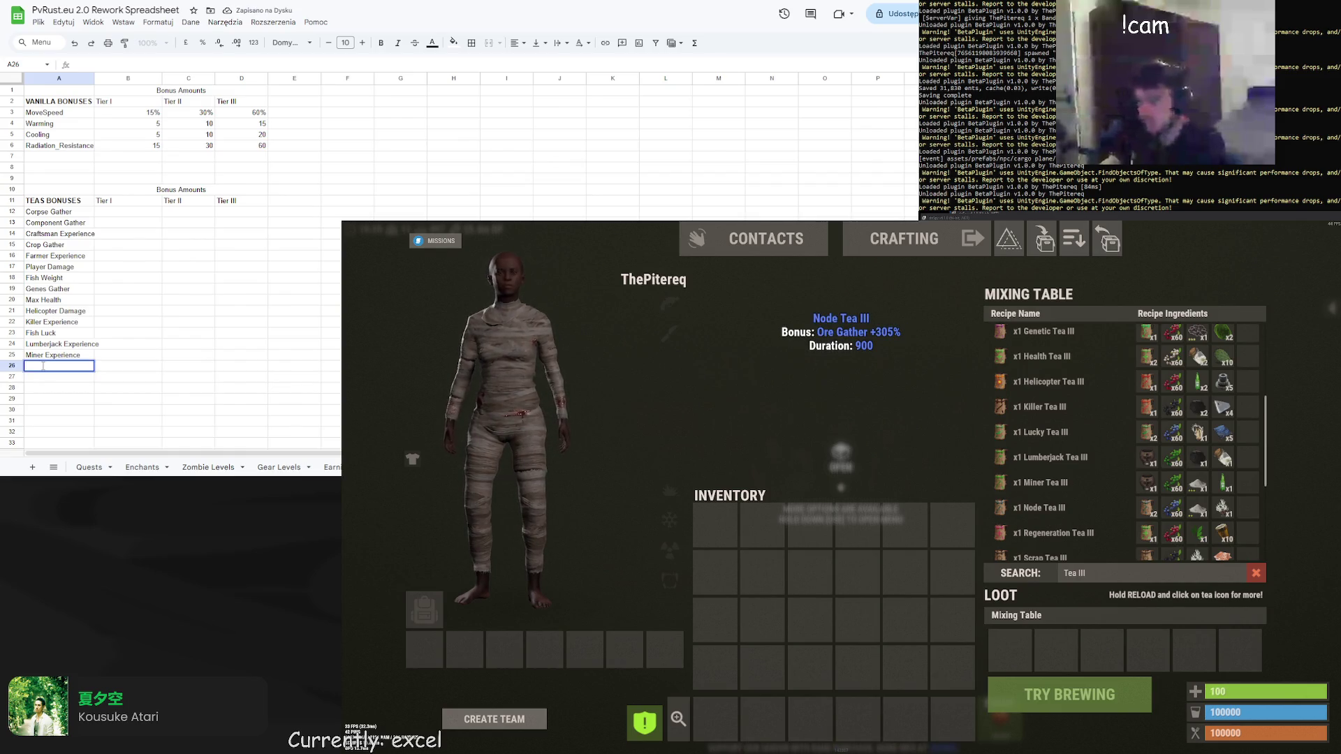
{"action": "type", "text": "OreGathe"}
{"action": "type", "text": "r"}
{"action": "key", "text": "ctrl+Return"}
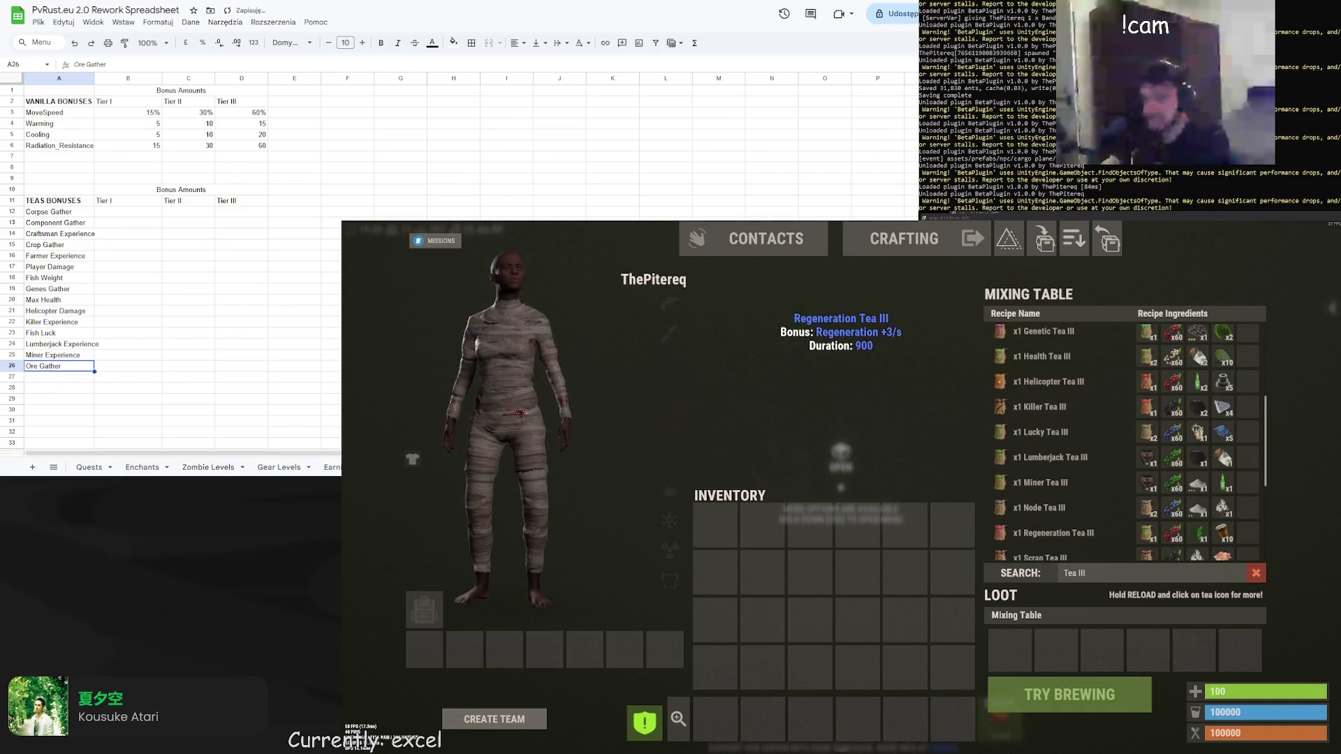
{"action": "double_click", "coordinate": [55, 377]}
{"action": "type", "text": "Regenera"}
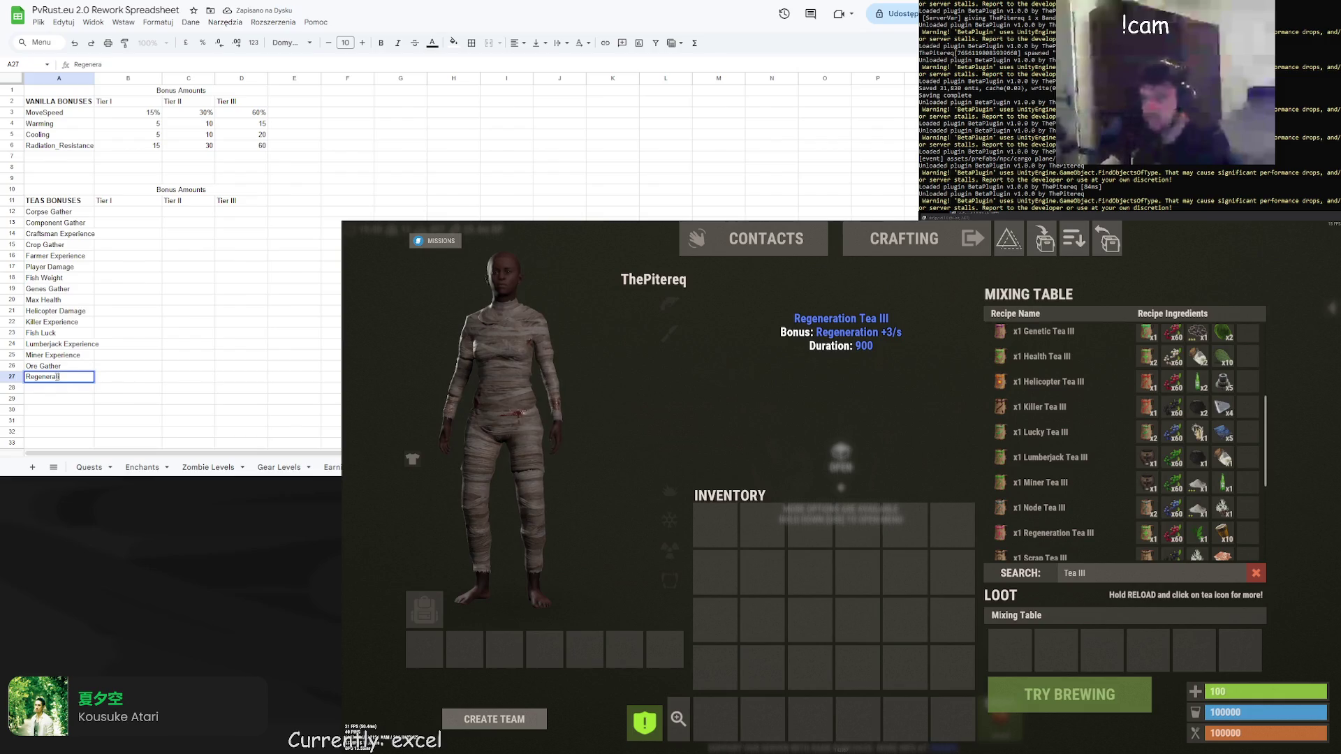
{"action": "type", "text": "tion Tea"}
{"action": "key", "text": "Return"}
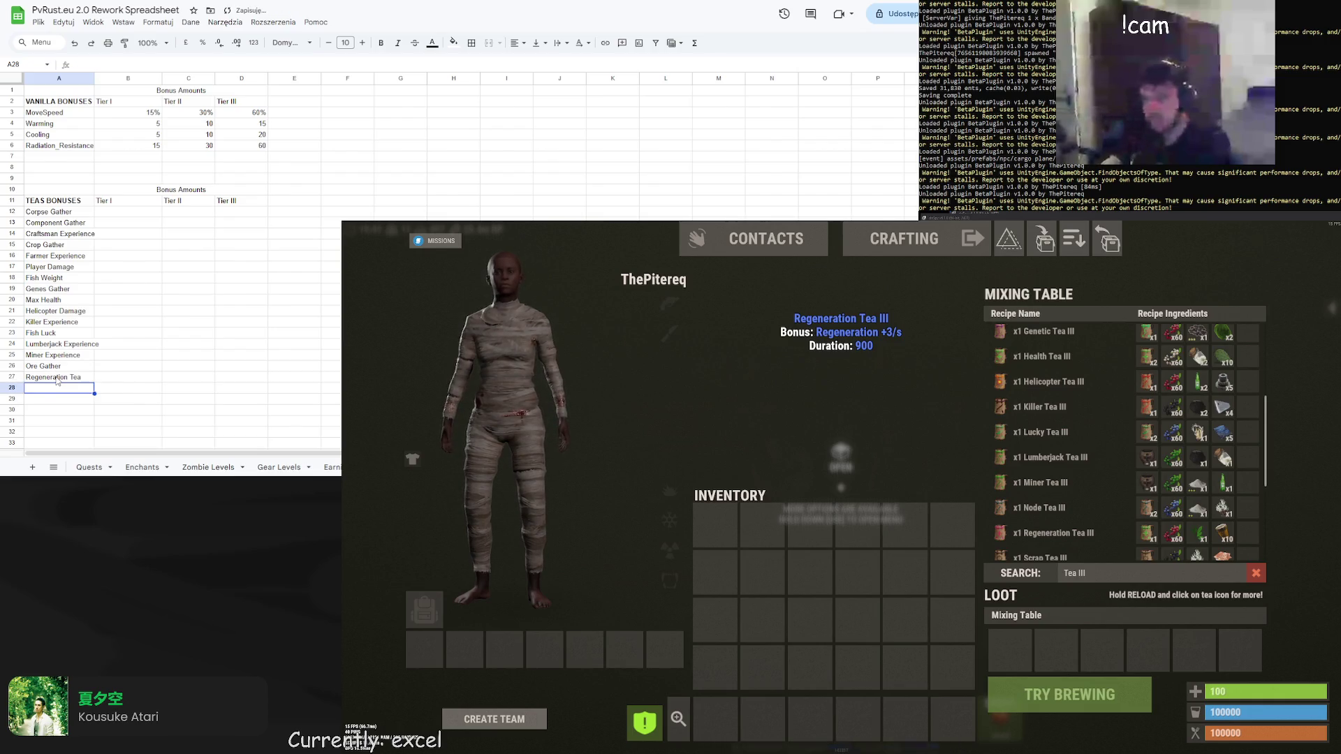
{"action": "scroll", "coordinate": [1118, 440], "scroll_direction": "down", "scroll_amount": 2}
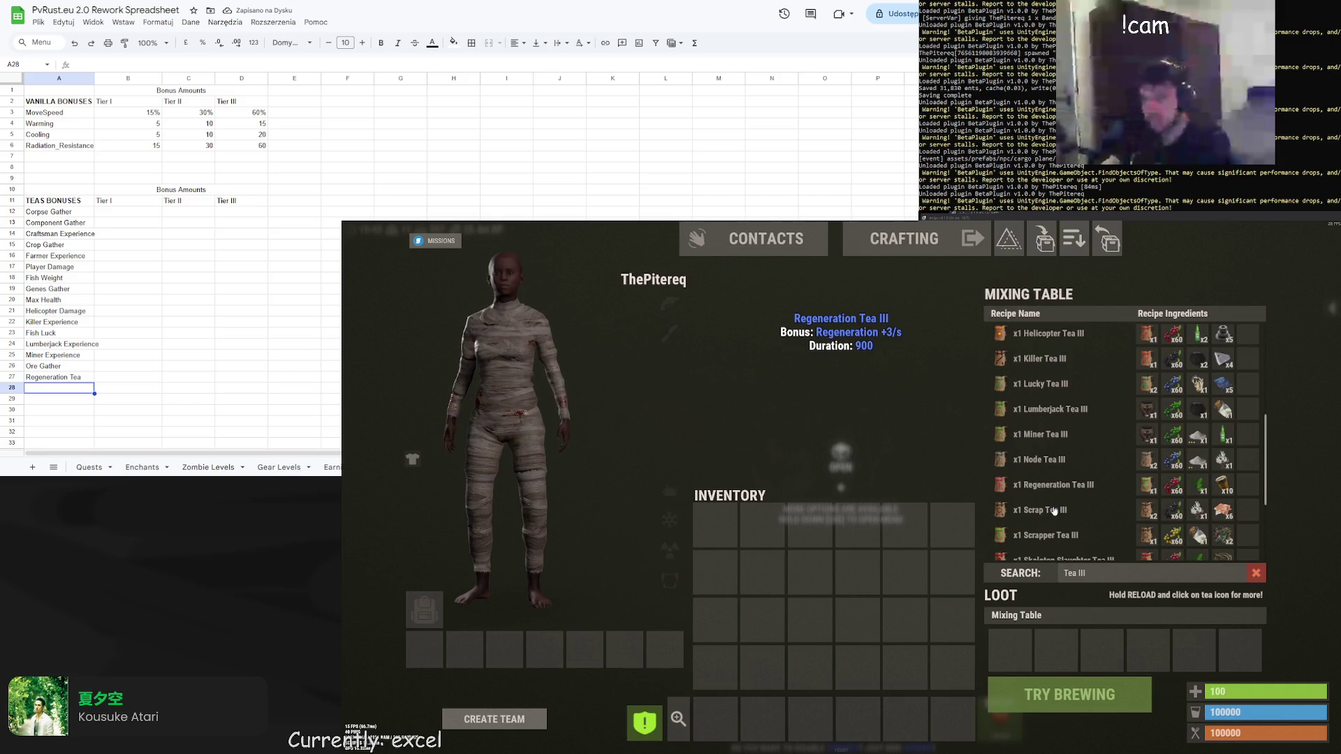
{"action": "type", "text": "Scrap"}
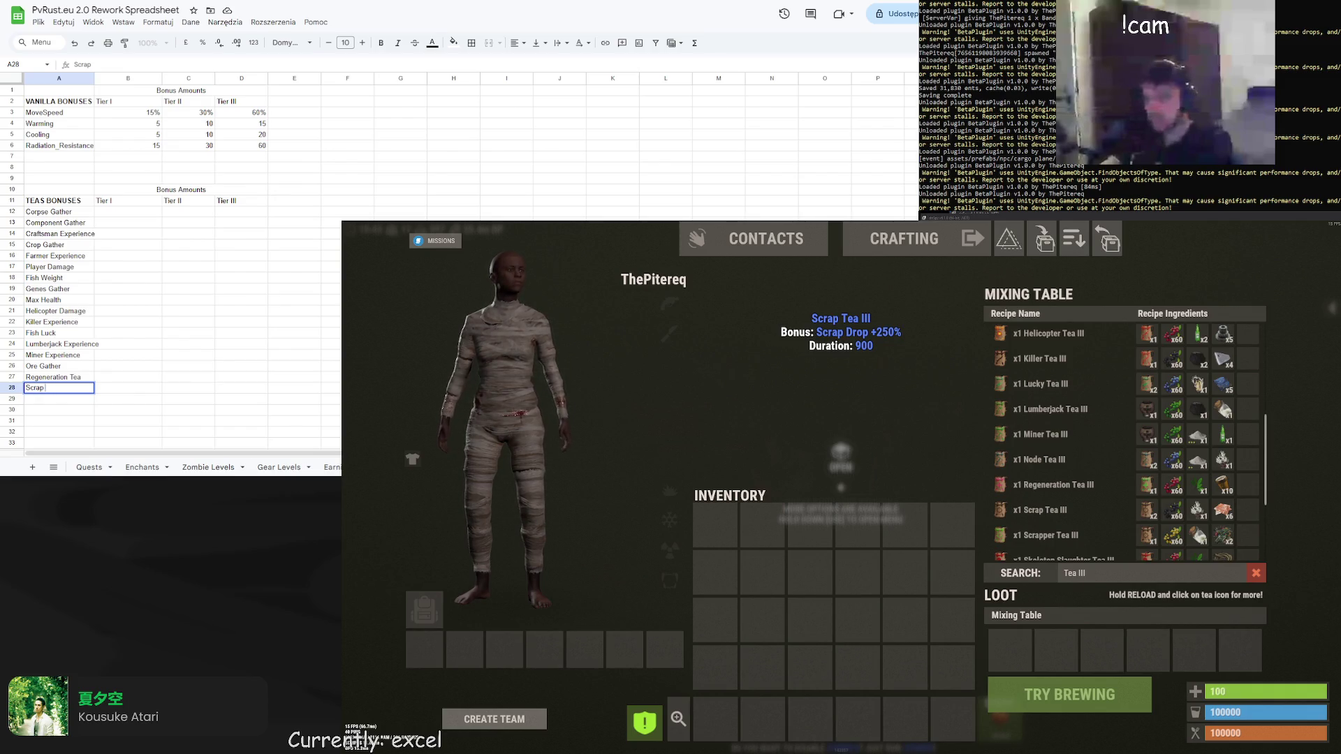
{"action": "double_click", "coordinate": [72, 227]}
Correct A13 to Component Drop and finish A28 as Scrap Drop
{"action": "left_click_drag", "start_coordinate": [85, 222], "coordinate": [65, 222]}
{"action": "type", "text": "Drop"}
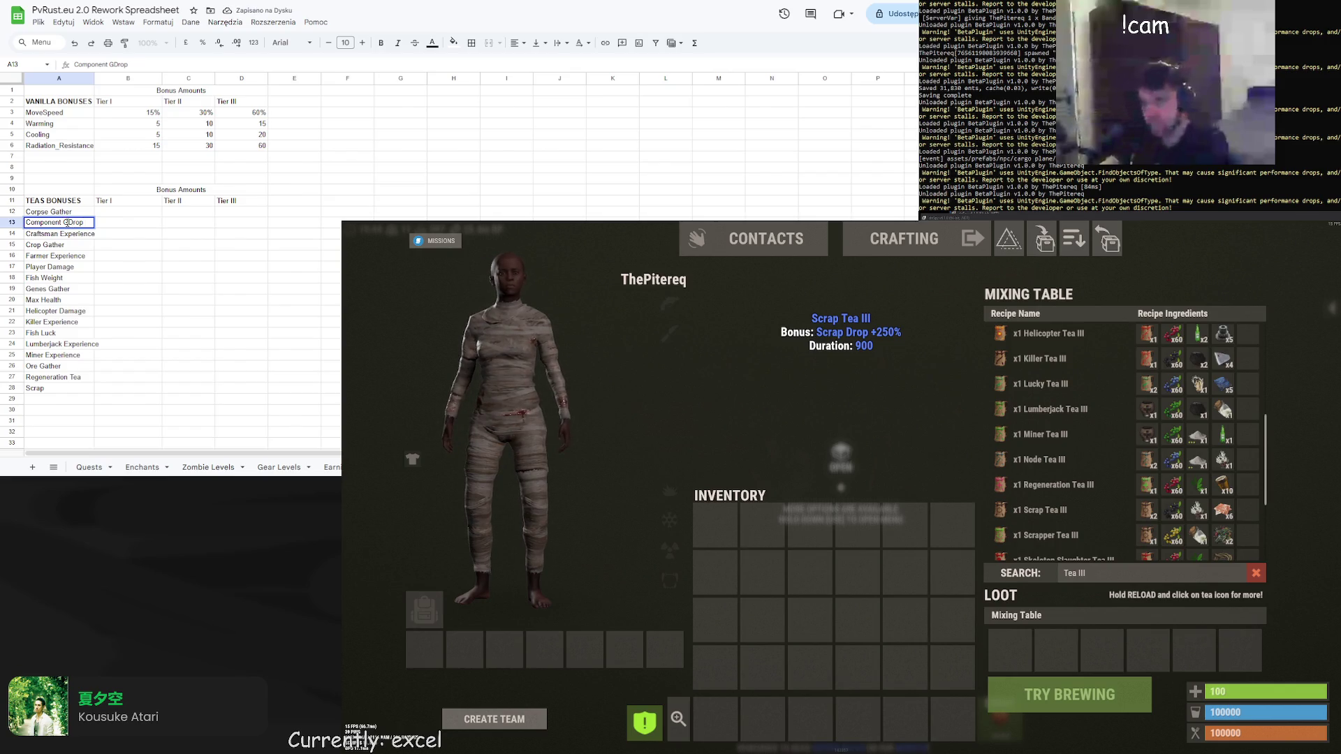
{"action": "key", "text": "BackSpace"}
{"action": "double_click", "coordinate": [58, 389]}
{"action": "type", "text": "Cr"}
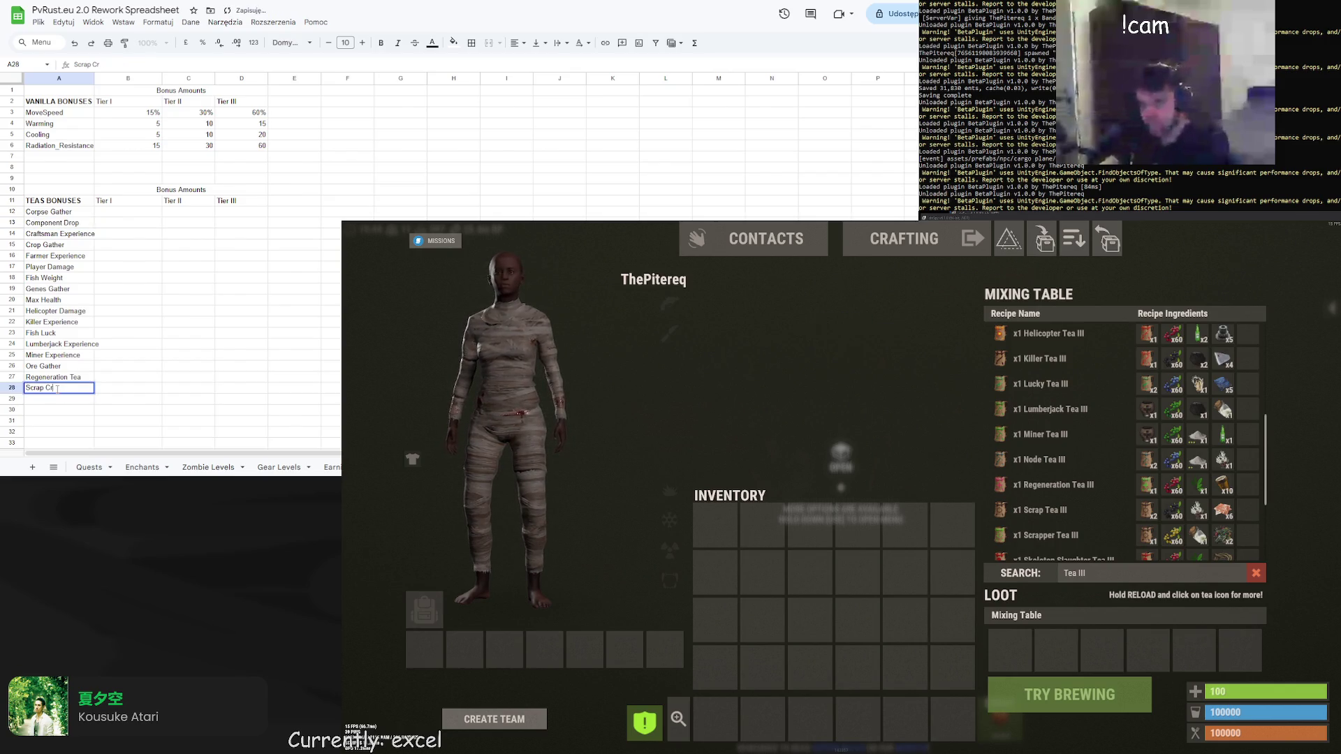
{"action": "key", "text": "BackSpace"}
{"action": "type", "text": "Drop"}
{"action": "key", "text": "Return"}
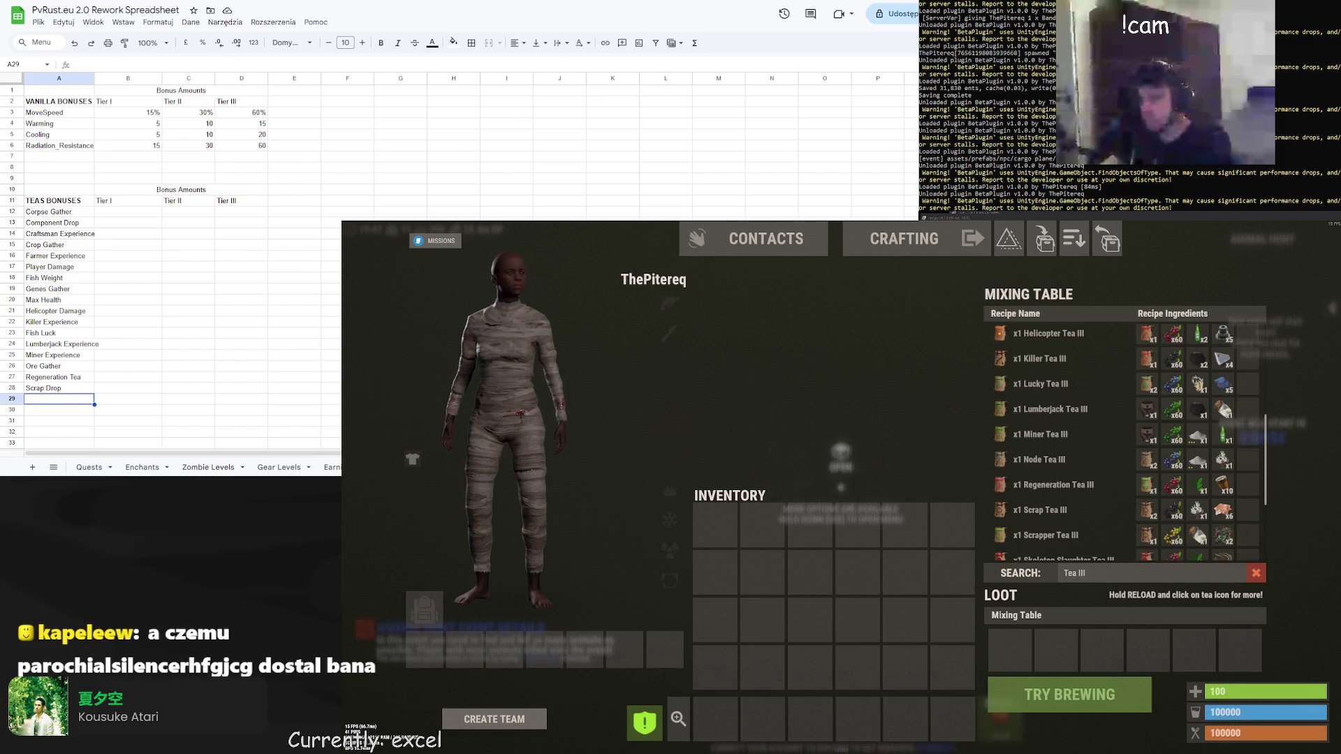
Enter Scrapper Experience in A29 and Scientist Damage in A30
{"action": "scroll", "coordinate": [1036, 480], "scroll_direction": "down", "scroll_amount": 2}
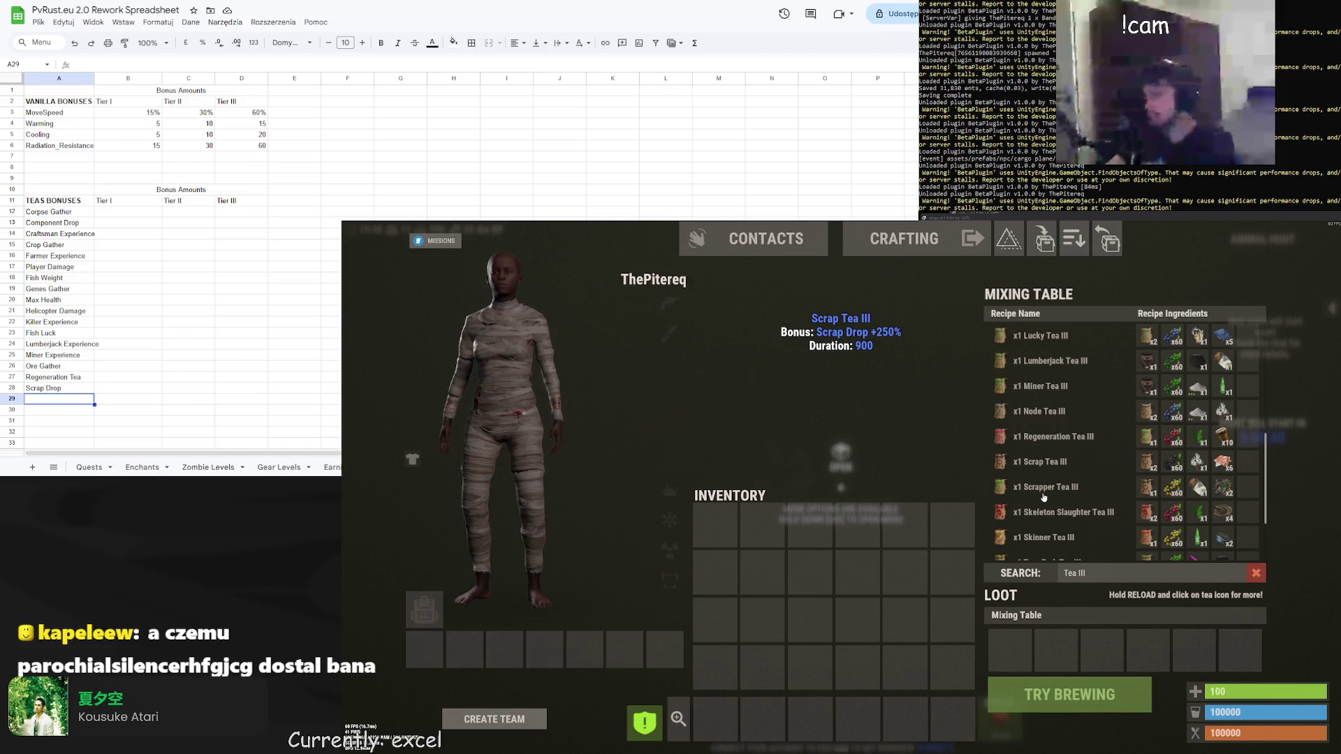
{"action": "type", "text": "Scrapper Expe"}
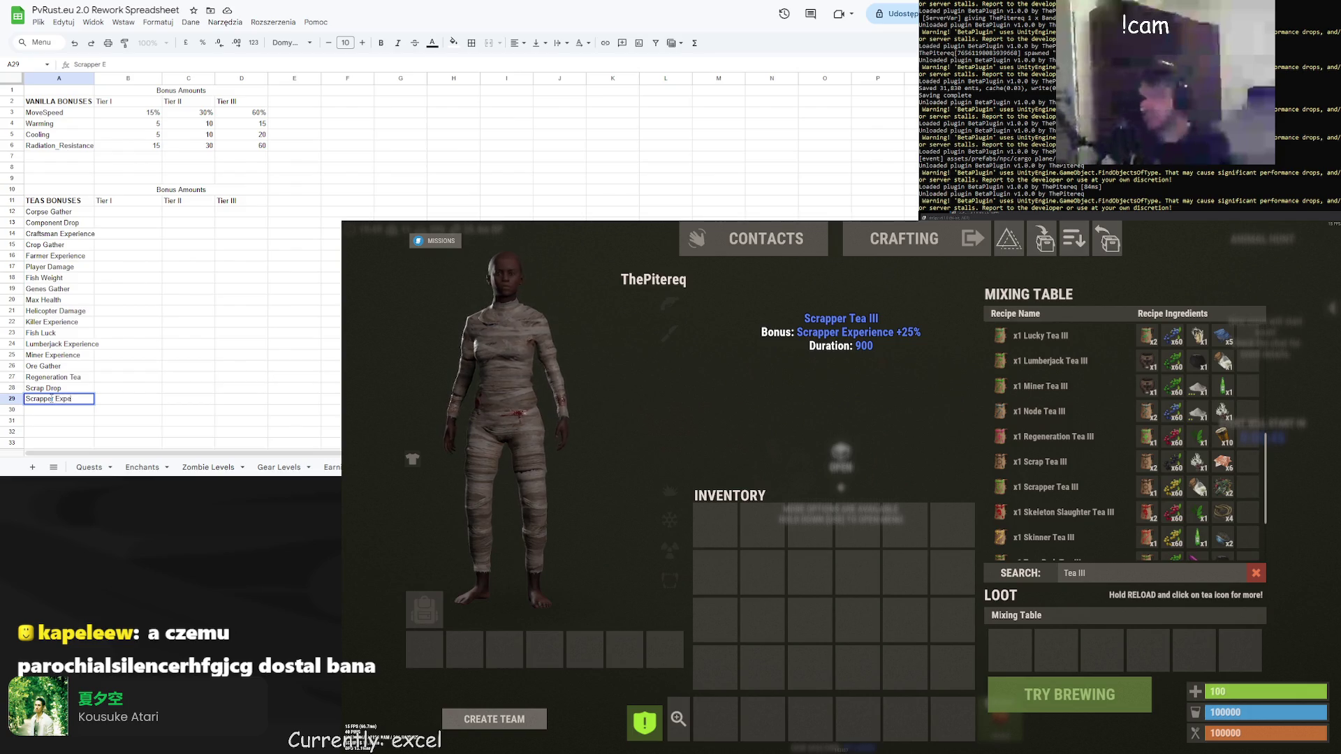
{"action": "type", "text": "rience"}
{"action": "key", "text": "Return"}
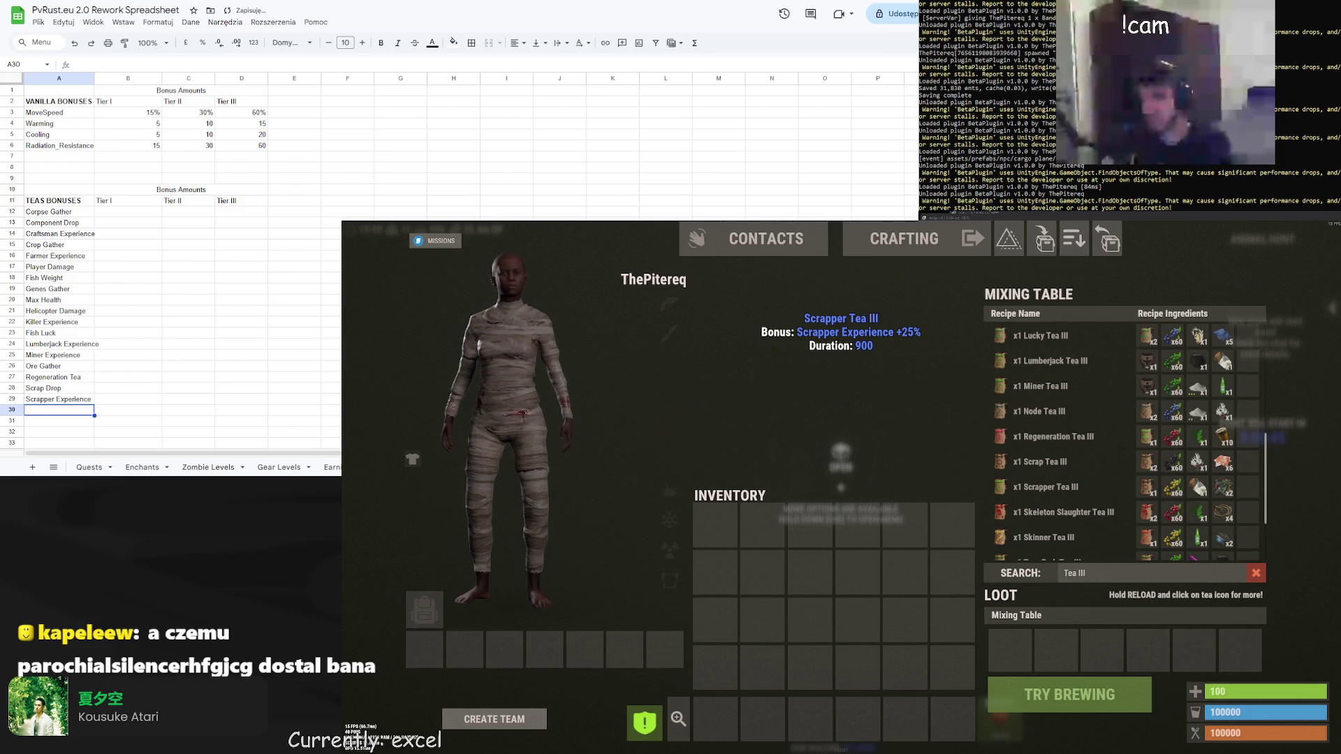
{"action": "left_click", "coordinate": [1048, 515]}
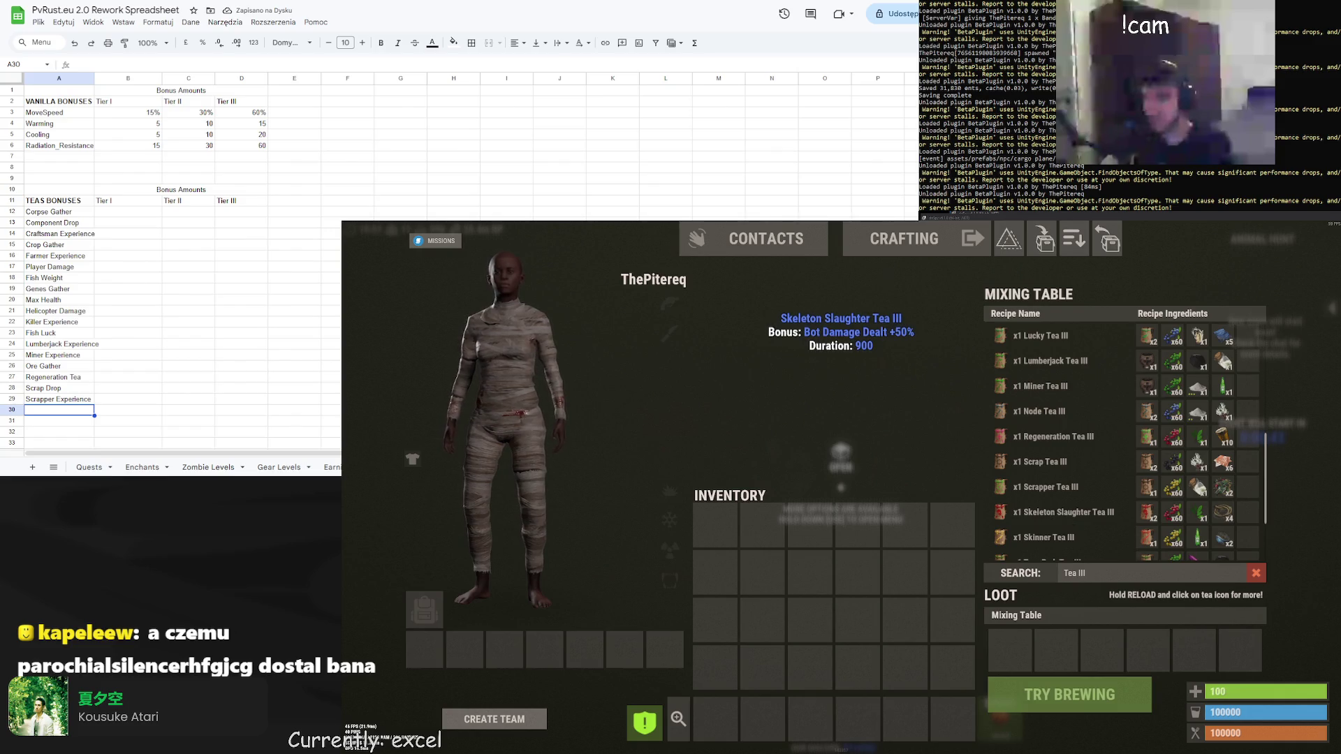
{"action": "double_click", "coordinate": [62, 411]}
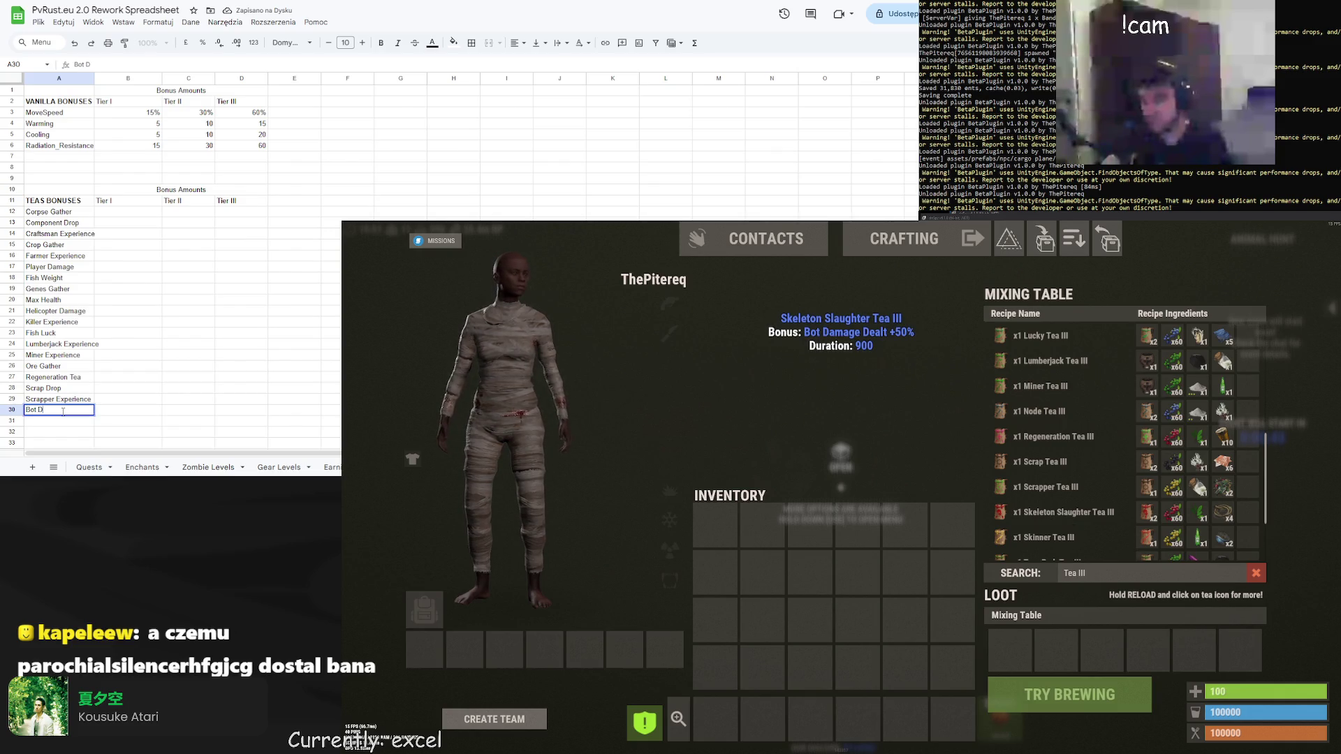
{"action": "type", "text": "Scientis"}
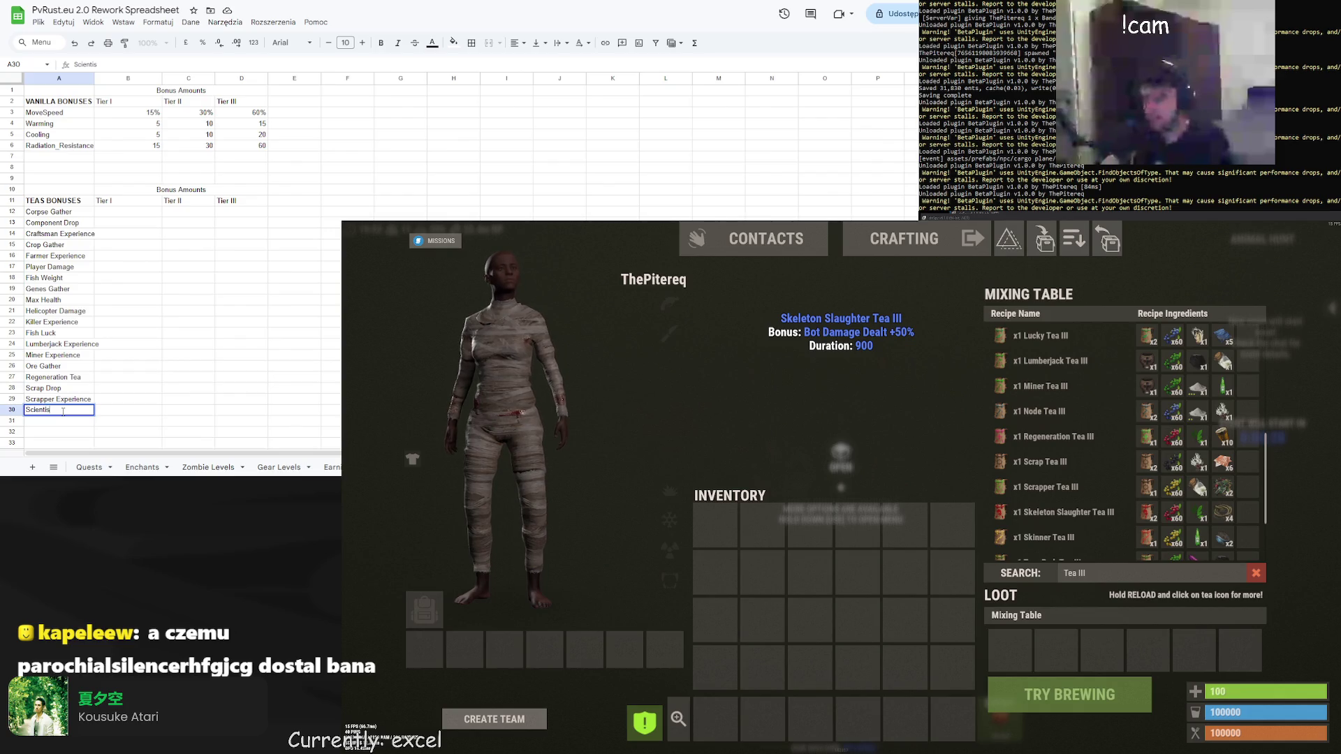
{"action": "type", "text": "t Damage"}
{"action": "key", "text": "Return"}
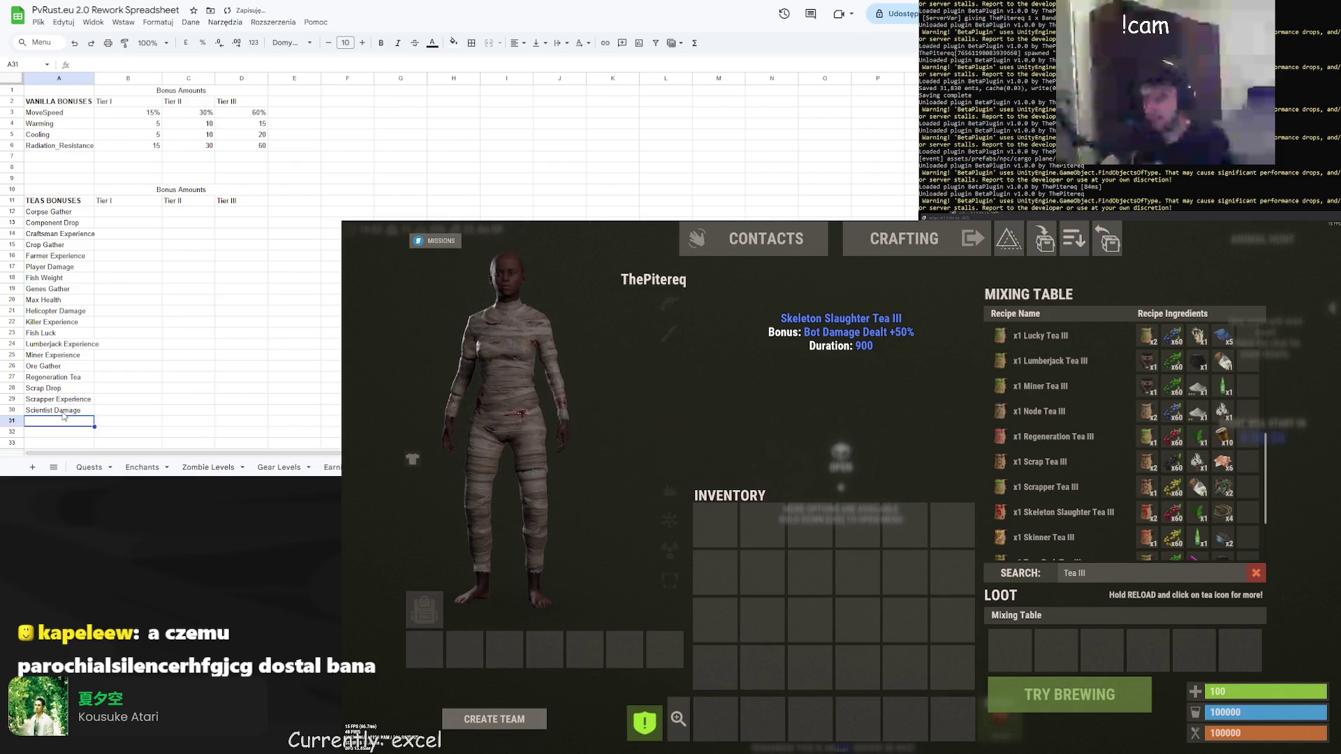
Enter Zombie Damage in A31 and Hunter Experience in A32
{"action": "double_click", "coordinate": [53, 423]}
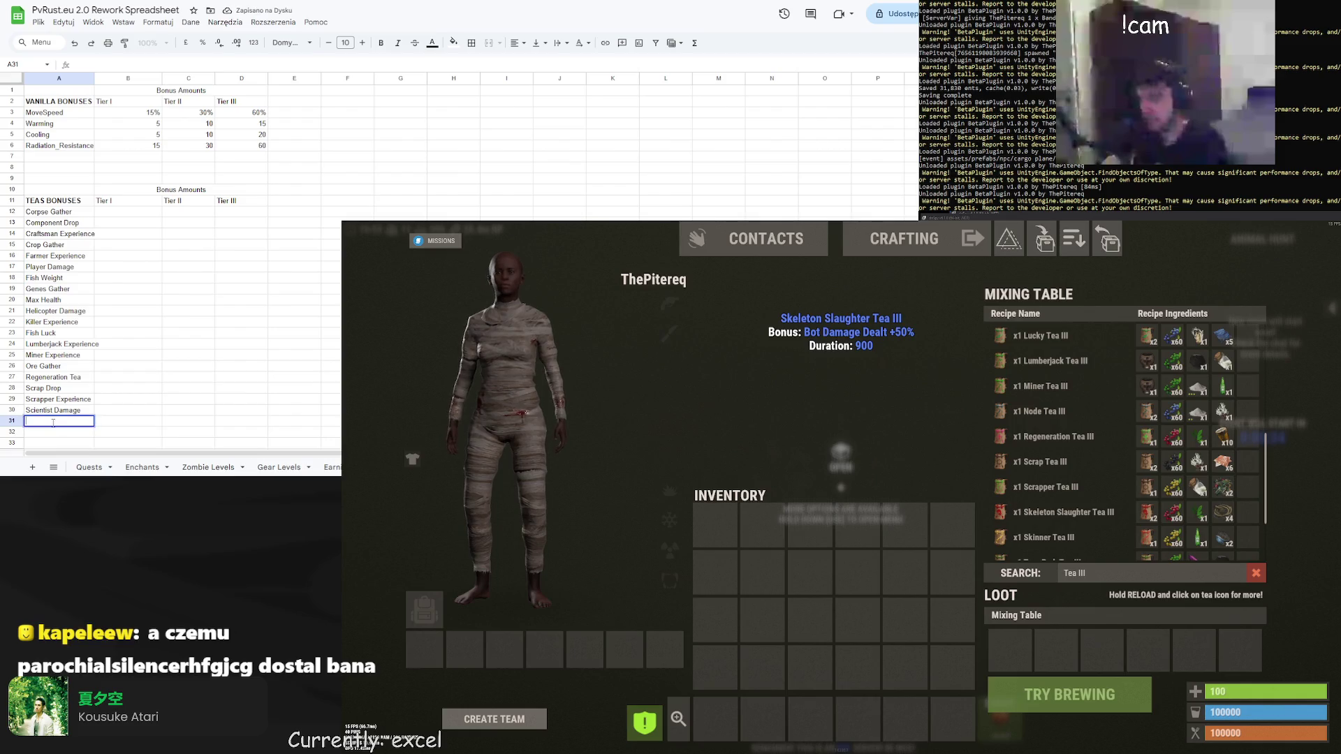
{"action": "type", "text": "Zombie Damage"}
{"action": "key", "text": "Return"}
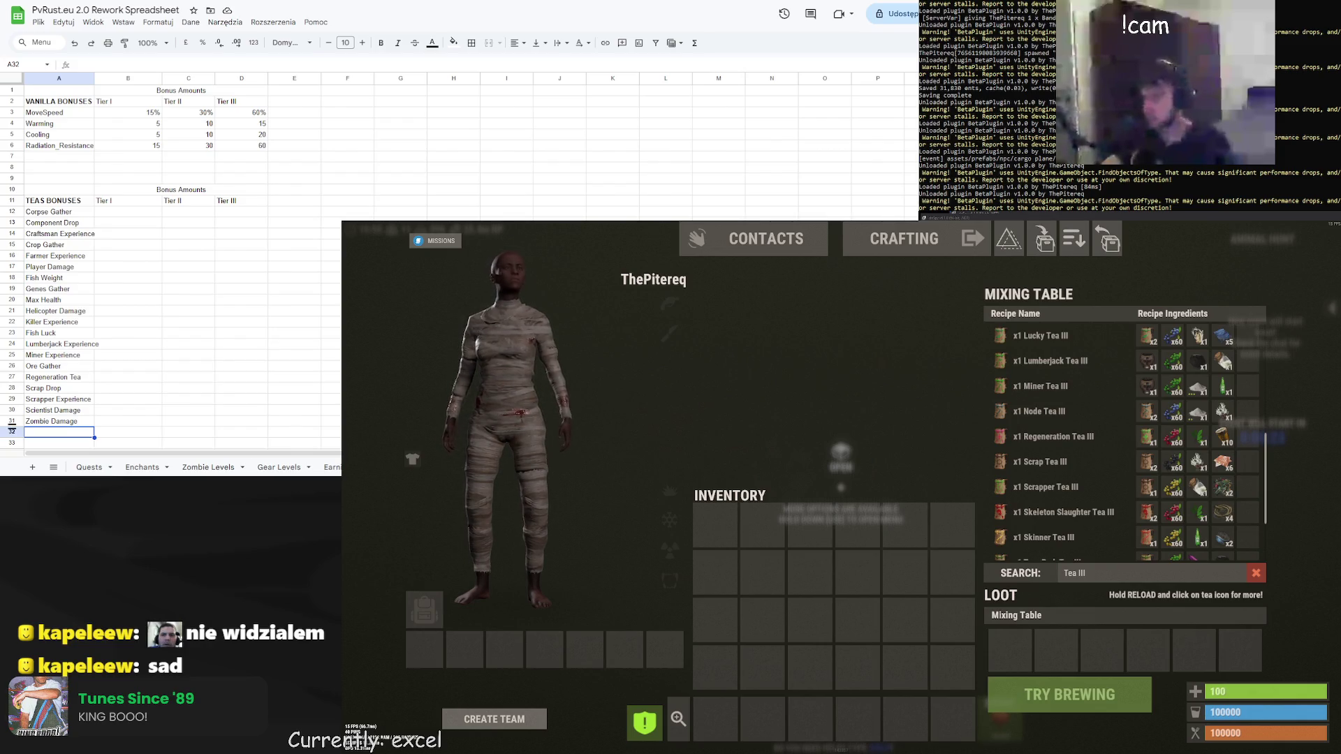
{"action": "mouse_move", "coordinate": [1058, 510]}
{"action": "scroll", "coordinate": [1059, 508], "scroll_direction": "down", "scroll_amount": 2}
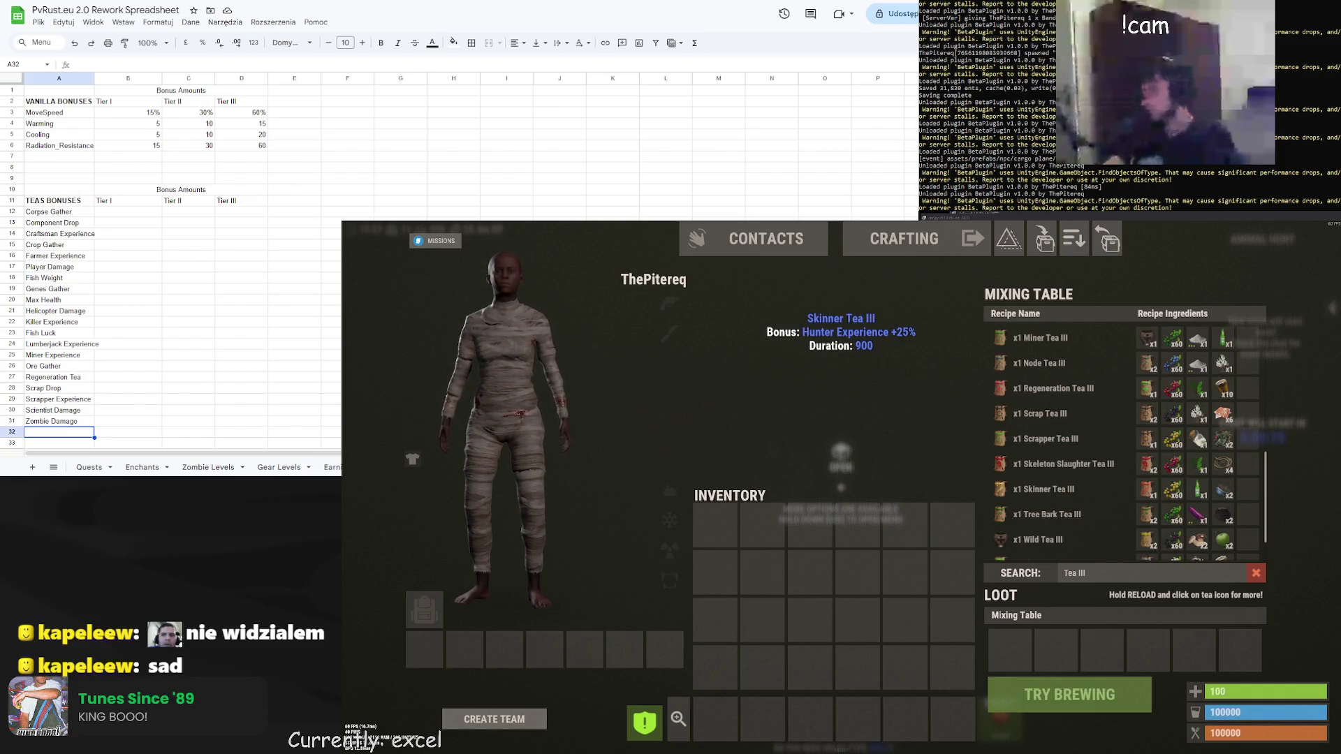
{"action": "left_click", "coordinate": [55, 433]}
{"action": "type", "text": "Hunbt"}
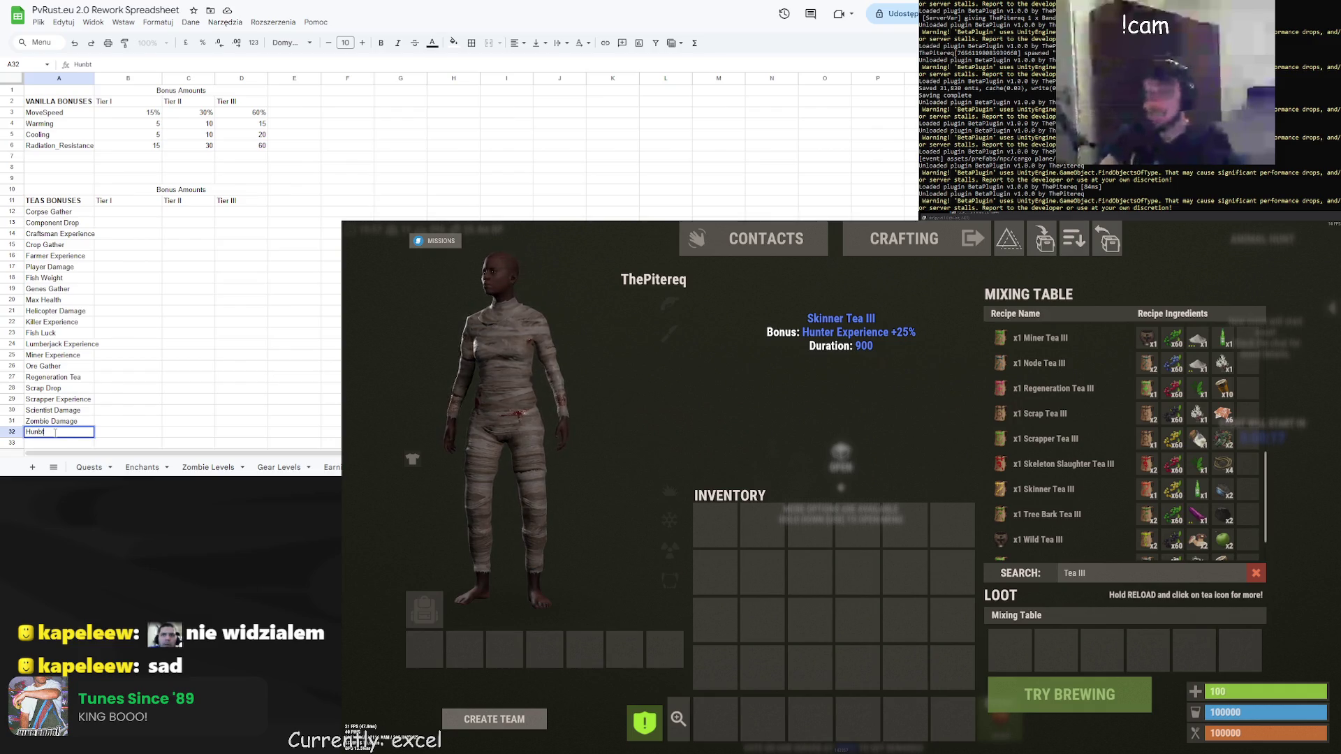
{"action": "key", "text": "BackSpace"}
{"action": "key", "text": "BackSpace"}
{"action": "type", "text": "ter Exp"}
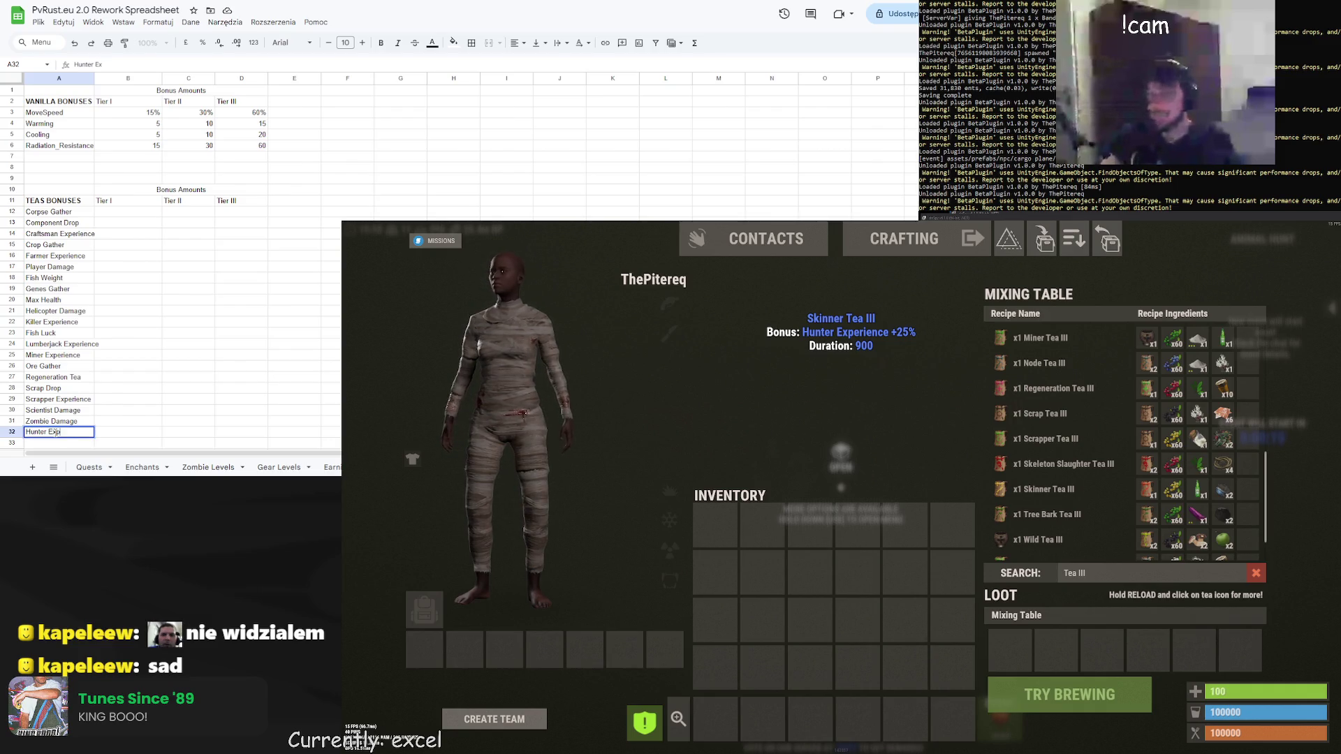
{"action": "type", "text": "erience"}
{"action": "key", "text": "Return"}
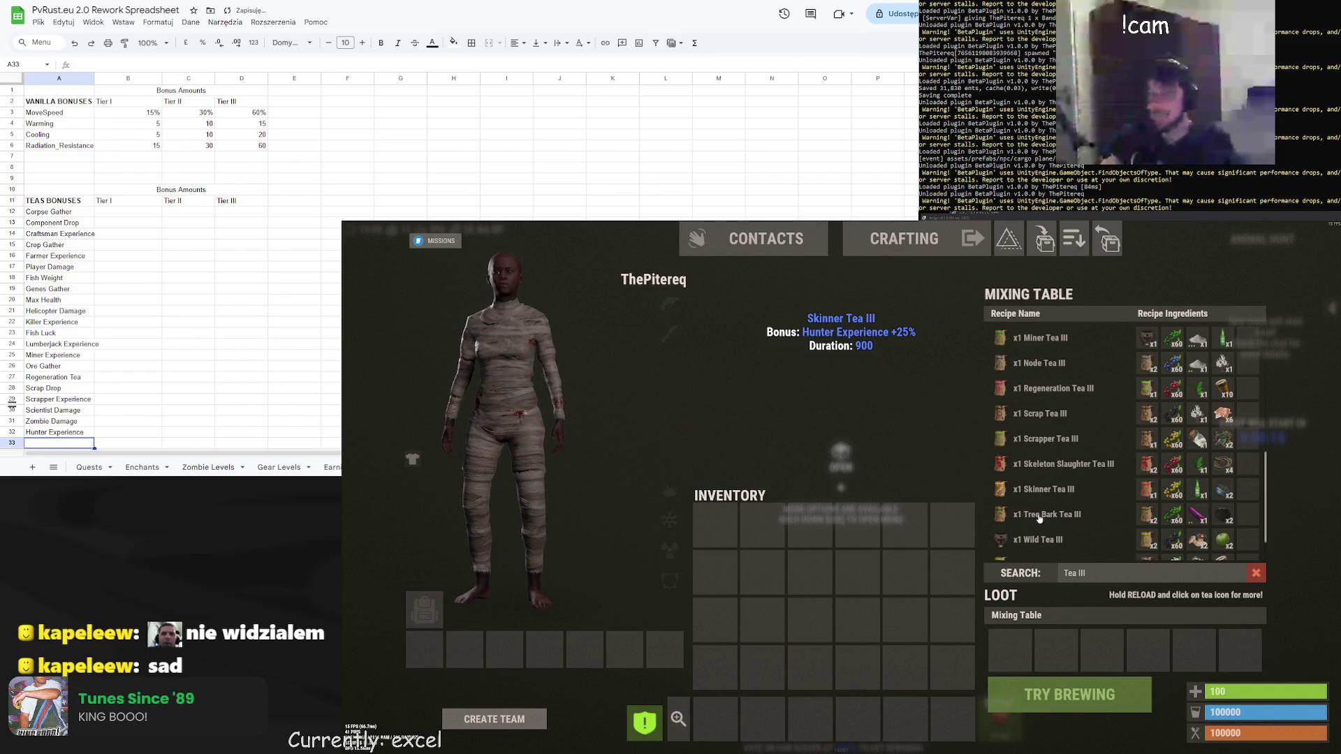
Enter Tree Gather in A33 and Pickup Gather in A34
{"action": "left_click", "coordinate": [1039, 517]}
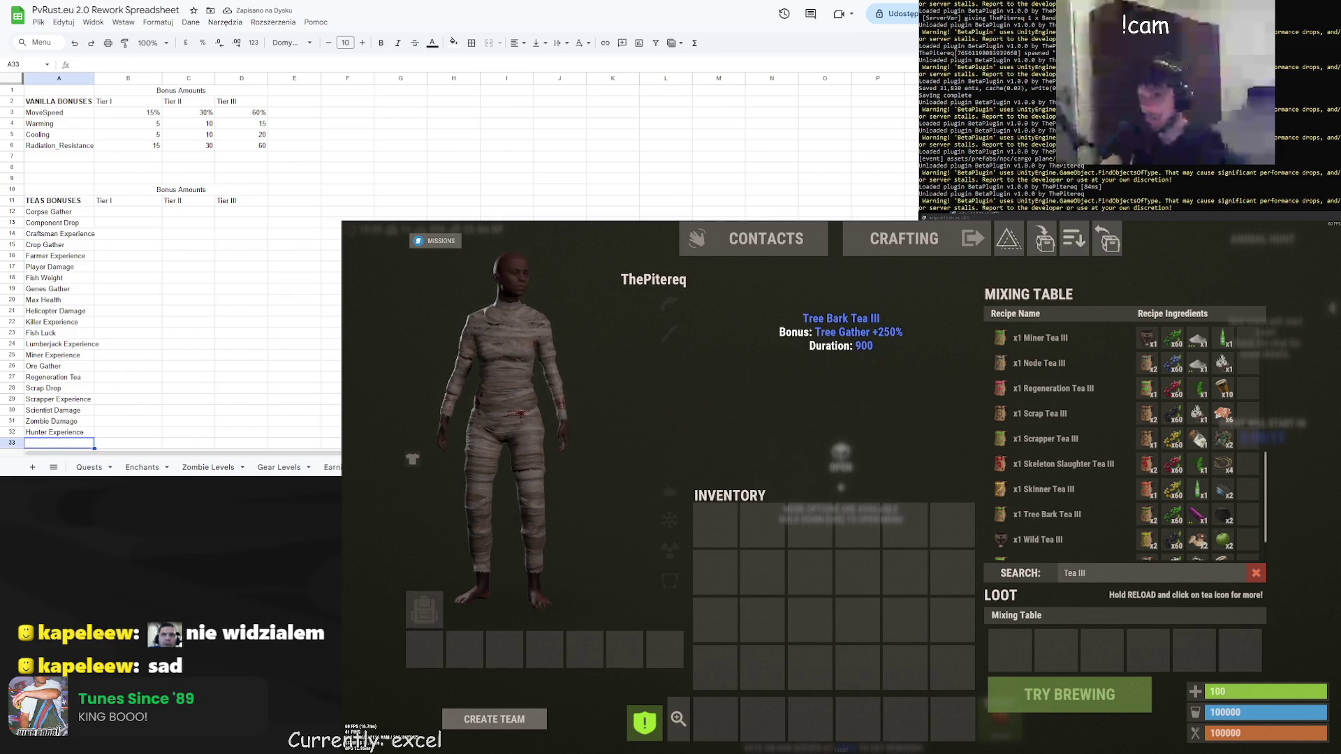
{"action": "type", "text": "Tree Ga"}
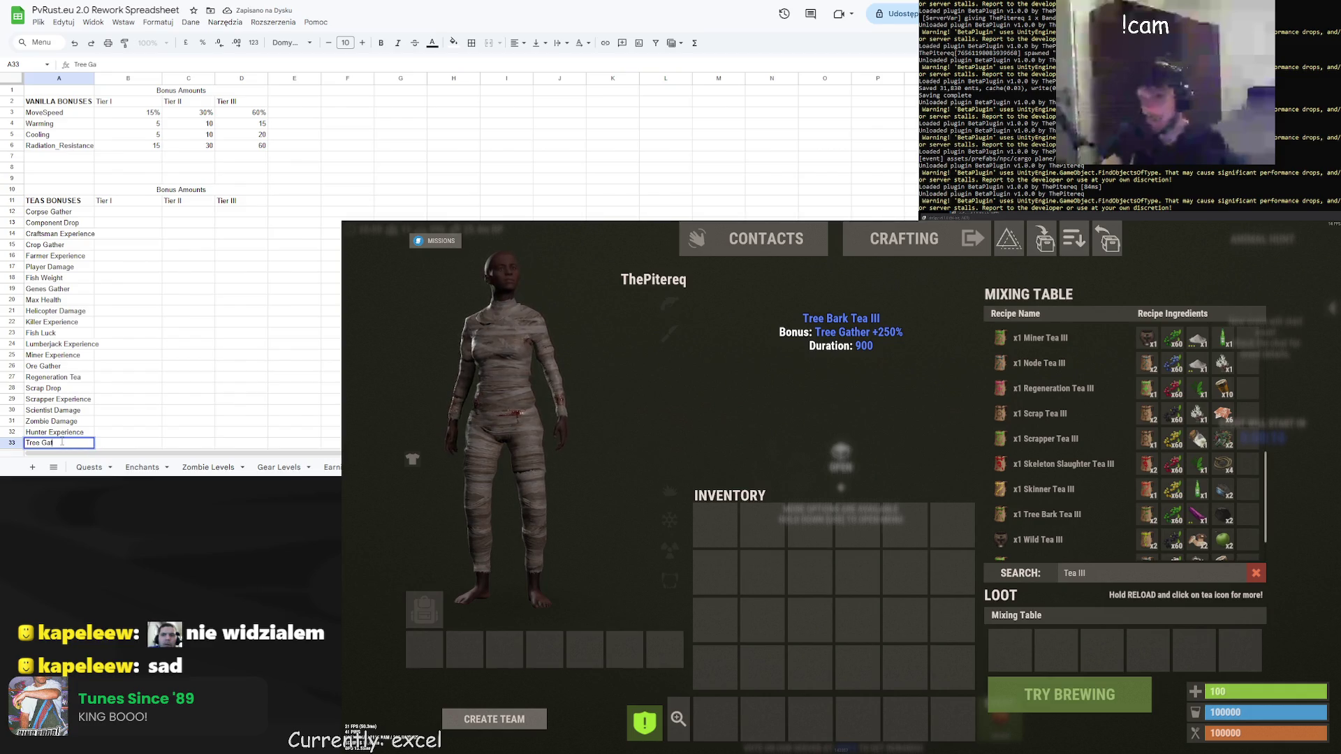
{"action": "type", "text": "ther"}
{"action": "scroll", "coordinate": [105, 280], "scroll_direction": "down", "scroll_amount": 3}
{"action": "left_click", "coordinate": [127, 363]}
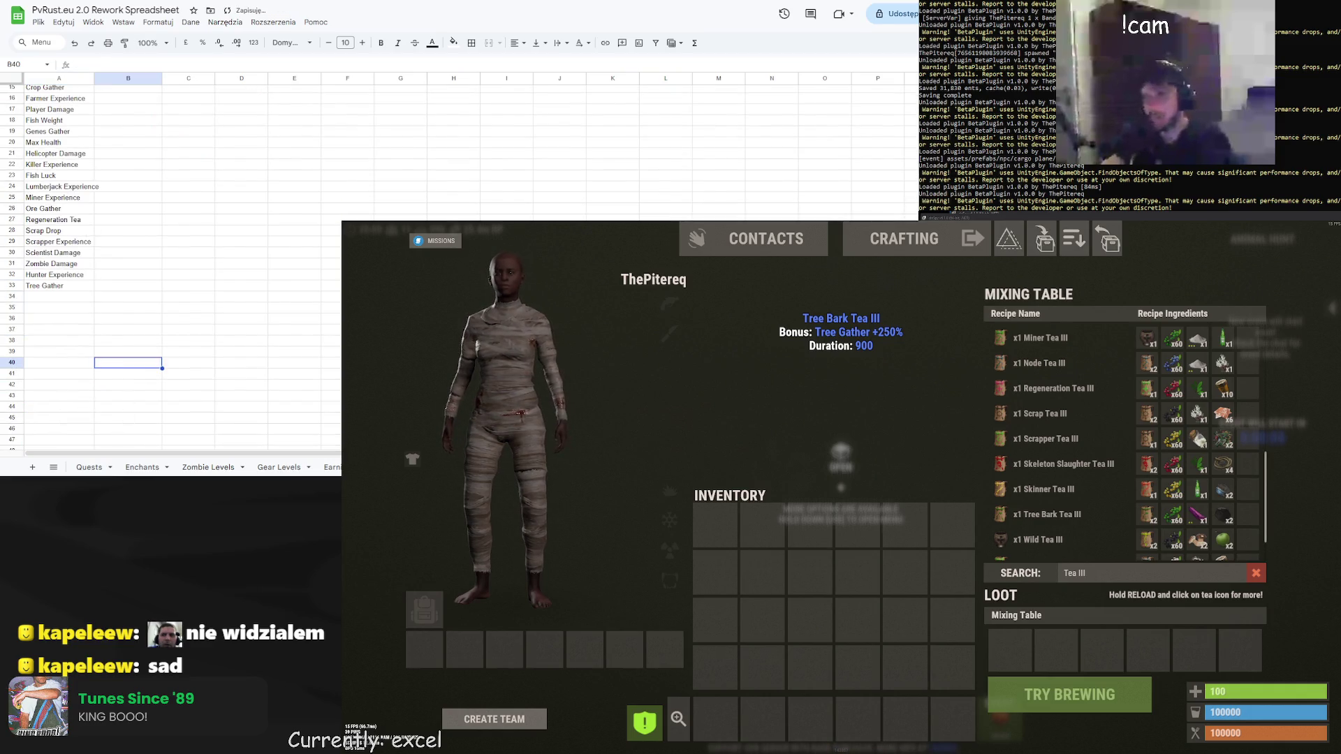
{"action": "left_click", "coordinate": [1038, 539]}
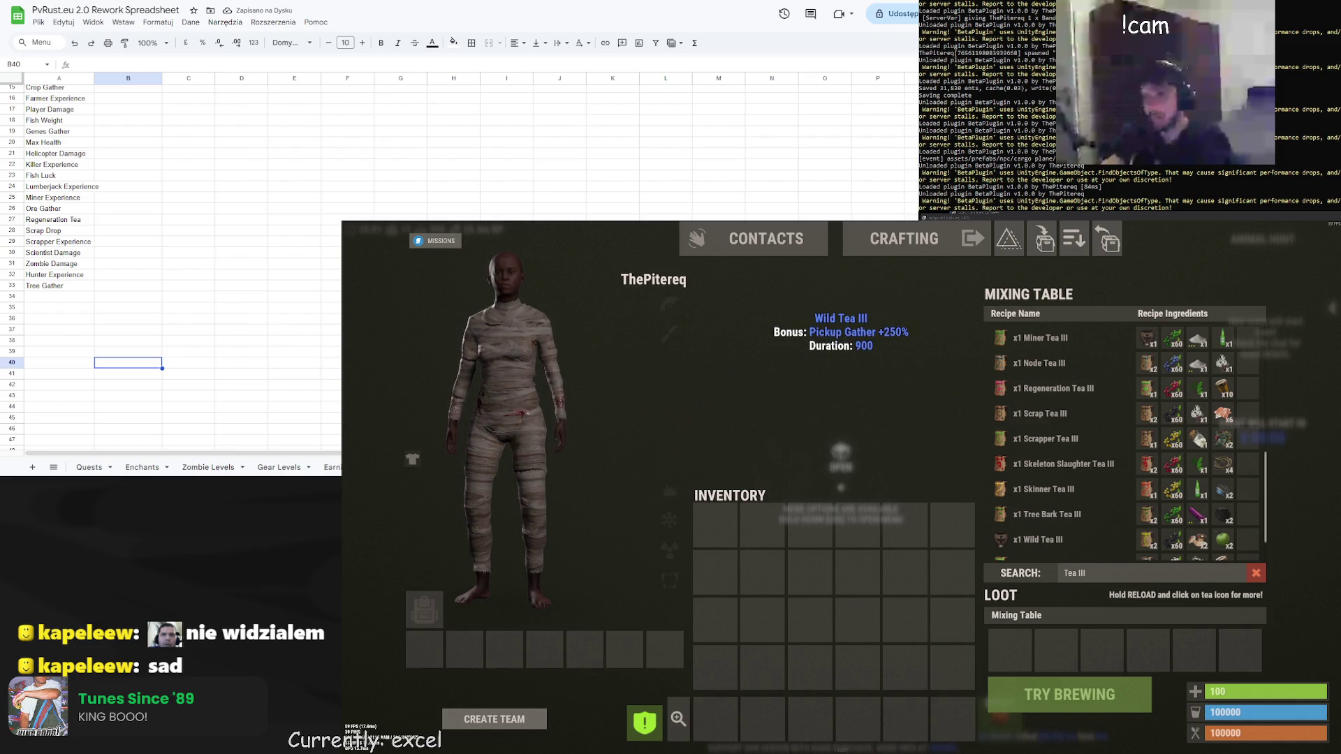
{"action": "left_click", "coordinate": [54, 296]}
{"action": "type", "text": "Pickup G"}
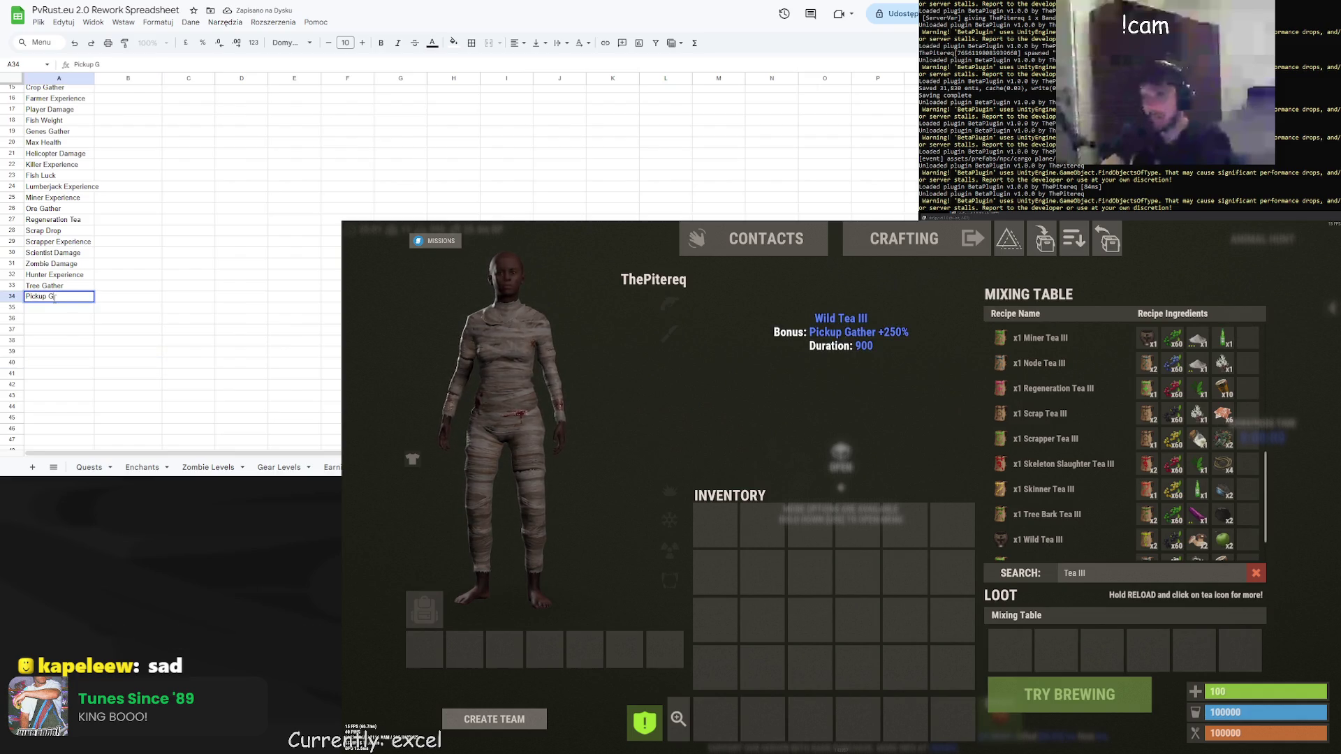
{"action": "type", "text": "ather"}
{"action": "left_click", "coordinate": [1075, 515]}
{"action": "scroll", "coordinate": [1068, 521], "scroll_direction": "down", "scroll_amount": 1}
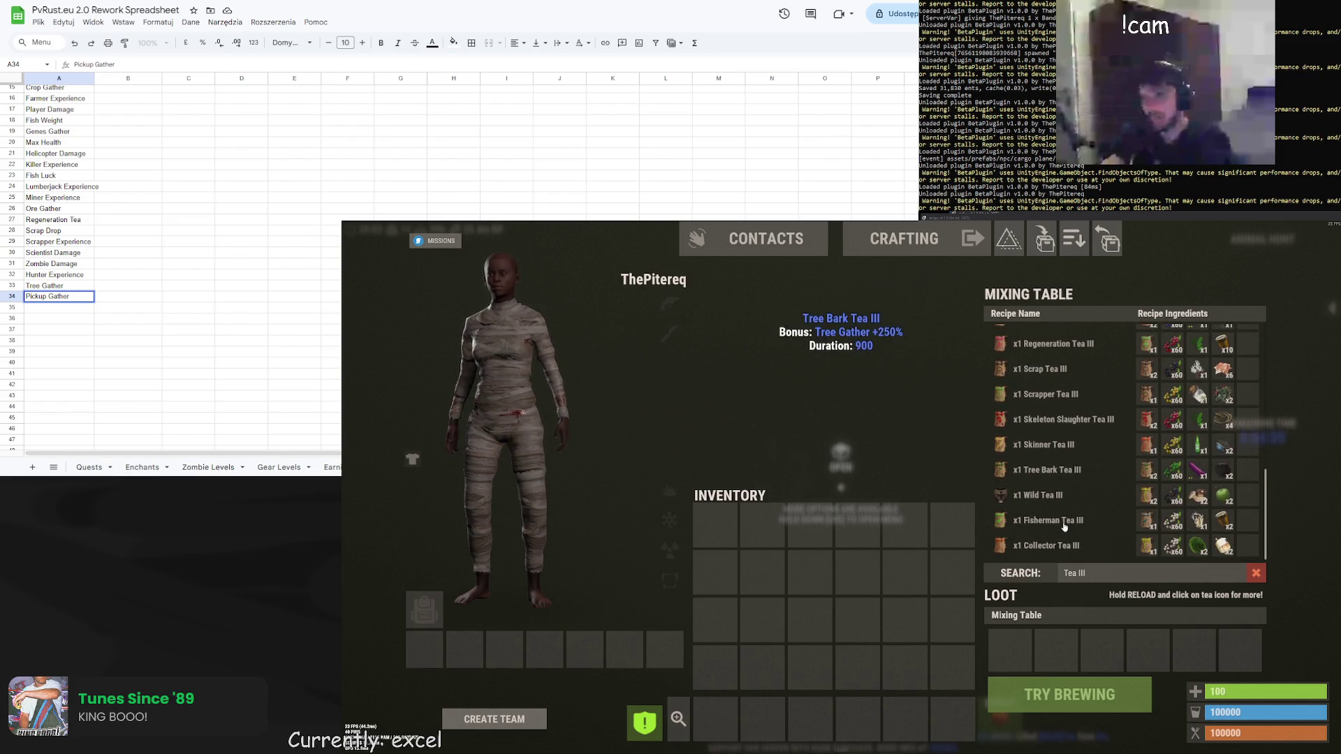
Enter Fisherman Experience in A35 and Collector Experience in A36
{"action": "left_click", "coordinate": [1064, 524]}
{"action": "left_click", "coordinate": [55, 307]}
{"action": "type", "text": "Fishe"}
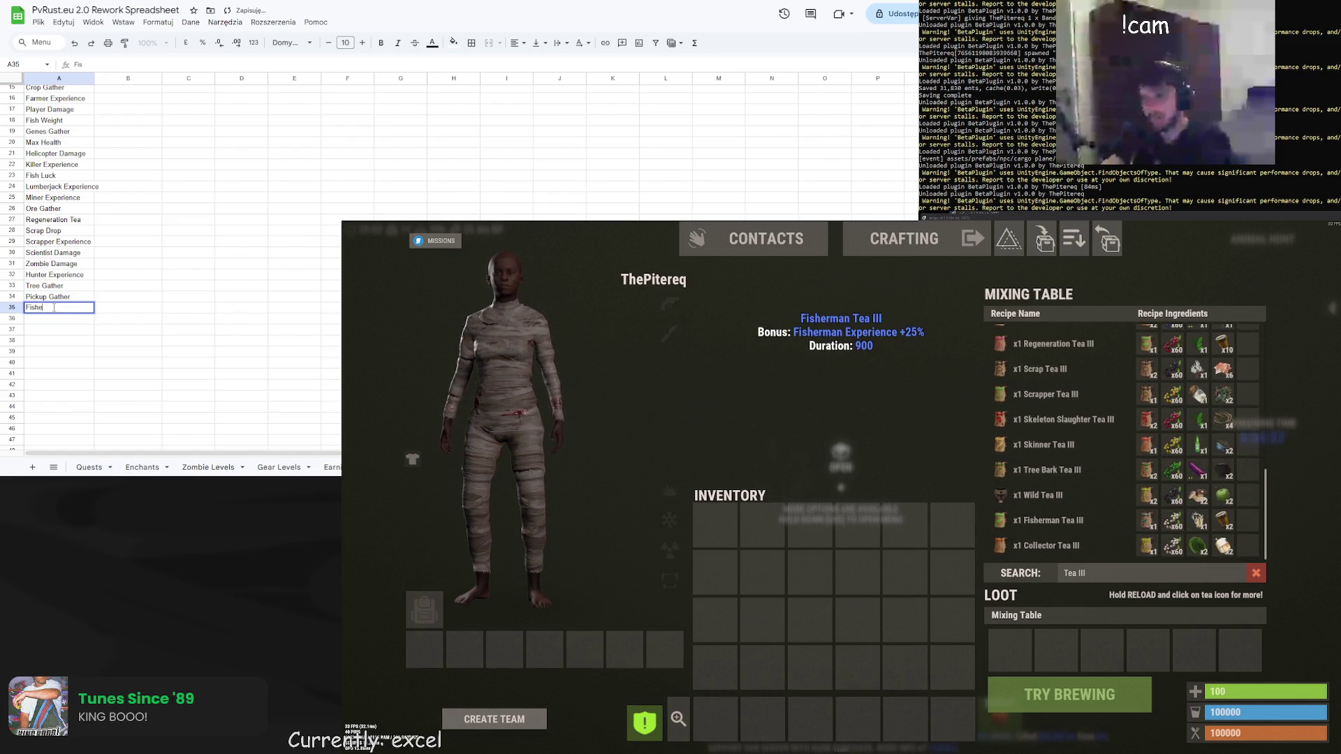
{"action": "type", "text": "rman Experience"}
{"action": "key", "text": "Return"}
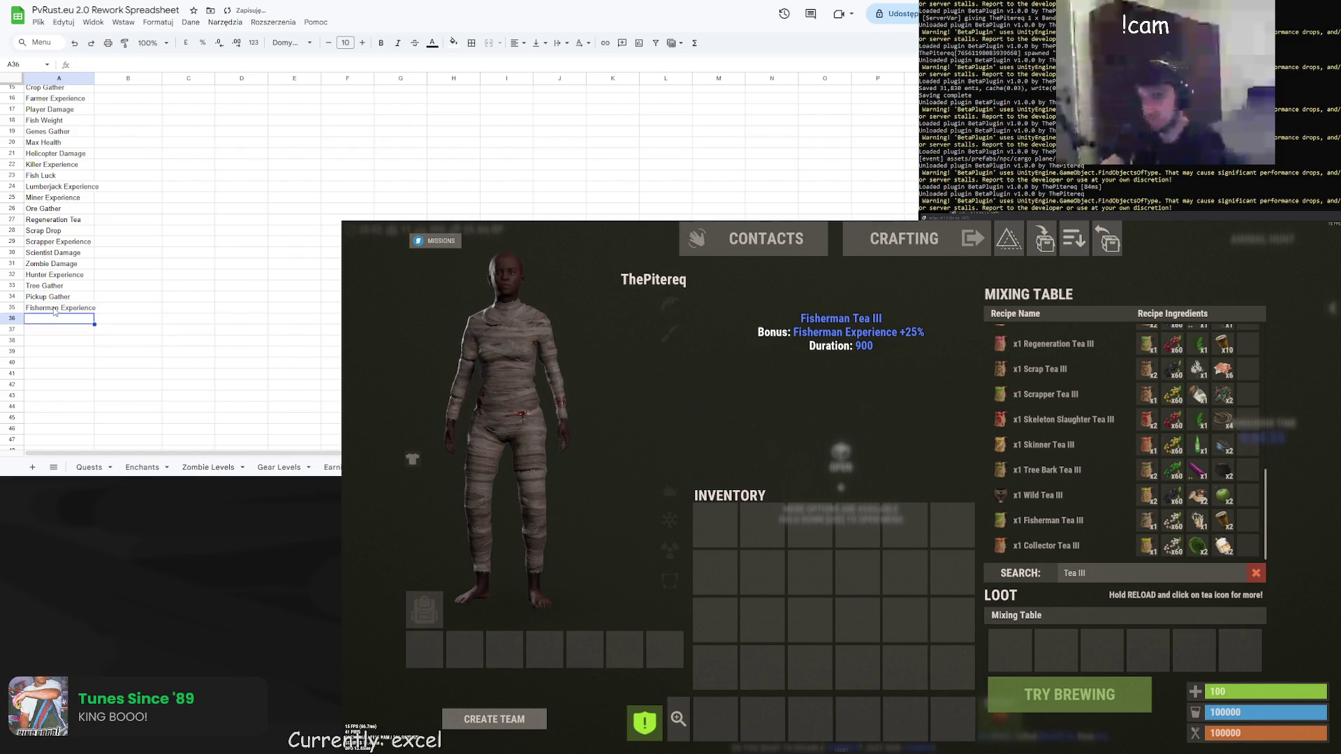
{"action": "left_click", "coordinate": [1046, 546]}
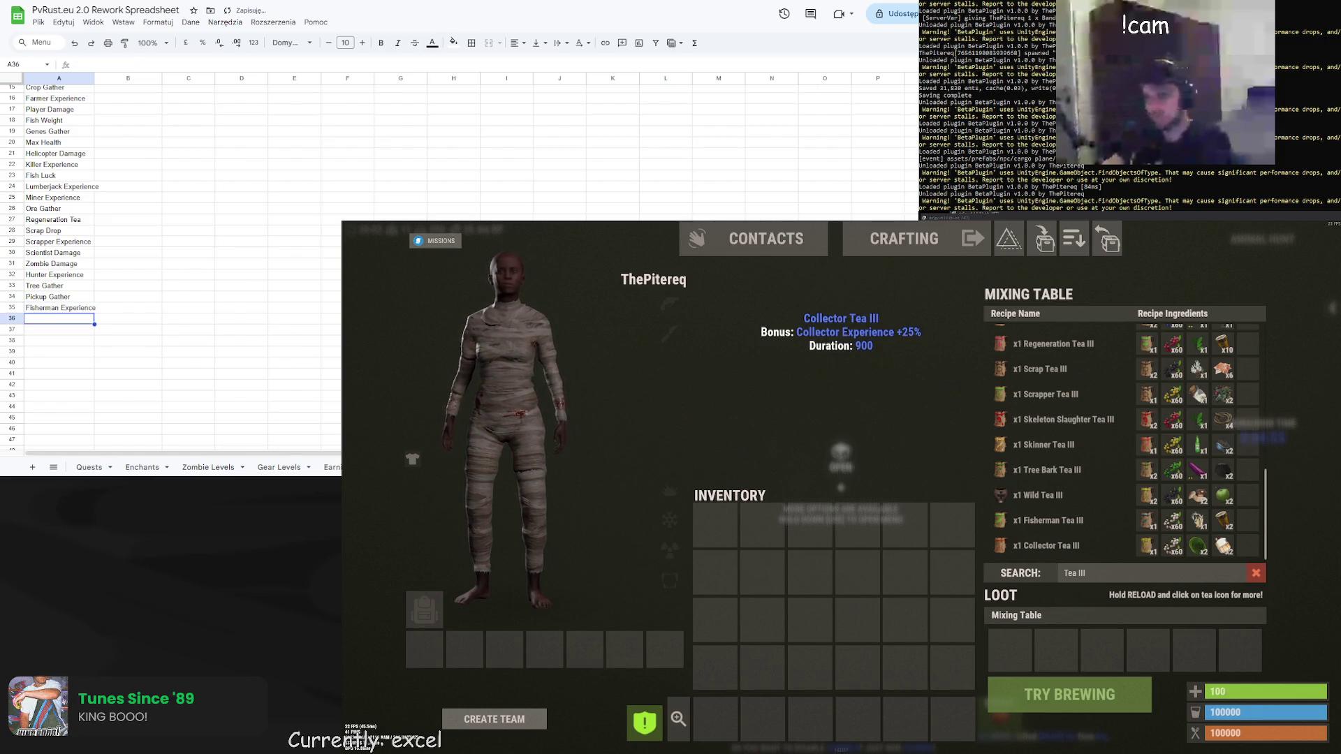
{"action": "double_click", "coordinate": [43, 317]}
{"action": "type", "text": "llector Experienc"}
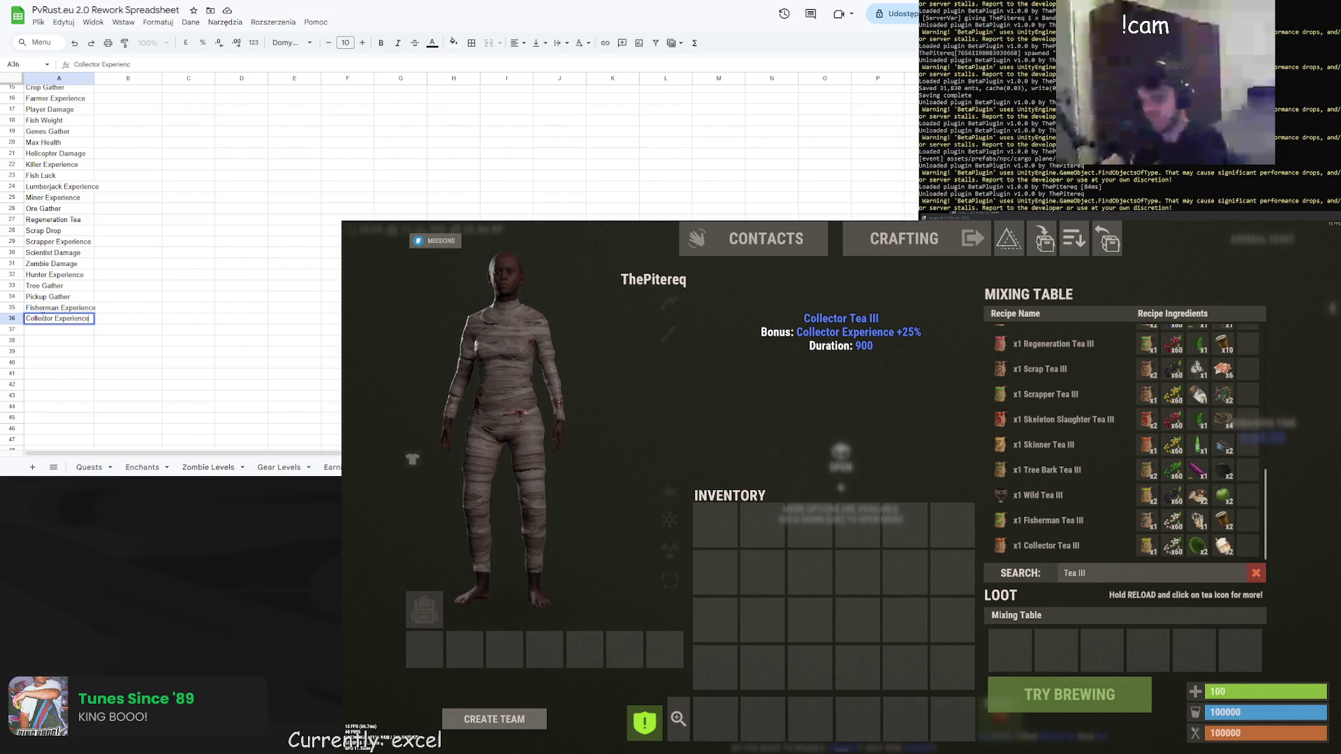
{"action": "key", "text": "Return"}
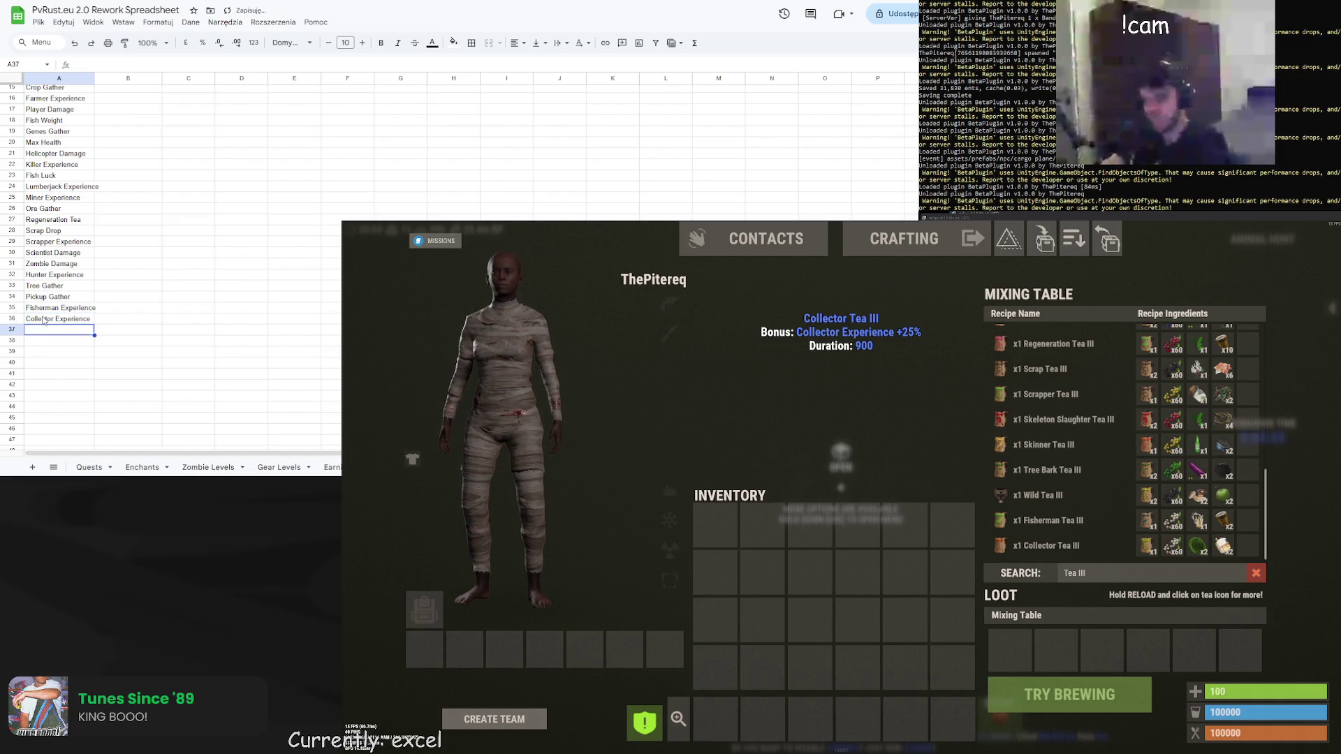
{"action": "scroll", "coordinate": [63, 305], "scroll_direction": "up", "scroll_amount": 5}
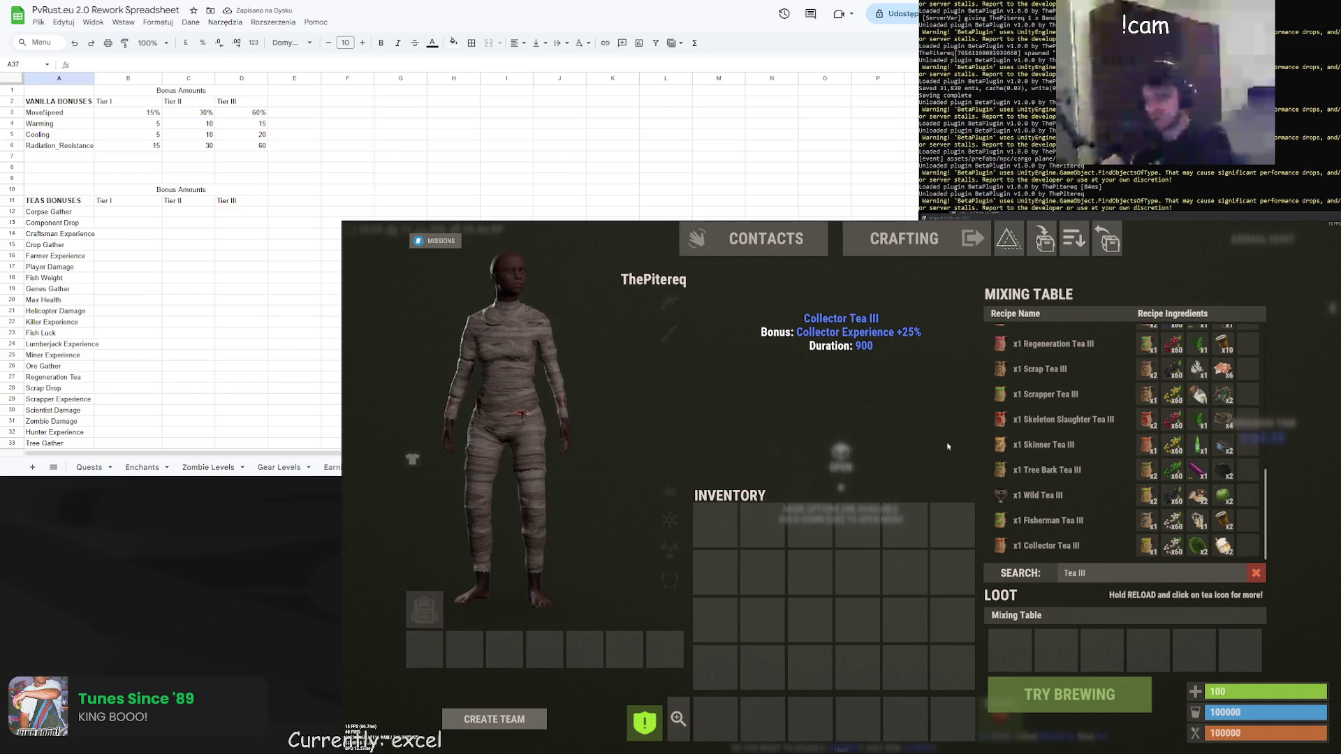
Close the inventory and spawn panel, turn on night vision, then reopen the inventory and spawn panel
{"action": "key", "text": "Tab"}
{"action": "key", "text": "i"}
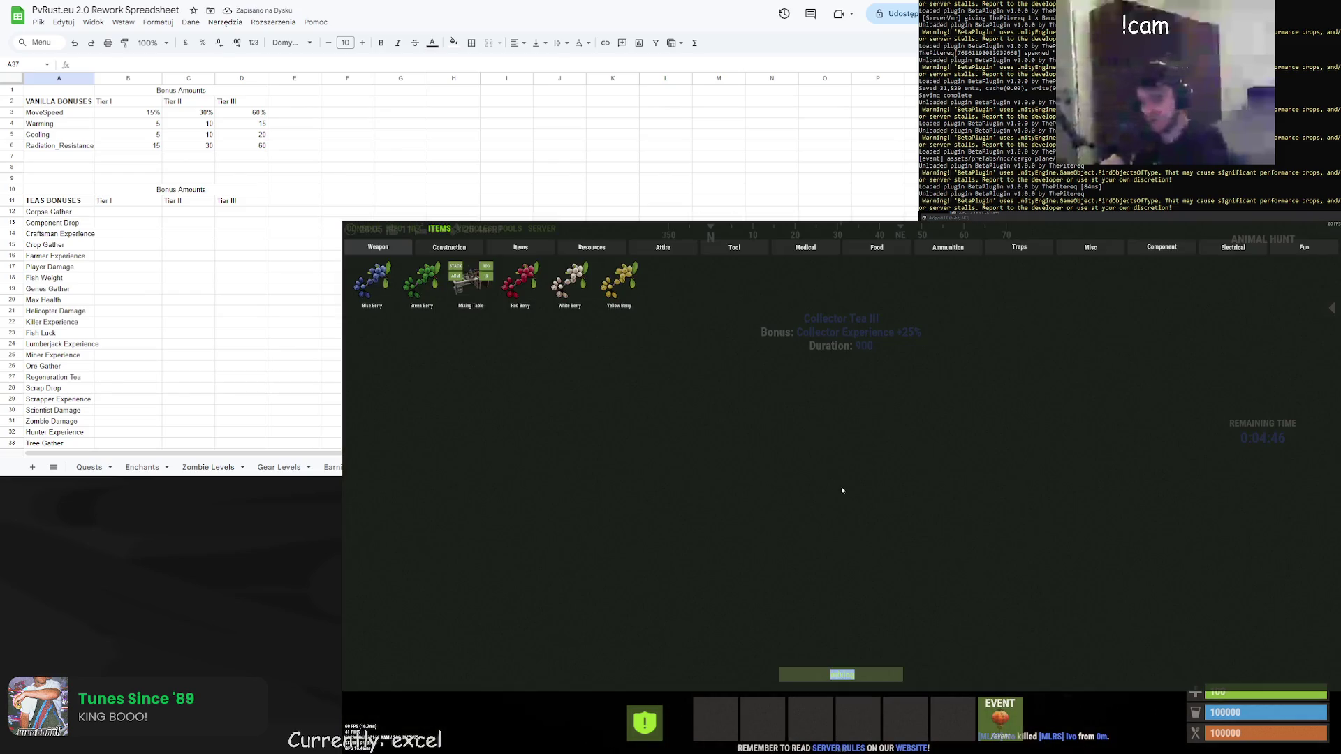
{"action": "key", "text": "i"}
{"action": "key", "text": "i"}
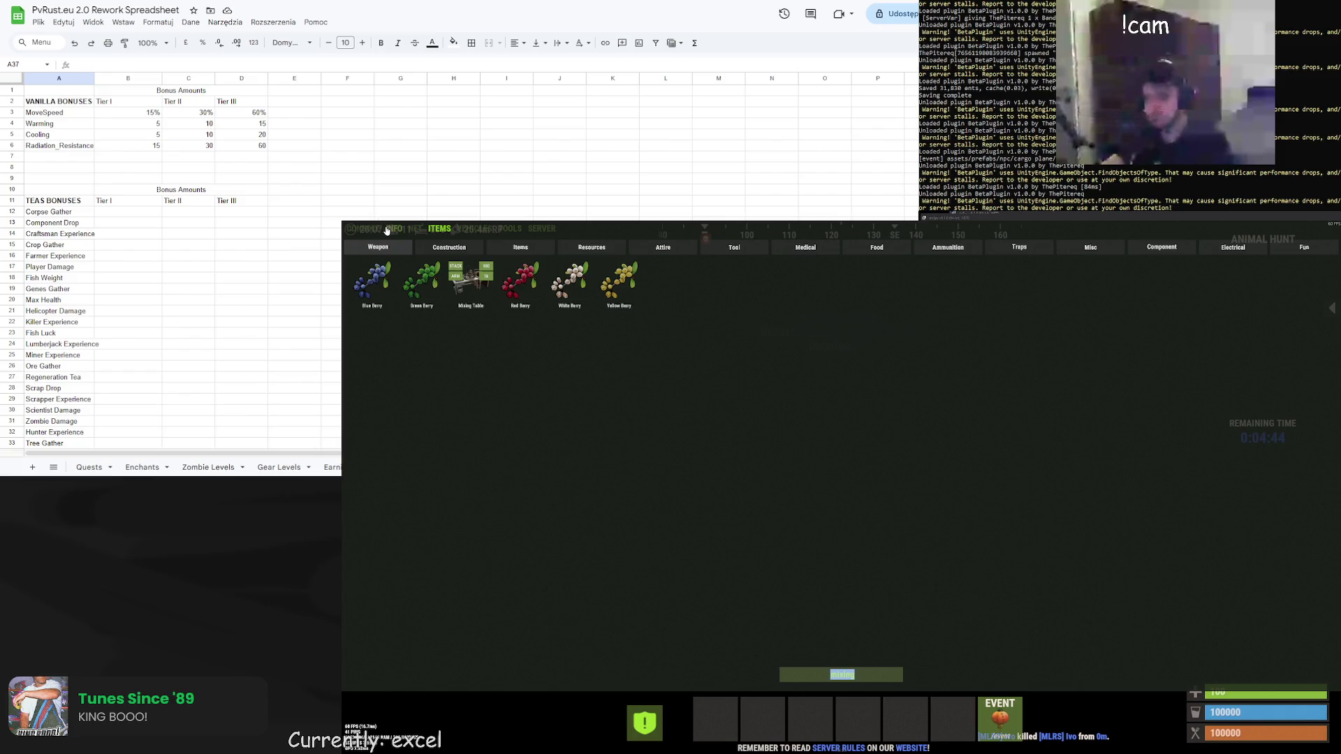
{"action": "key", "text": "i"}
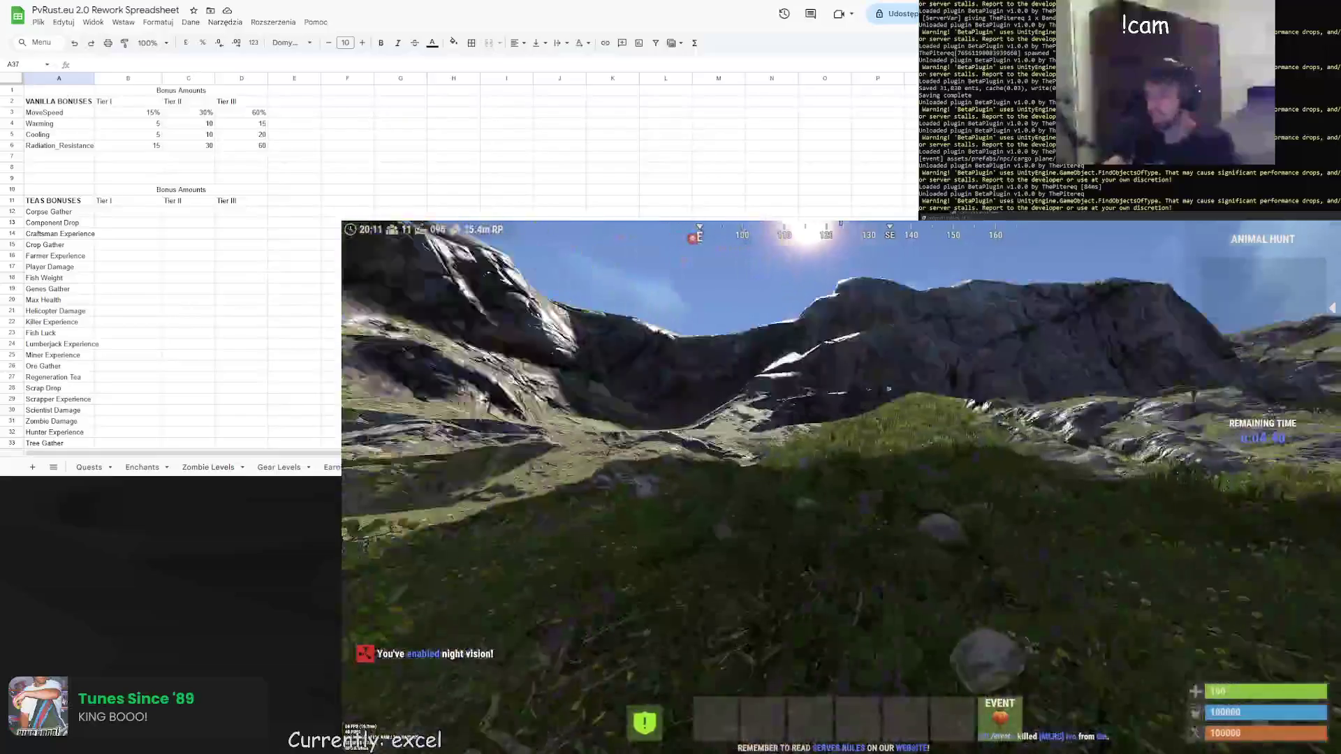
{"action": "key", "text": "Tab"}
{"action": "key", "text": "Tab"}
{"action": "key", "text": "i"}
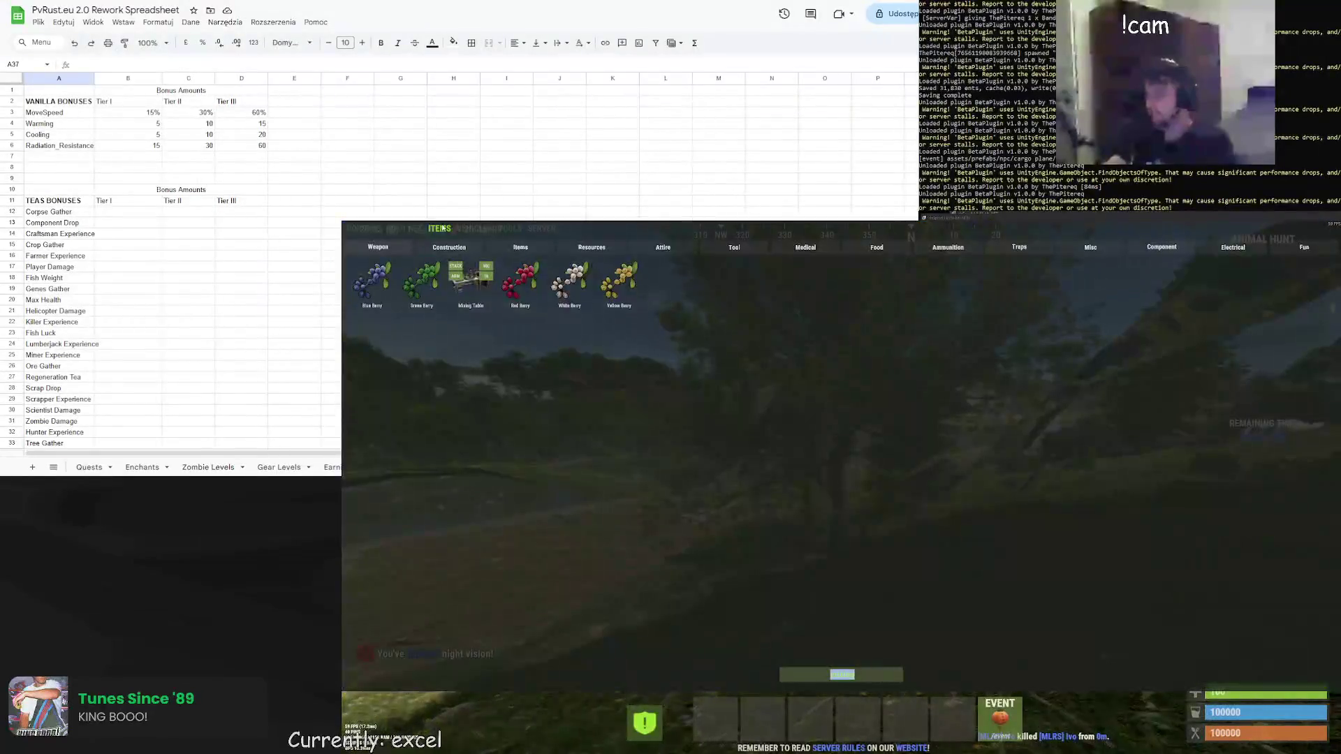
Run disconnect in the console, reconnect to localhost:28020 from command history, and auto-fit sheet column A
{"action": "left_click", "coordinate": [360, 230]}
{"action": "type", "text": "disconnect"}
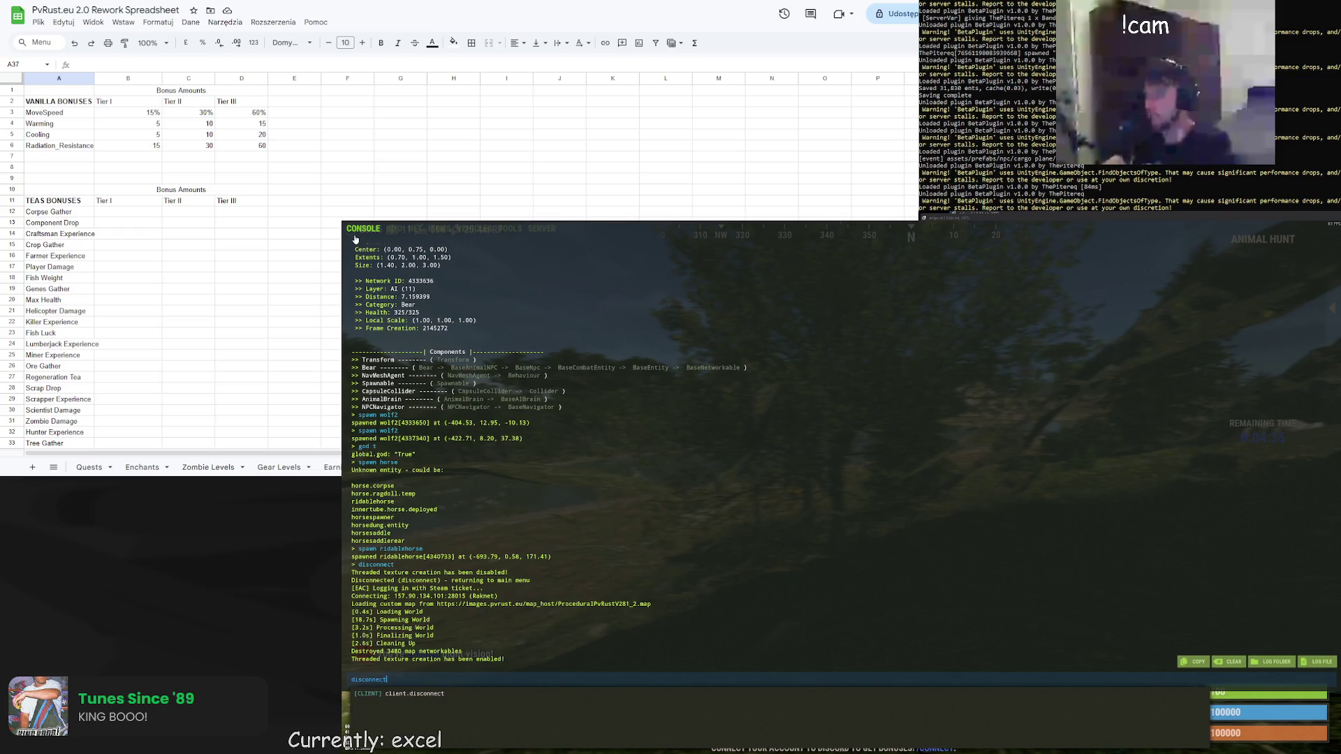
{"action": "key", "text": "Return"}
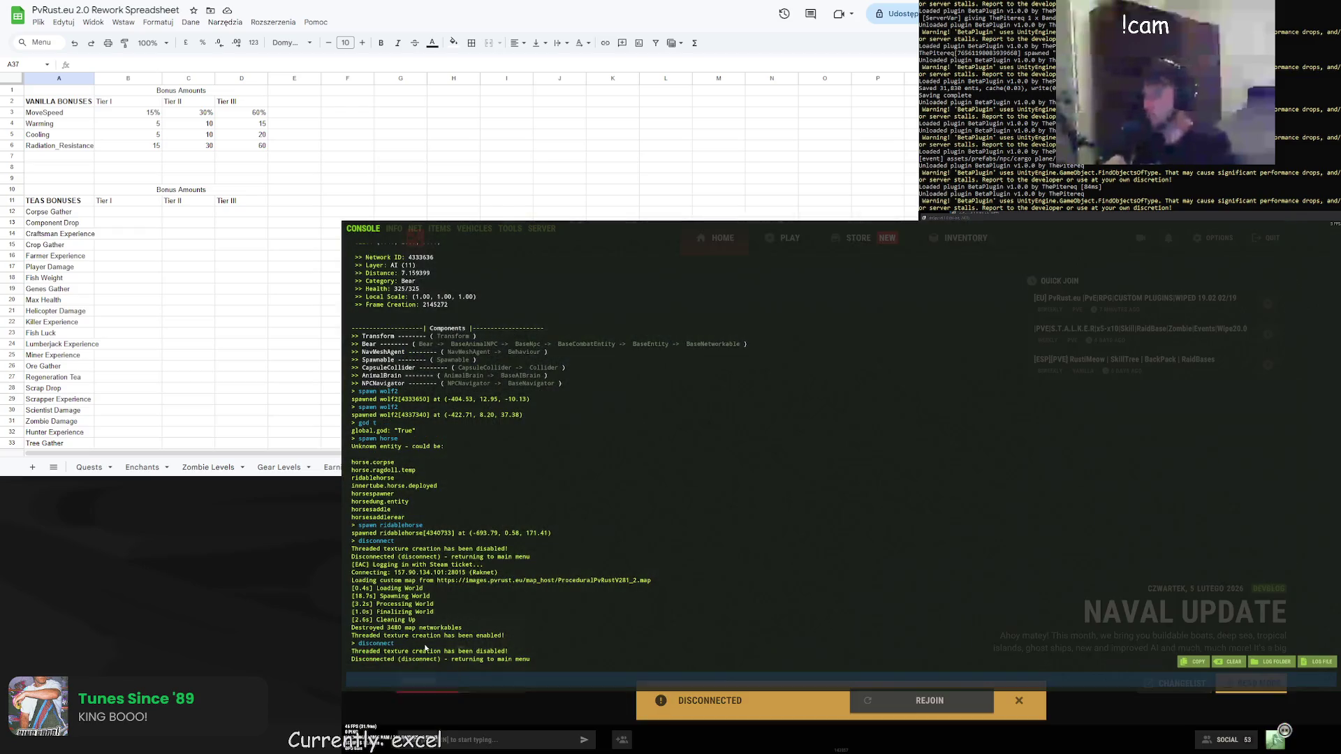
{"action": "key", "text": "Up"}
{"action": "key", "text": "Up"}
{"action": "key", "text": "Up"}
{"action": "key", "text": "Up"}
{"action": "key", "text": "Up"}
{"action": "key", "text": "Up"}
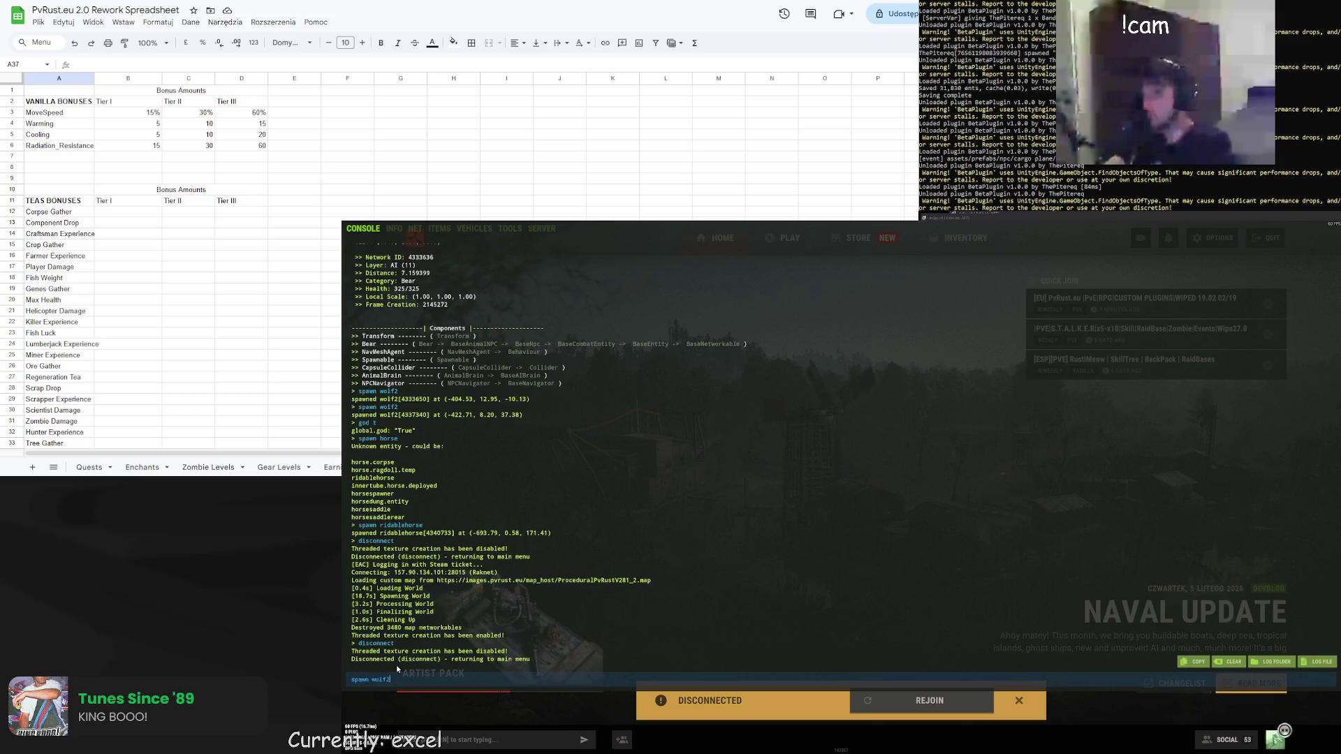
{"action": "key", "text": "Up"}
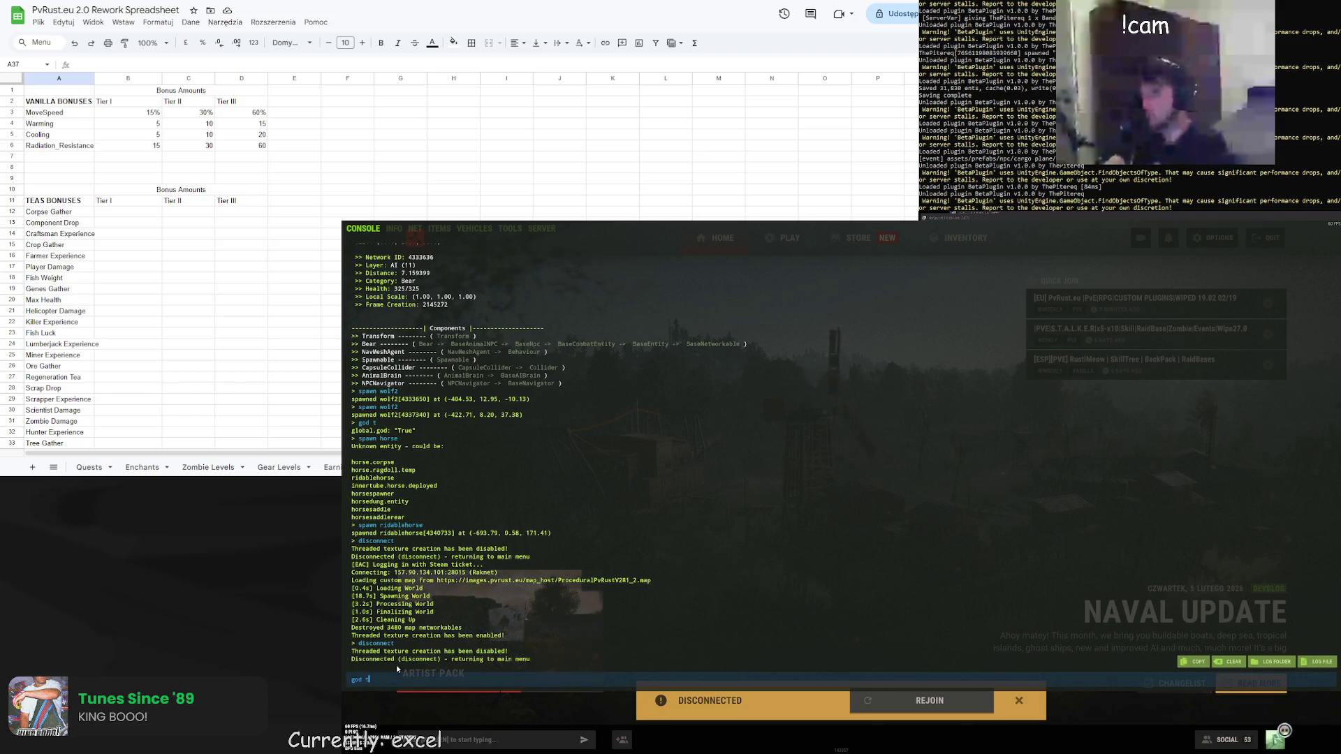
{"action": "key", "text": "Up"}
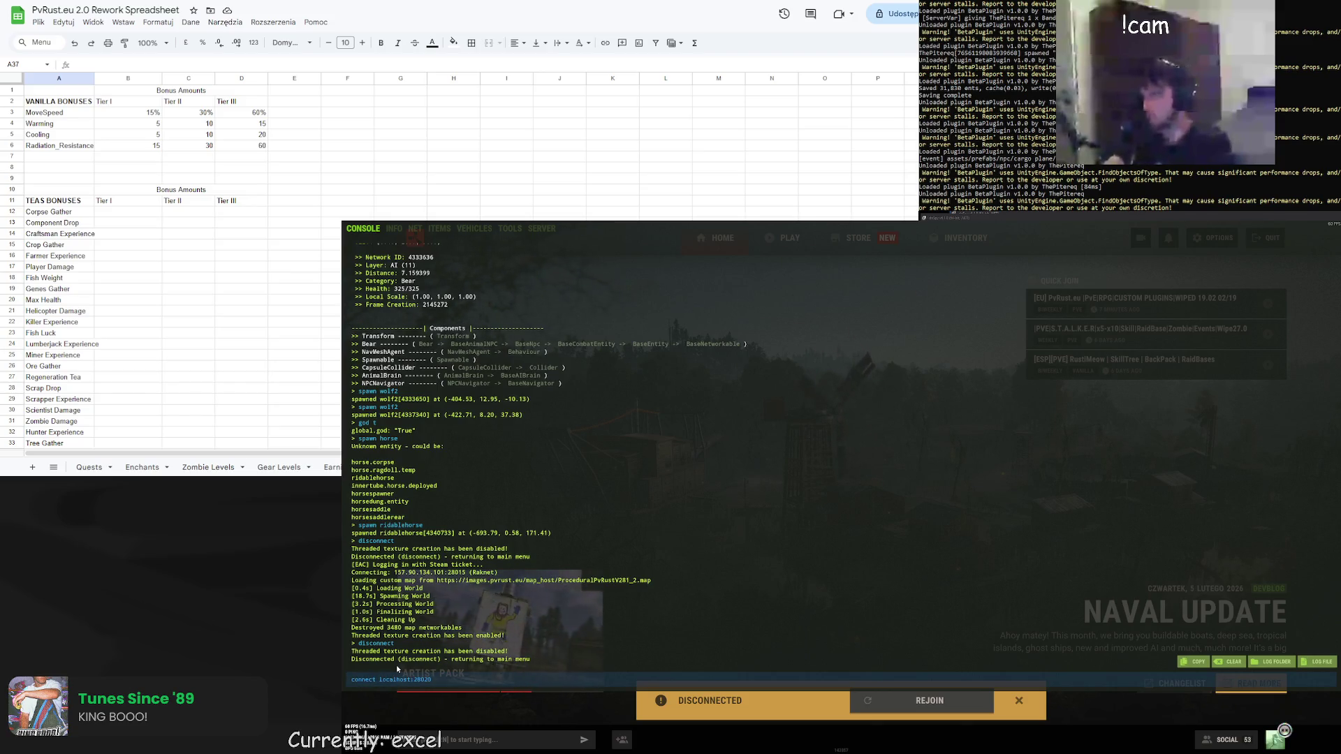
{"action": "key", "text": "Return"}
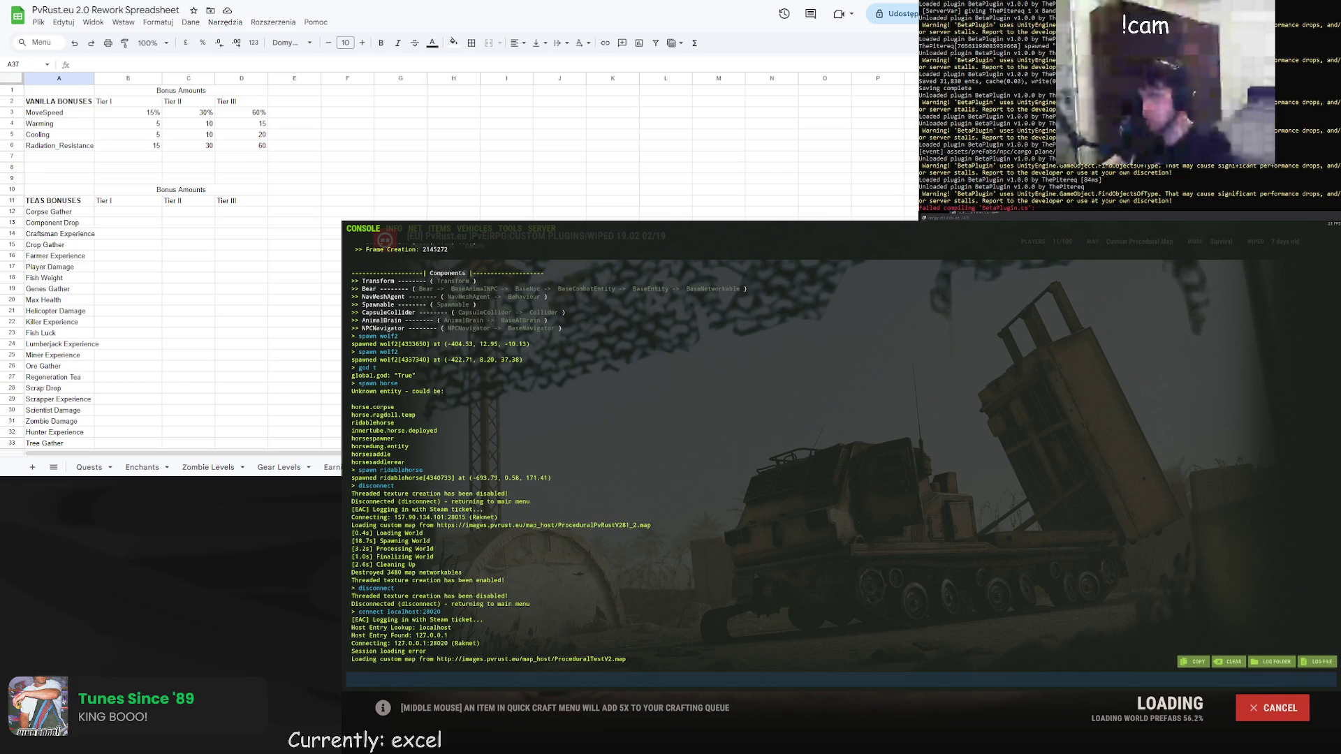
{"action": "double_click", "coordinate": [94, 78]}
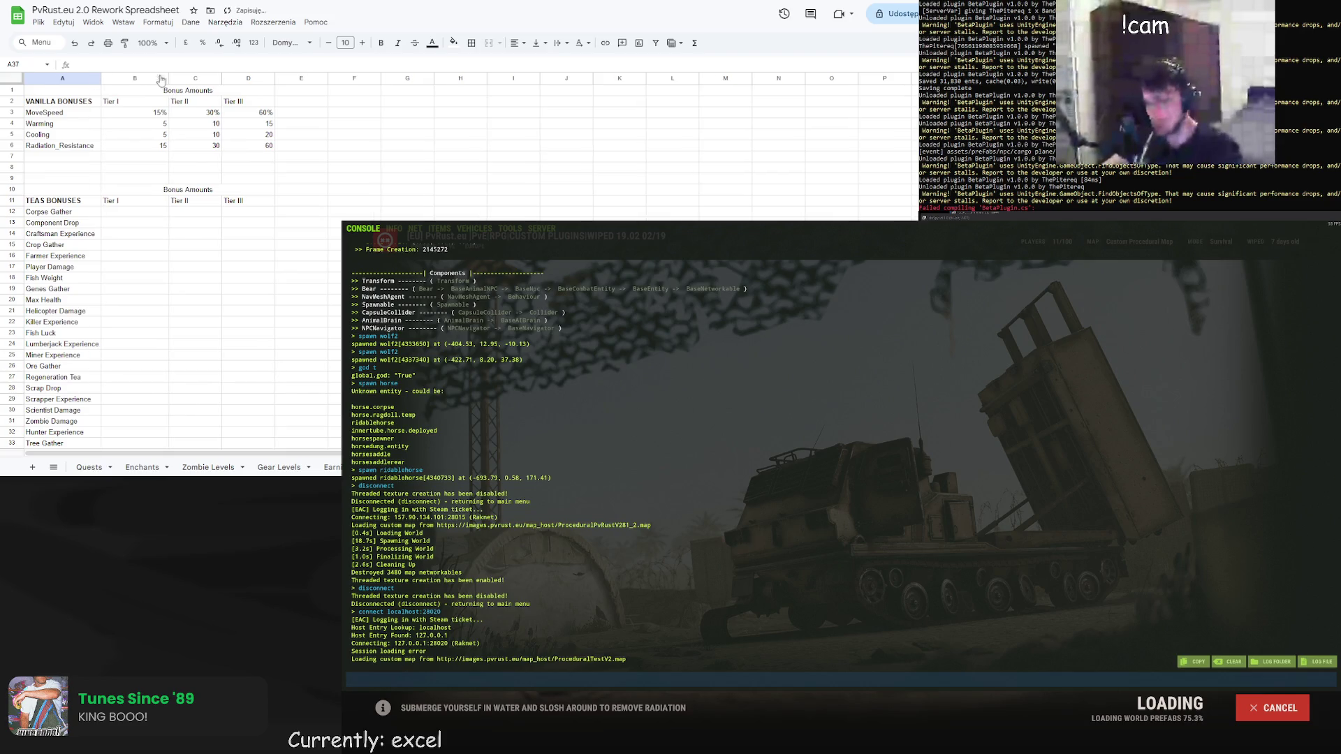
Narrow column B by dragging and auto-fit columns C and D to their contents
{"action": "left_click", "coordinate": [161, 78]}
{"action": "left_click_drag", "start_coordinate": [168, 78], "coordinate": [154, 79]}
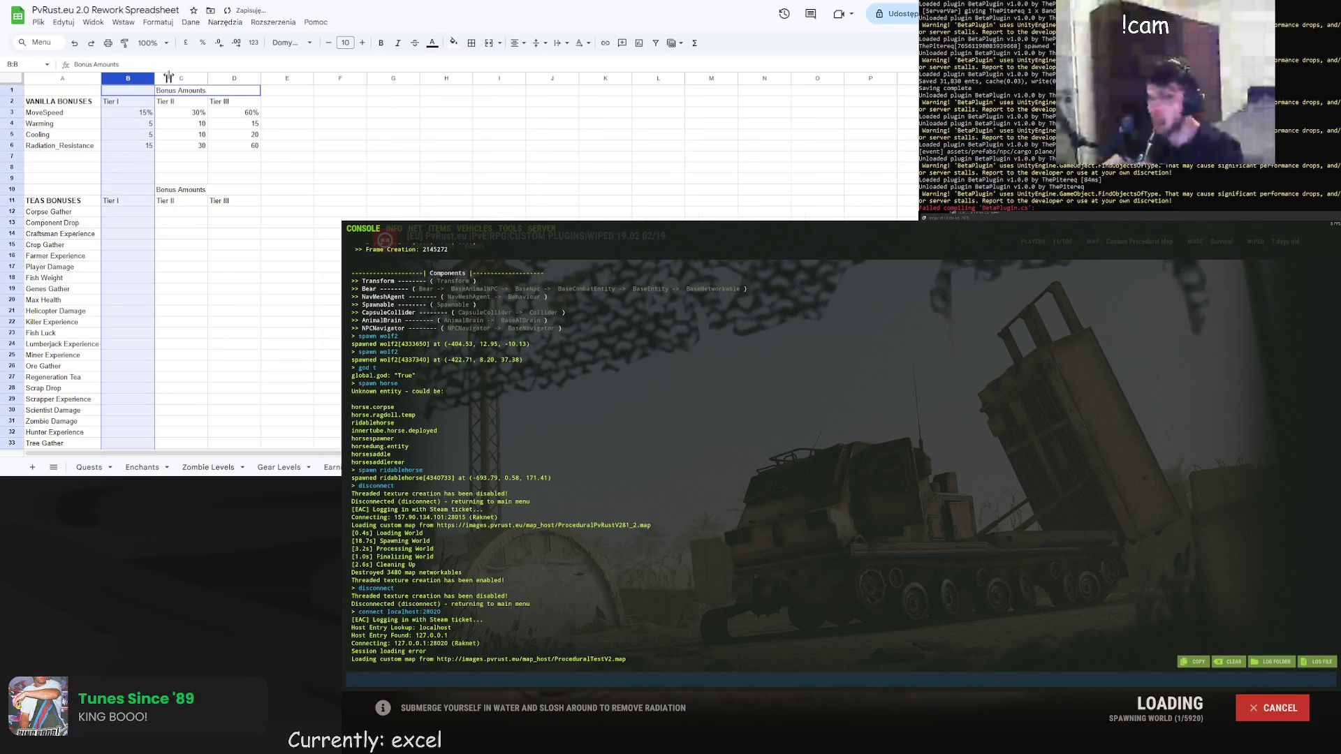
{"action": "double_click", "coordinate": [207, 78]}
{"action": "double_click", "coordinate": [229, 78]}
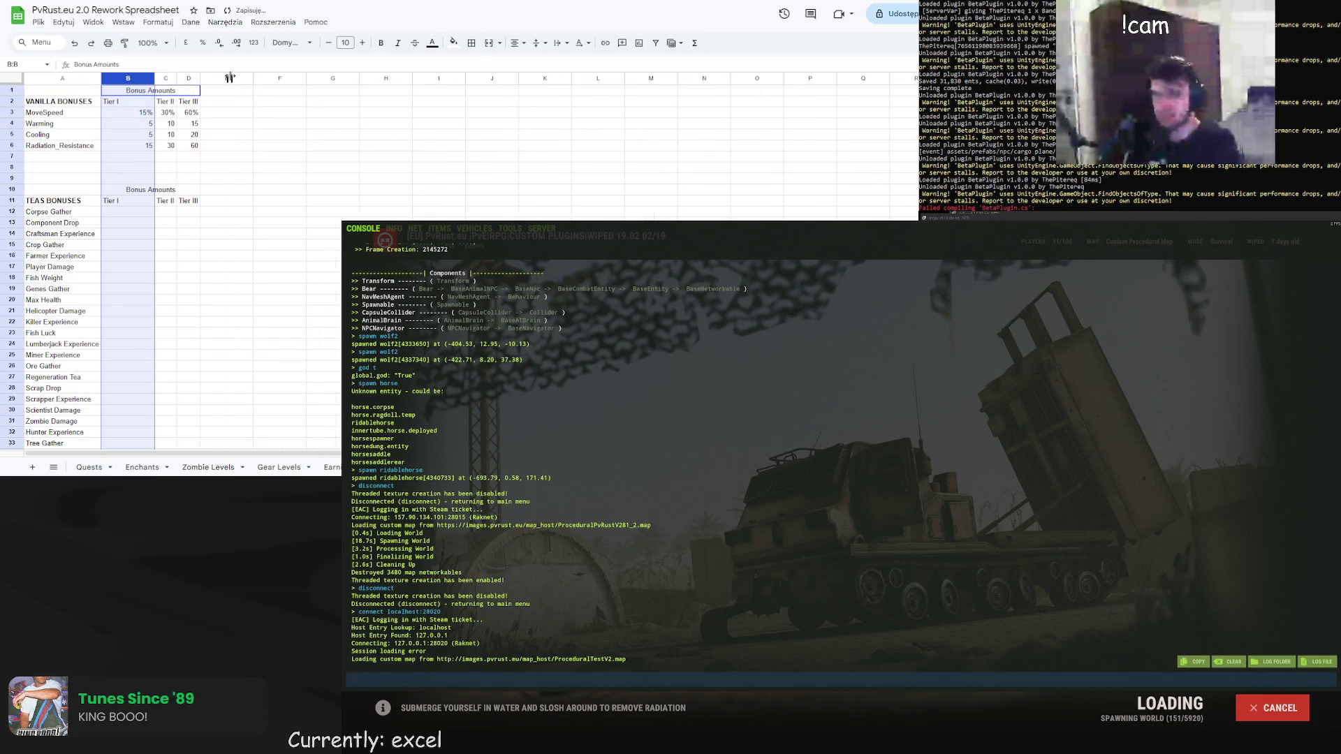
{"action": "left_click_drag", "start_coordinate": [154, 78], "coordinate": [127, 79]}
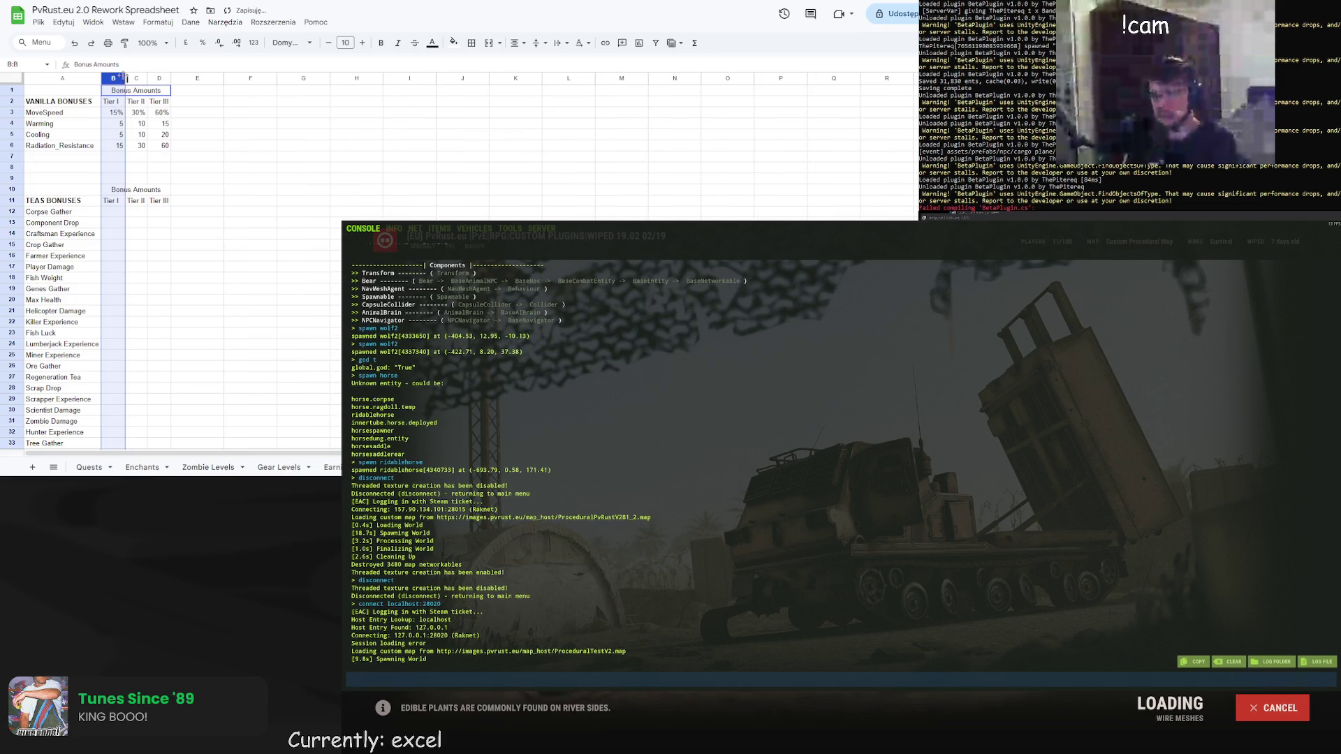
Set column B's width with Resize column, after cancelling the column C width setting
{"action": "left_click", "coordinate": [137, 102]}
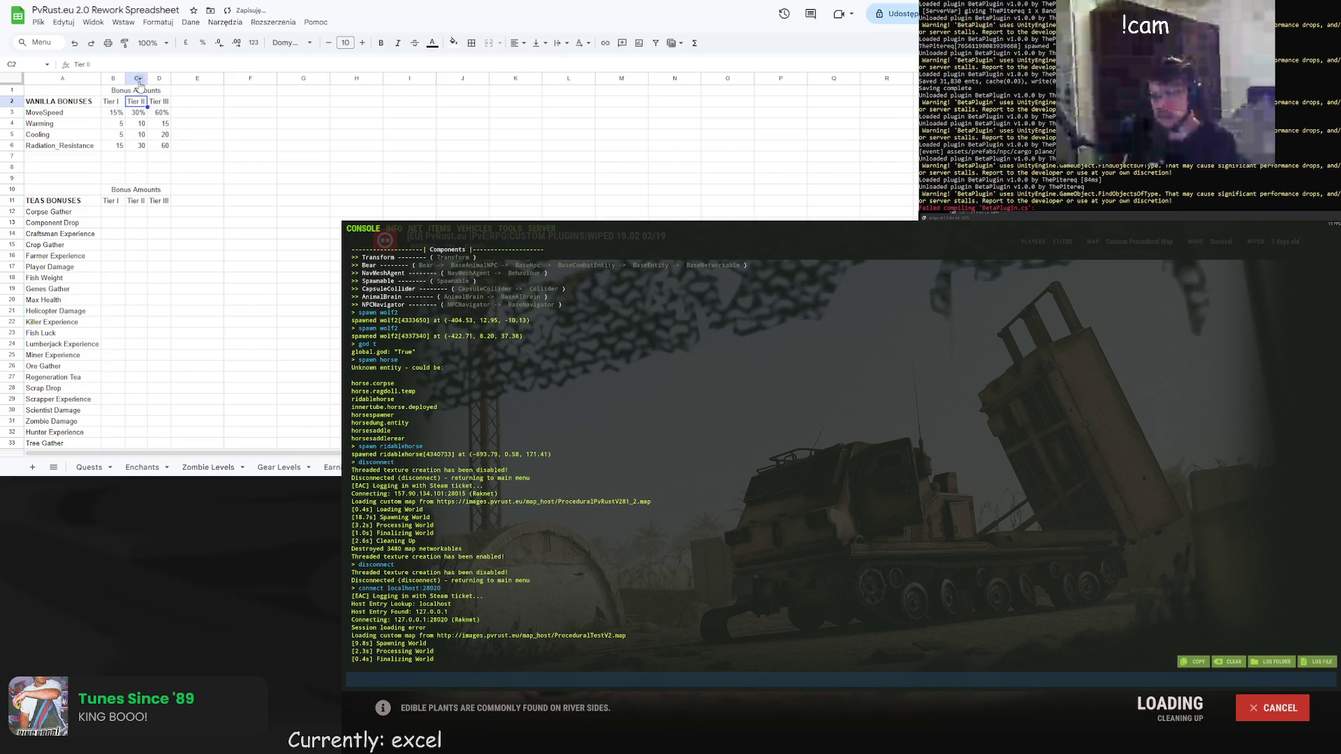
{"action": "right_click", "coordinate": [139, 84]}
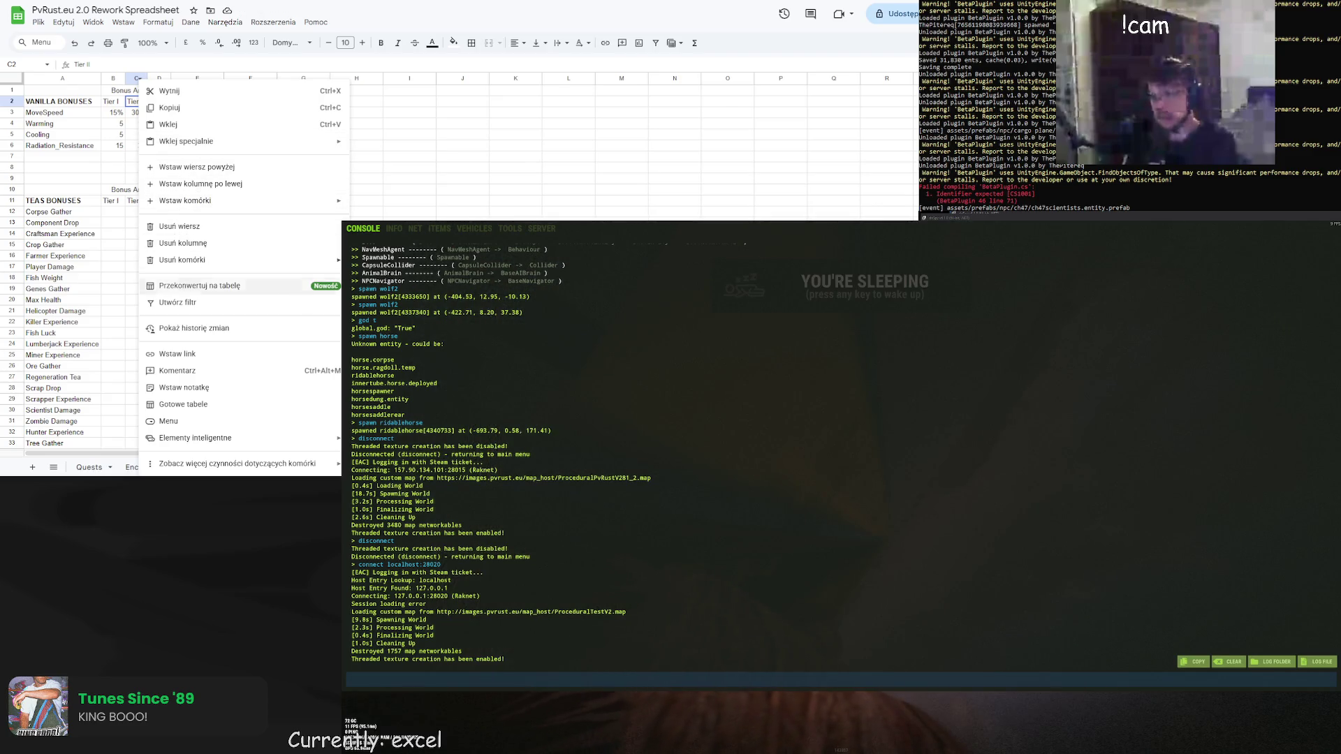
{"action": "left_click", "coordinate": [516, 256]}
{"action": "left_click", "coordinate": [135, 79]}
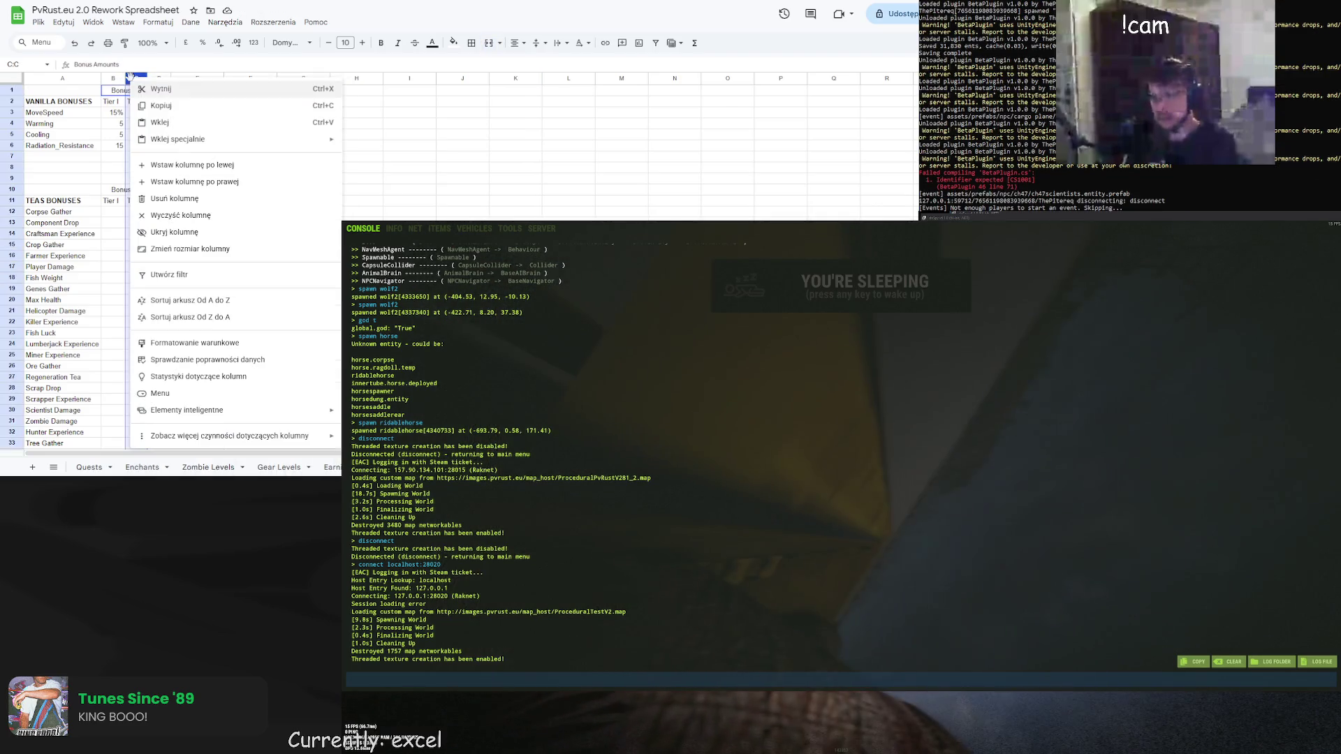
{"action": "left_click", "coordinate": [182, 237]}
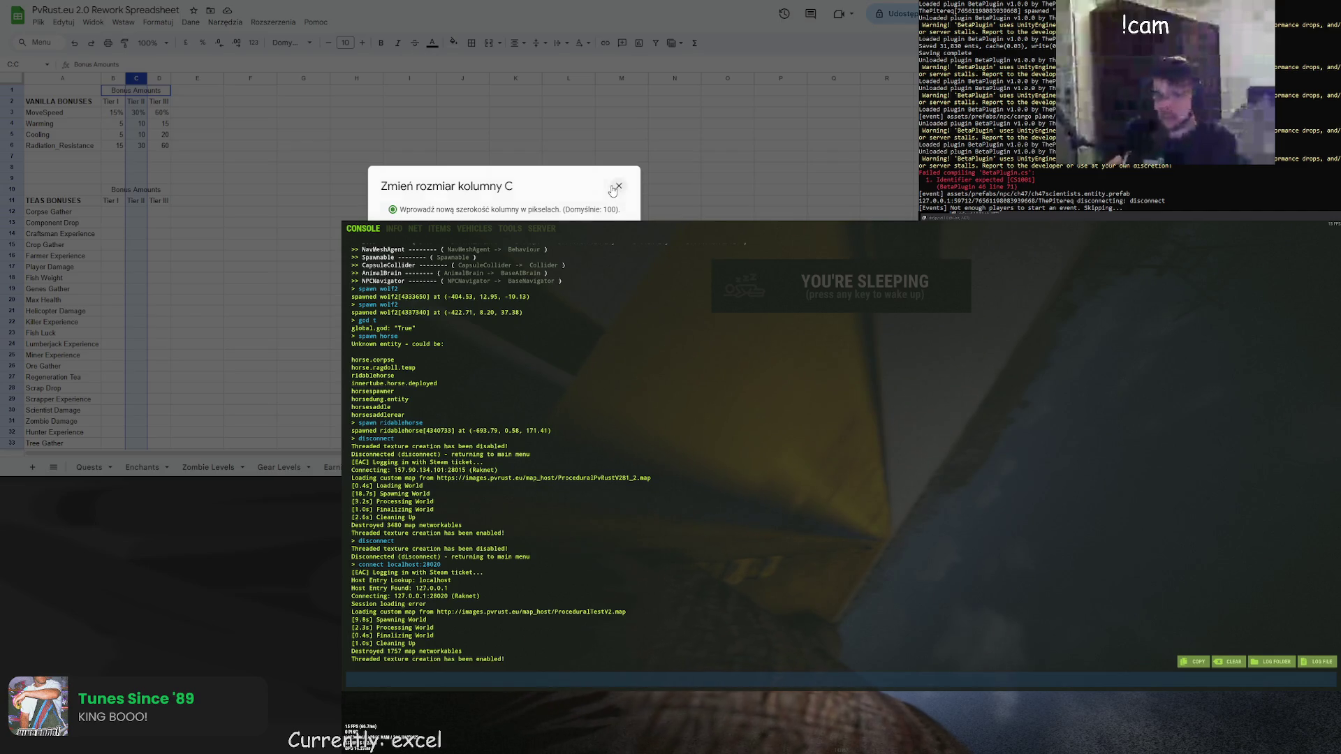
{"action": "key", "text": "Escape"}
{"action": "right_click", "coordinate": [112, 79]}
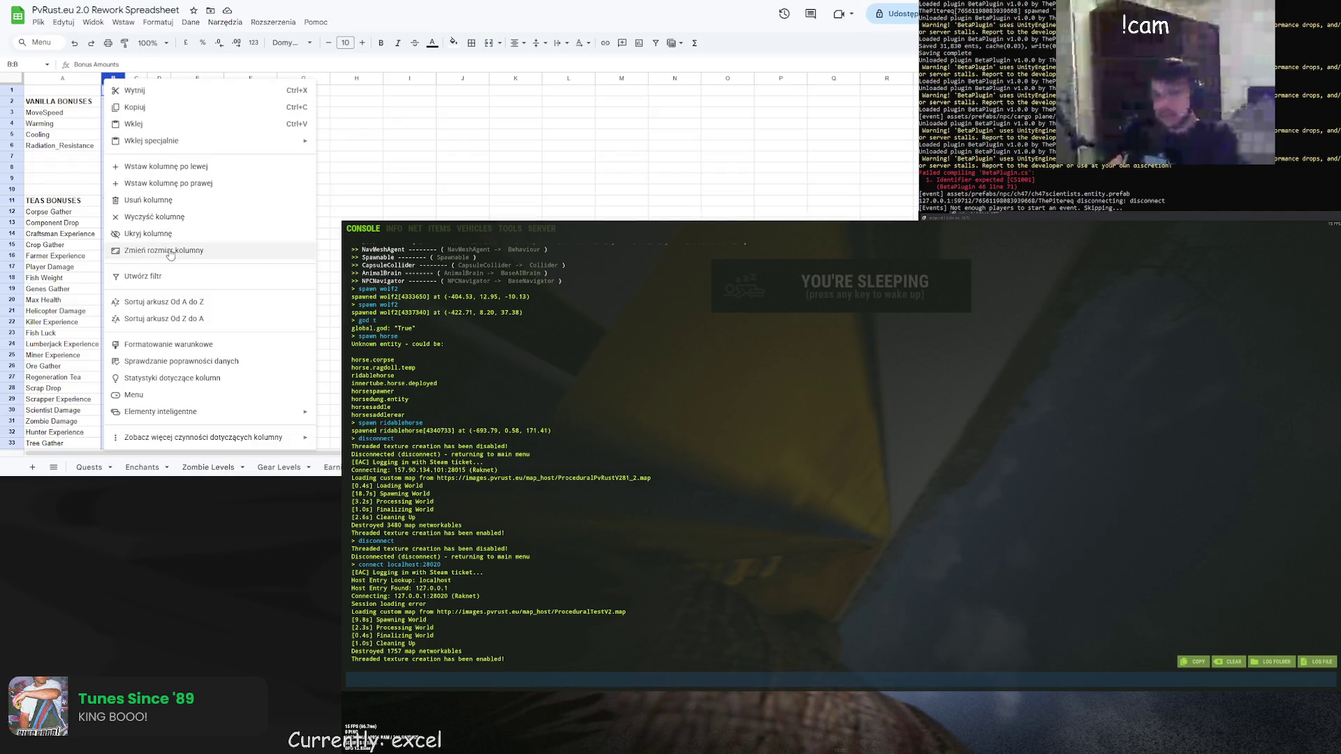
{"action": "left_click", "coordinate": [164, 250]}
{"action": "key", "text": "Return"}
{"action": "left_click", "coordinate": [407, 244]}
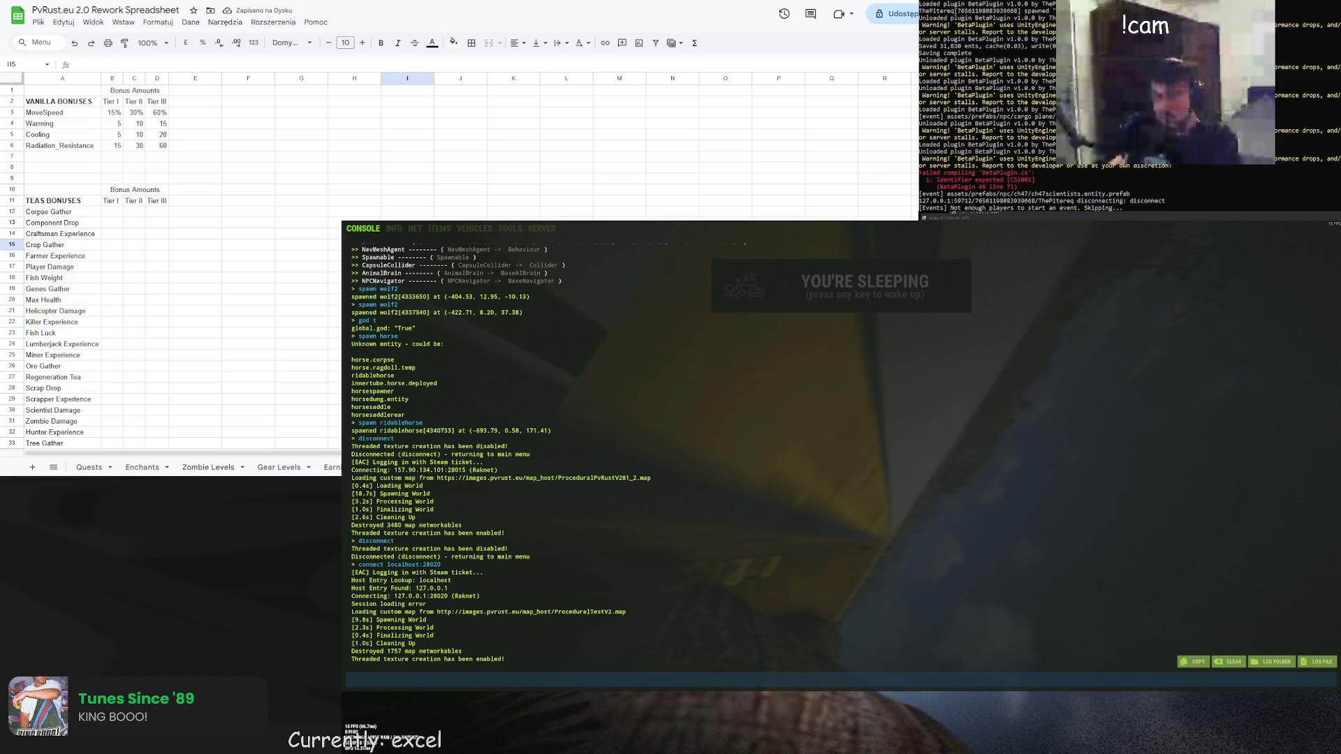
Wake the character, send the /stat chat command, and show bonuses with zero values too
{"action": "key", "text": "F1"}
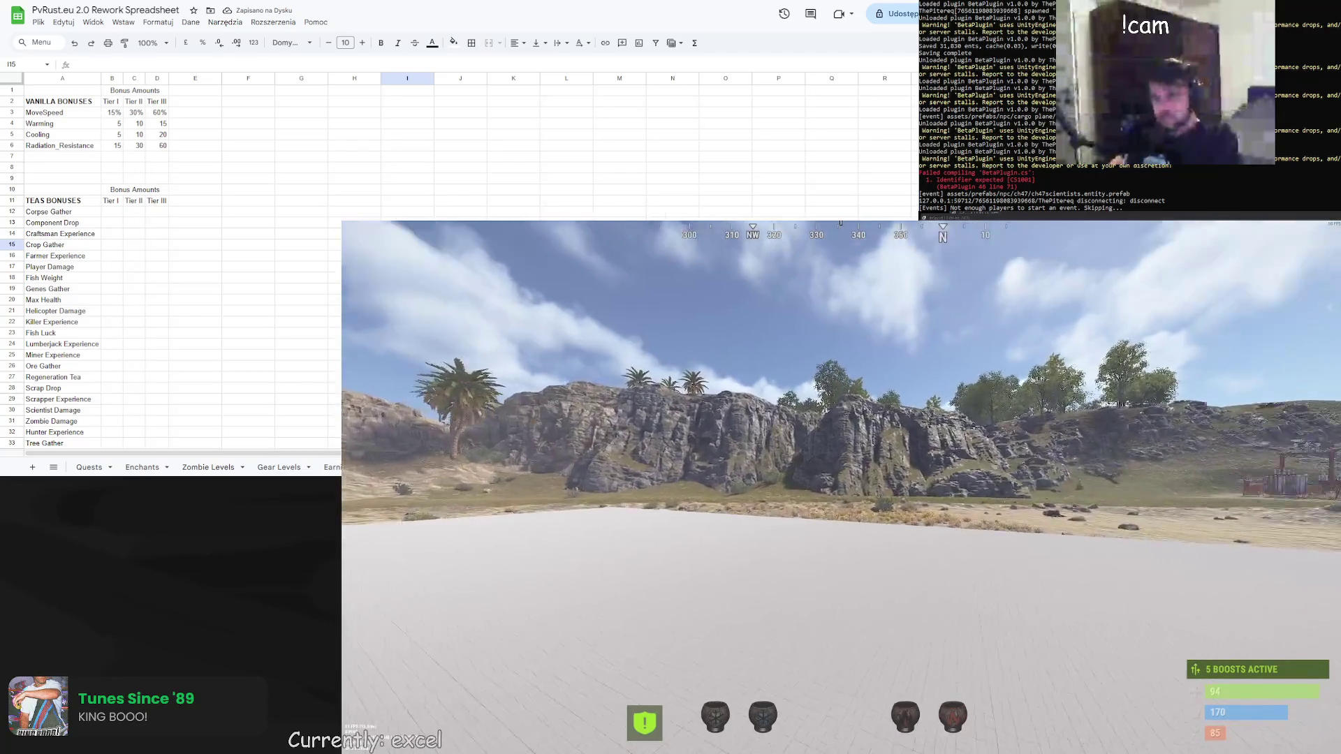
{"action": "type", "text": "t"}
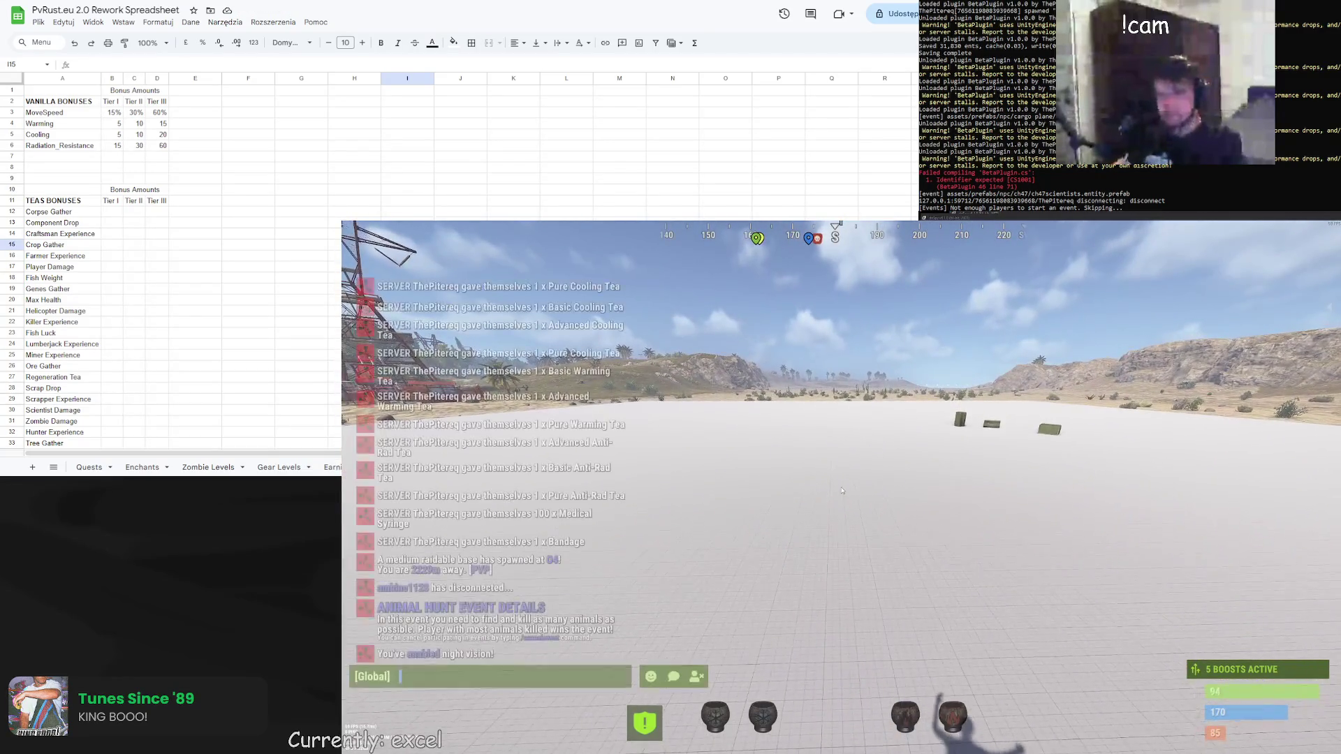
{"action": "type", "text": "/stat"}
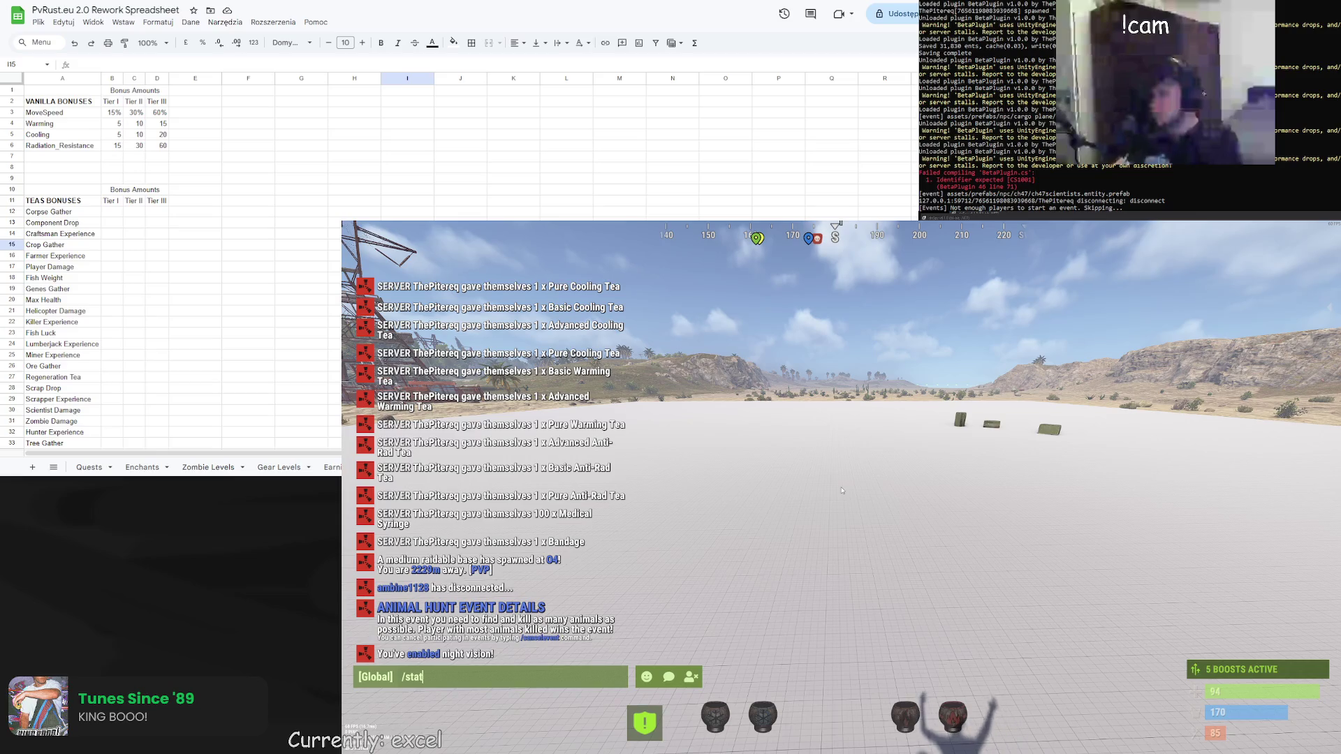
{"action": "key", "text": "Return"}
{"action": "left_click", "coordinate": [926, 319]}
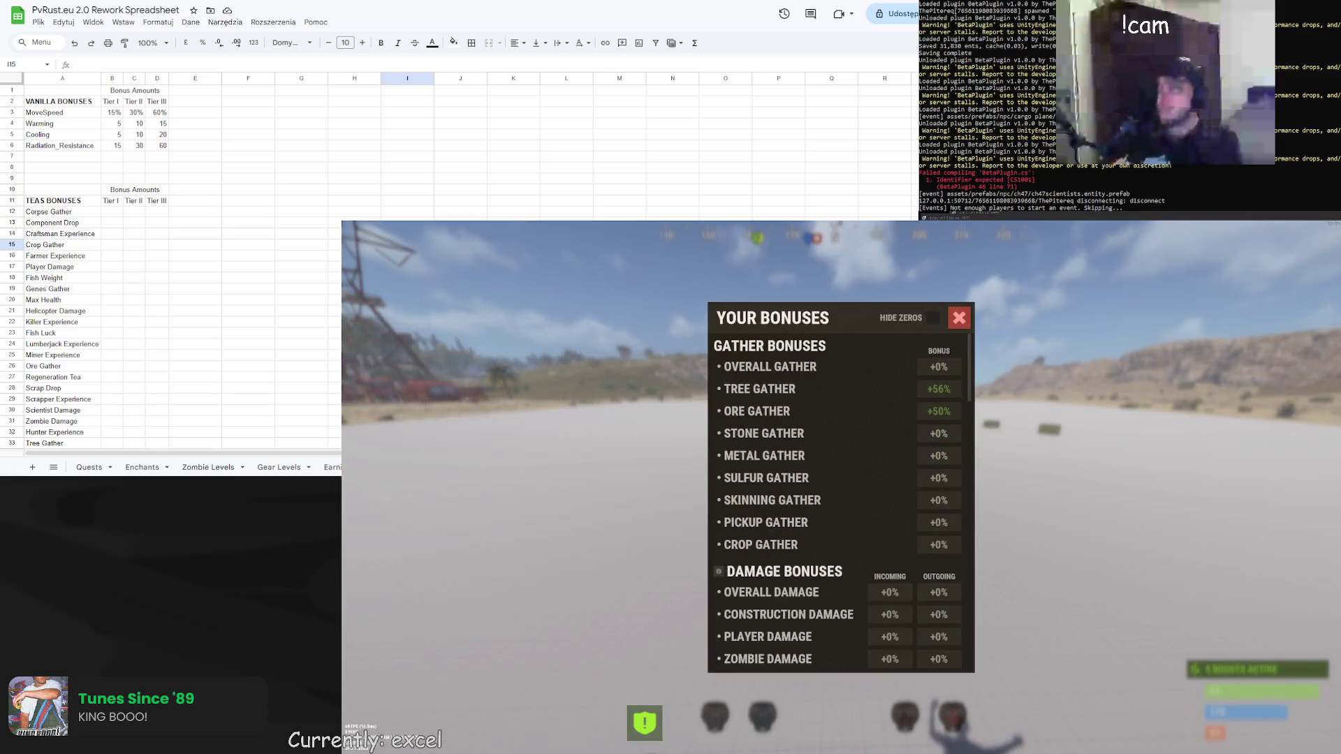
Move the sheet's bonus list down to rows 31–55
{"action": "scroll", "coordinate": [119, 227], "scroll_direction": "down", "scroll_amount": 3}
{"action": "left_click", "coordinate": [157, 261]}
{"action": "left_click_drag", "start_coordinate": [49, 107], "coordinate": [63, 371]}
{"action": "left_click_drag", "start_coordinate": [89, 102], "coordinate": [89, 305]}
{"action": "left_click", "coordinate": [90, 305]}
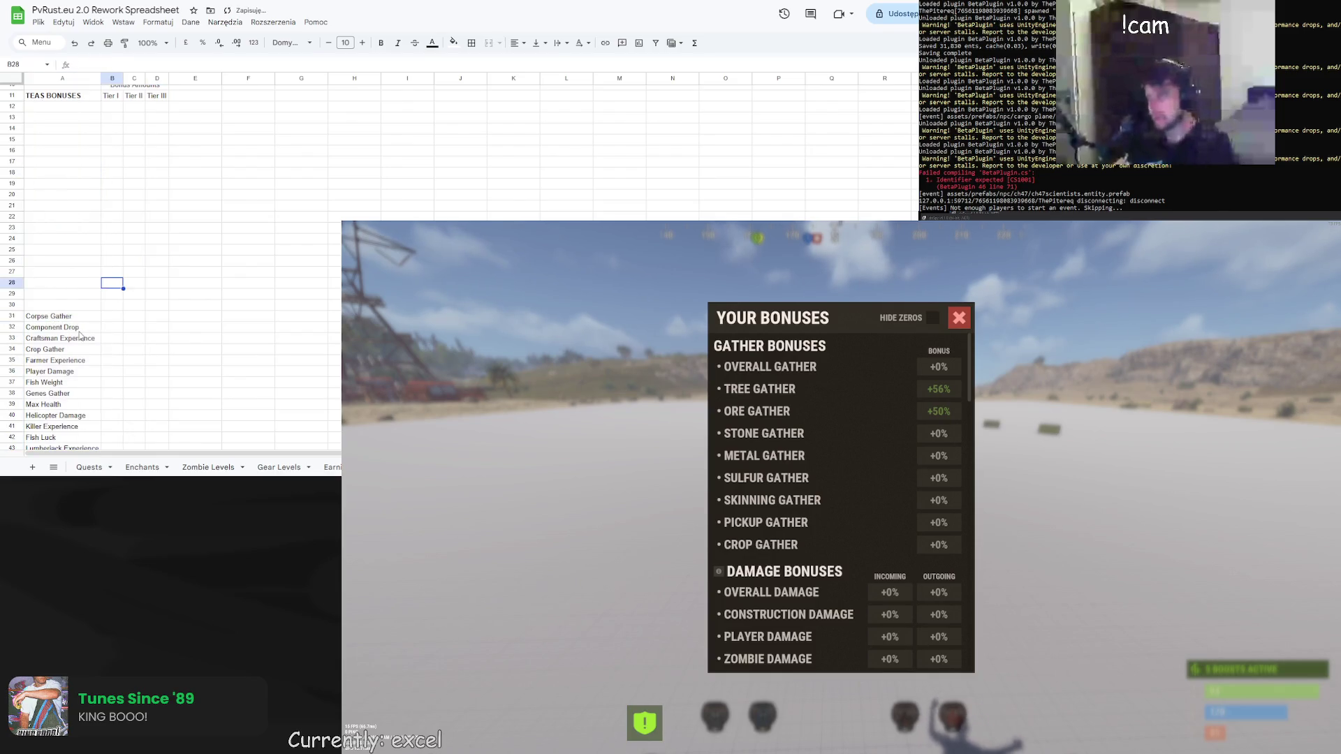
Copy the Experience bonus names, accidentally including Zombie Damage, and paste them into A12
{"action": "left_click", "coordinate": [84, 328]}
{"action": "scroll", "coordinate": [83, 328], "scroll_direction": "down", "scroll_amount": 2}
{"action": "left_click", "coordinate": [80, 288]}
{"action": "left_click", "coordinate": [72, 314], "text": "ctrl"}
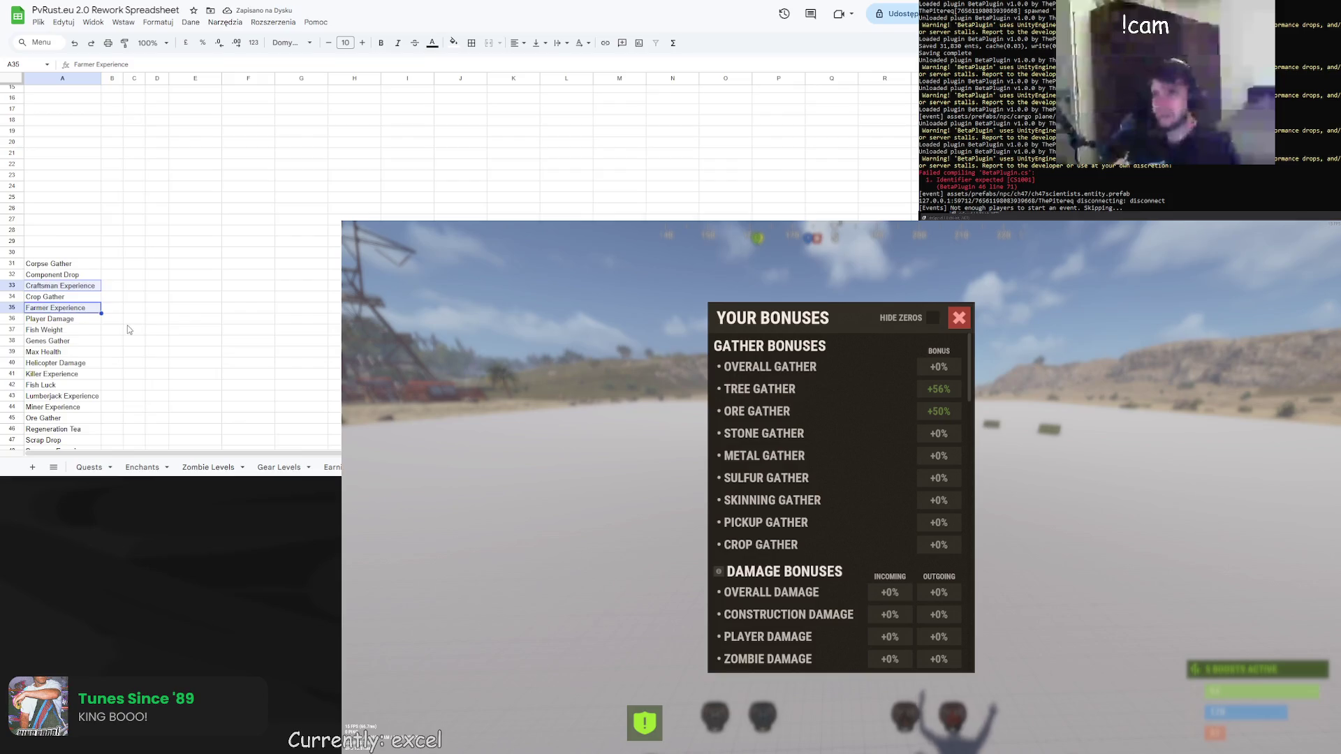
{"action": "scroll", "coordinate": [77, 322], "scroll_direction": "down", "scroll_amount": 2}
{"action": "left_click", "coordinate": [73, 342], "text": "ctrl"}
{"action": "scroll", "coordinate": [90, 353], "scroll_direction": "down", "scroll_amount": 2}
{"action": "left_click", "coordinate": [83, 347], "text": "ctrl"}
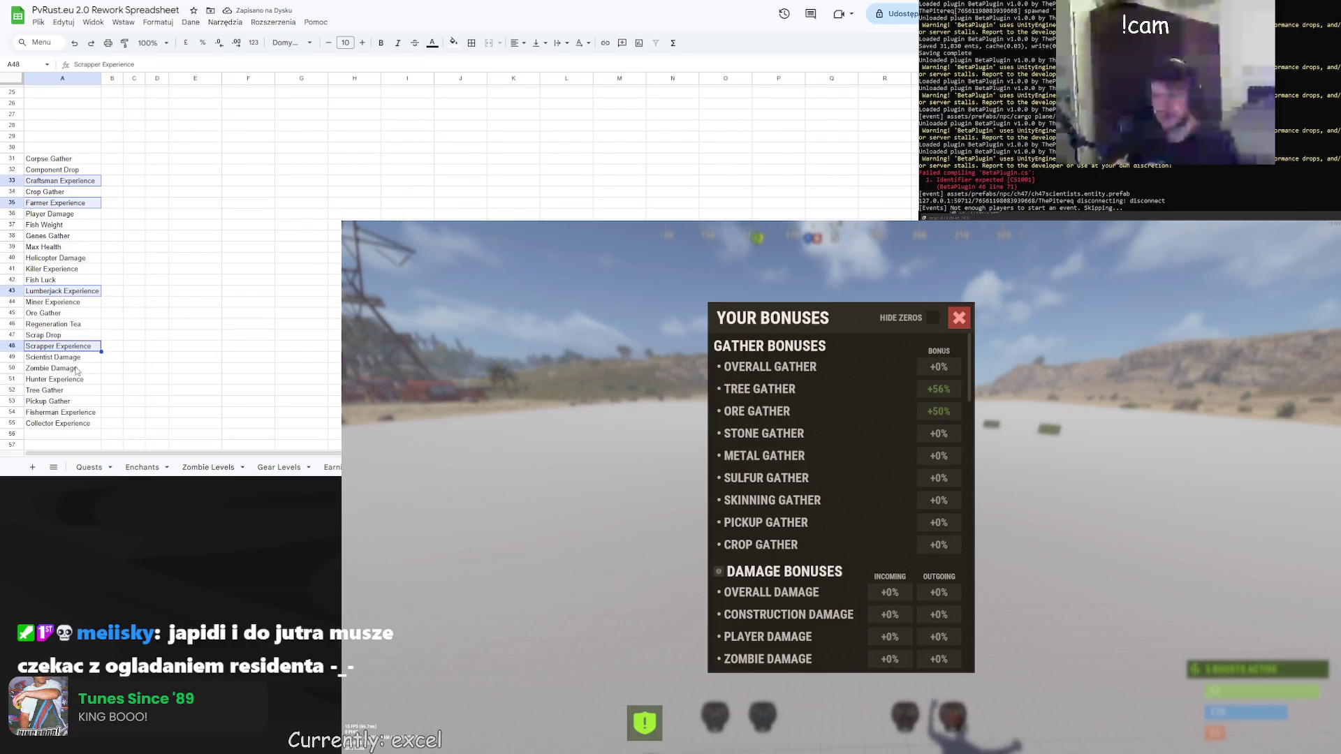
{"action": "left_click", "coordinate": [80, 368], "text": "ctrl"}
{"action": "left_click", "coordinate": [76, 412], "text": "ctrl"}
{"action": "left_click", "coordinate": [73, 424], "text": "ctrl"}
{"action": "key", "text": "ctrl+c"}
{"action": "scroll", "coordinate": [151, 304], "scroll_direction": "up", "scroll_amount": 6}
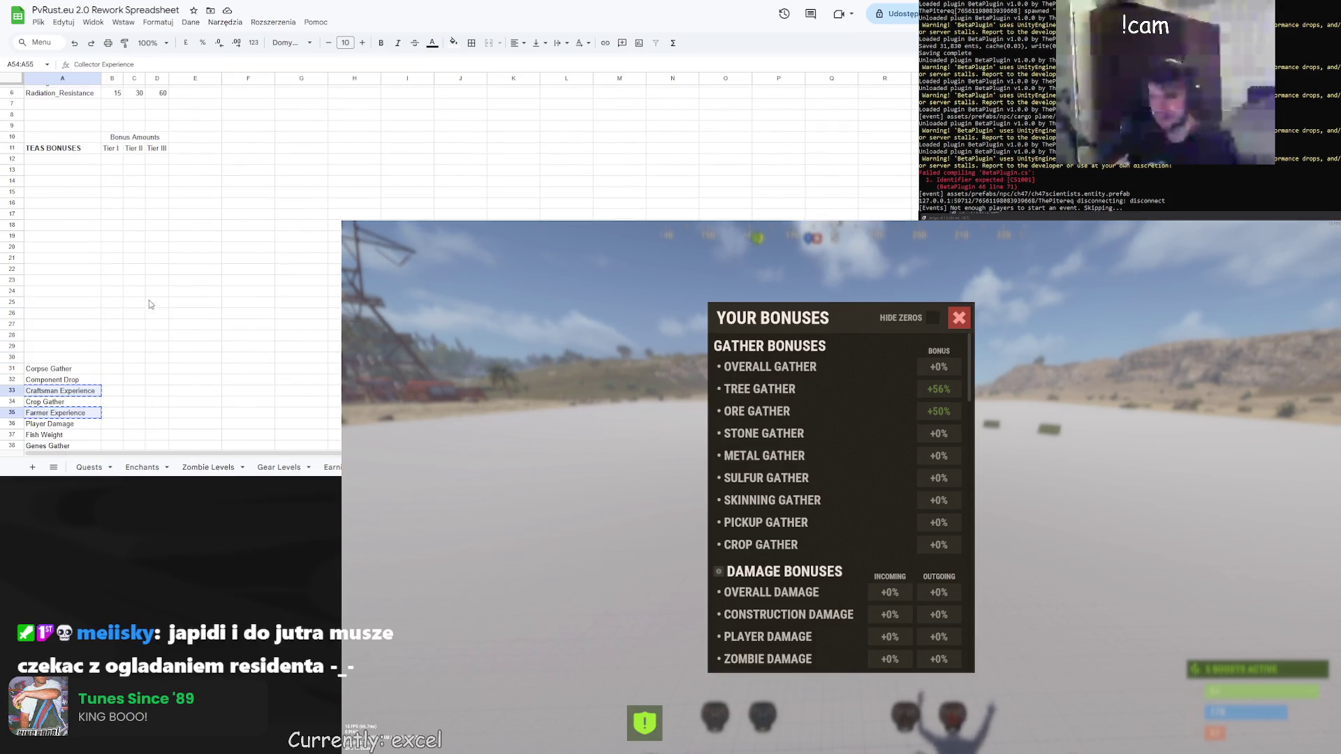
{"action": "left_click", "coordinate": [71, 164]}
{"action": "key", "text": "ctrl+v"}
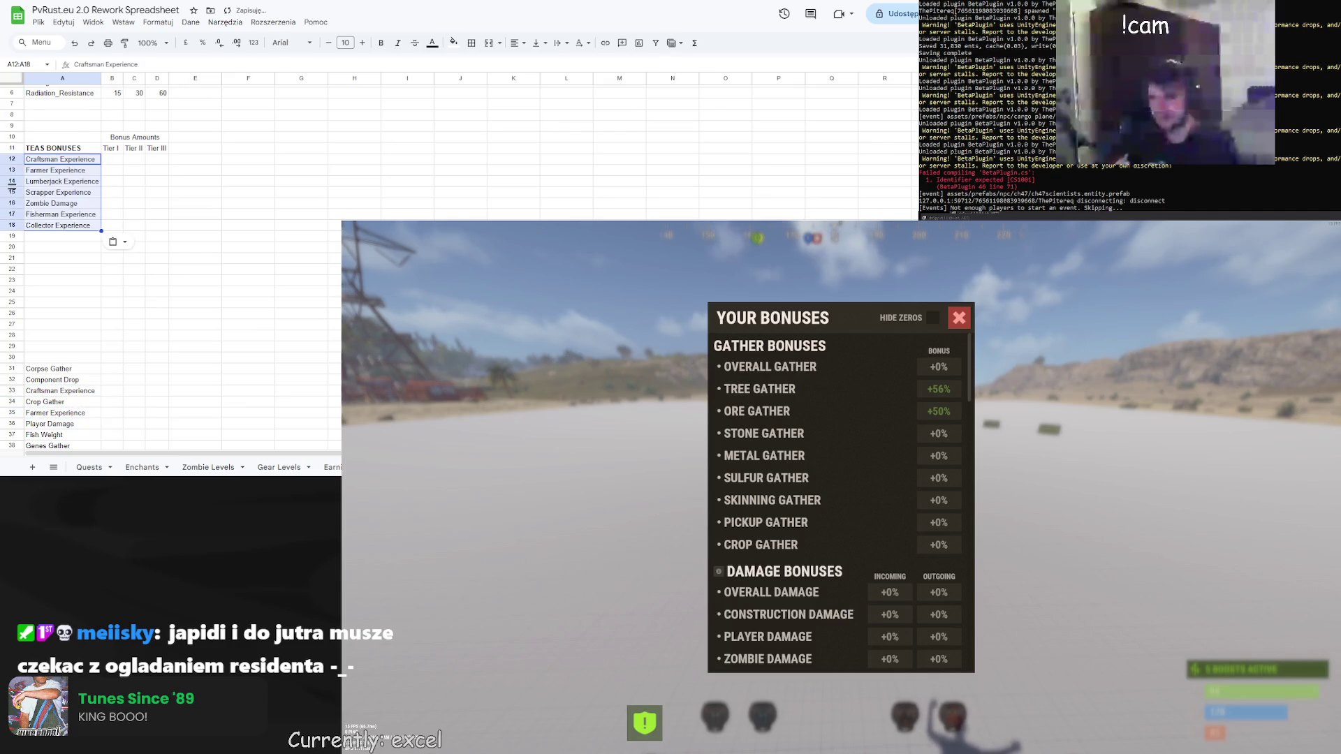
Undo the faulty paste, keeping the list moved down to rows 31–55
{"action": "left_click", "coordinate": [70, 204]}
{"action": "scroll", "coordinate": [122, 241], "scroll_direction": "down", "scroll_amount": 8}
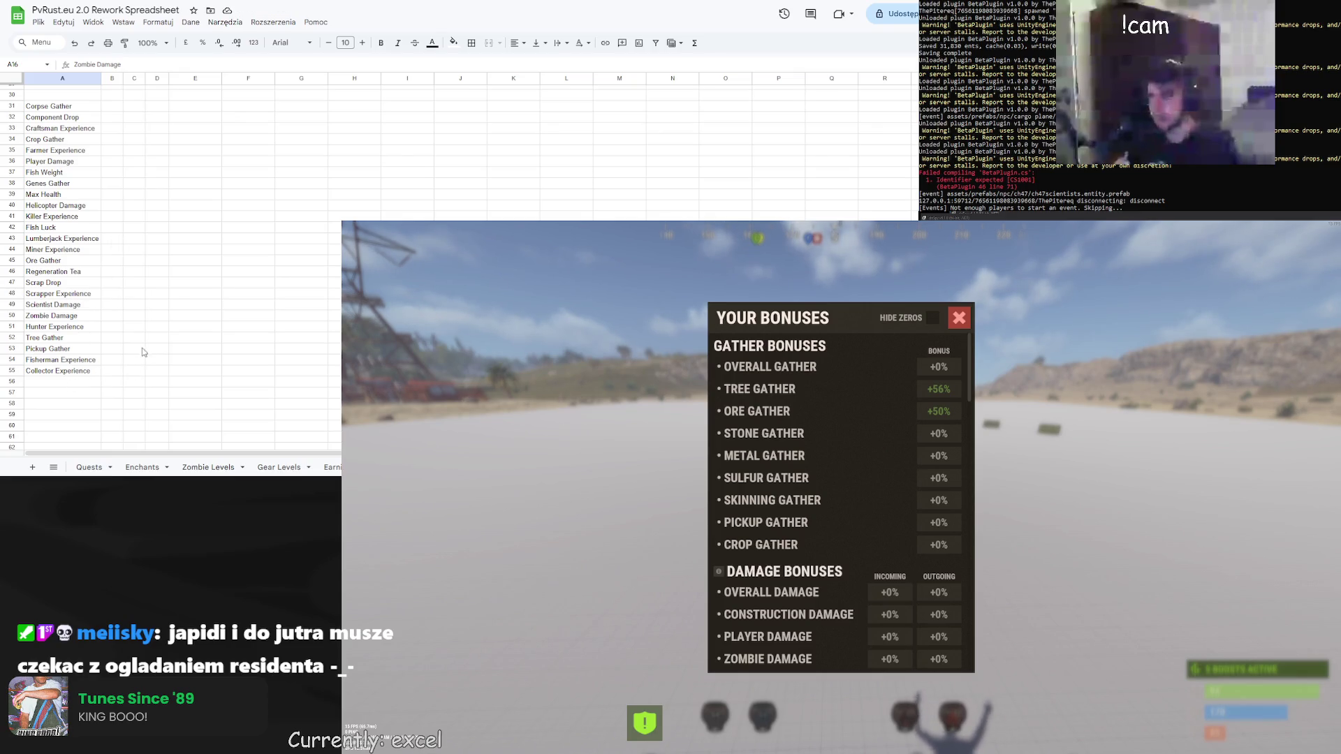
{"action": "scroll", "coordinate": [105, 231], "scroll_direction": "up", "scroll_amount": 5}
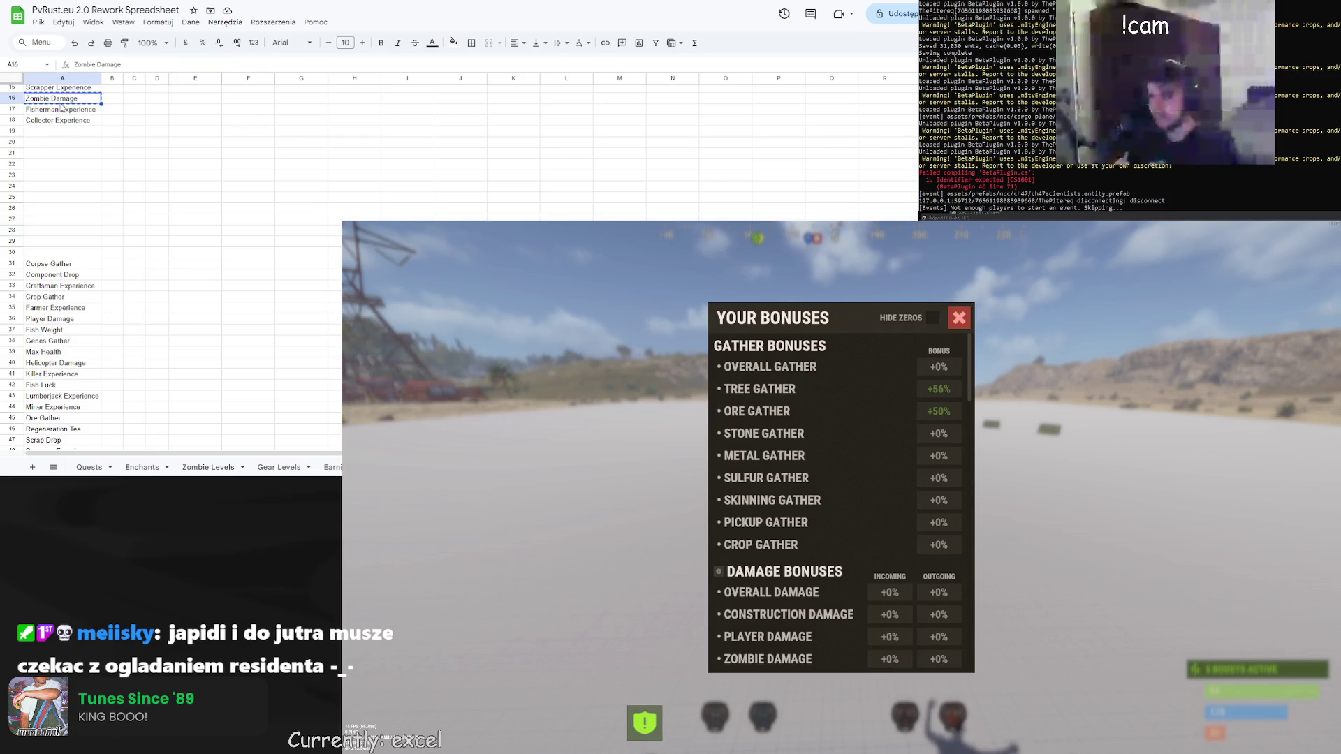
{"action": "key", "text": "ctrl+z"}
{"action": "key", "text": "ctrl+z"}
{"action": "key", "text": "ctrl+z"}
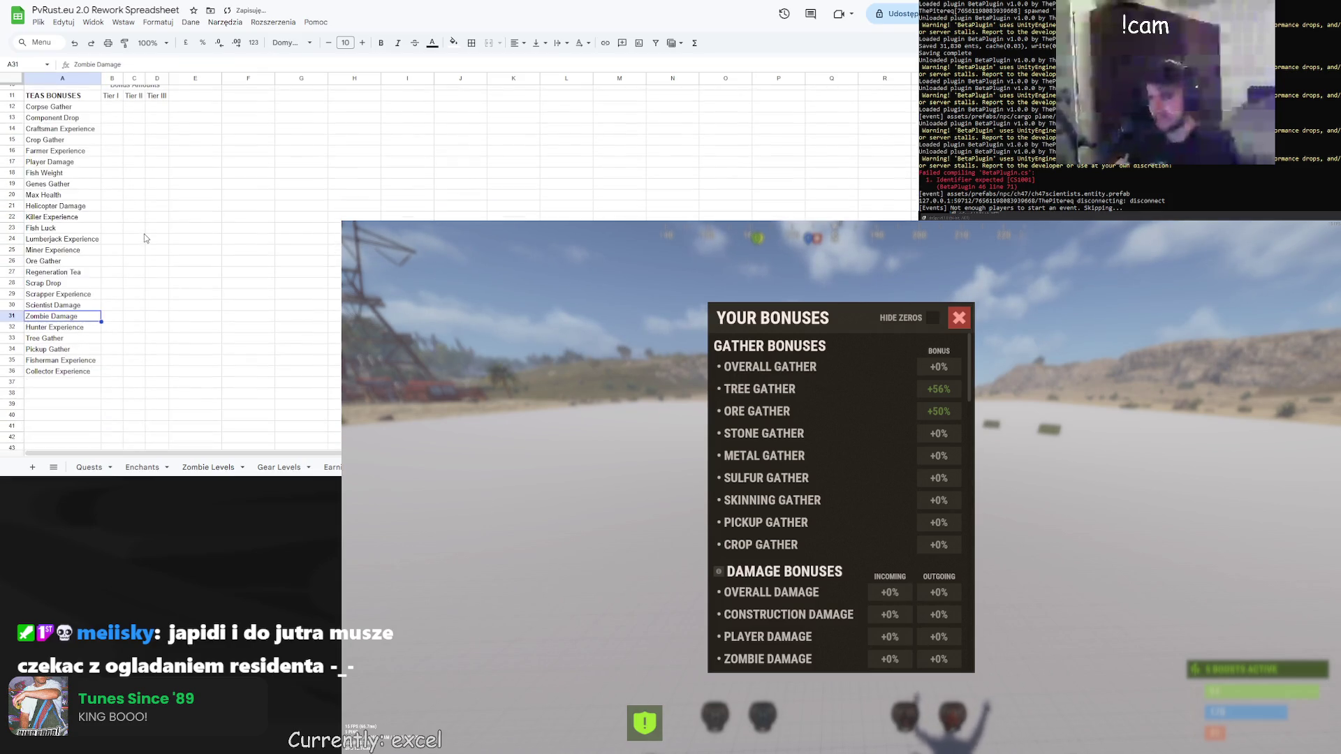
{"action": "key", "text": "ctrl+z"}
{"action": "key", "text": "ctrl+z"}
{"action": "key", "text": "ctrl+z"}
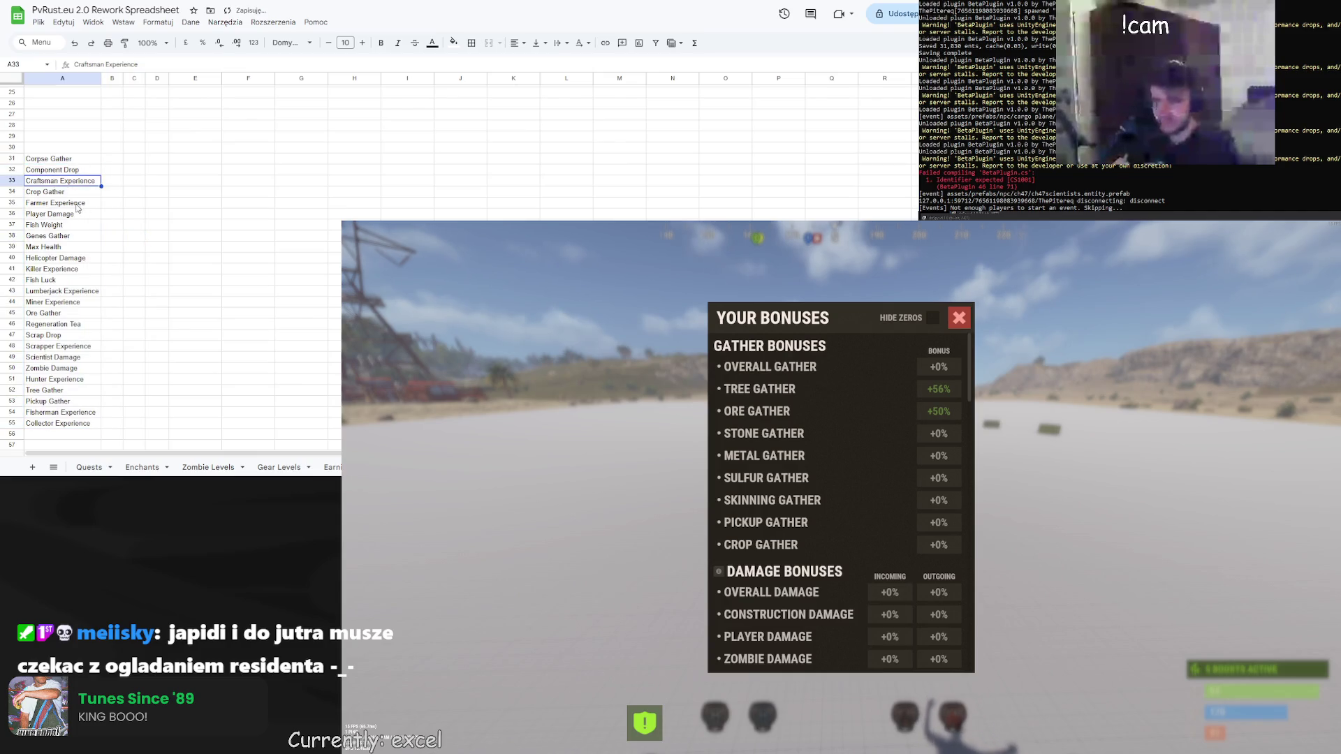
Copy the seven Experience entries and paste them into rows 12–18
{"action": "left_click", "coordinate": [77, 203], "text": "ctrl"}
{"action": "left_click", "coordinate": [84, 291], "text": "ctrl"}
{"action": "left_click", "coordinate": [85, 346], "text": "ctrl"}
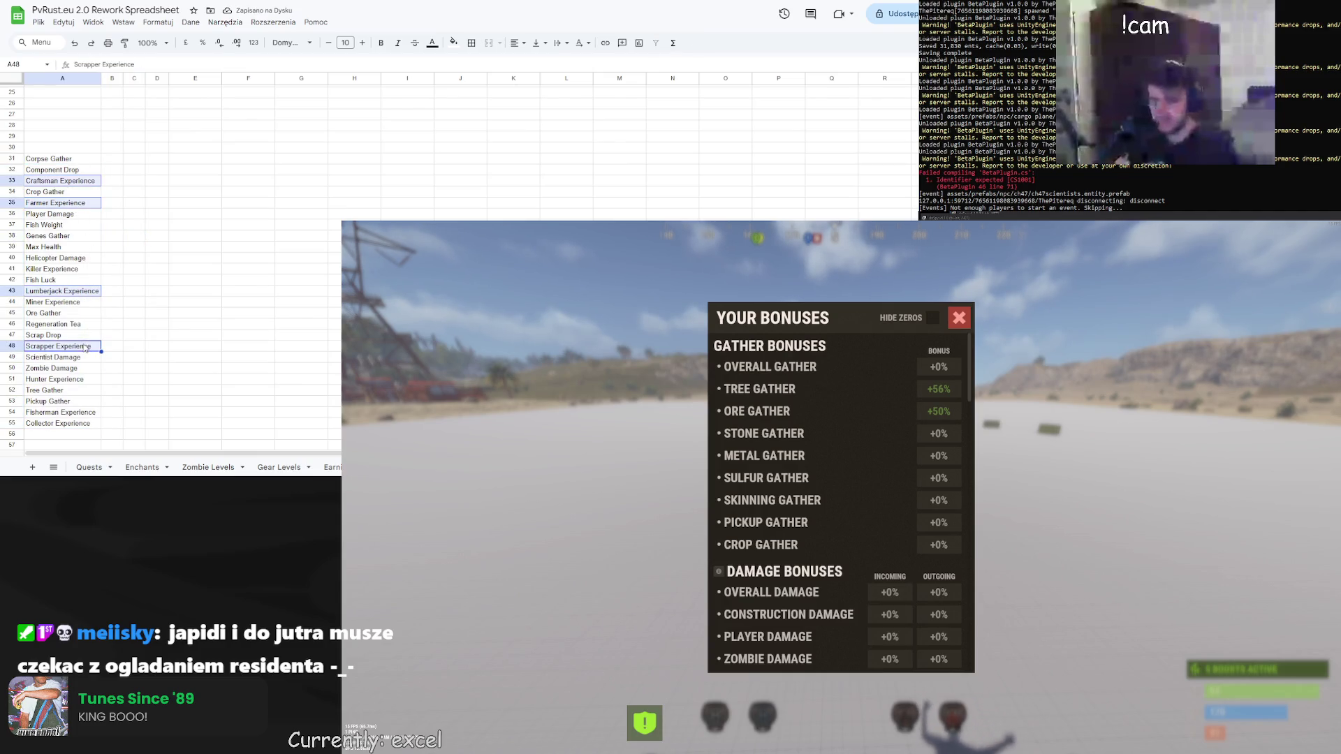
{"action": "left_click", "coordinate": [82, 415], "text": "ctrl"}
{"action": "left_click", "coordinate": [81, 424], "text": "ctrl"}
{"action": "left_click", "coordinate": [77, 381], "text": "ctrl"}
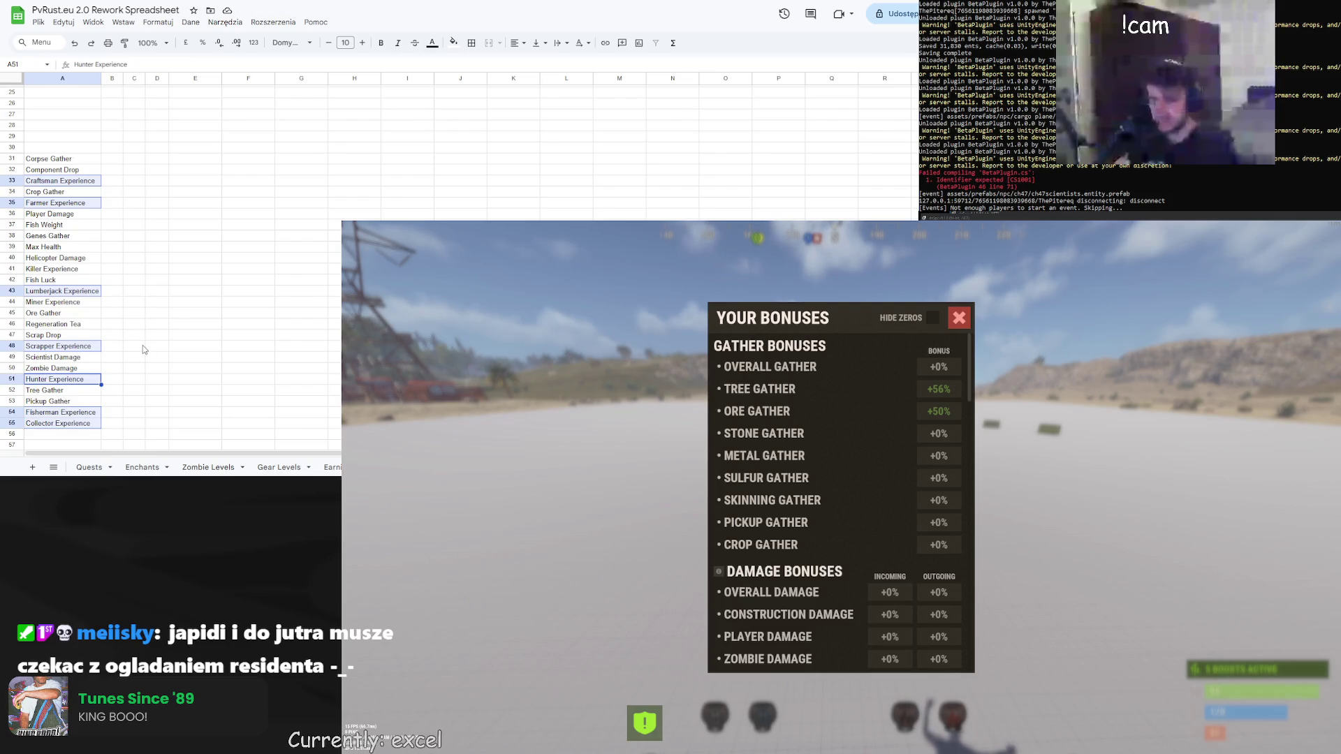
{"action": "key", "text": "ctrl+c"}
{"action": "scroll", "coordinate": [105, 280], "scroll_direction": "up", "scroll_amount": 6}
{"action": "left_click", "coordinate": [61, 159]}
{"action": "key", "text": "ctrl+v"}
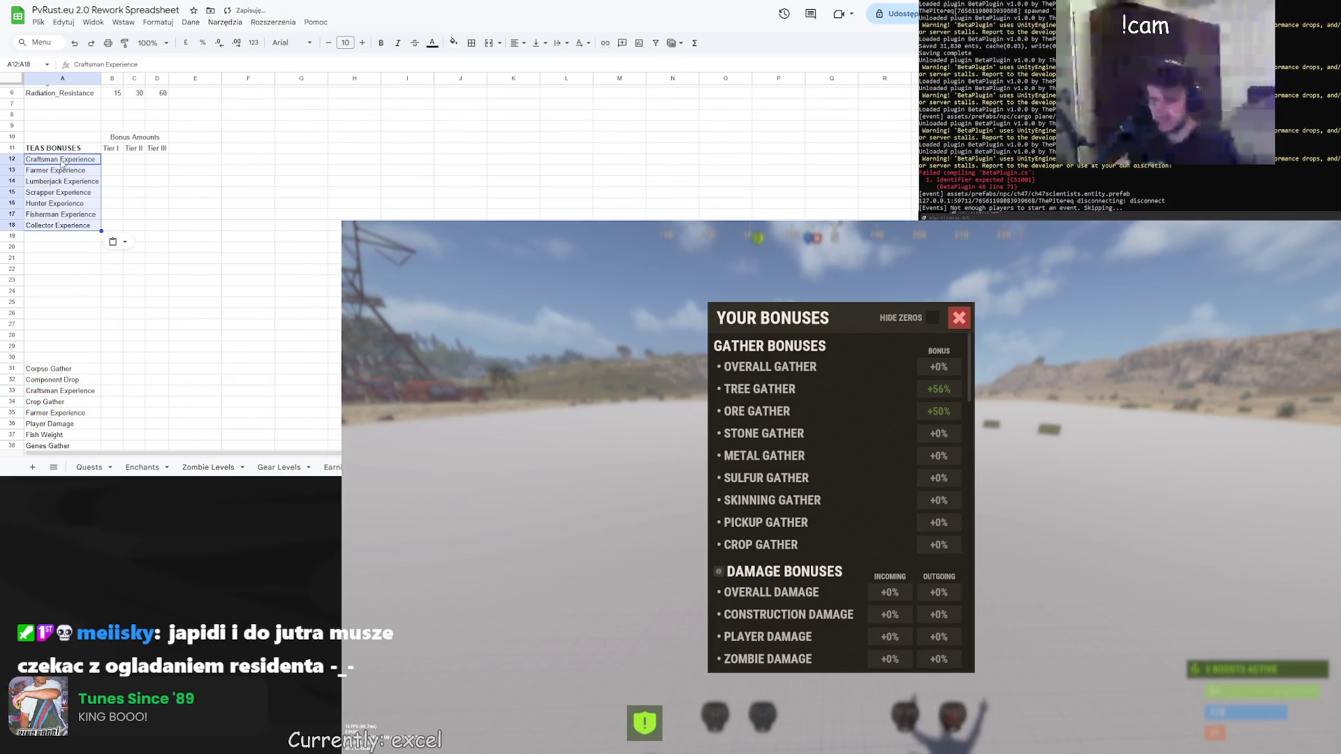
Clear the leftover Craftsman, Farmer and Lumberjack Experience cells in the lower list
{"action": "scroll", "coordinate": [63, 168], "scroll_direction": "down", "scroll_amount": 3}
{"action": "left_click", "coordinate": [79, 234]}
{"action": "key", "text": "Delete"}
{"action": "left_click", "coordinate": [72, 257]}
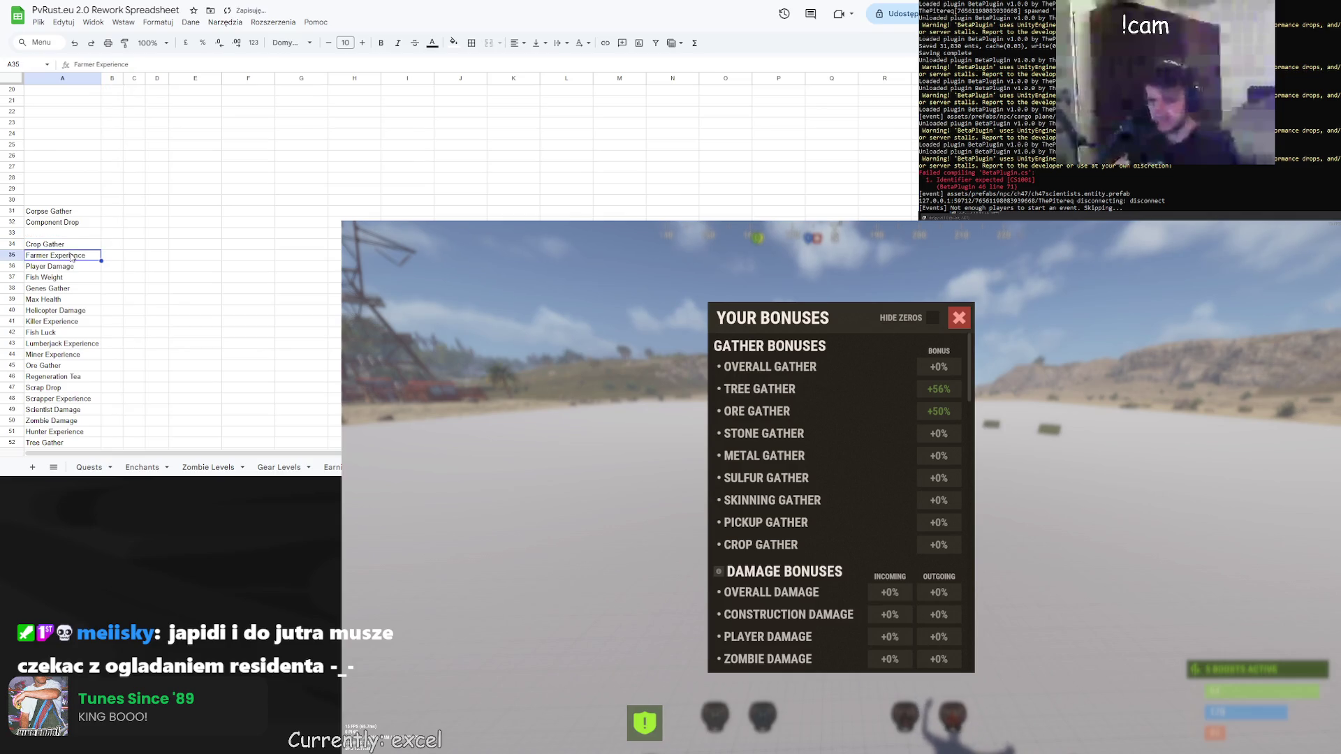
{"action": "key", "text": "Delete"}
{"action": "left_click", "coordinate": [70, 343]}
{"action": "key", "text": "Delete"}
Clear the leftover Scrapper, Hunter, Fisherman and Collector Experience cells
{"action": "scroll", "coordinate": [77, 349], "scroll_direction": "down", "scroll_amount": 1}
{"action": "left_click", "coordinate": [81, 343]}
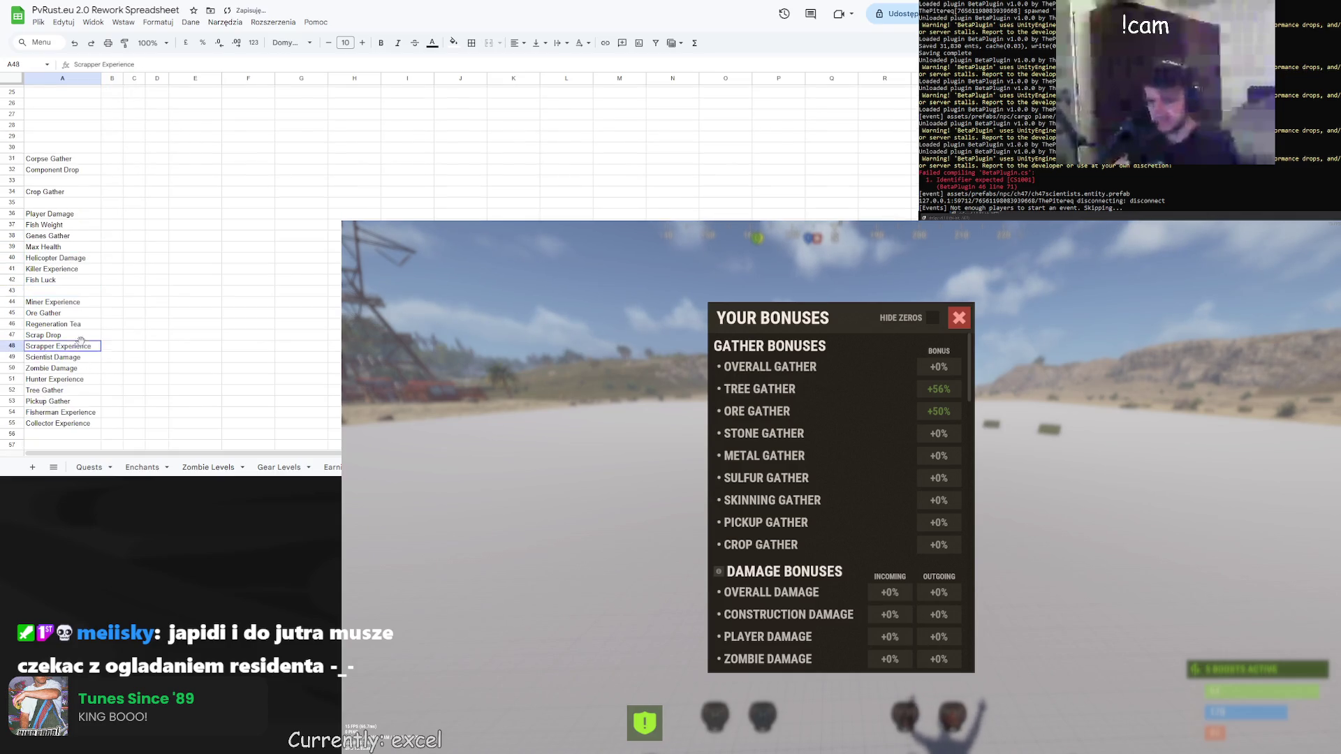
{"action": "key", "text": "Delete"}
{"action": "left_click", "coordinate": [70, 379]}
{"action": "key", "text": "Delete"}
{"action": "left_click", "coordinate": [70, 412]}
{"action": "key", "text": "Delete"}
{"action": "left_click", "coordinate": [70, 423]}
{"action": "key", "text": "Delete"}
Undo and then redo clearing the leftover Experience entries, checking the list
{"action": "scroll", "coordinate": [102, 347], "scroll_direction": "up", "scroll_amount": 6}
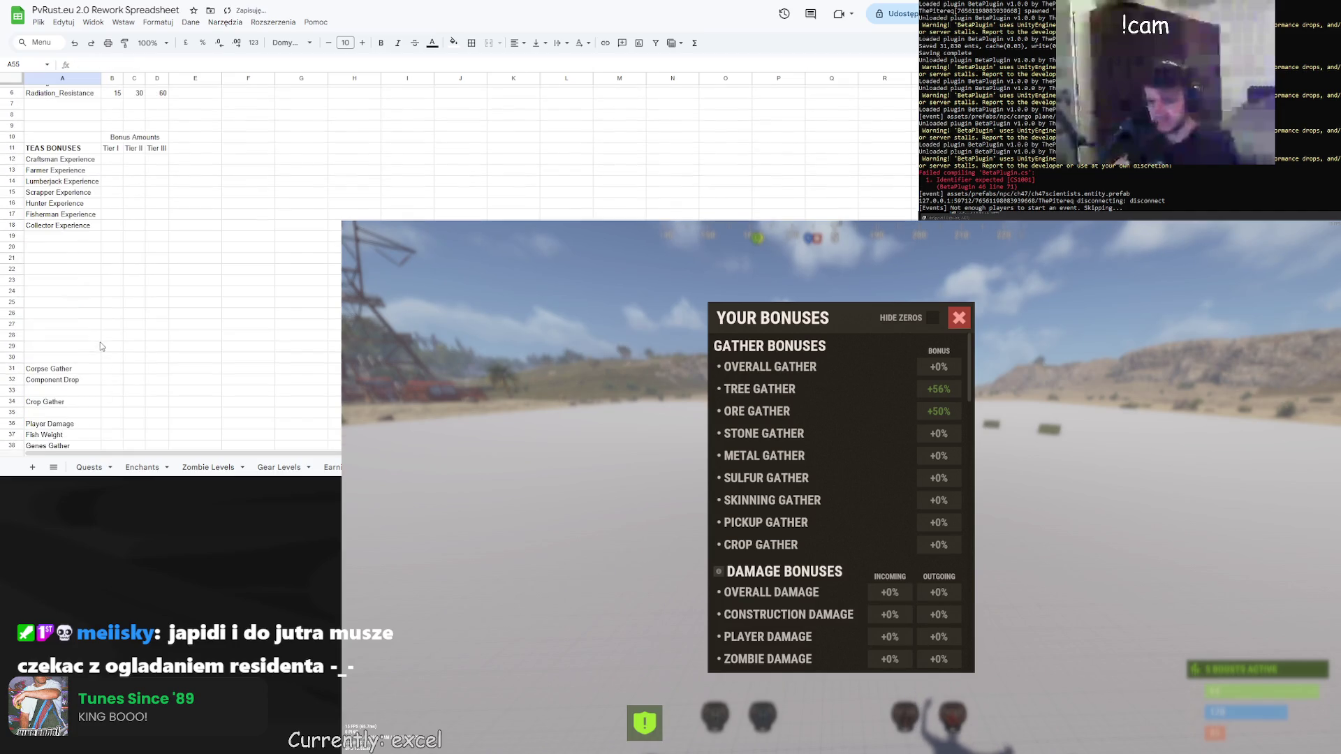
{"action": "scroll", "coordinate": [58, 210], "scroll_direction": "down", "scroll_amount": 6}
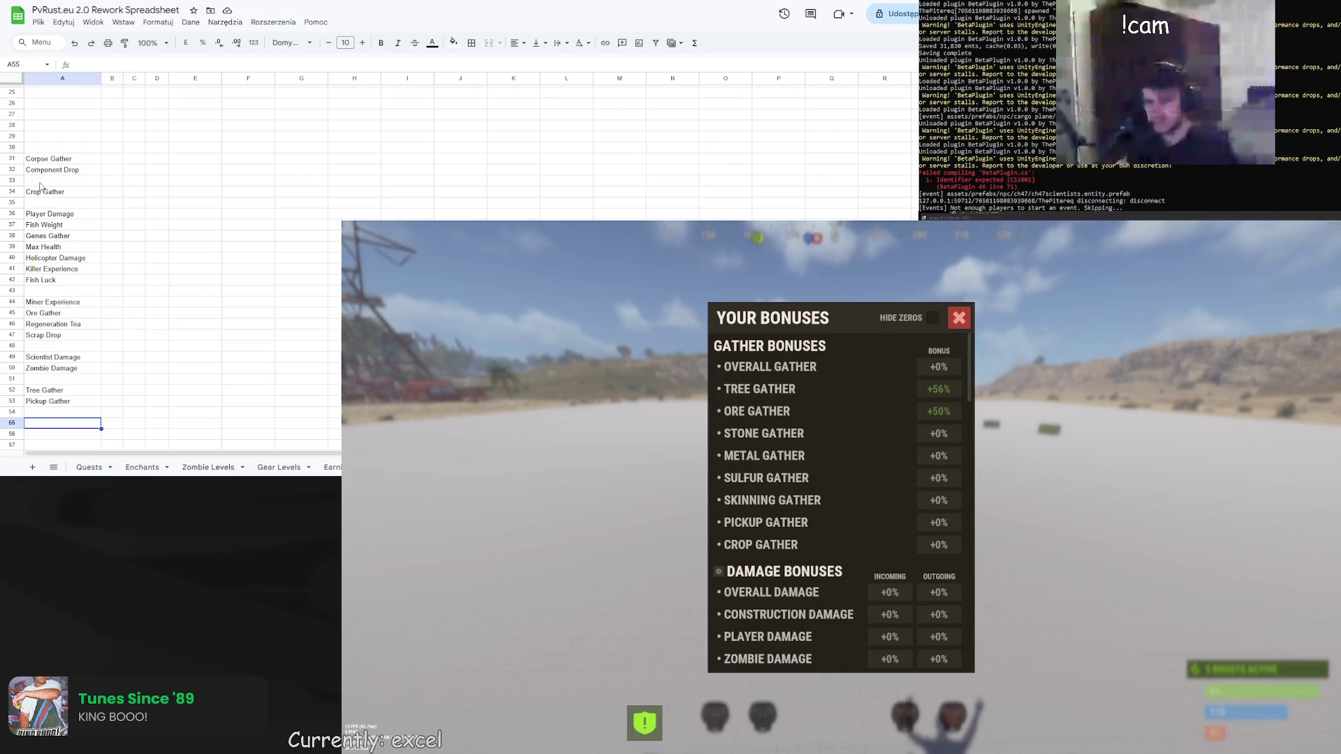
{"action": "scroll", "coordinate": [109, 197], "scroll_direction": "up", "scroll_amount": 6}
{"action": "key", "text": "ctrl+v"}
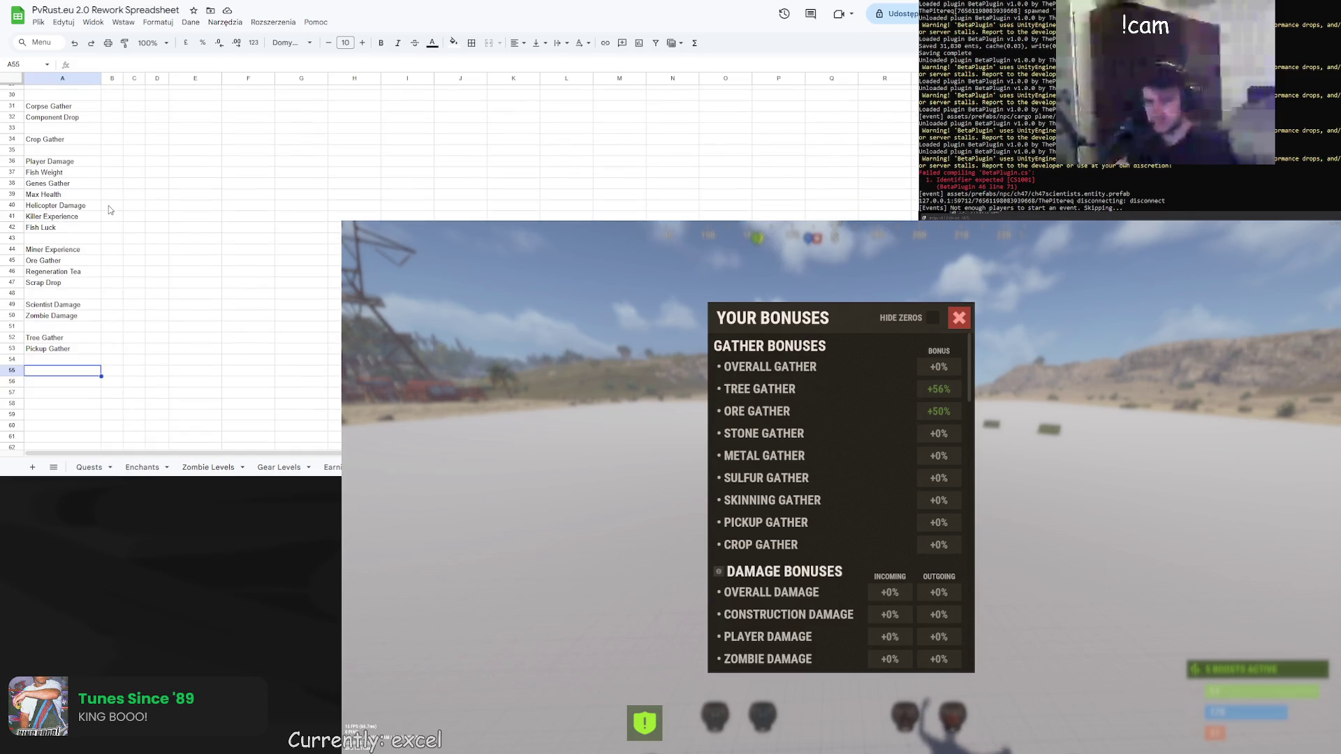
{"action": "key", "text": "ctrl+z"}
{"action": "key", "text": "ctrl+z"}
{"action": "key", "text": "ctrl+z"}
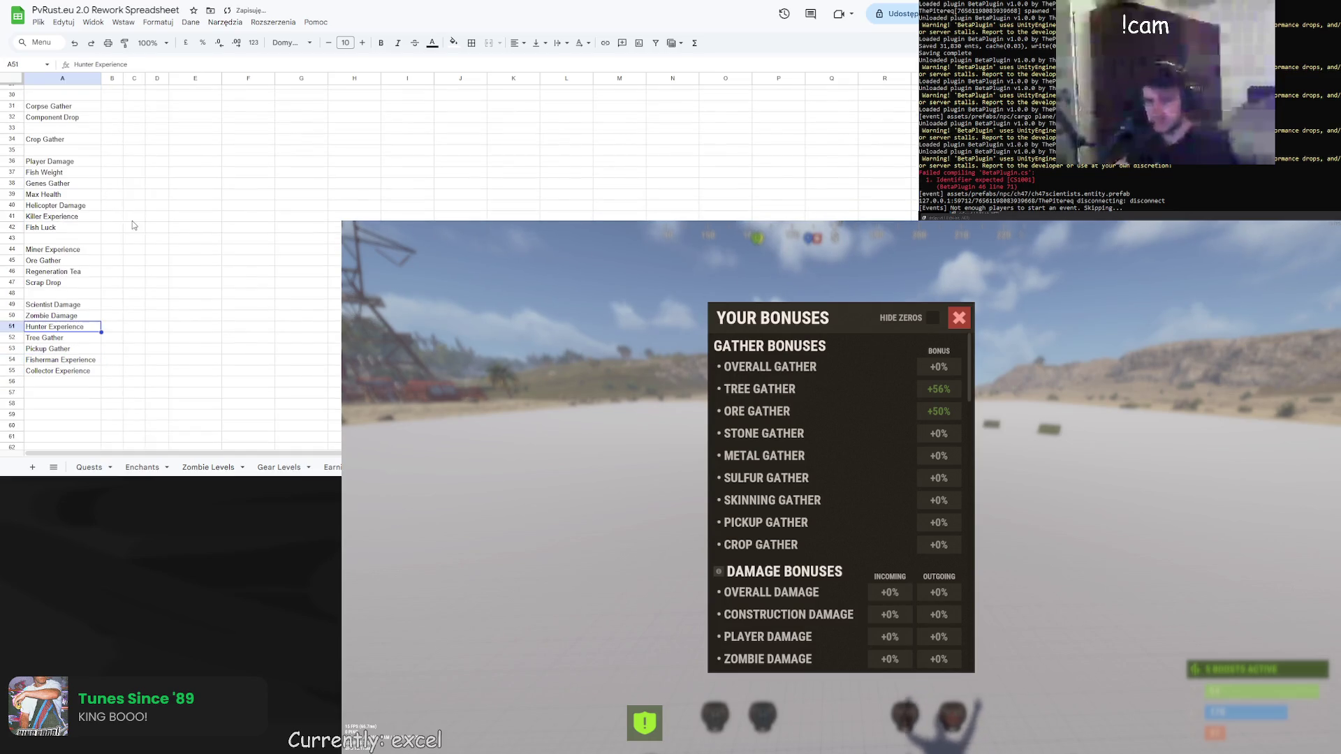
{"action": "key", "text": "ctrl+z"}
{"action": "key", "text": "ctrl+z"}
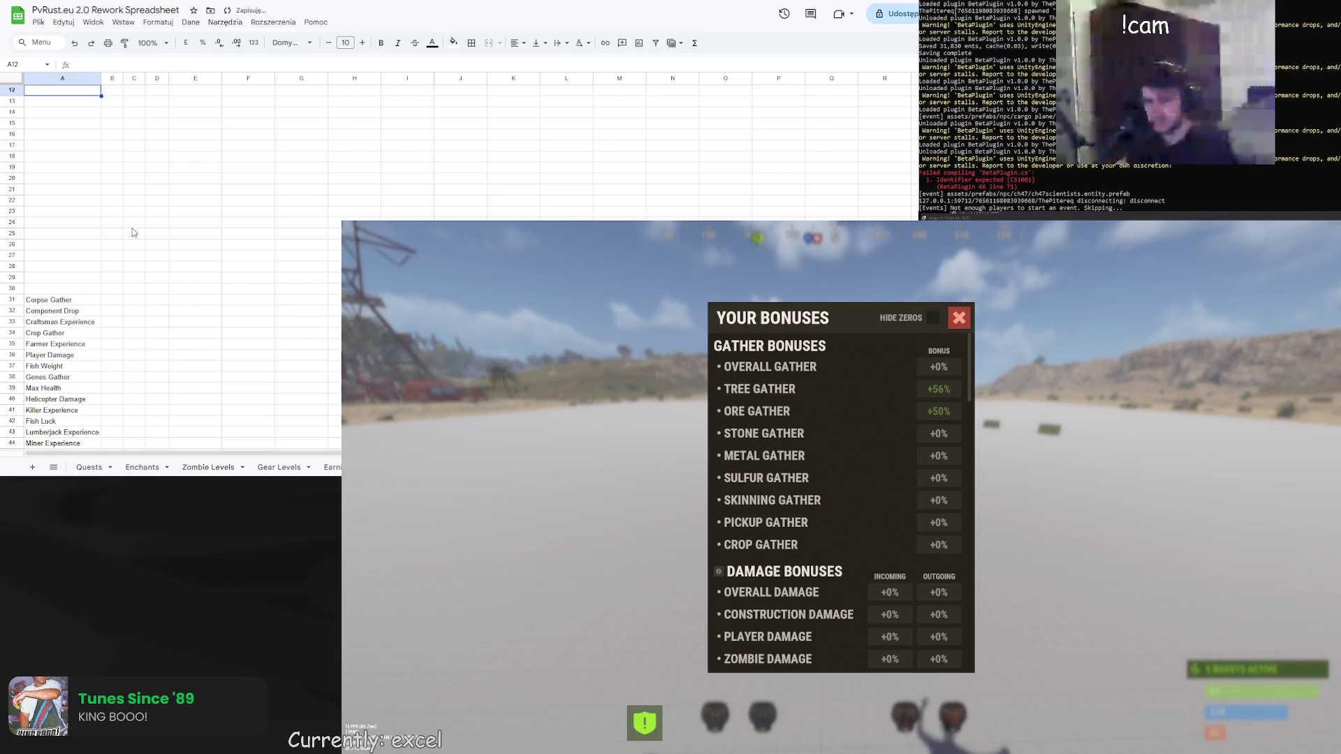
{"action": "key", "text": "ctrl+y"}
{"action": "key", "text": "ctrl+y"}
{"action": "key", "text": "ctrl+y"}
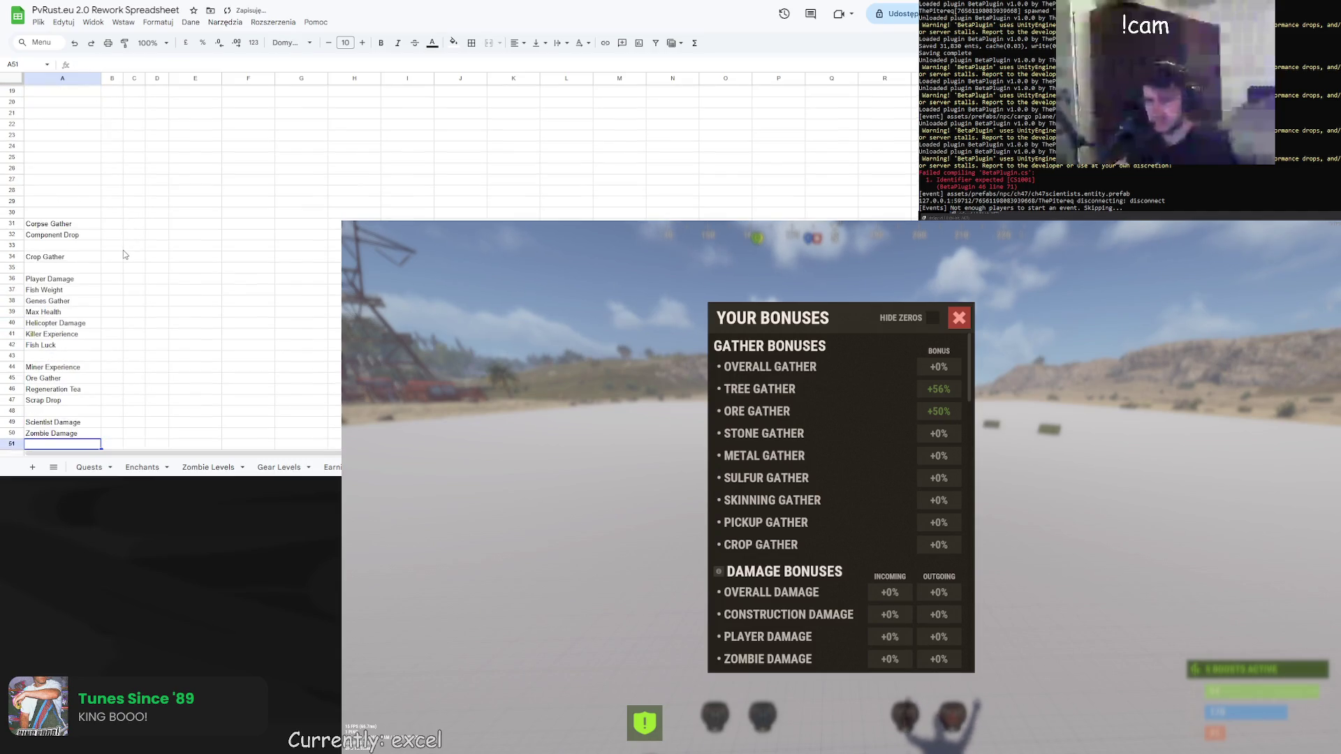
{"action": "scroll", "coordinate": [119, 287], "scroll_direction": "up", "scroll_amount": 5}
{"action": "scroll", "coordinate": [116, 319], "scroll_direction": "down", "scroll_amount": 3}
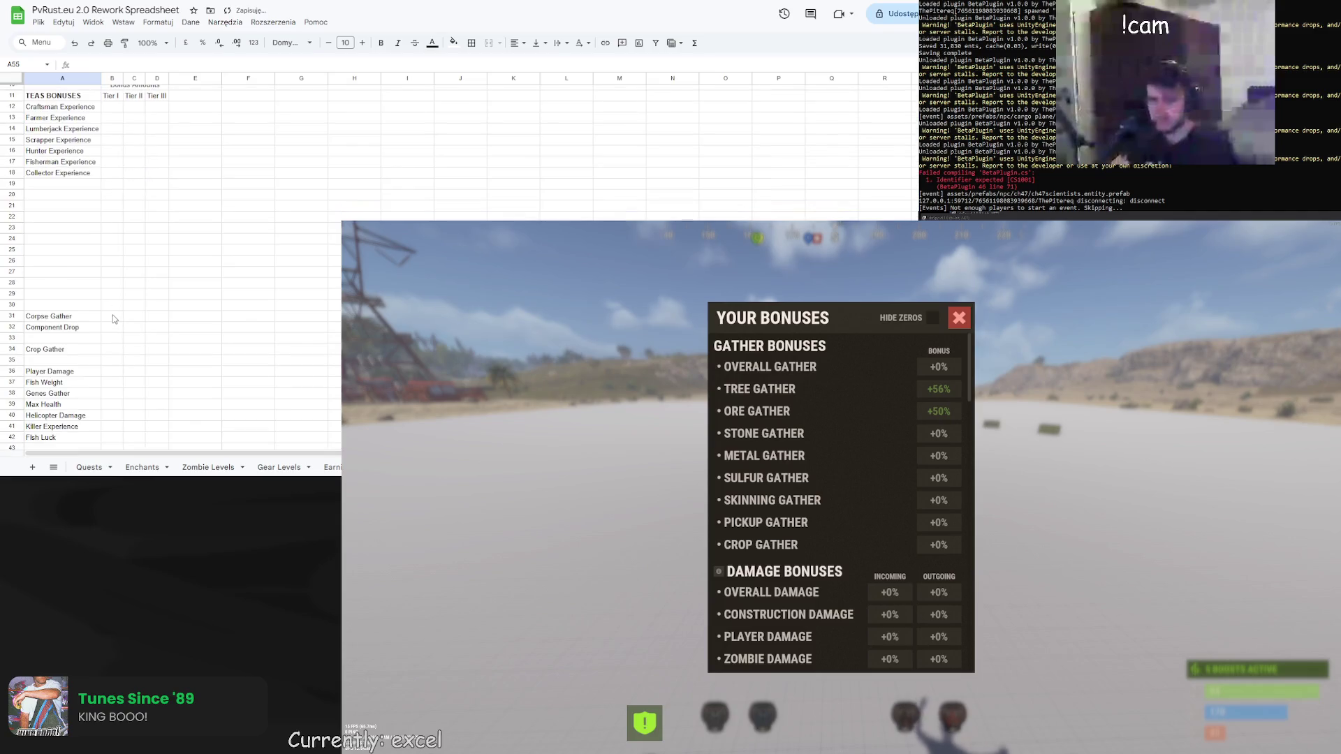
{"action": "scroll", "coordinate": [115, 320], "scroll_direction": "down", "scroll_amount": 2}
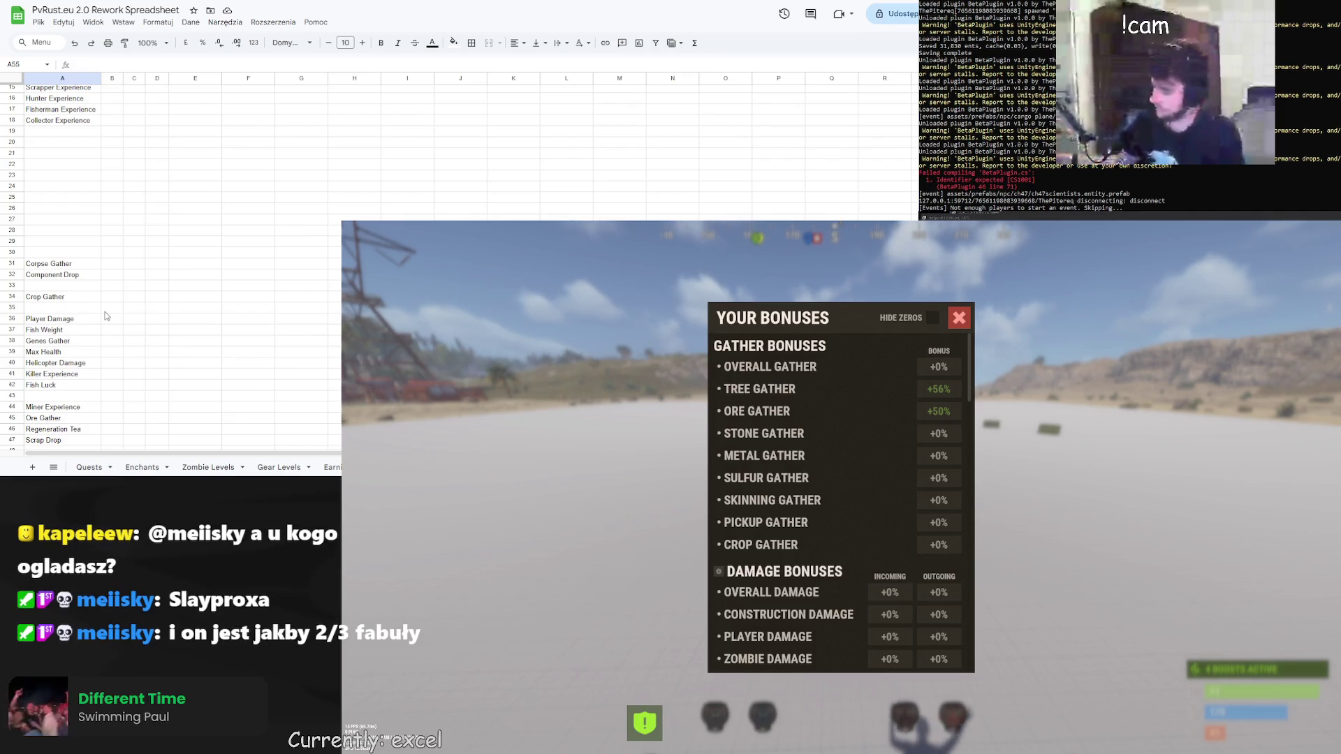
{"action": "left_click", "coordinate": [67, 264]}
{"action": "scroll", "coordinate": [63, 270], "scroll_direction": "down", "scroll_amount": 3}
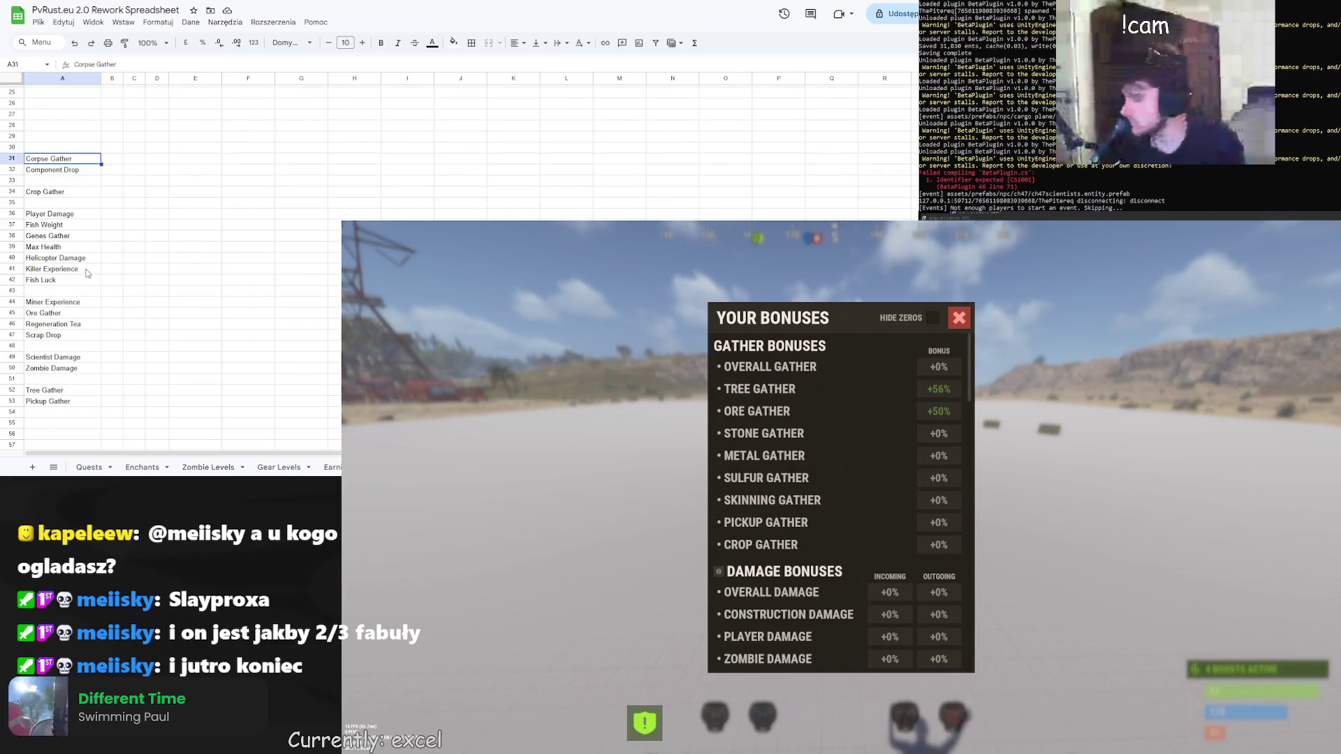
{"action": "scroll", "coordinate": [83, 274], "scroll_direction": "down", "scroll_amount": 2}
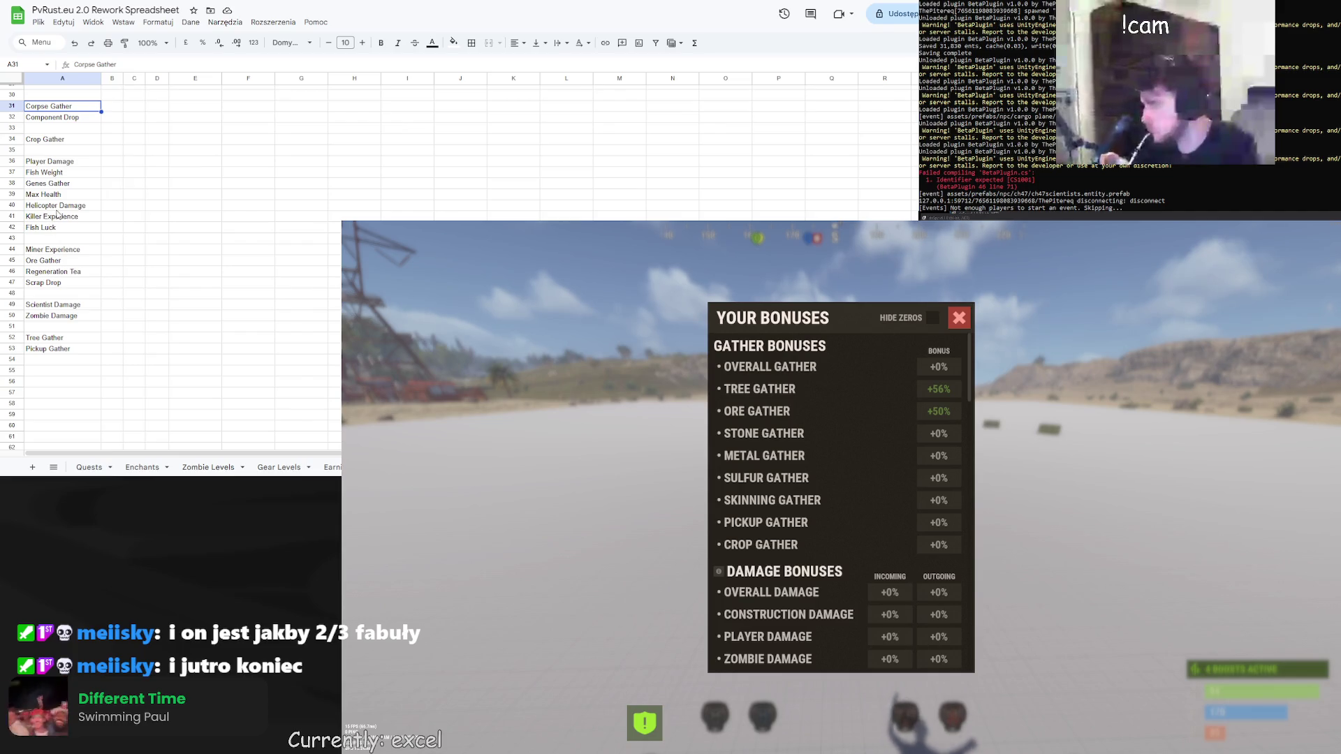
{"action": "scroll", "coordinate": [70, 224], "scroll_direction": "up", "scroll_amount": 3}
{"action": "left_click", "coordinate": [127, 212]}
{"action": "scroll", "coordinate": [125, 220], "scroll_direction": "up", "scroll_amount": 4}
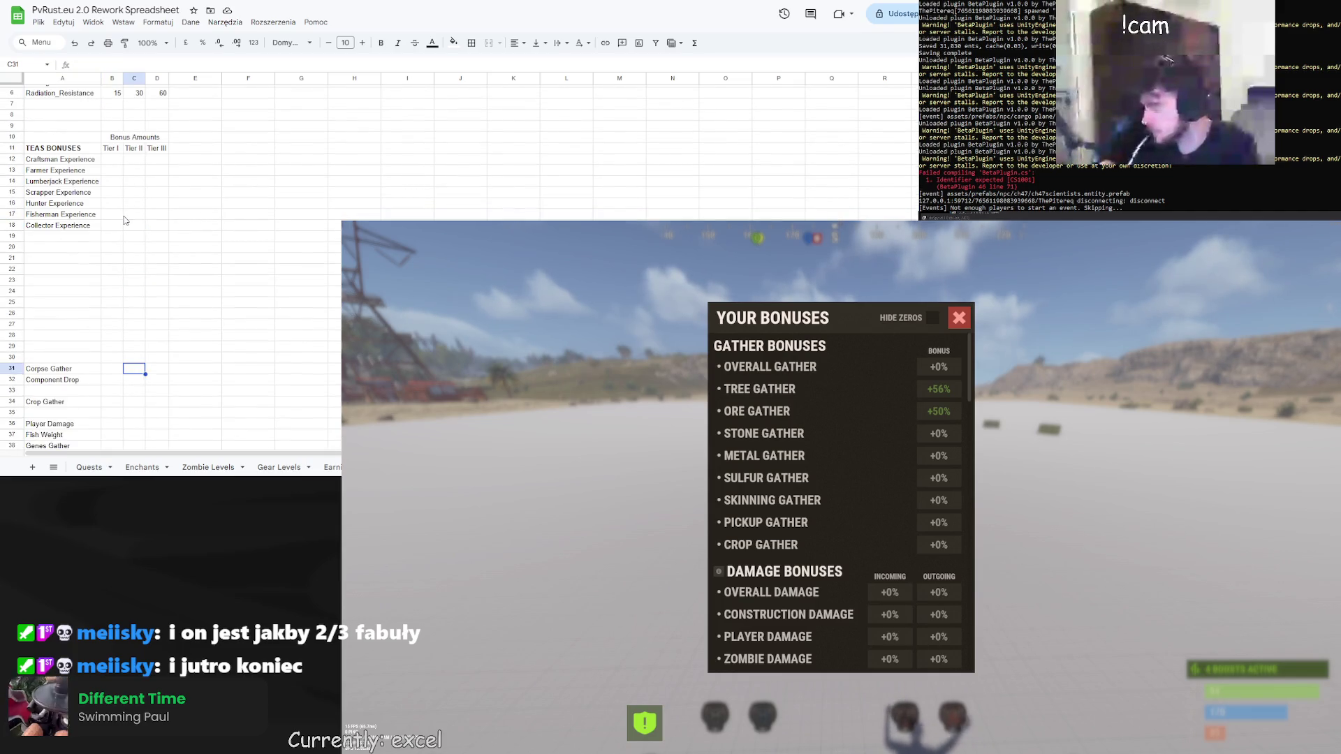
{"action": "scroll", "coordinate": [125, 221], "scroll_direction": "up", "scroll_amount": 1}
{"action": "scroll", "coordinate": [153, 238], "scroll_direction": "down", "scroll_amount": 3}
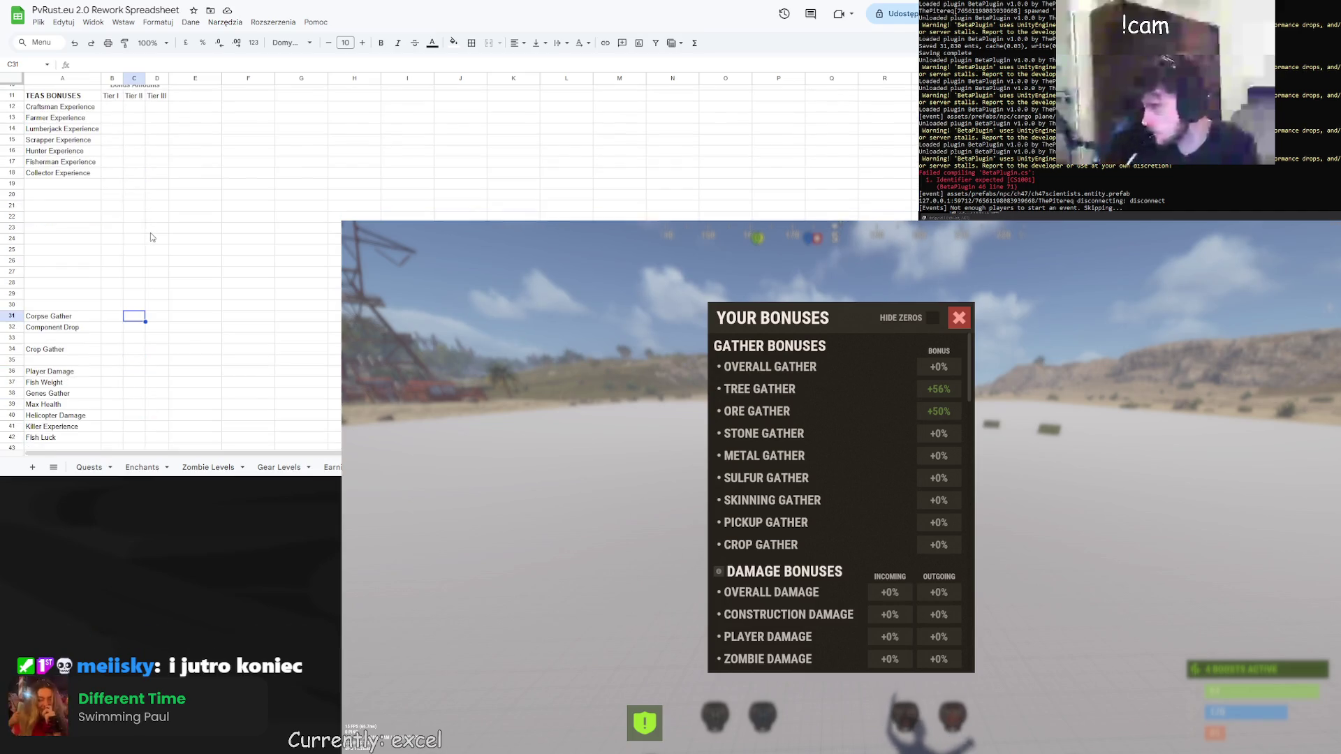
{"action": "scroll", "coordinate": [153, 238], "scroll_direction": "down", "scroll_amount": 3}
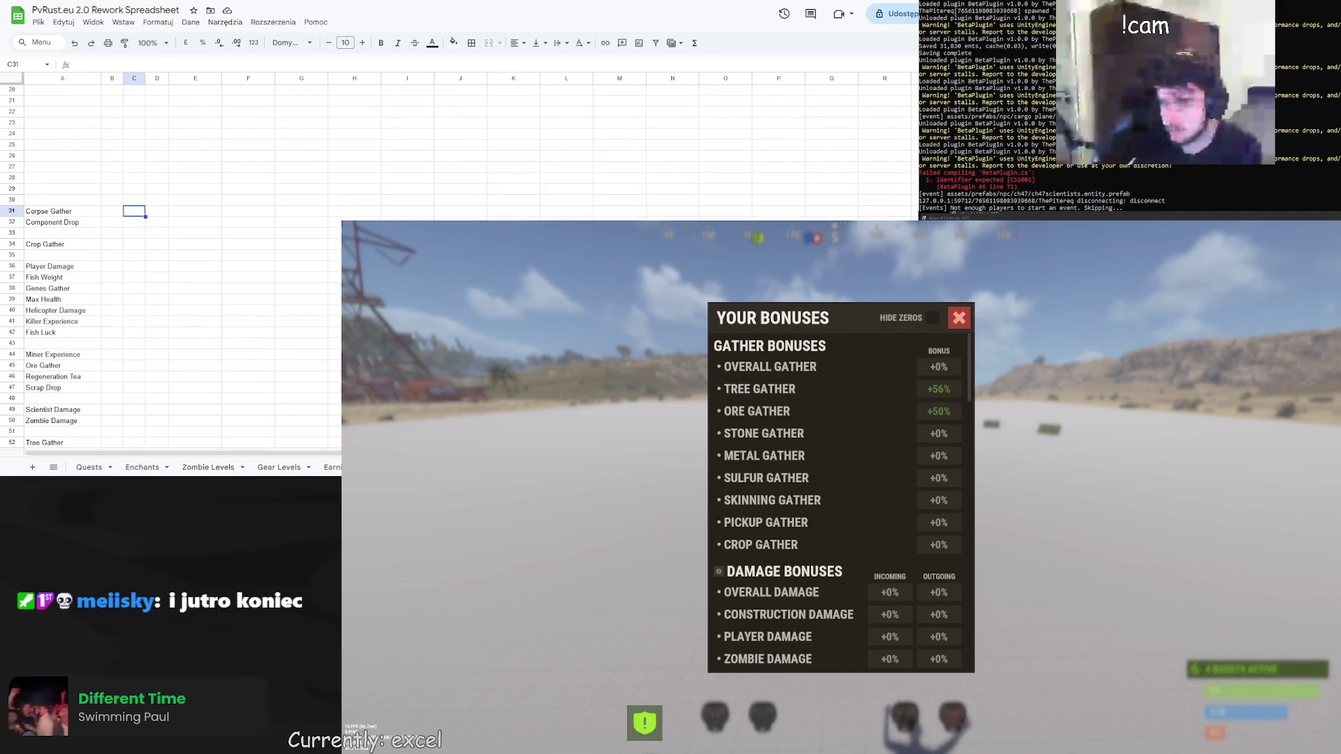
{"action": "left_click", "coordinate": [49, 211]}
{"action": "scroll", "coordinate": [61, 280], "scroll_direction": "down", "scroll_amount": 3}
{"action": "left_click", "coordinate": [61, 338]}
{"action": "scroll", "coordinate": [60, 338], "scroll_direction": "up", "scroll_amount": 3}
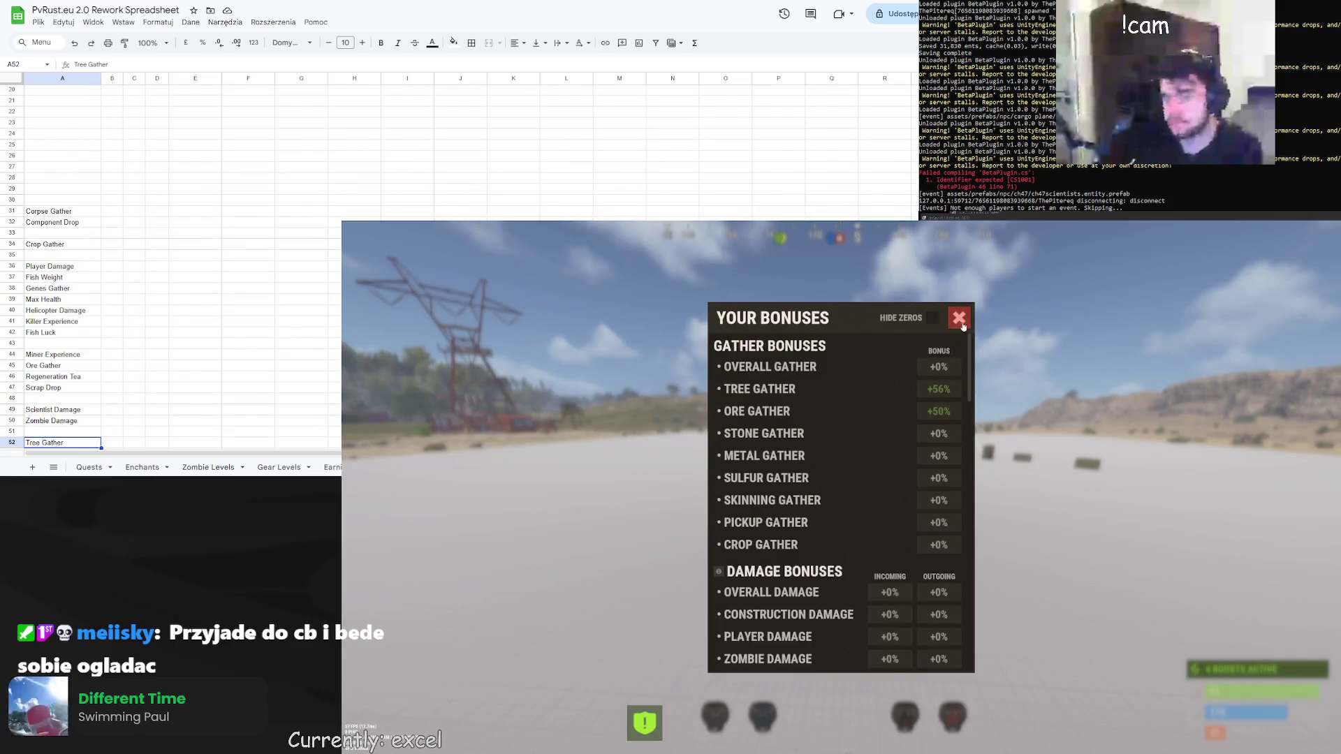
Close the bonuses panel, run /level in chat, and open the Fisherman class details
{"action": "left_click", "coordinate": [959, 318]}
{"action": "key", "text": "Return"}
{"action": "type", "text": "/level"}
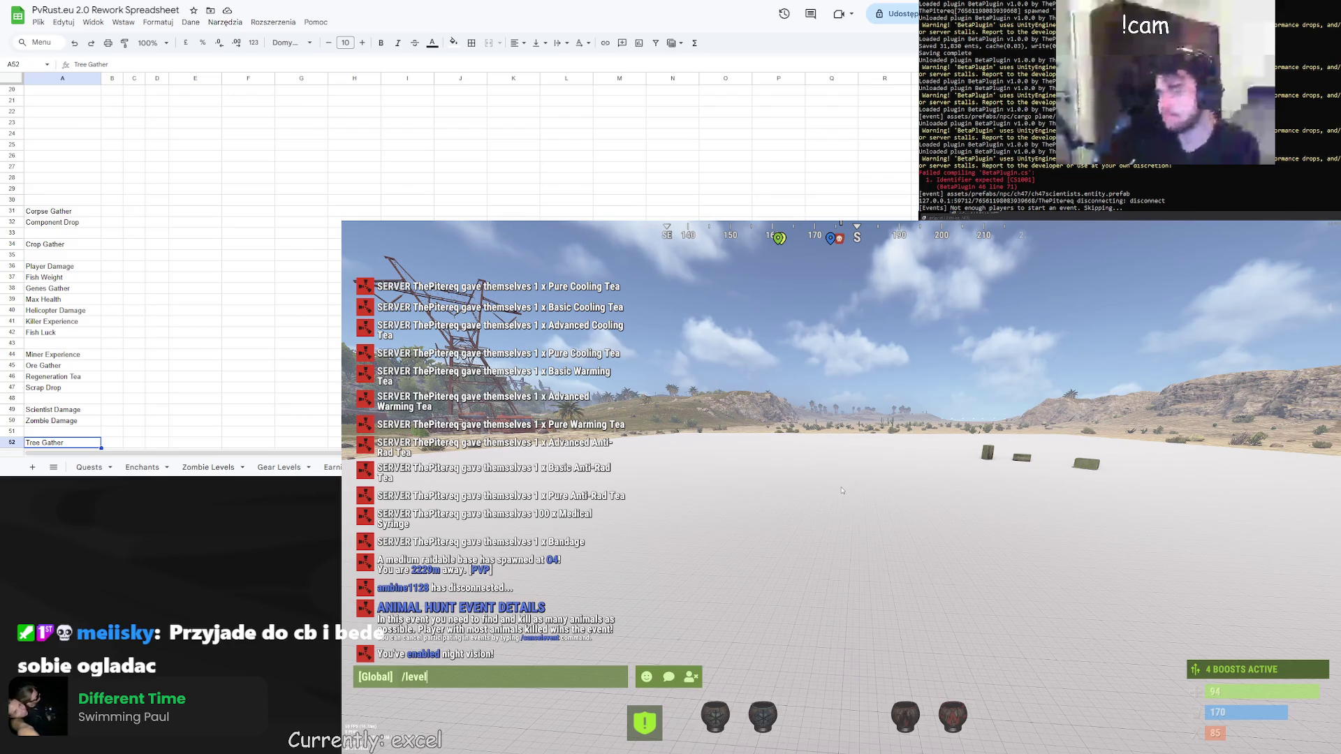
{"action": "key", "text": "Return"}
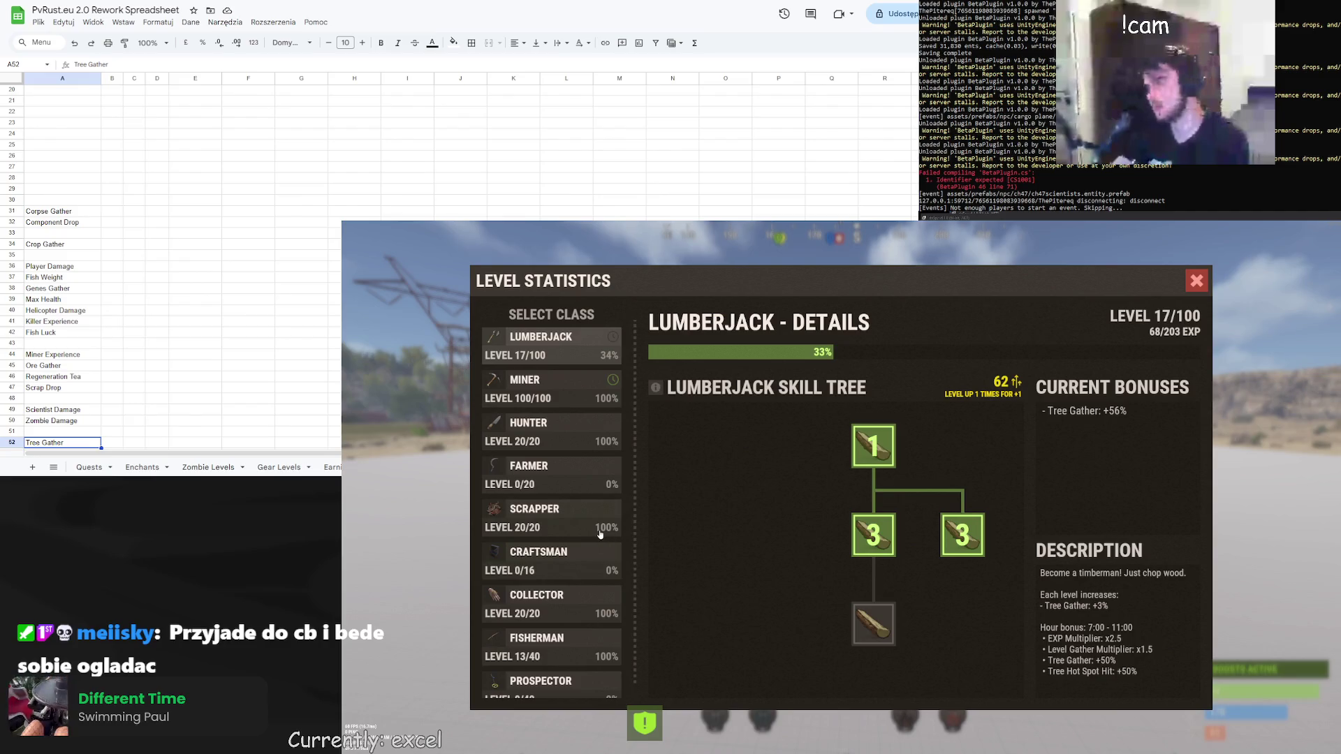
{"action": "scroll", "coordinate": [594, 545], "scroll_direction": "down", "scroll_amount": 3}
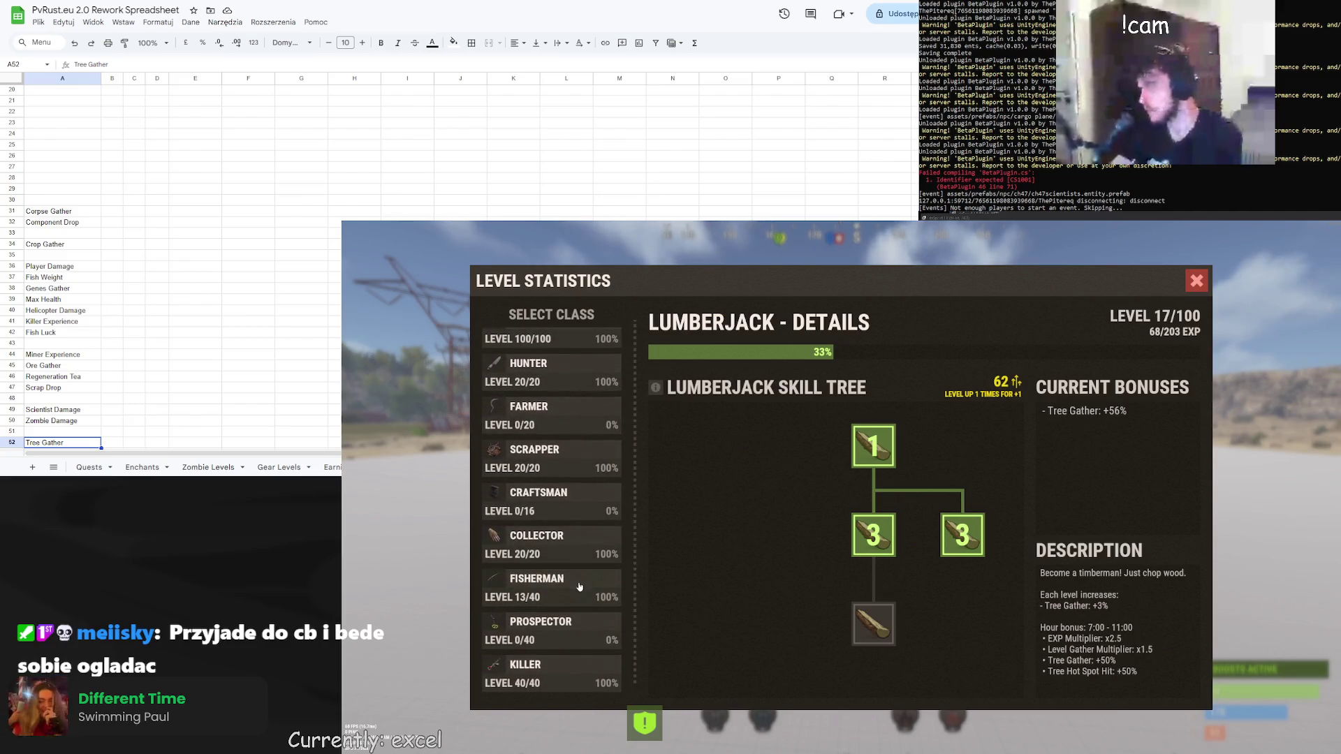
{"action": "left_click", "coordinate": [575, 589]}
Scroll up the sheet and select a range in the TEAS BONUSES table
{"action": "scroll", "coordinate": [575, 589], "scroll_direction": "up", "scroll_amount": 3}
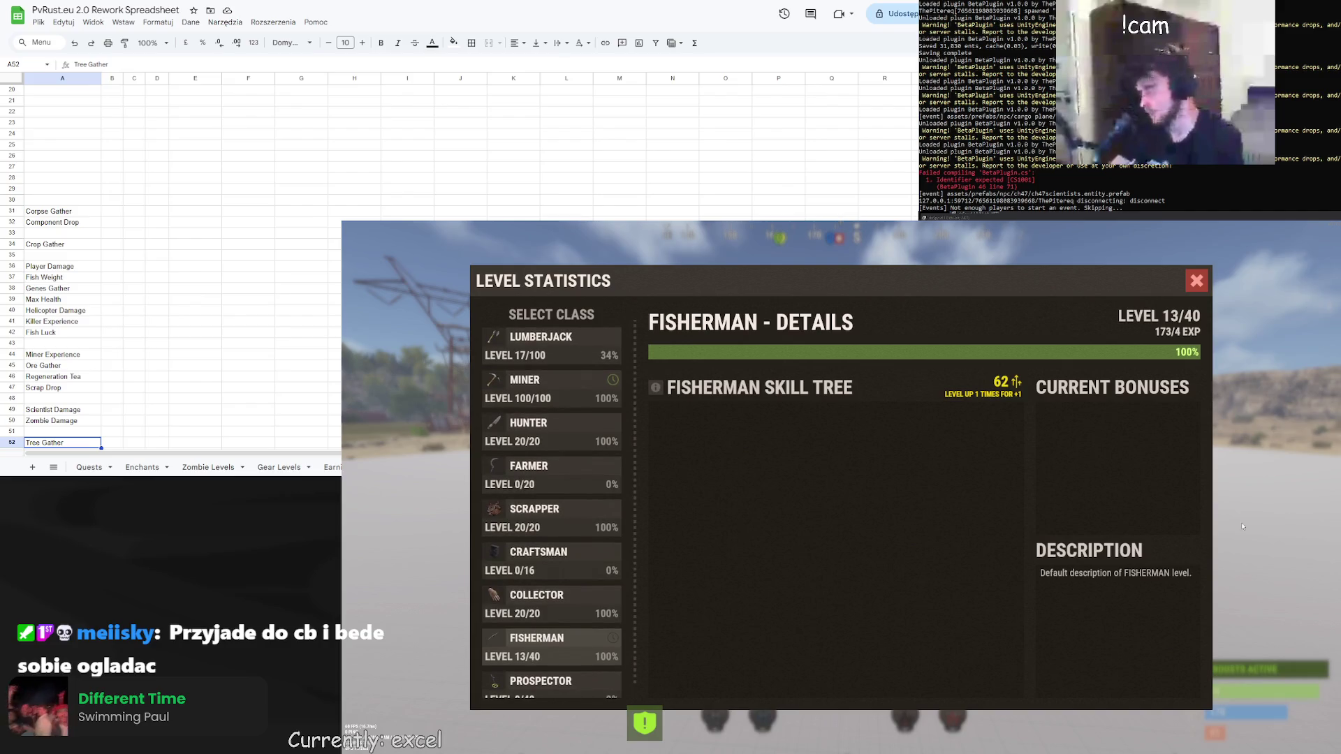
{"action": "scroll", "coordinate": [175, 279], "scroll_direction": "up", "scroll_amount": 2}
{"action": "scroll", "coordinate": [140, 279], "scroll_direction": "up", "scroll_amount": 5}
{"action": "left_click", "coordinate": [157, 201]}
{"action": "left_click_drag", "start_coordinate": [60, 212], "coordinate": [55, 276]}
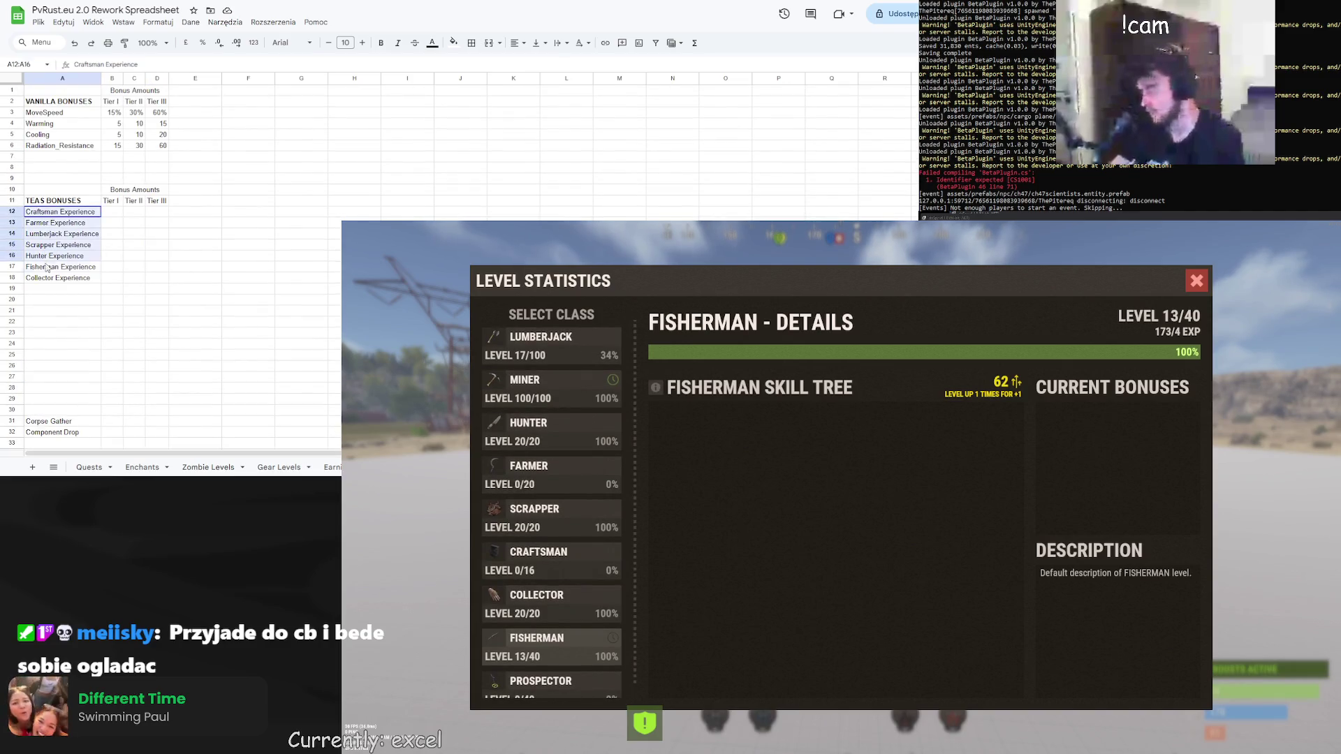
Shift the experience entries down to start at A17 and put Lumberjack Experience at A12
{"action": "key", "text": "ctrl+c"}
{"action": "left_click", "coordinate": [53, 269]}
{"action": "key", "text": "ctrl+v"}
{"action": "left_click", "coordinate": [56, 288]}
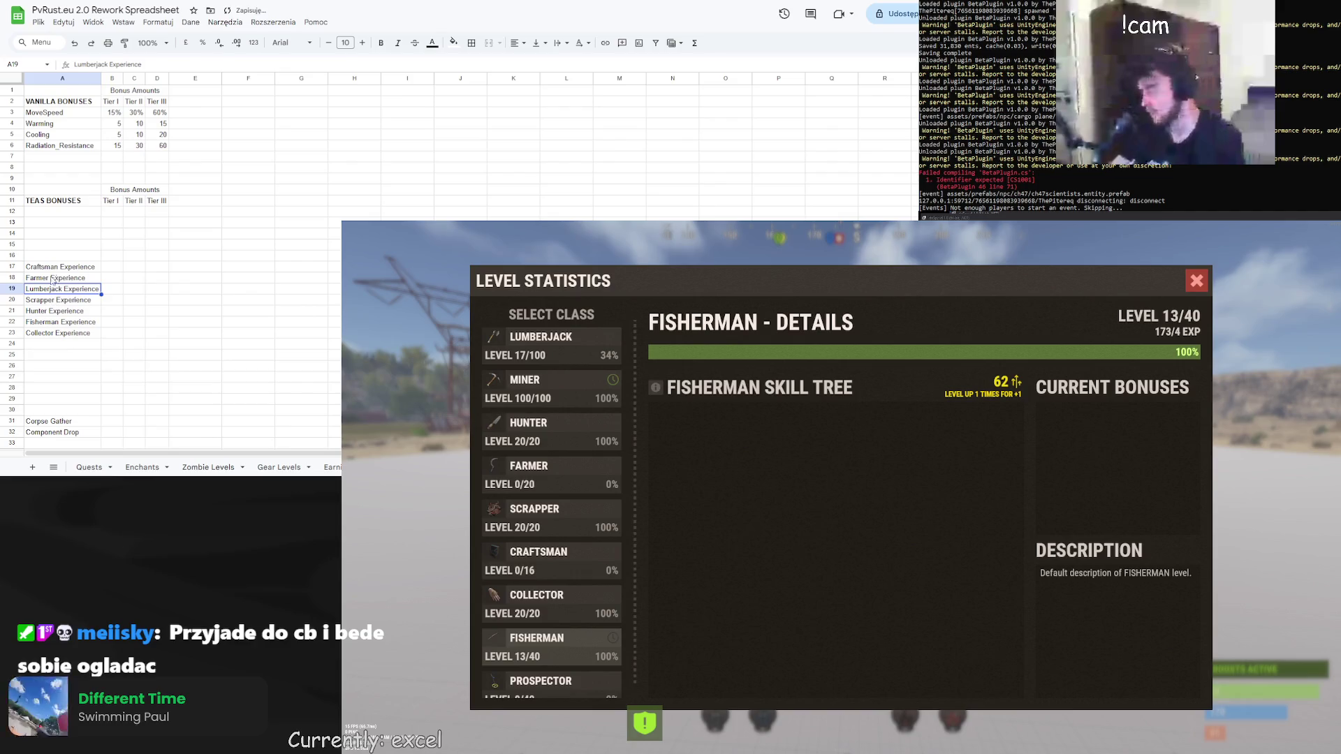
{"action": "left_click", "coordinate": [53, 212]}
{"action": "key", "text": "ctrl+v"}
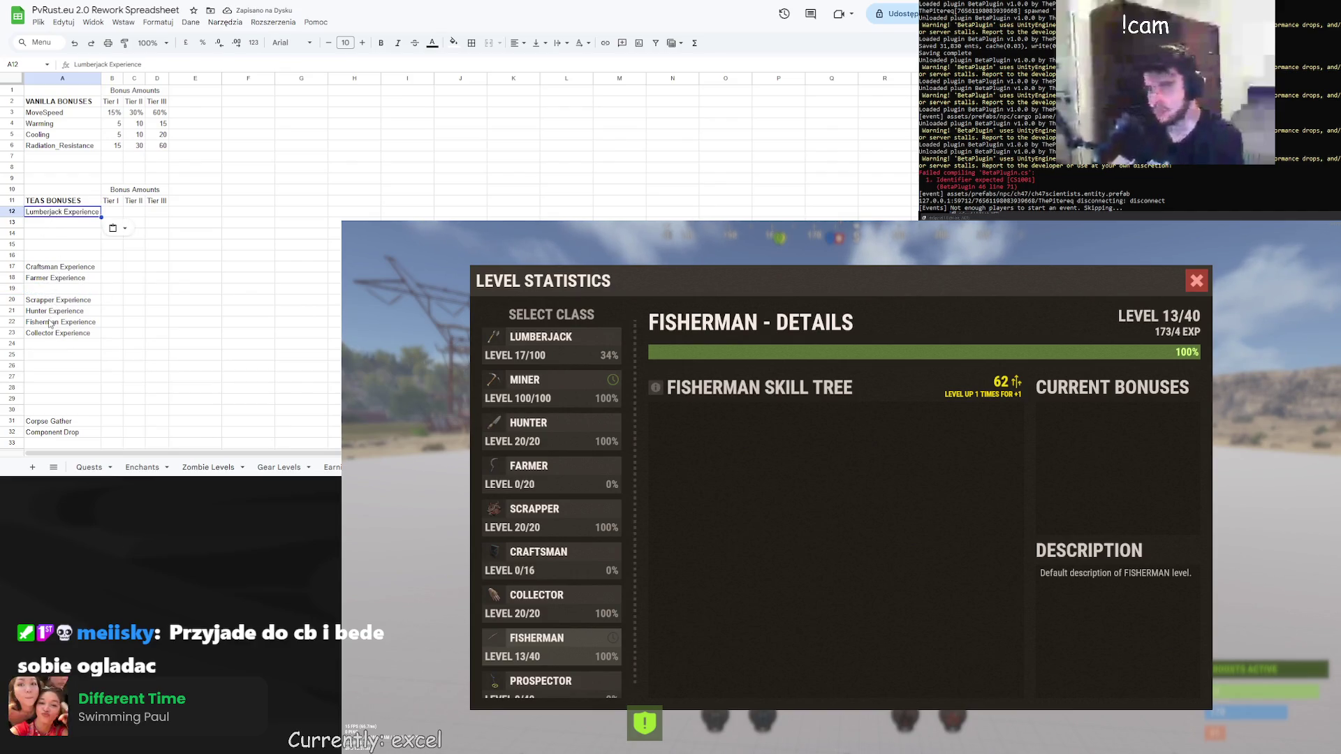
Enter Miner Experience in A13
{"action": "left_click", "coordinate": [52, 222]}
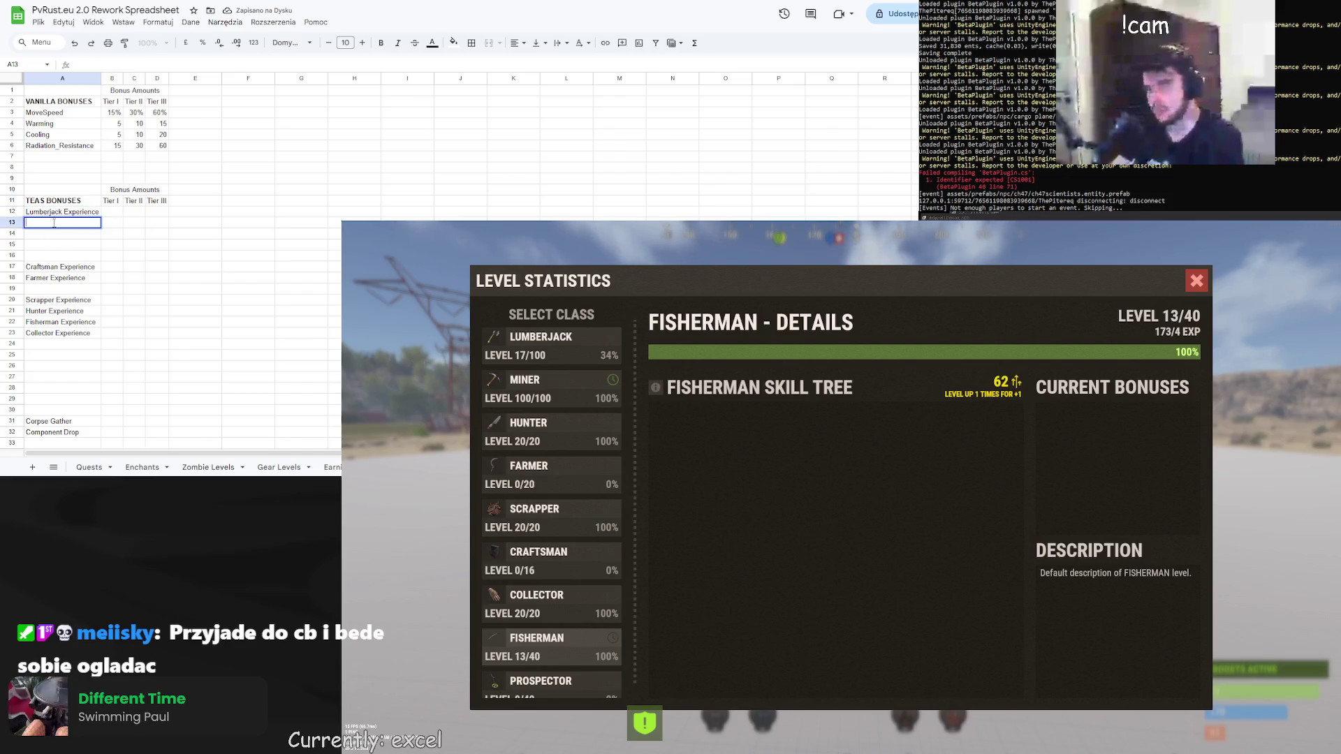
{"action": "scroll", "coordinate": [133, 286], "scroll_direction": "down", "scroll_amount": 3}
{"action": "scroll", "coordinate": [131, 283], "scroll_direction": "up", "scroll_amount": 3}
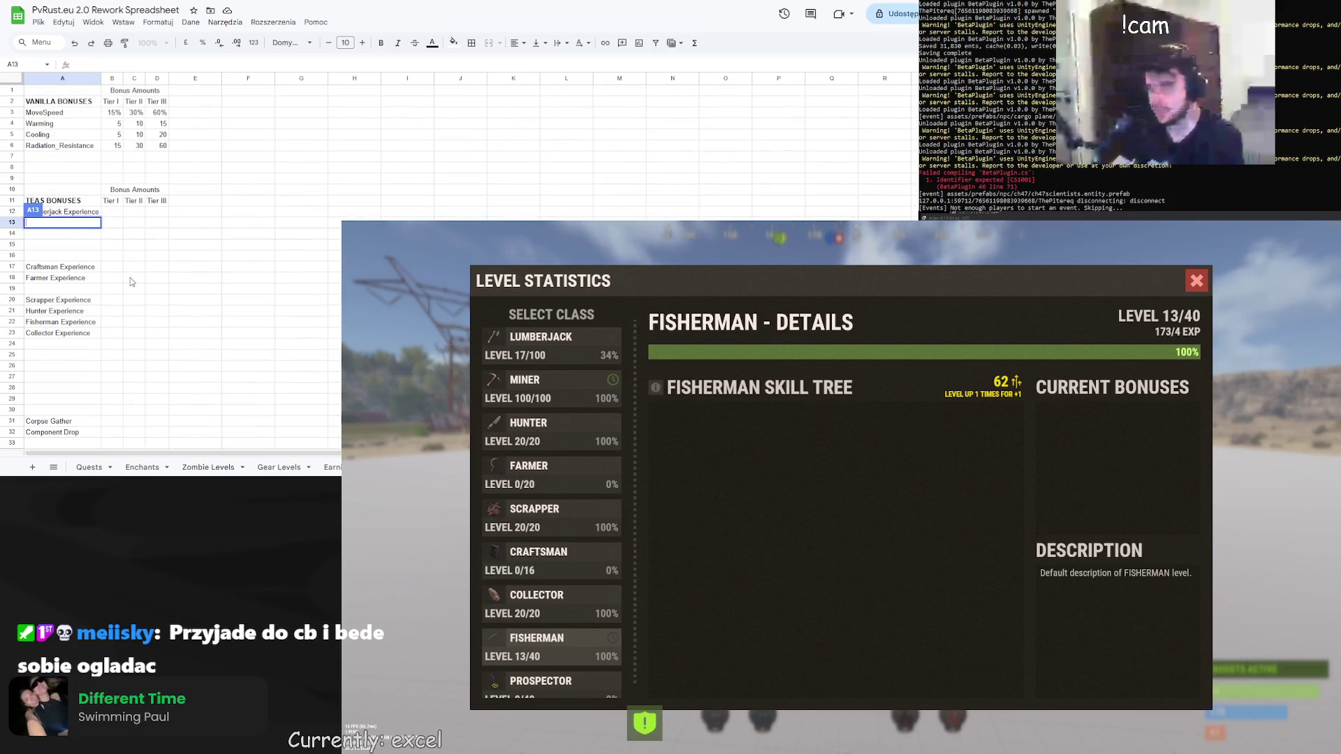
{"action": "type", "text": "Miner Experience"}
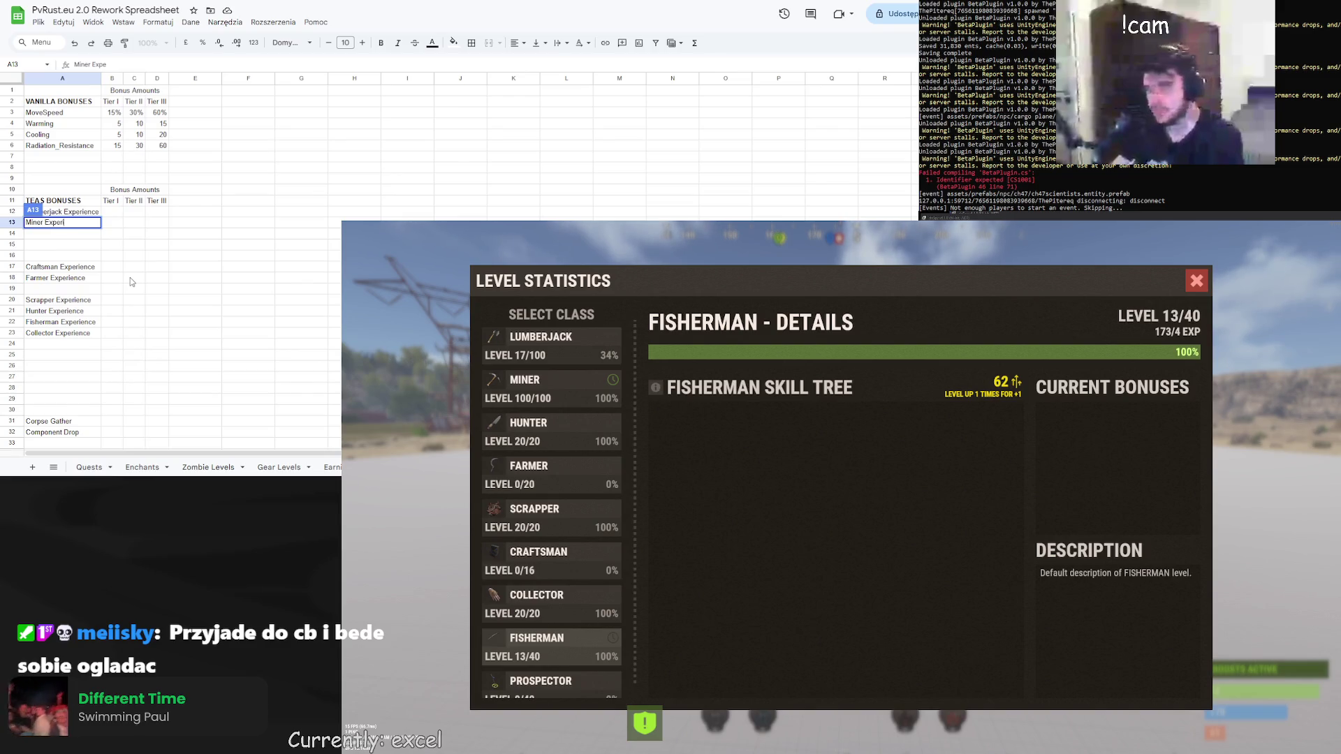
{"action": "key", "text": "Return"}
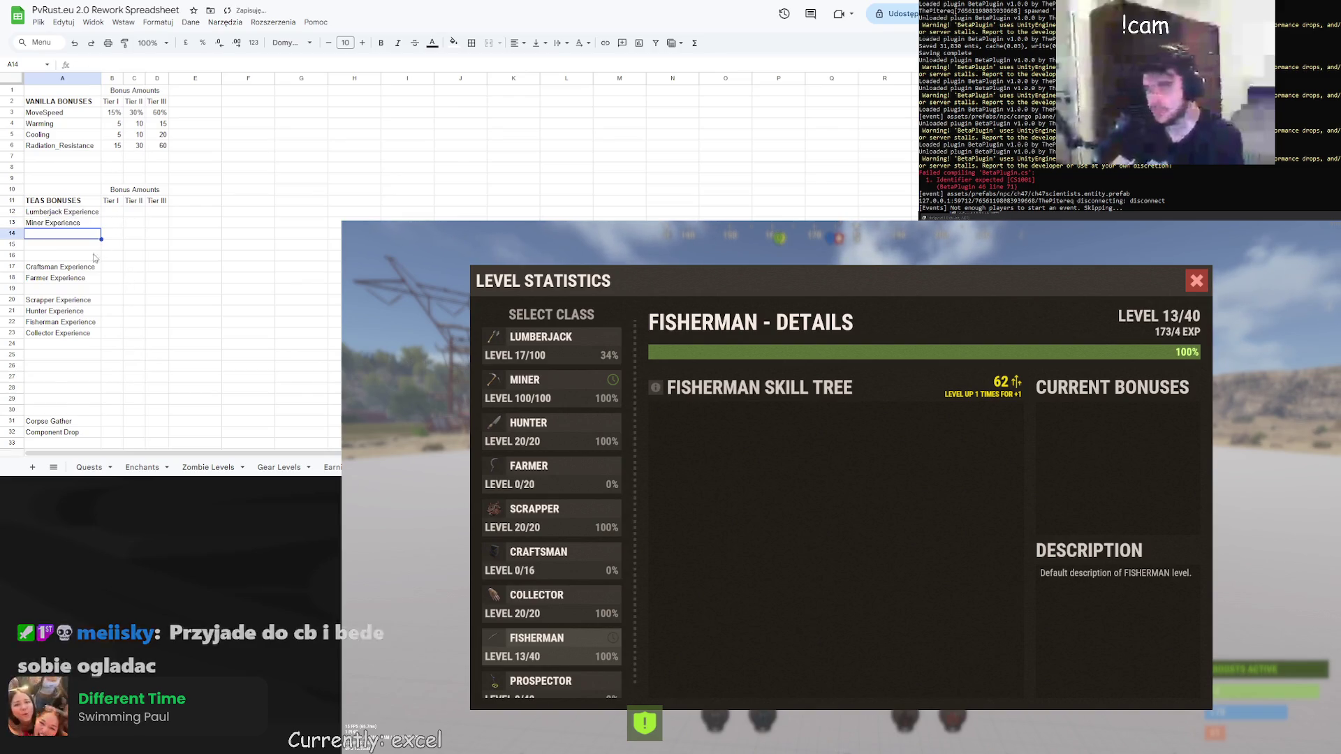
Move Hunter Experience into A14 and Farmer Experience into A15
{"action": "left_click", "coordinate": [63, 311]}
{"action": "key", "text": "ctrl+x"}
{"action": "left_click", "coordinate": [64, 235]}
{"action": "key", "text": "ctrl+v"}
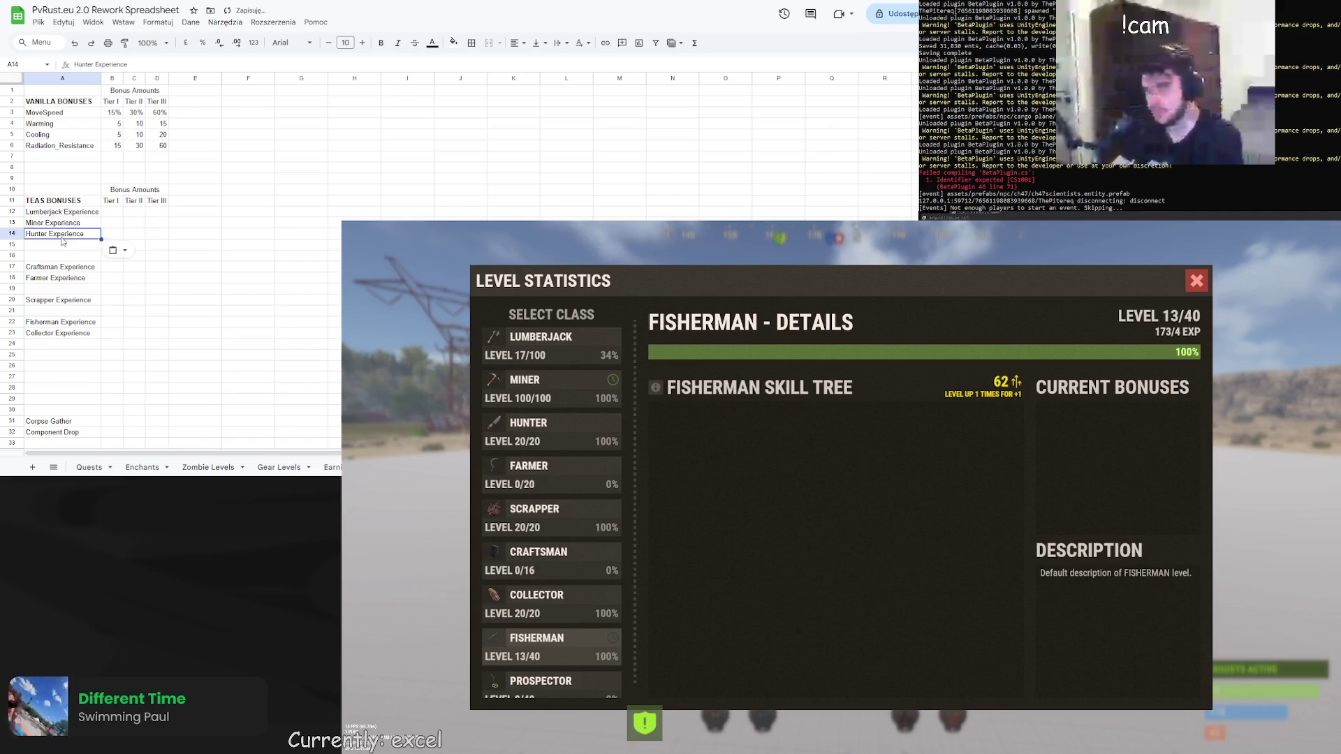
{"action": "left_click", "coordinate": [67, 281]}
{"action": "key", "text": "ctrl+x"}
{"action": "left_click", "coordinate": [63, 246]}
{"action": "key", "text": "ctrl+v"}
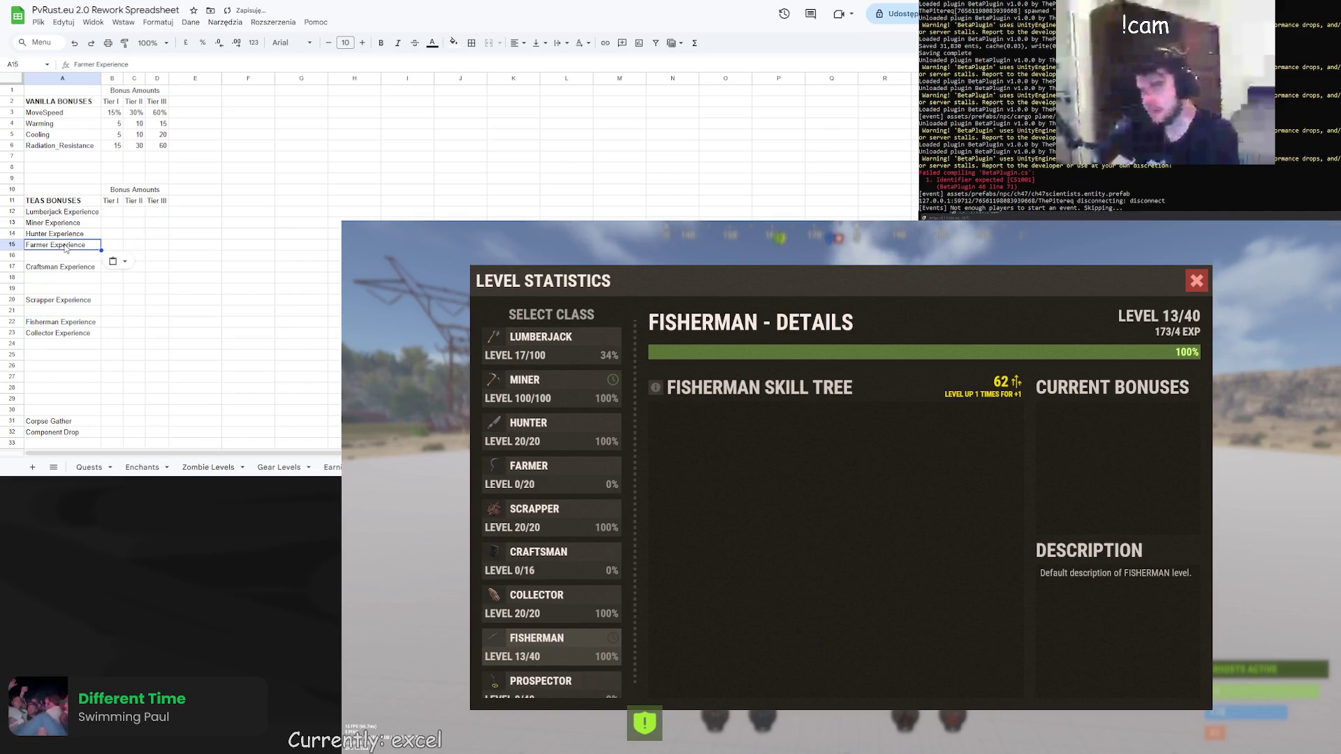
Move Scrapper Experience into A16 and Collector Experience into A18
{"action": "left_click", "coordinate": [63, 309]}
{"action": "key", "text": "ctrl+x"}
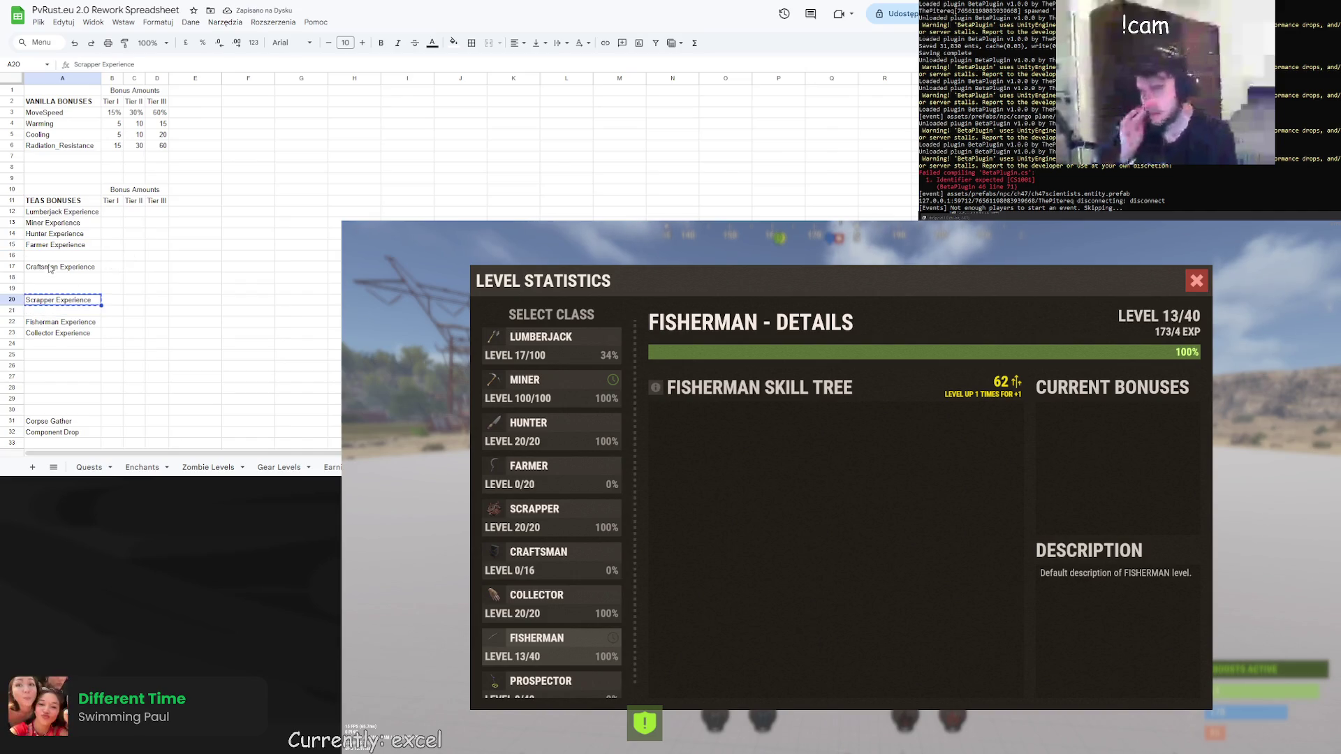
{"action": "left_click", "coordinate": [54, 257]}
{"action": "key", "text": "ctrl+v"}
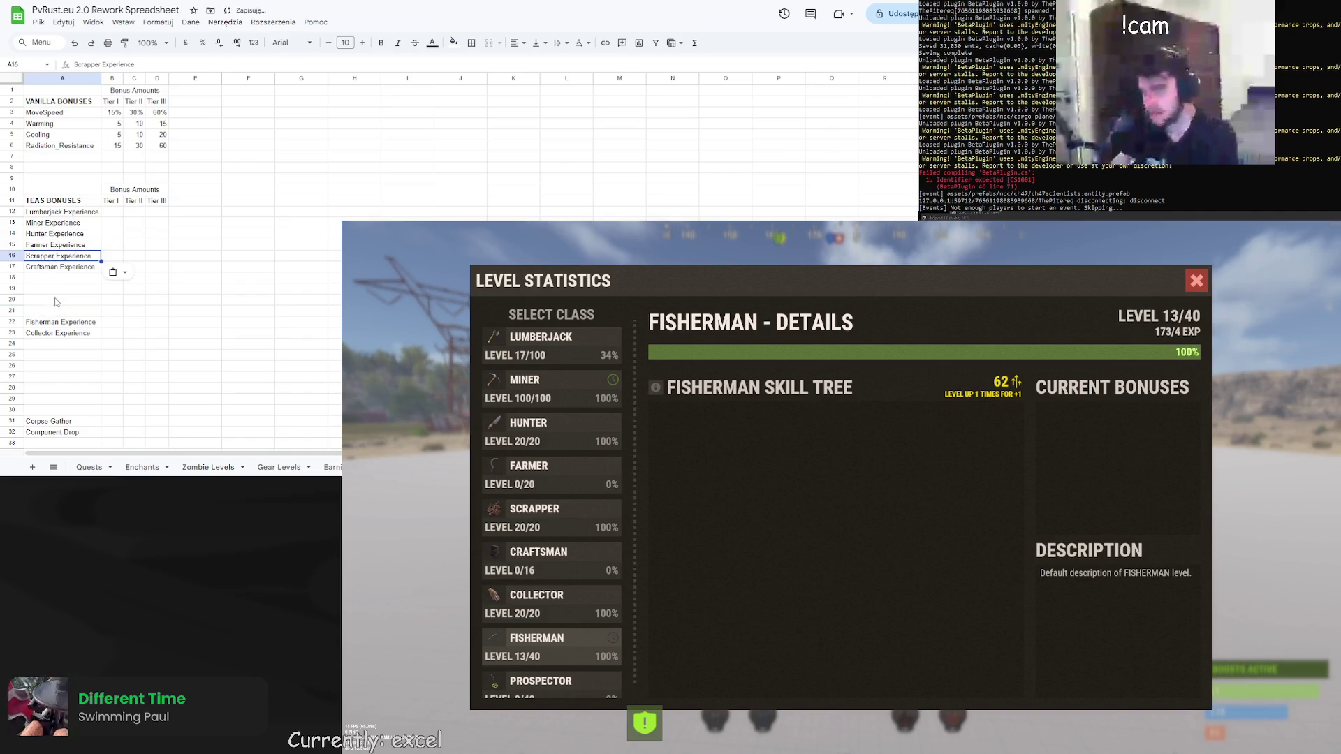
{"action": "left_click", "coordinate": [59, 333]}
{"action": "key", "text": "ctrl+x"}
{"action": "left_click", "coordinate": [60, 279]}
{"action": "key", "text": "ctrl+v"}
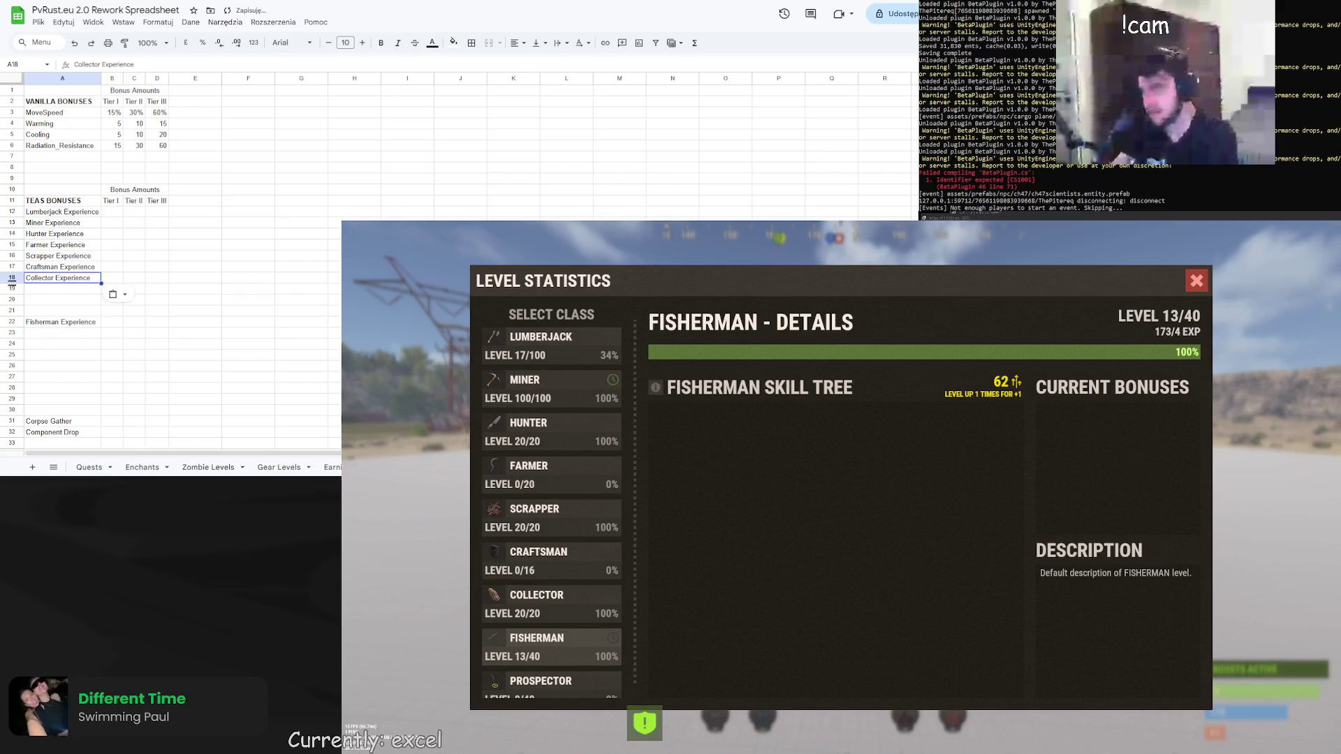
Move Fisherman Experience into A19 and Killer Experience into A21
{"action": "scroll", "coordinate": [551, 517], "scroll_direction": "down", "scroll_amount": 2}
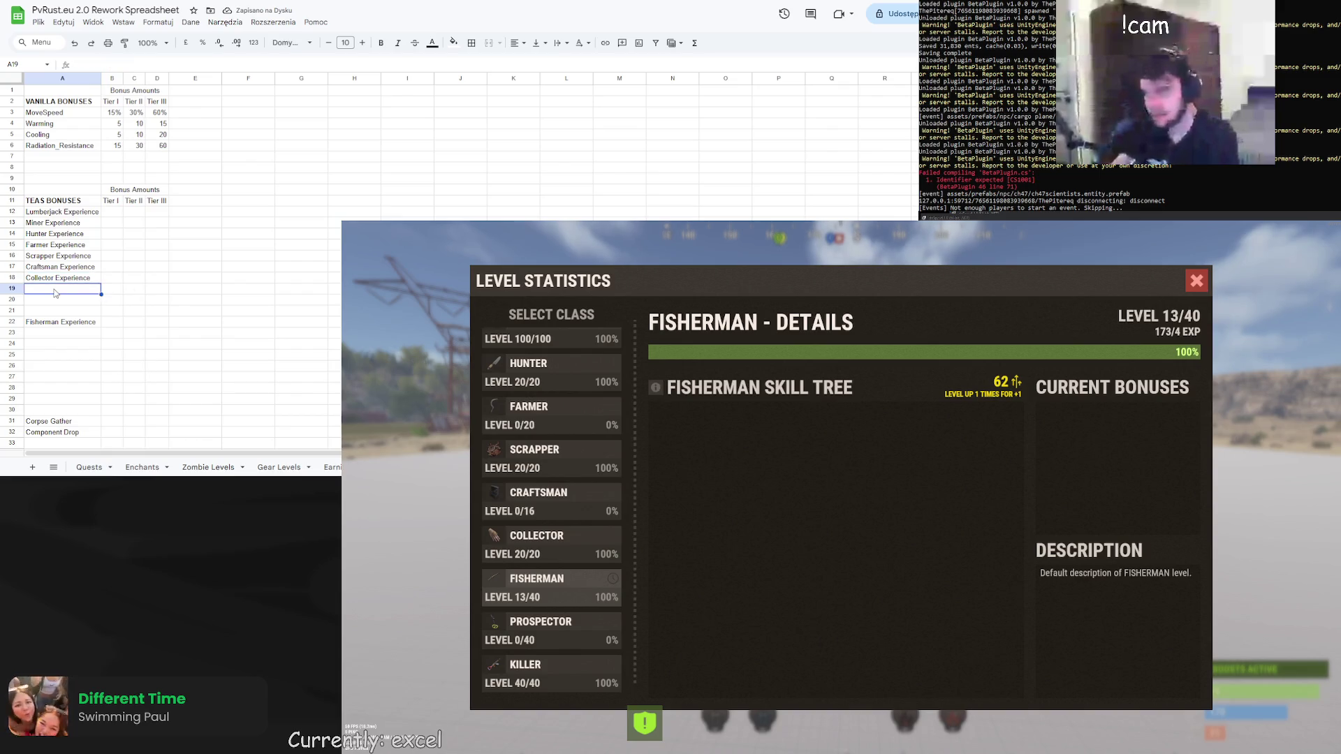
{"action": "left_click", "coordinate": [48, 322]}
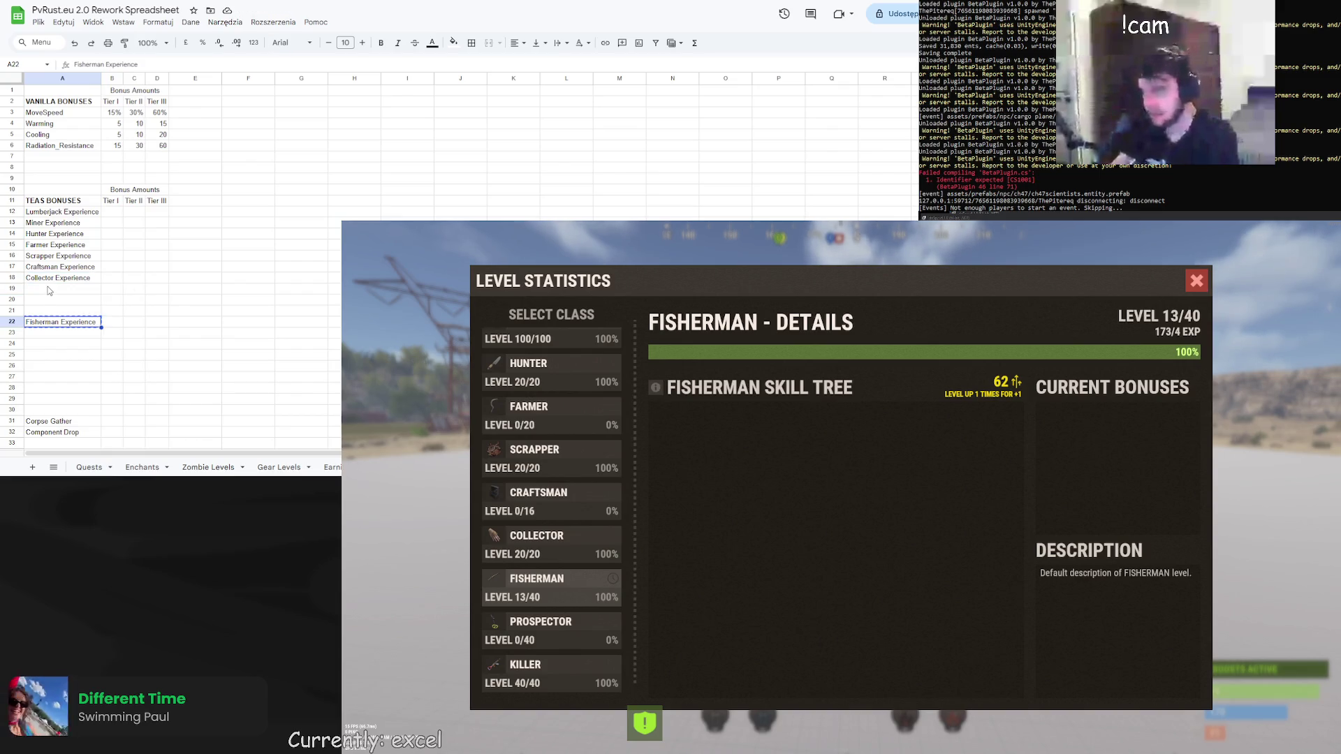
{"action": "left_click", "coordinate": [49, 290]}
{"action": "key", "text": "ctrl+v"}
{"action": "scroll", "coordinate": [210, 332], "scroll_direction": "down", "scroll_amount": 3}
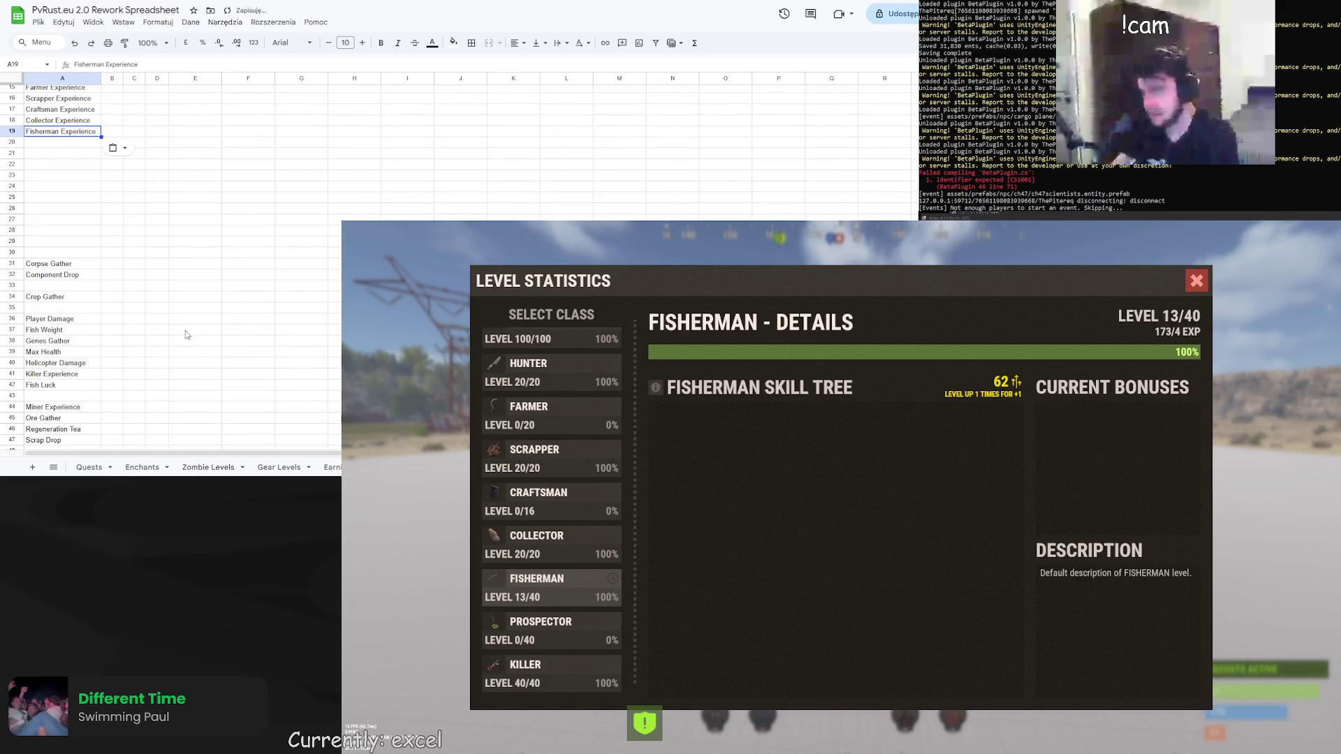
{"action": "left_click", "coordinate": [52, 374]}
{"action": "key", "text": "ctrl+x"}
{"action": "left_click", "coordinate": [56, 153]}
{"action": "key", "text": "ctrl+v"}
Enter Prospector Experience in A20
{"action": "left_click", "coordinate": [55, 142]}
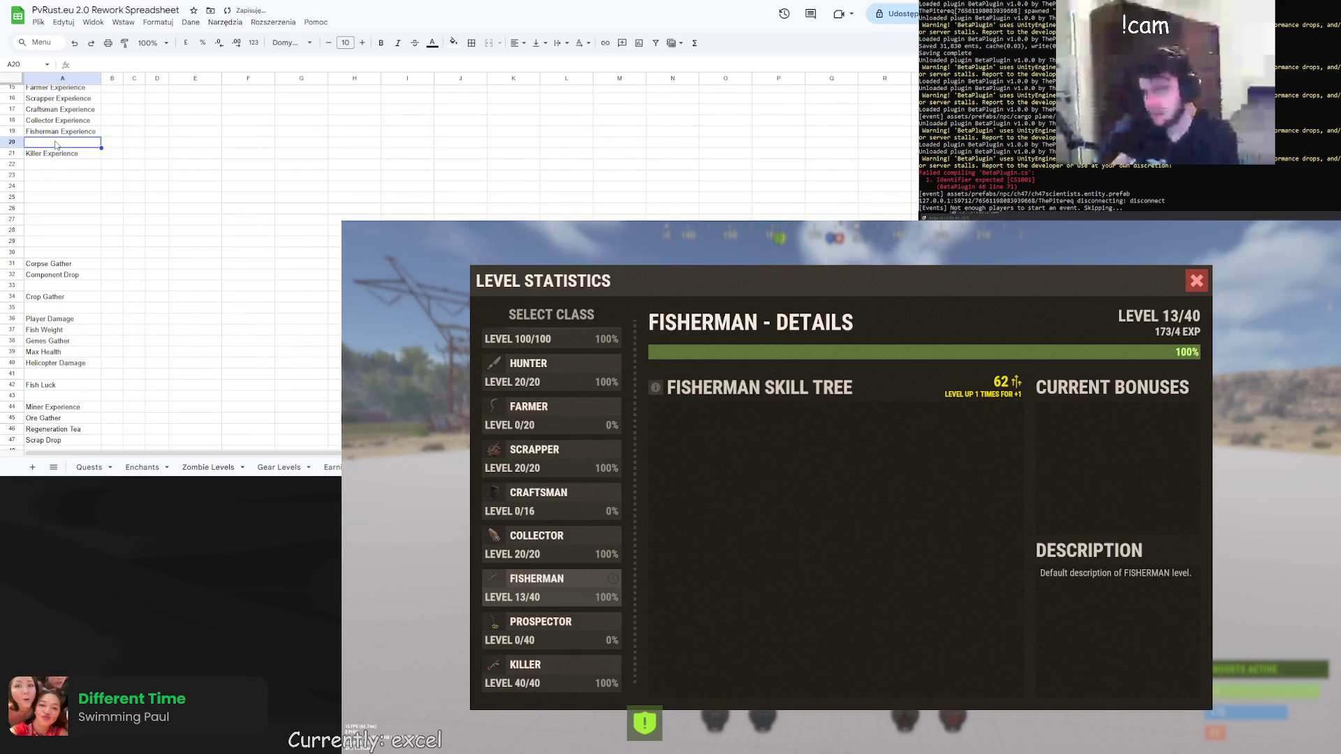
{"action": "type", "text": "Pros"}
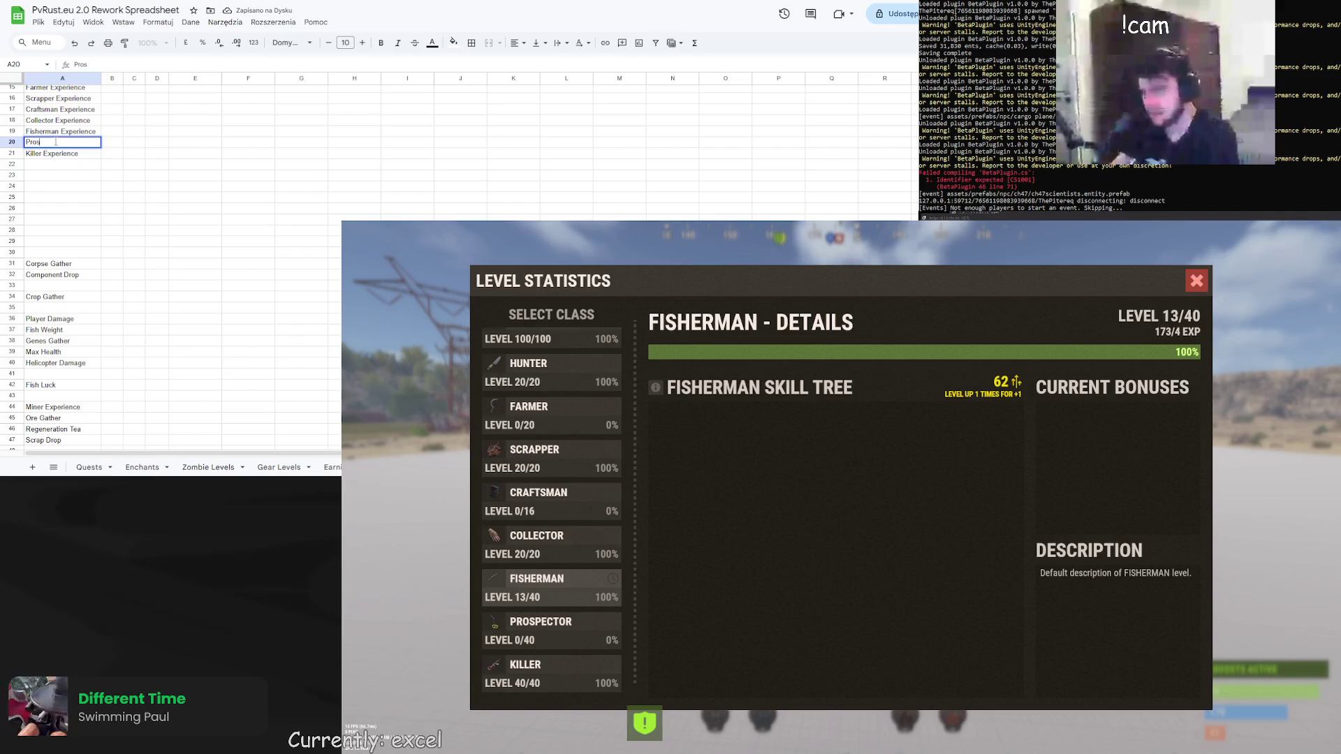
{"action": "type", "text": "pector Experien"}
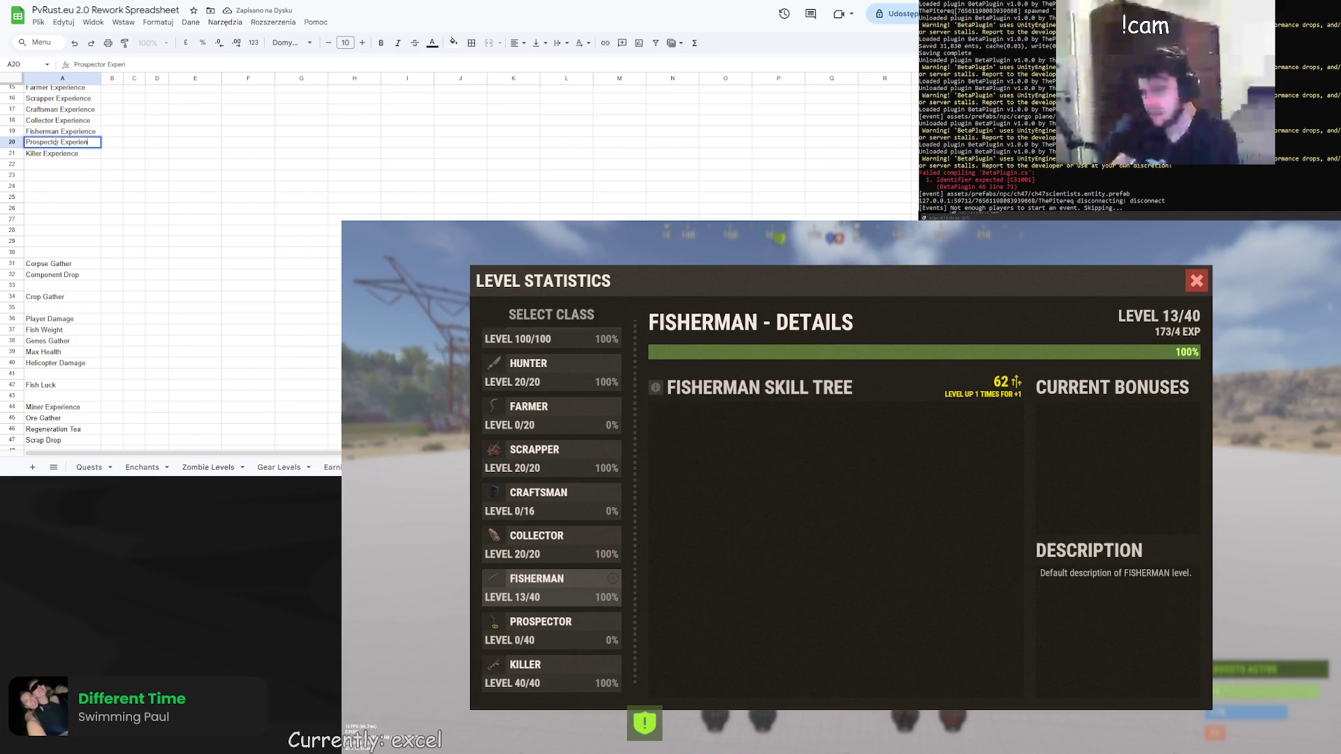
{"action": "type", "text": "ce"}
{"action": "key", "text": "Return"}
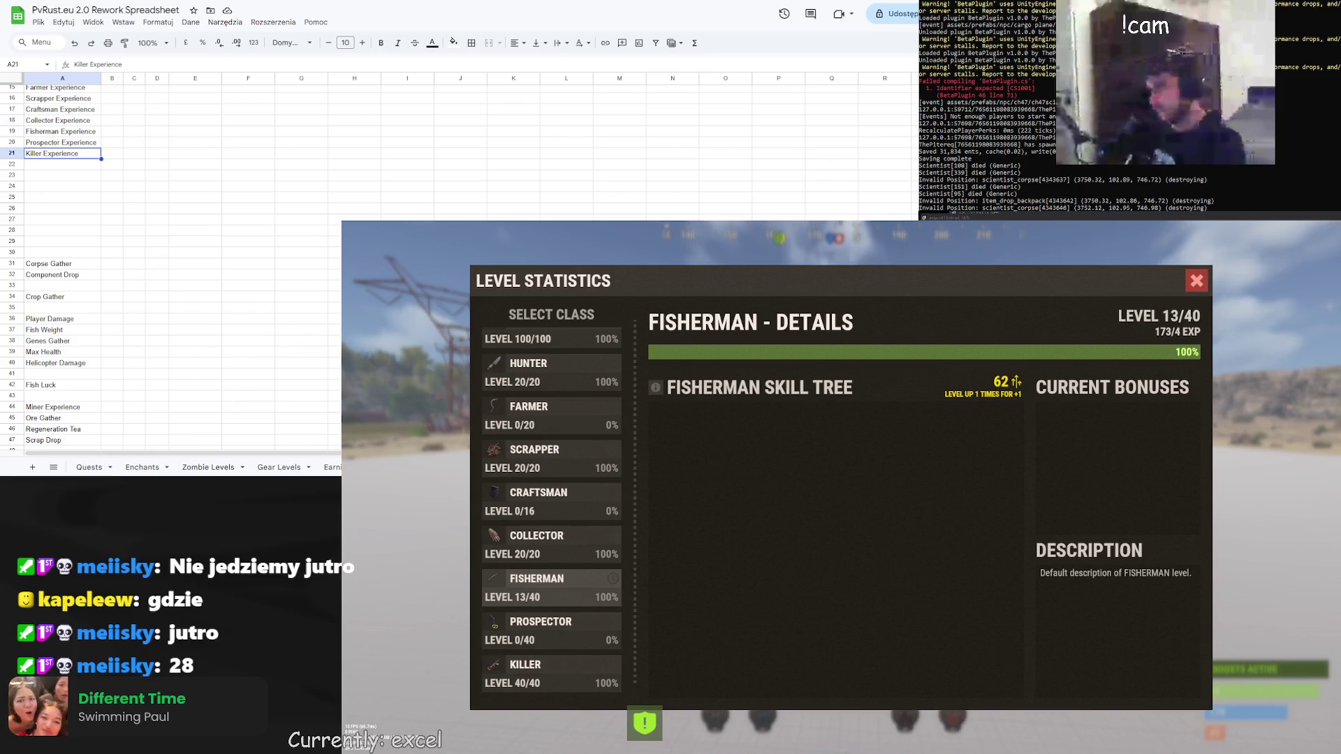
{"action": "left_click", "coordinate": [98, 188]}
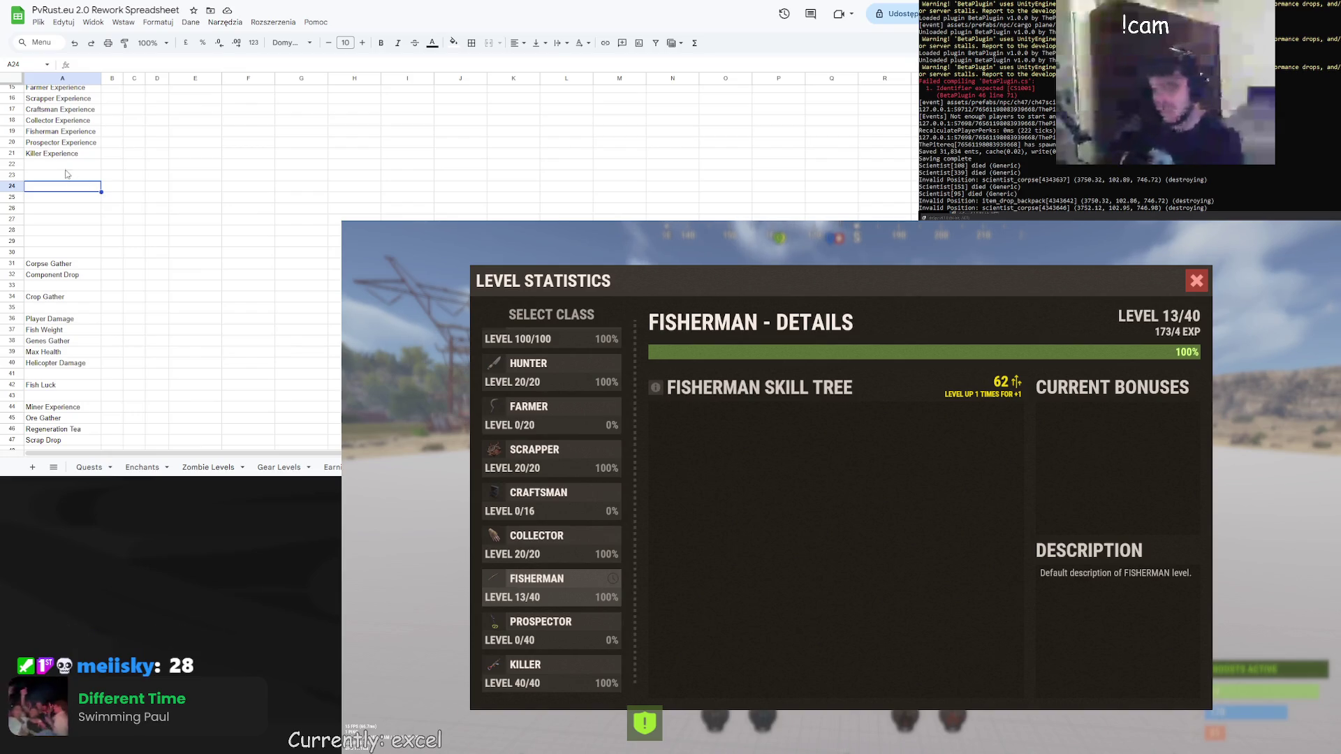
Look over the empty cells below the experience list in the spreadsheet
{"action": "left_click", "coordinate": [100, 166]}
{"action": "left_click", "coordinate": [180, 221]}
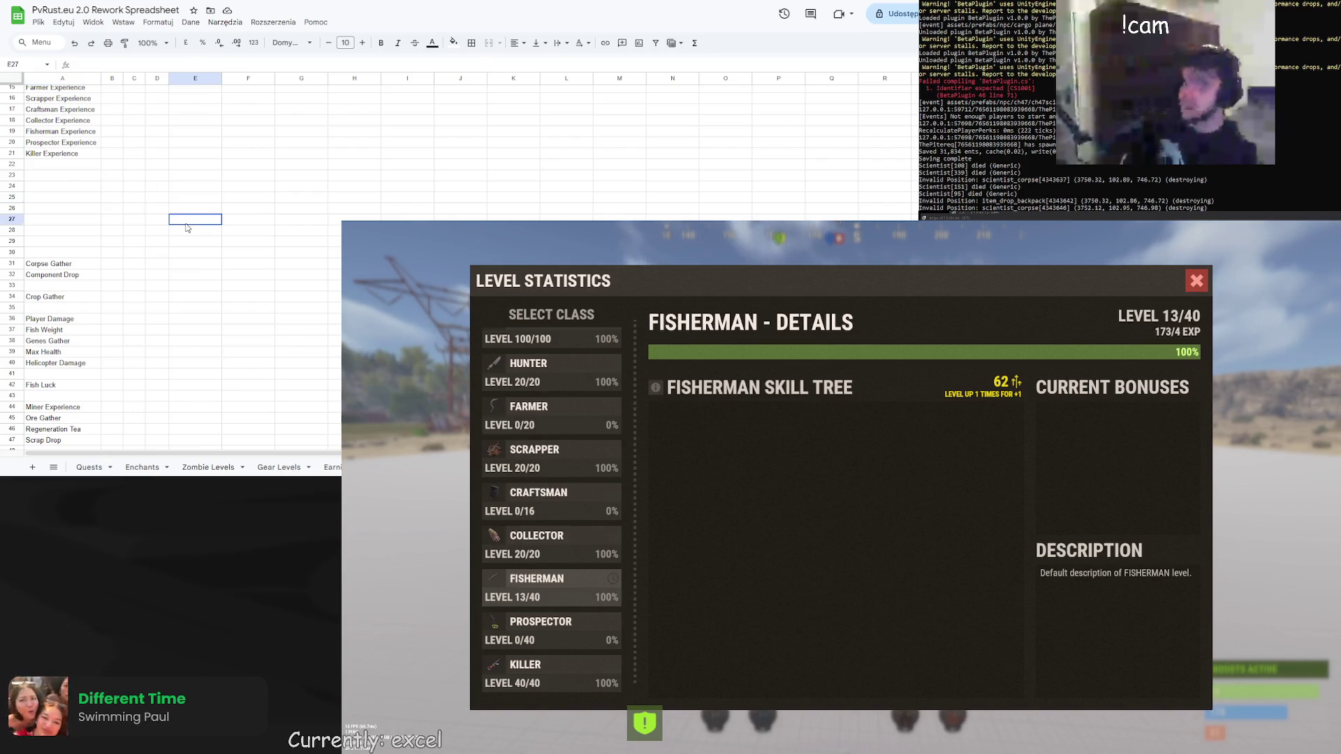
{"action": "scroll", "coordinate": [180, 222], "scroll_direction": "down", "scroll_amount": 2}
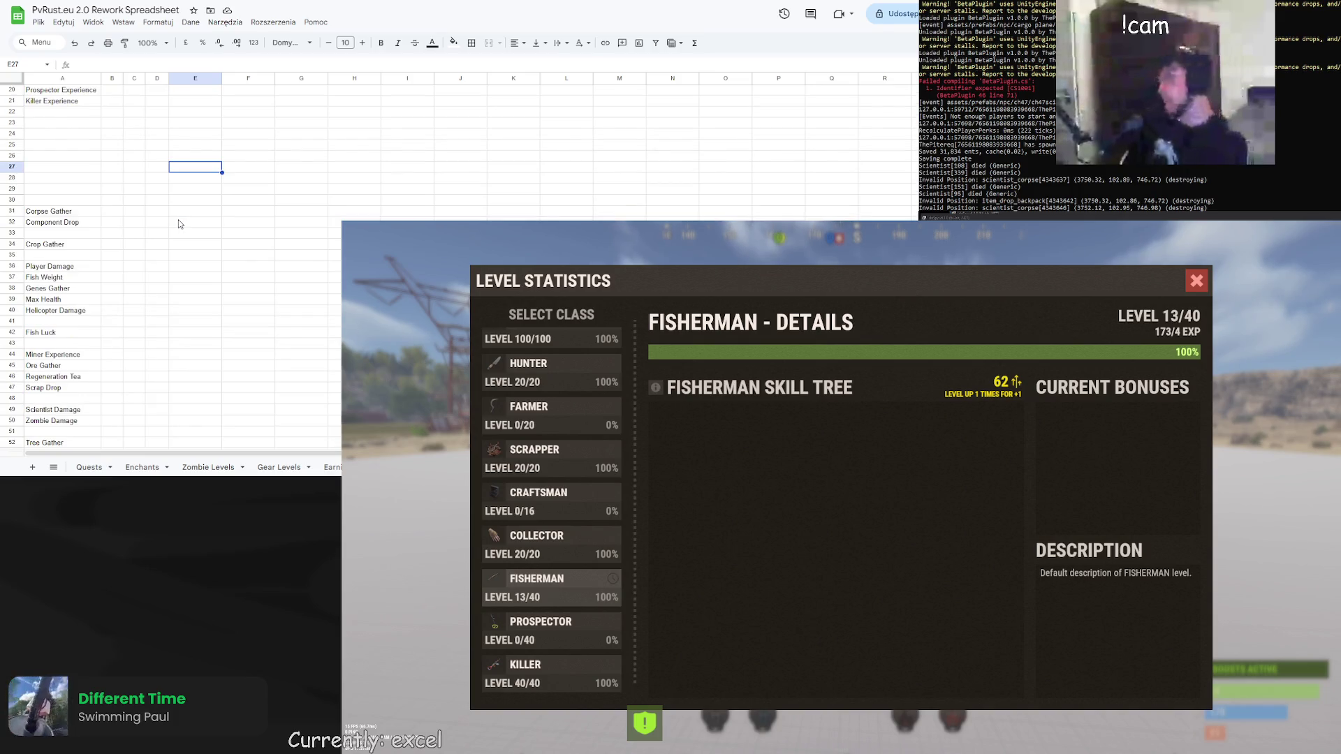
{"action": "scroll", "coordinate": [180, 223], "scroll_direction": "down", "scroll_amount": 2}
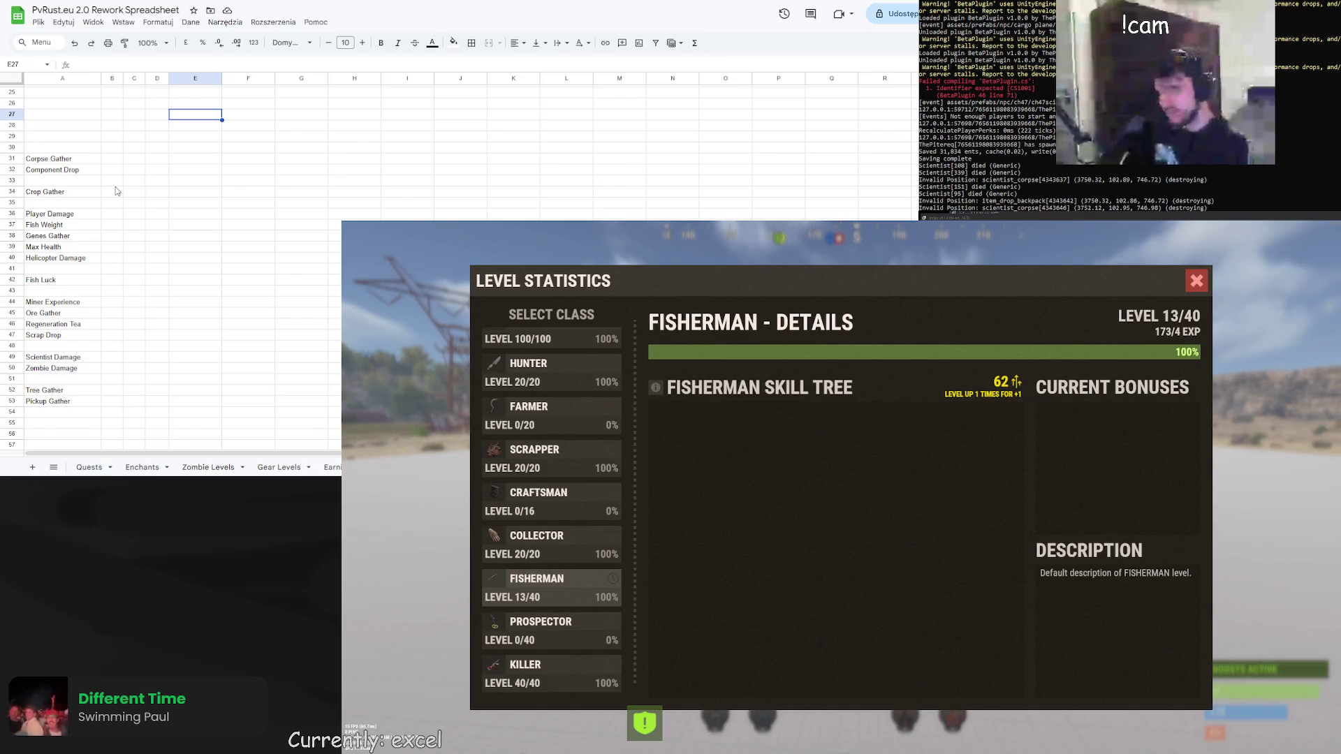
{"action": "scroll", "coordinate": [111, 199], "scroll_direction": "up", "scroll_amount": 4}
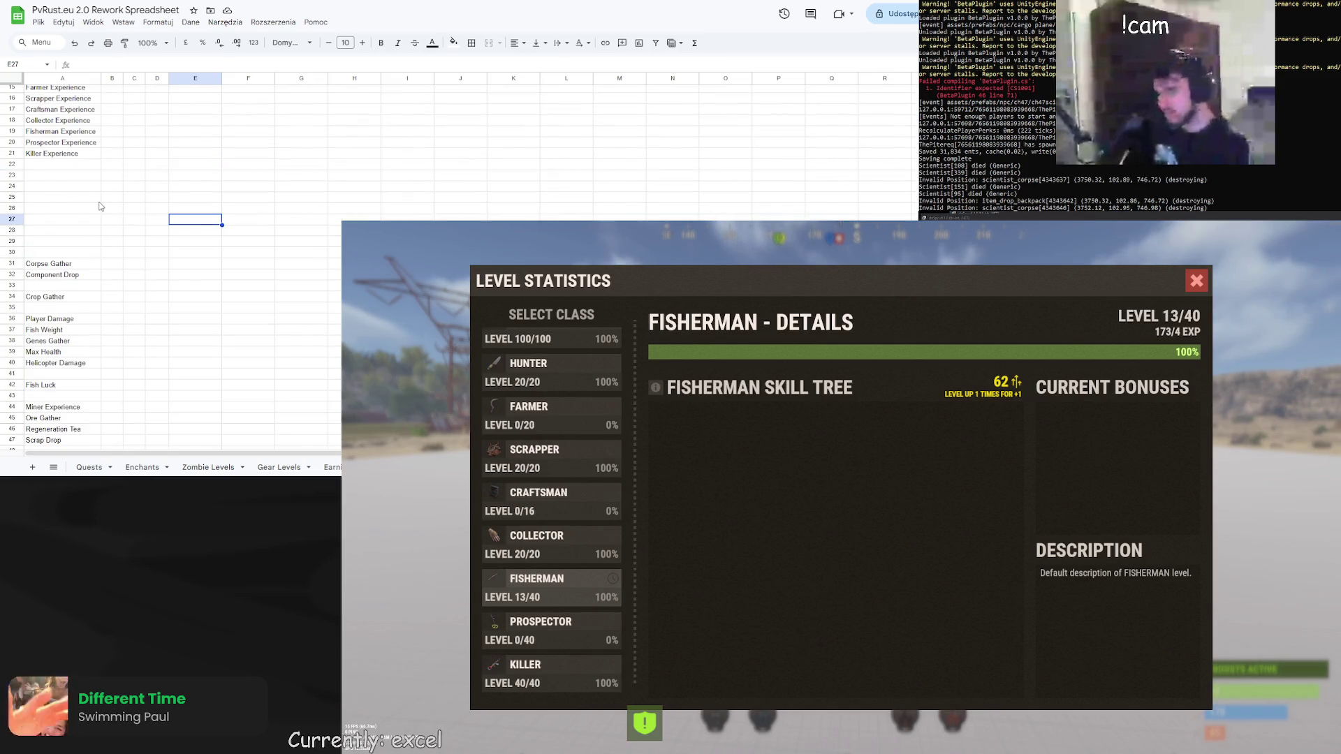
{"action": "scroll", "coordinate": [100, 206], "scroll_direction": "down", "scroll_amount": 2}
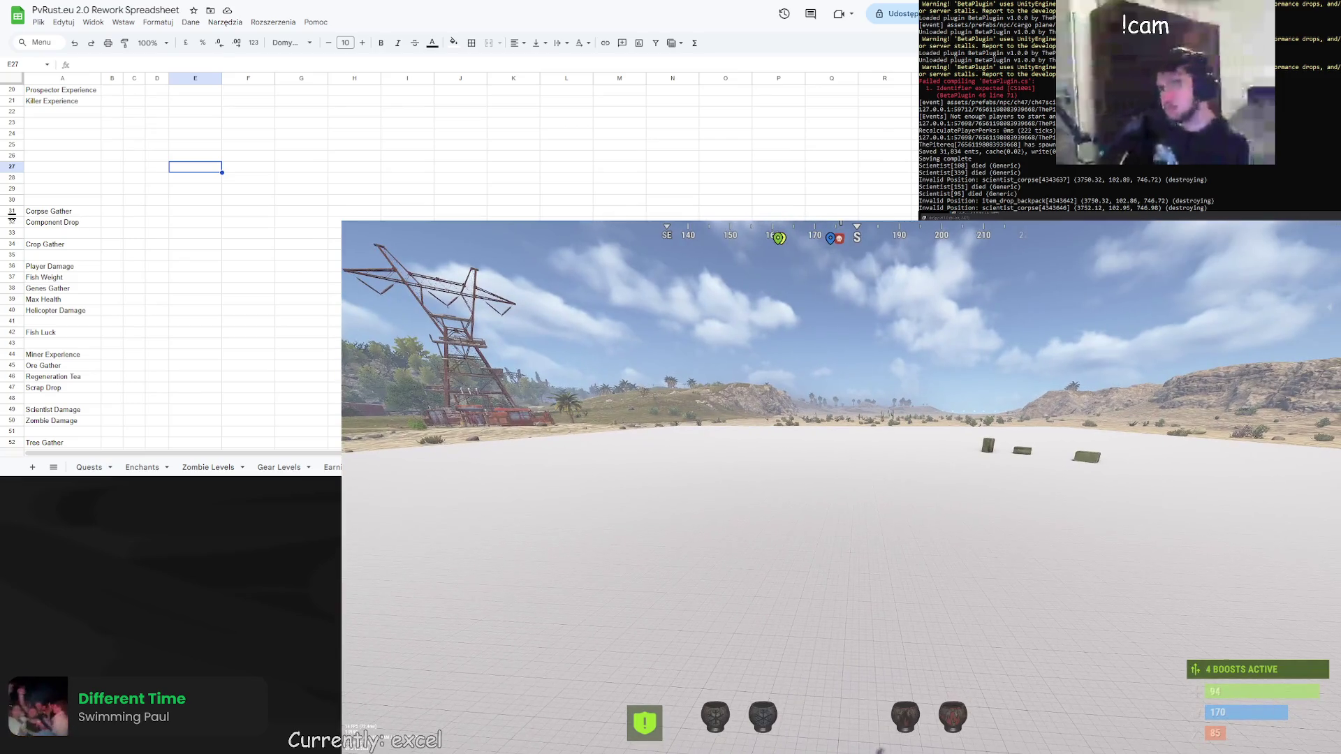
In Rust chat run /level, close Level Statistics, then run /bonus to show Your Bonuses
{"action": "key", "text": "Return"}
{"action": "type", "text": "/level"}
{"action": "key", "text": "Return"}
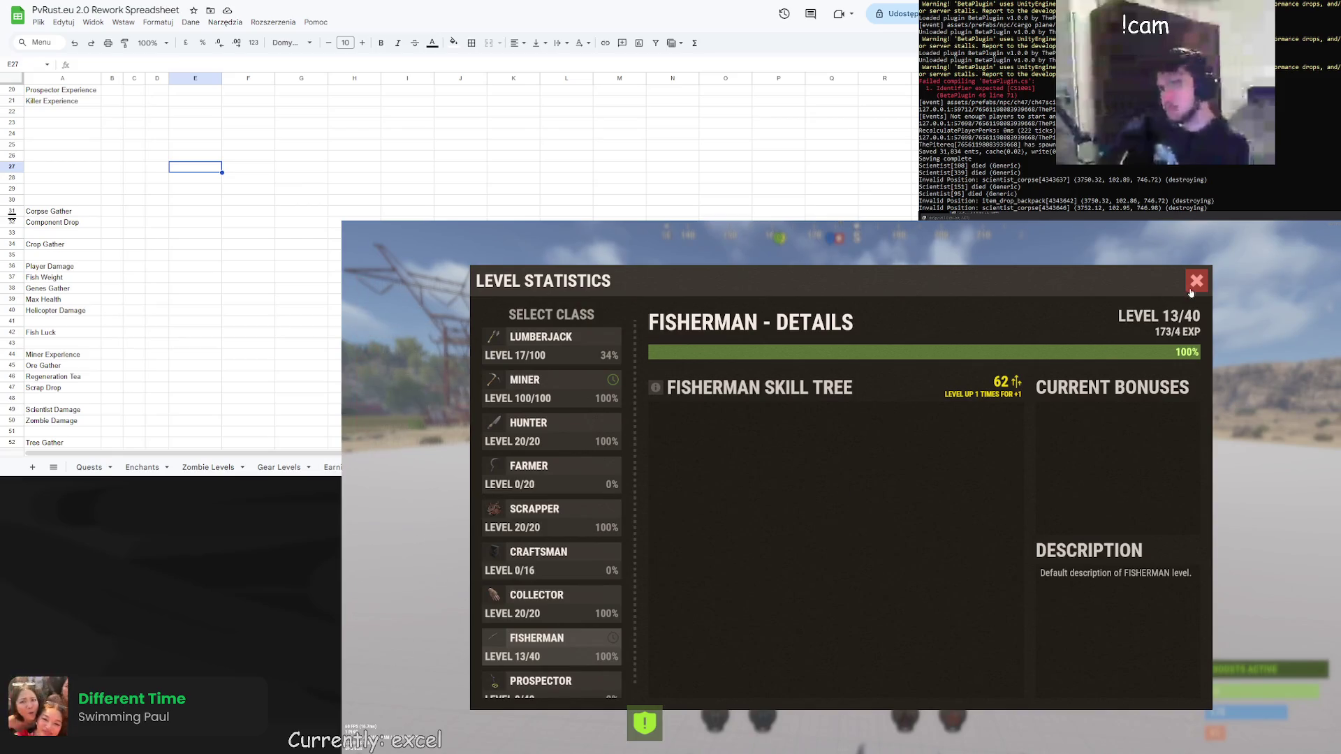
{"action": "left_click", "coordinate": [1195, 283]}
{"action": "key", "text": "Return"}
{"action": "type", "text": "/bonus"}
{"action": "key", "text": "Return"}
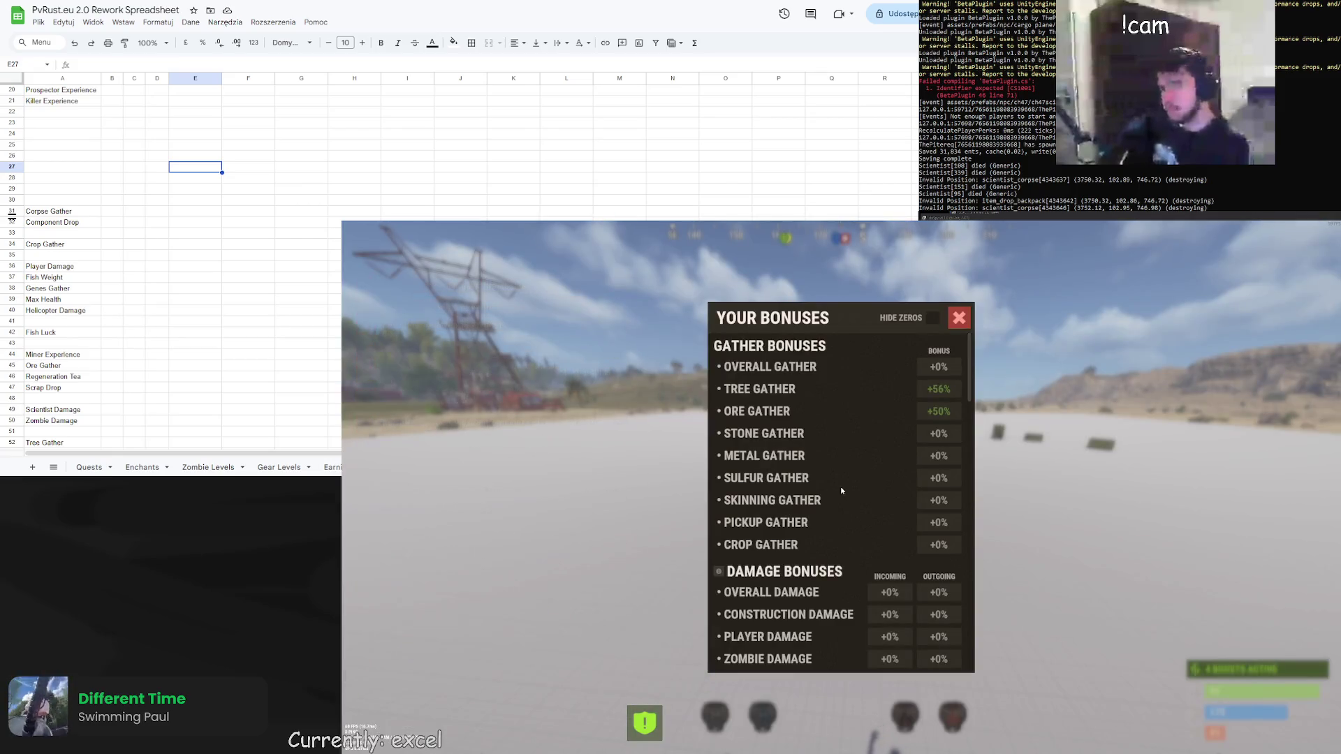
Move Tree Gather from A52 into A22 and Ore Gather from A45 into A23
{"action": "left_click", "coordinate": [157, 222]}
{"action": "scroll", "coordinate": [79, 320], "scroll_direction": "down", "scroll_amount": 2}
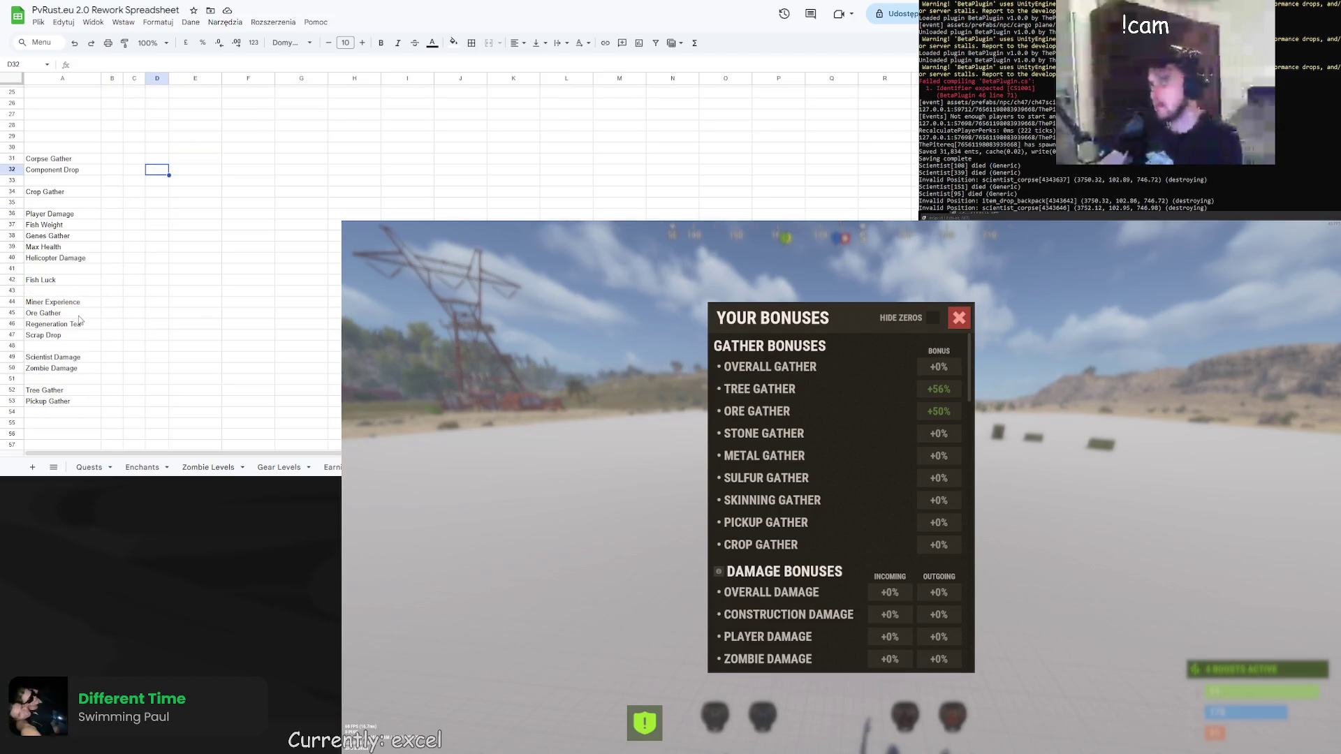
{"action": "left_click", "coordinate": [64, 391]}
{"action": "key", "text": "ctrl+c"}
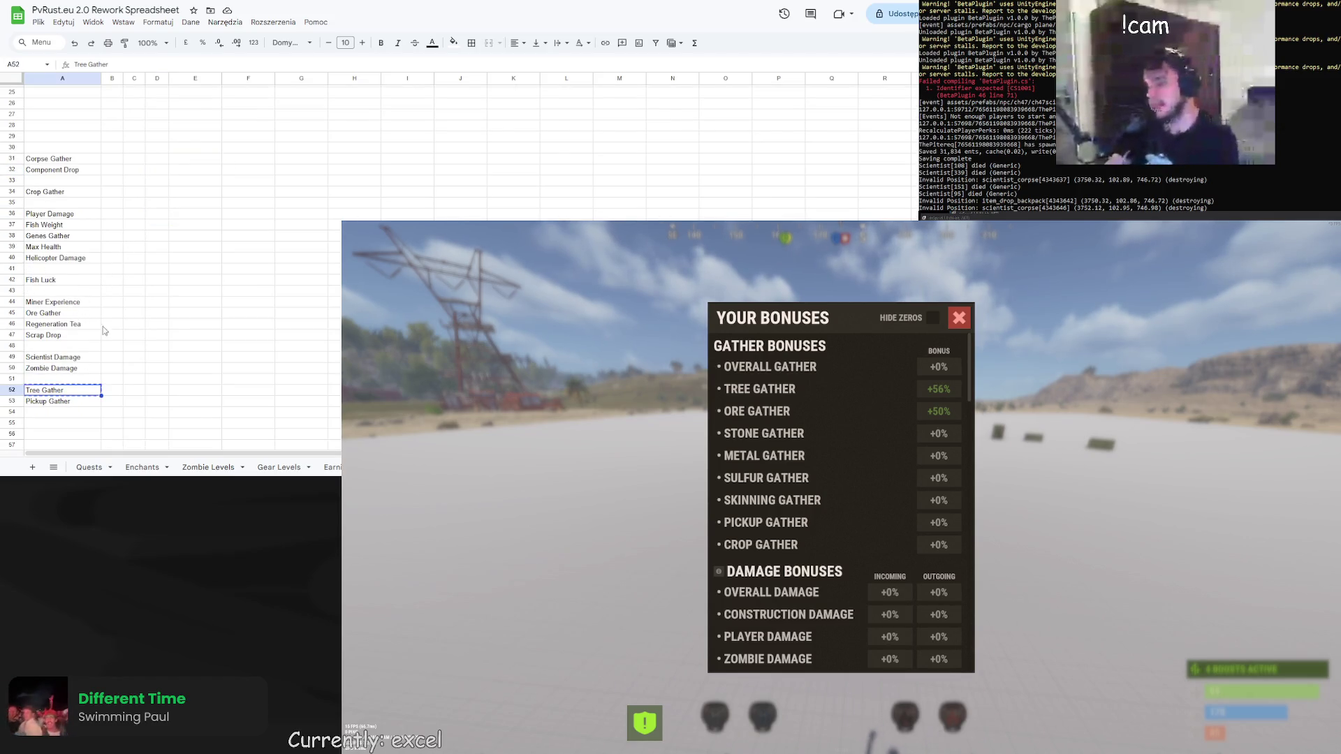
{"action": "scroll", "coordinate": [103, 328], "scroll_direction": "up", "scroll_amount": 4}
{"action": "left_click", "coordinate": [70, 165]}
{"action": "key", "text": "ctrl+v"}
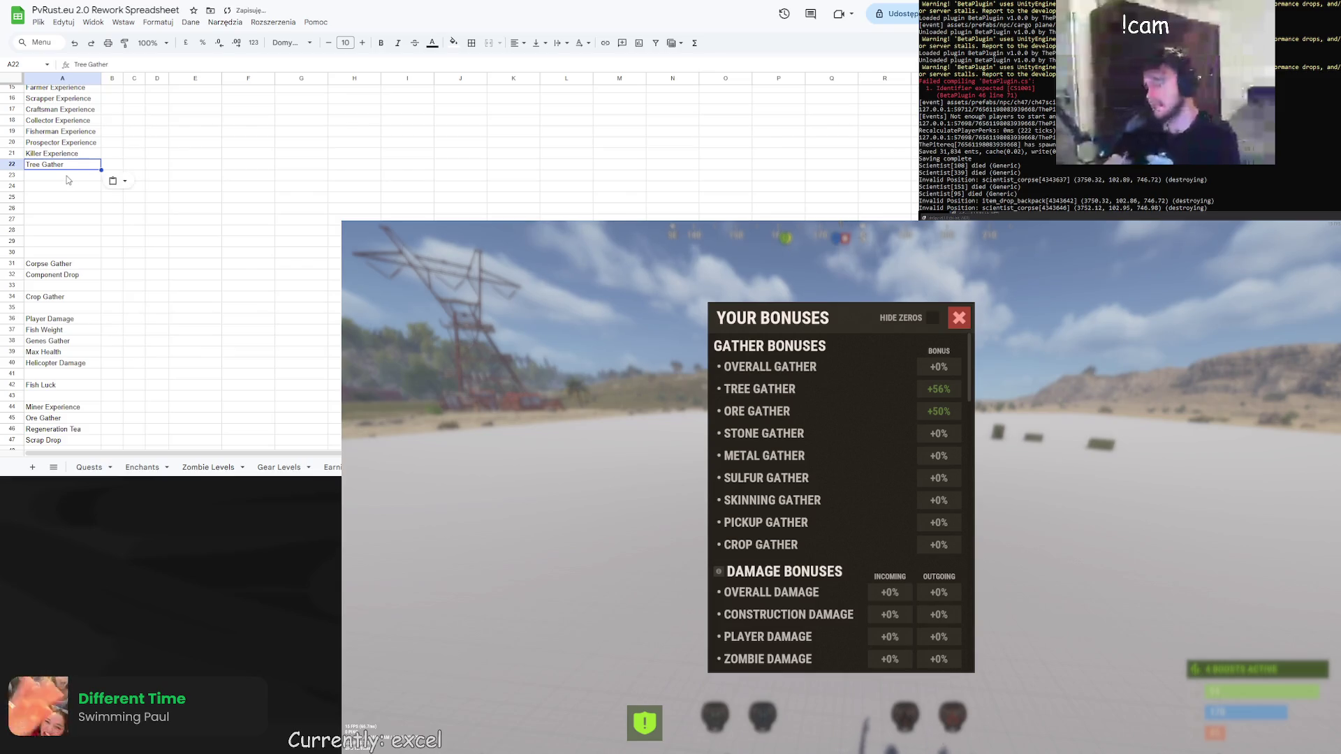
{"action": "left_click", "coordinate": [225, 241]}
{"action": "scroll", "coordinate": [168, 307], "scroll_direction": "down", "scroll_amount": 2}
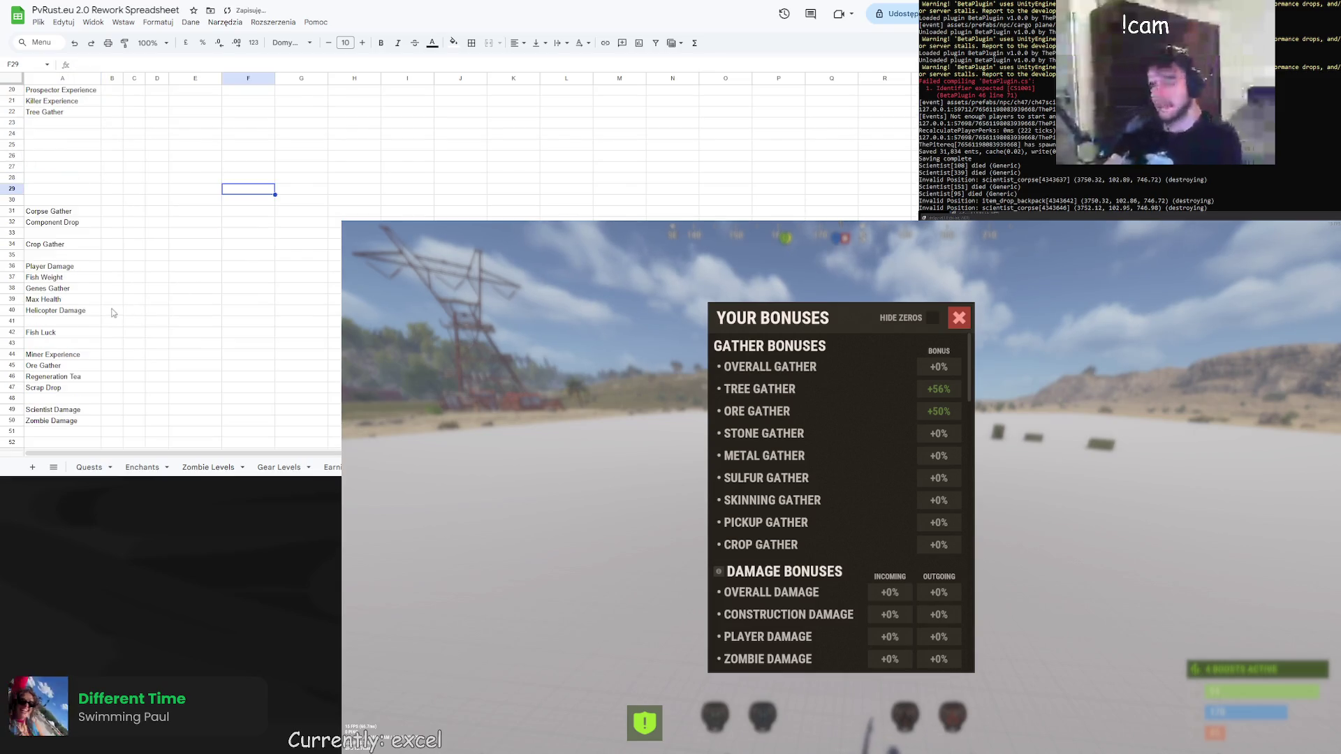
{"action": "left_click", "coordinate": [64, 366]}
{"action": "key", "text": "ctrl+x"}
{"action": "left_click", "coordinate": [63, 124]}
{"action": "key", "text": "ctrl+v"}
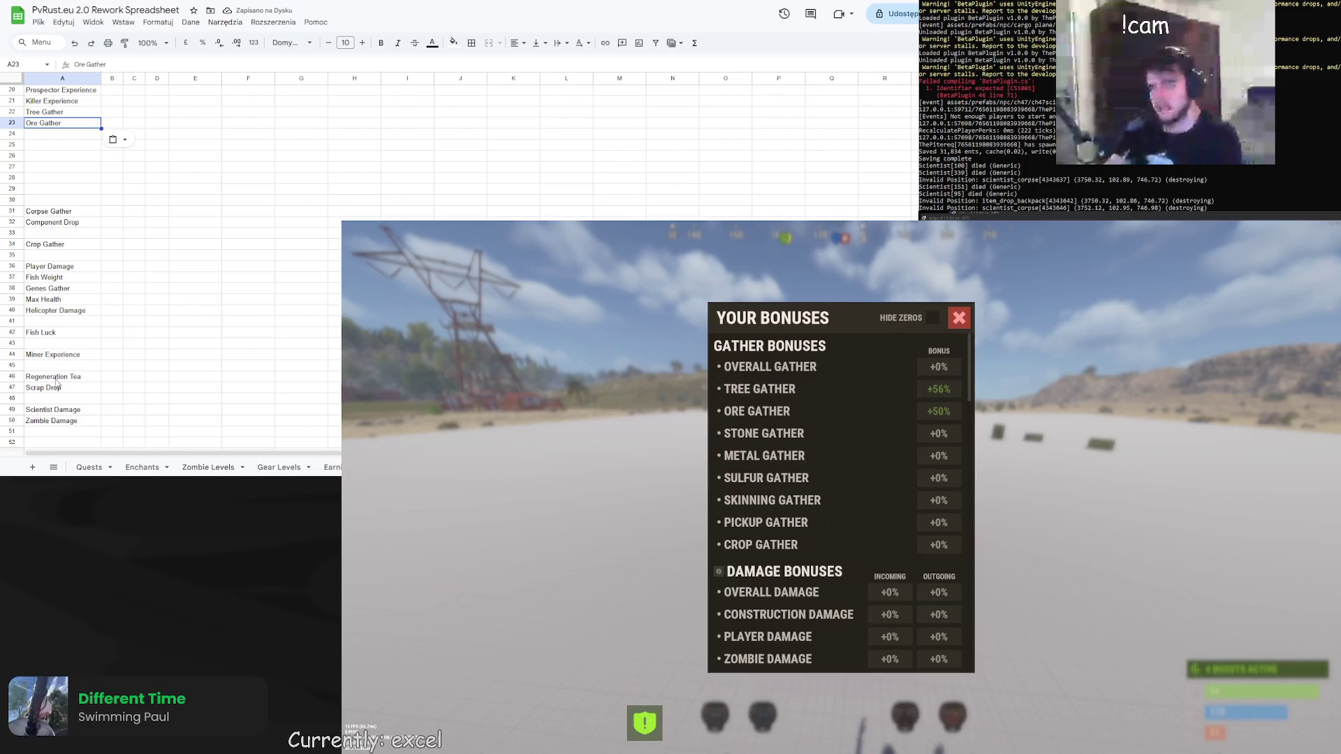
Move Corpse Gather from A31 into A24 and Pickup Gather from A53 into A25
{"action": "left_click", "coordinate": [61, 235]}
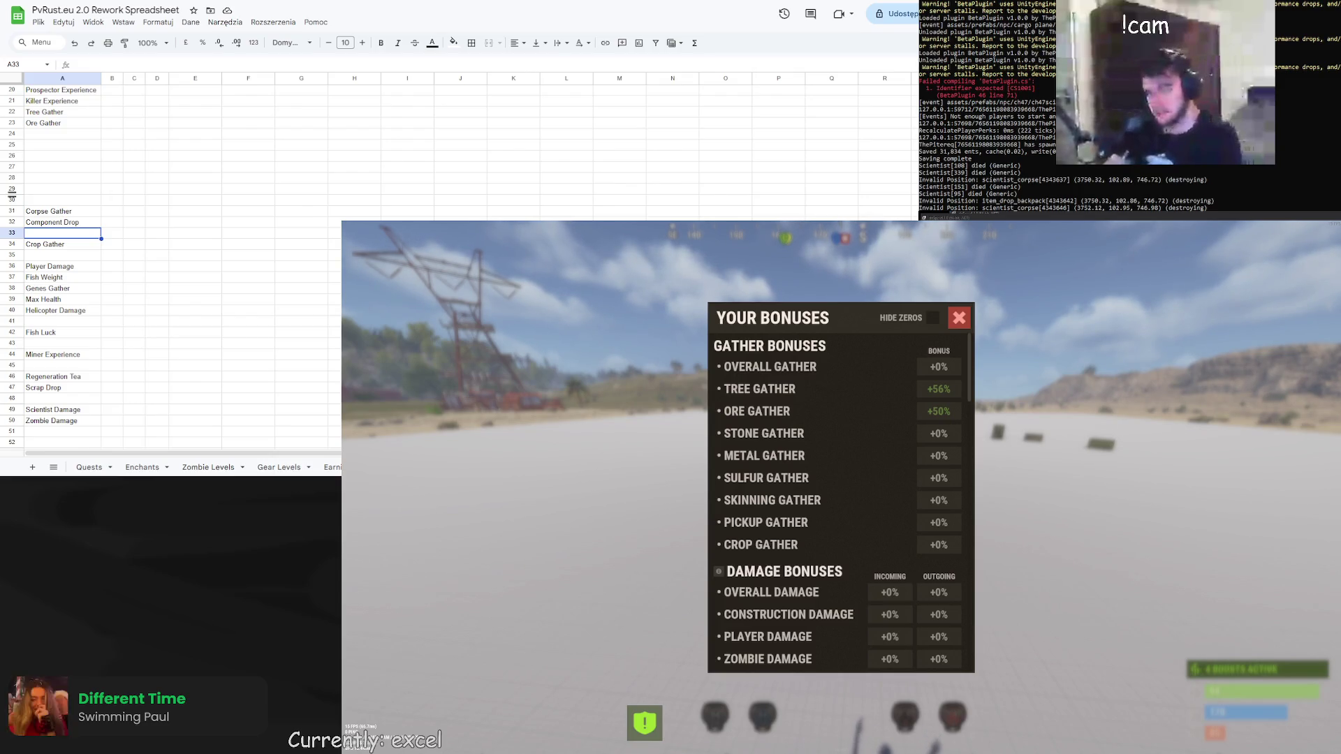
{"action": "left_click", "coordinate": [57, 211]}
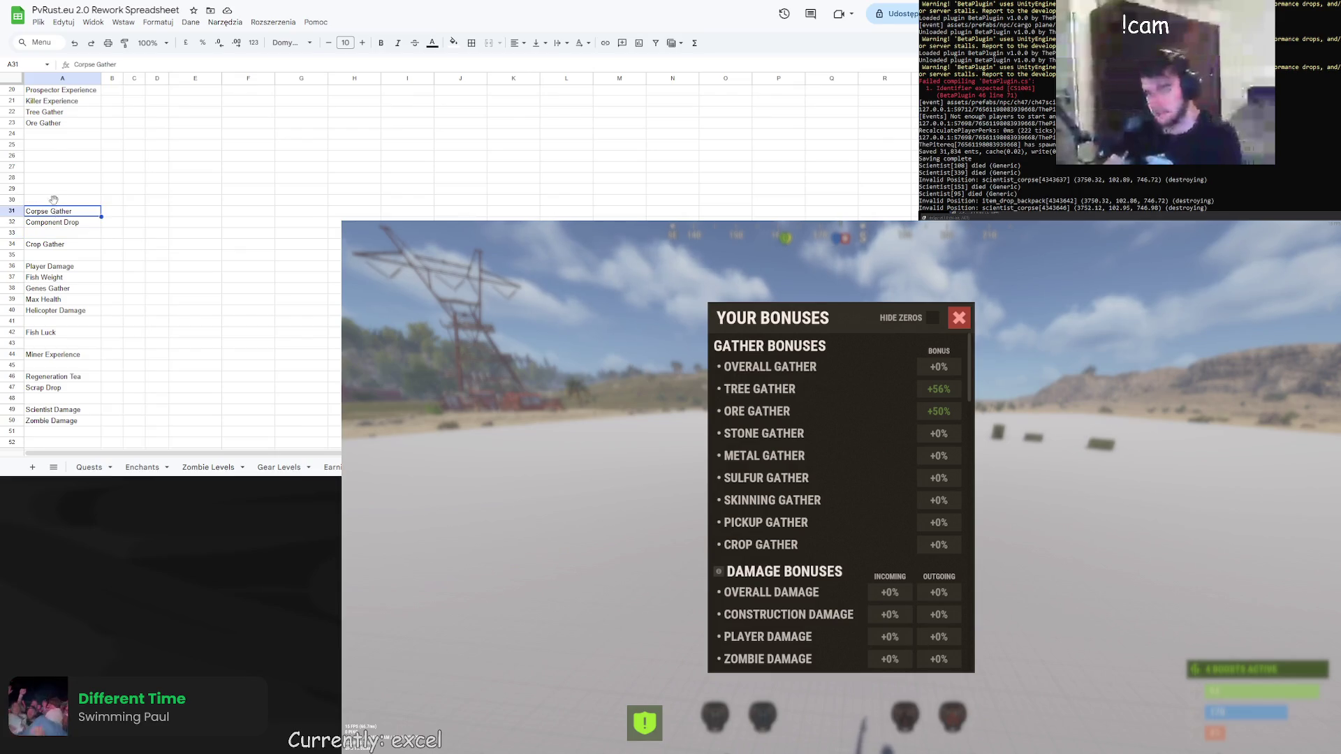
{"action": "left_click_drag", "start_coordinate": [56, 206], "coordinate": [49, 135]}
{"action": "double_click", "coordinate": [49, 136]}
{"action": "key", "text": "Return"}
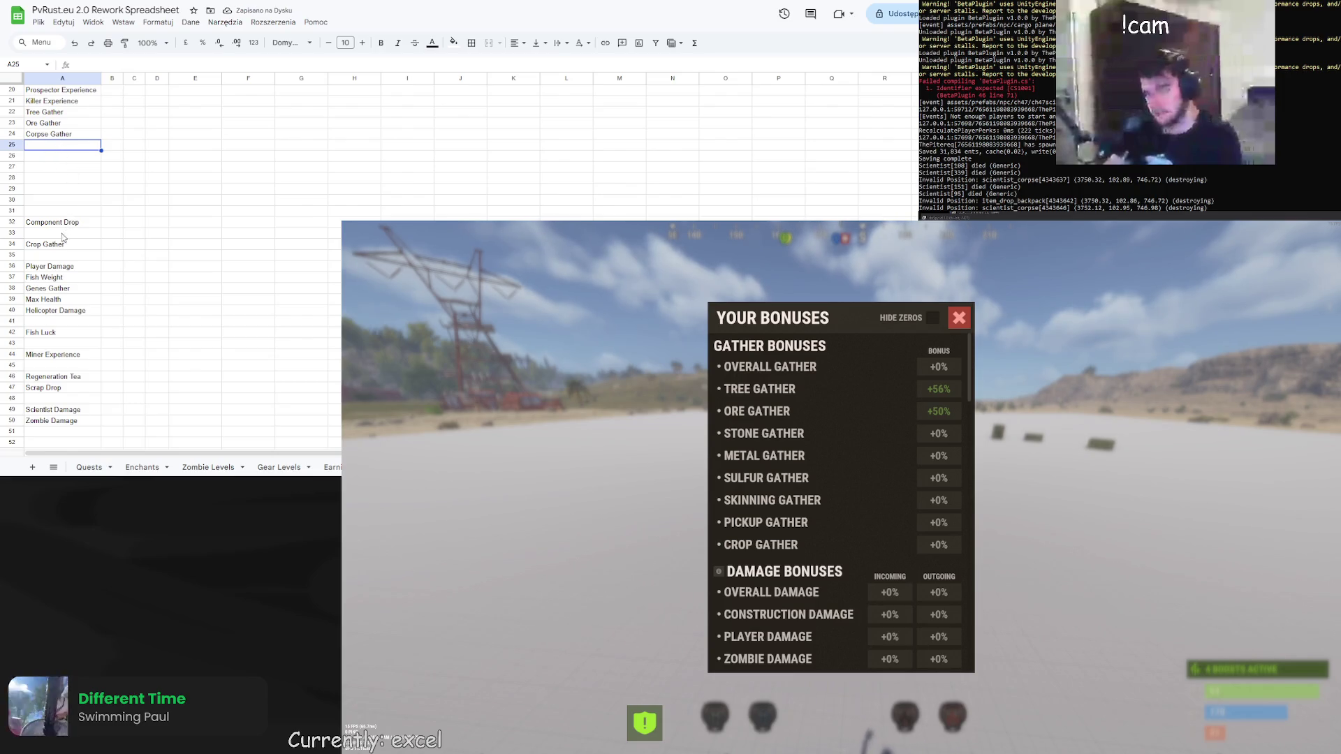
{"action": "scroll", "coordinate": [62, 272], "scroll_direction": "down", "scroll_amount": 3}
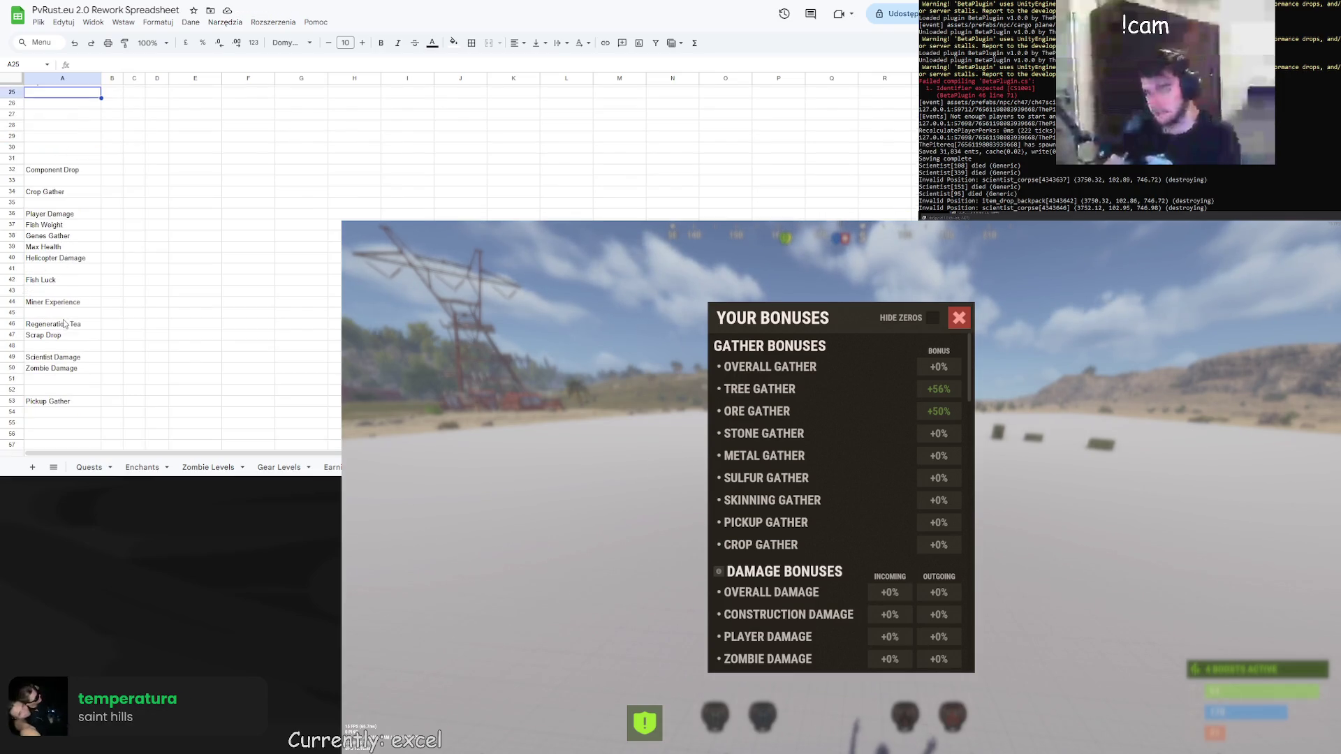
{"action": "scroll", "coordinate": [63, 293], "scroll_direction": "up", "scroll_amount": 3}
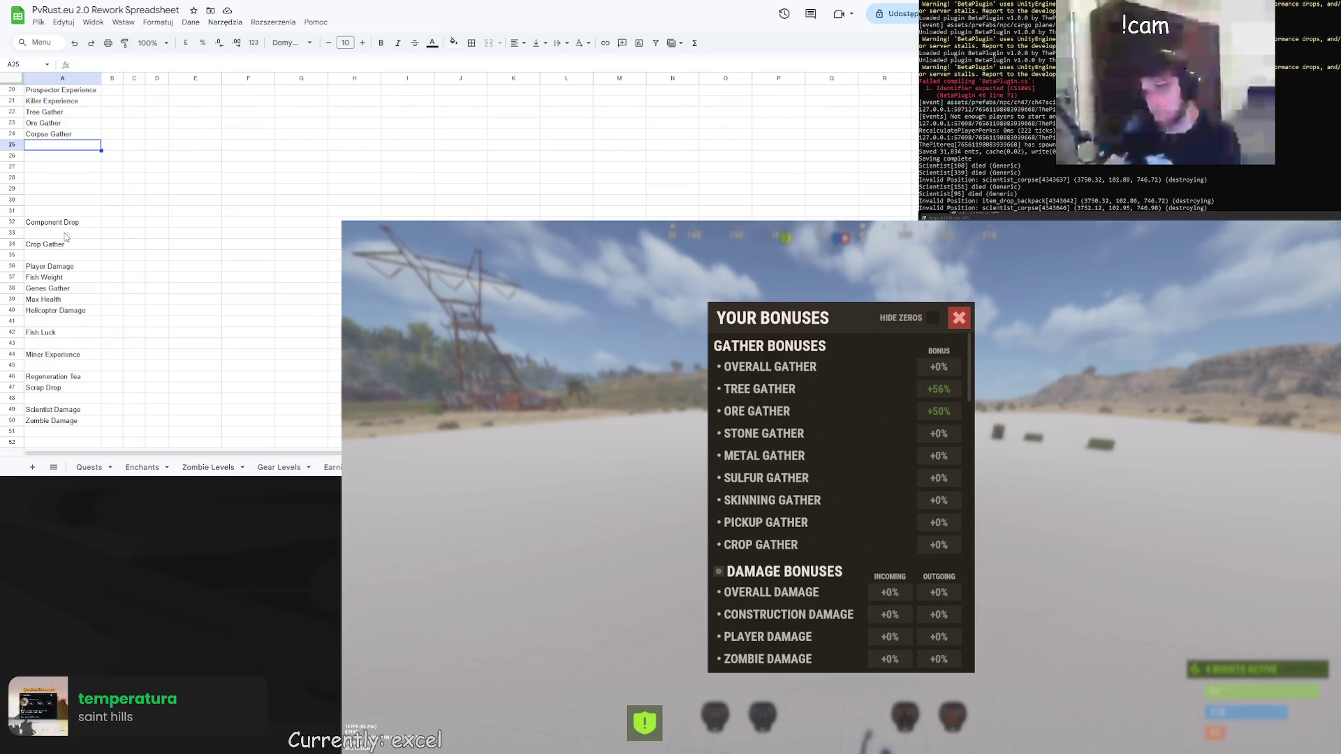
{"action": "scroll", "coordinate": [65, 244], "scroll_direction": "down", "scroll_amount": 2}
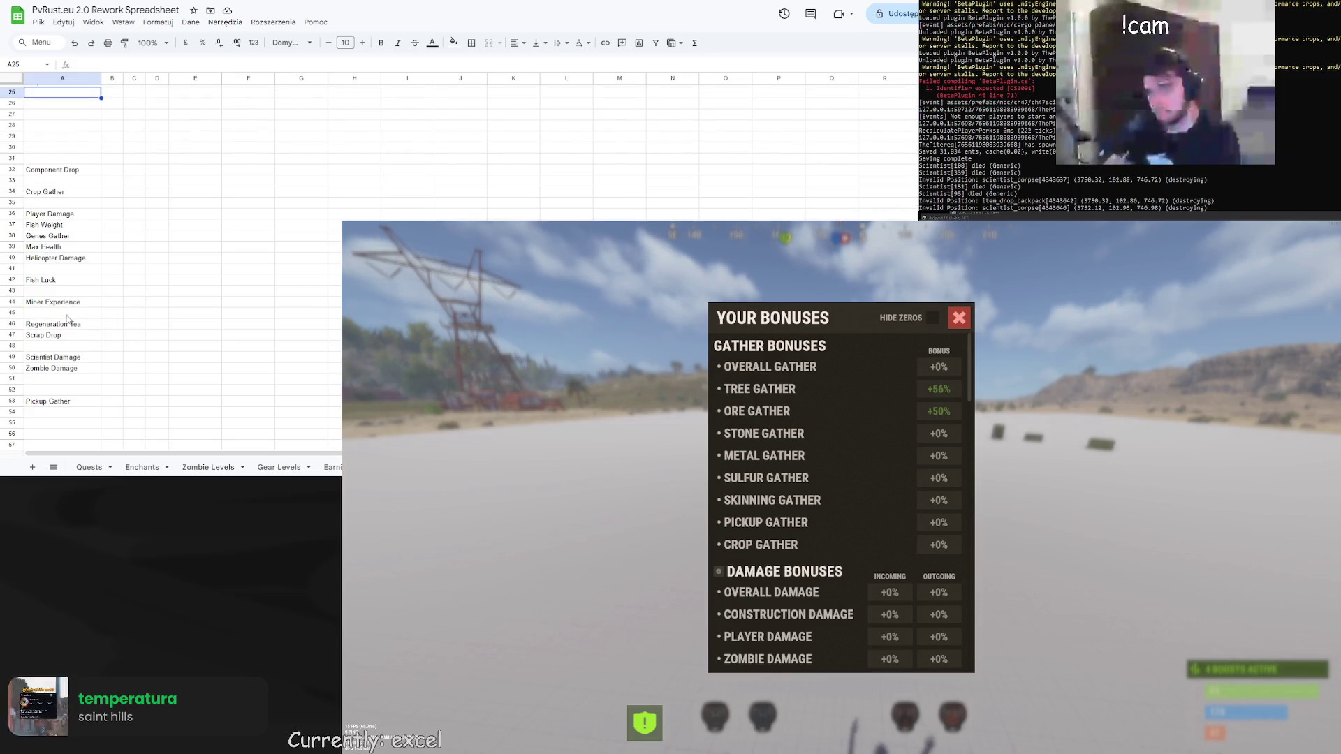
{"action": "left_click", "coordinate": [51, 403]}
{"action": "key", "text": "ctrl+c"}
{"action": "scroll", "coordinate": [56, 314], "scroll_direction": "up", "scroll_amount": 2}
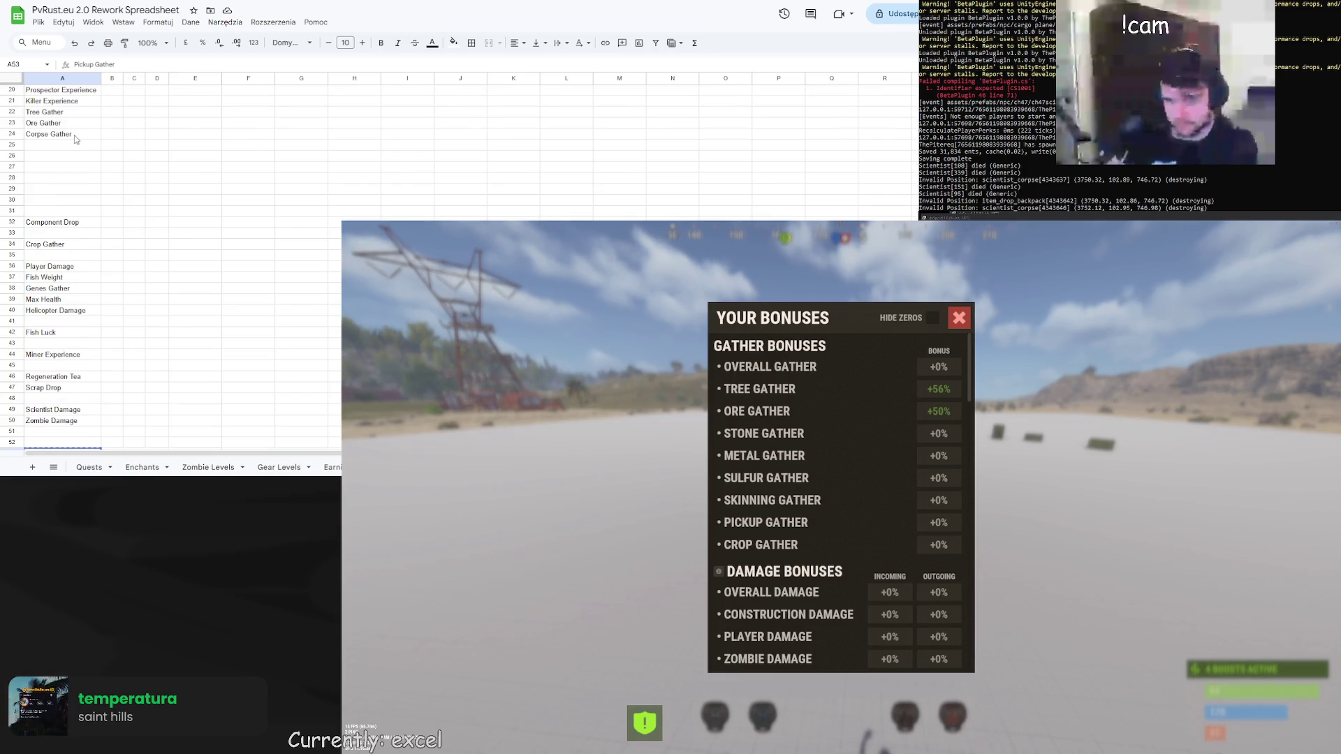
{"action": "left_click", "coordinate": [63, 145]}
{"action": "key", "text": "ctrl+v"}
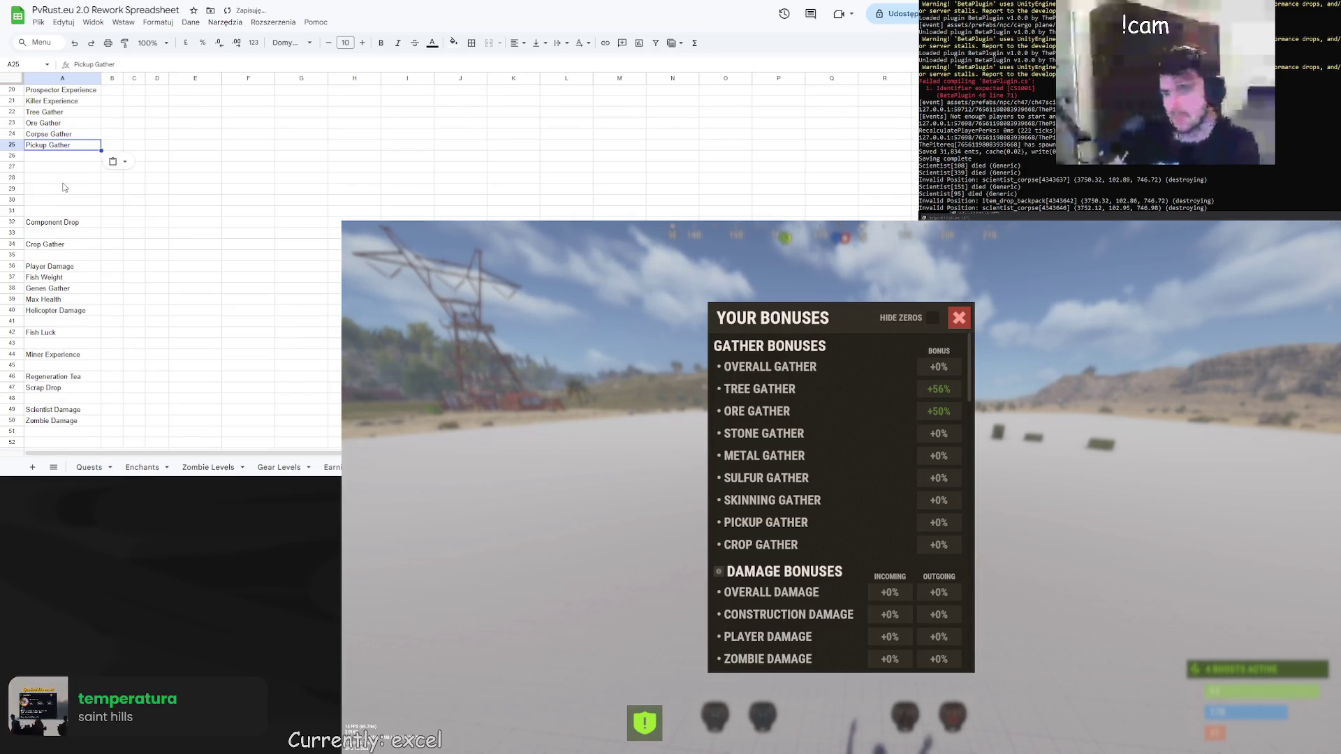
{"action": "scroll", "coordinate": [63, 305], "scroll_direction": "down", "scroll_amount": 2}
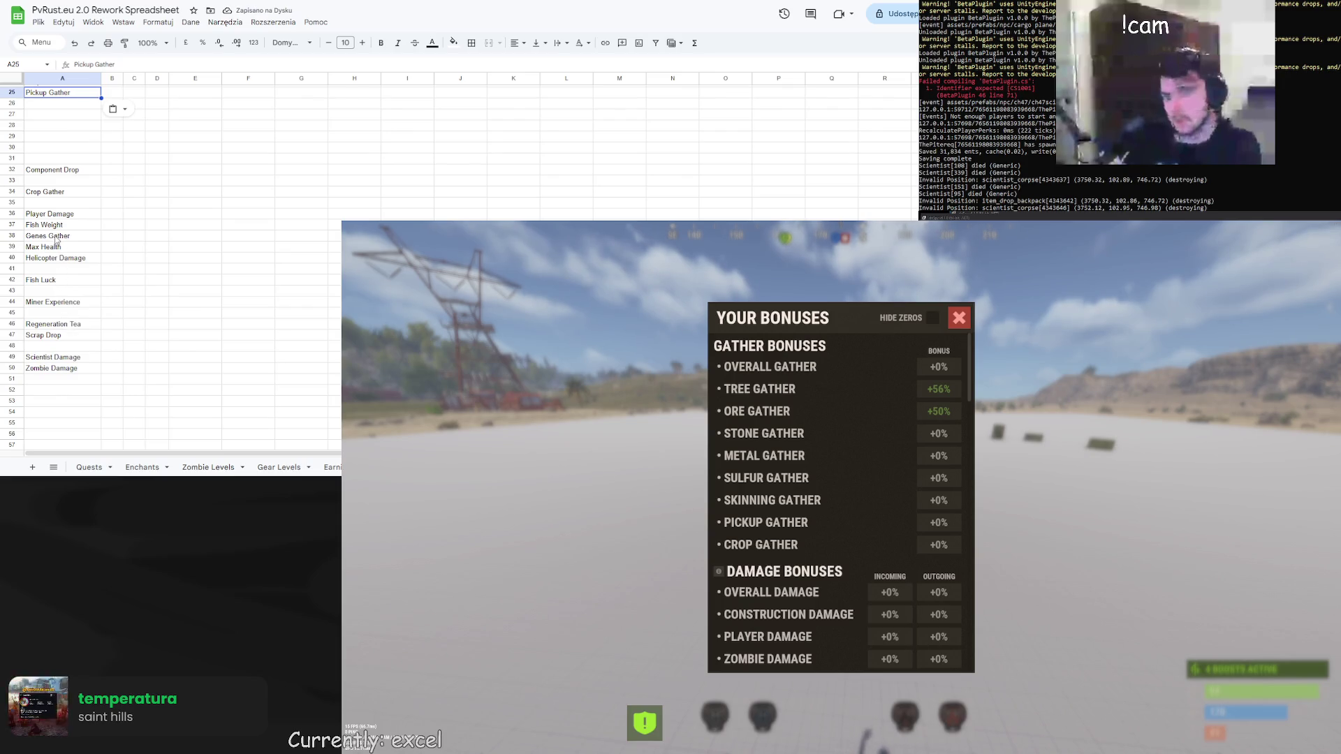
Move Crop Gather from A34 into A26 and delete the Genes Gather entry in A38
{"action": "left_click", "coordinate": [59, 195]}
{"action": "key", "text": "ctrl+x"}
{"action": "left_click", "coordinate": [56, 105]}
{"action": "key", "text": "ctrl+v"}
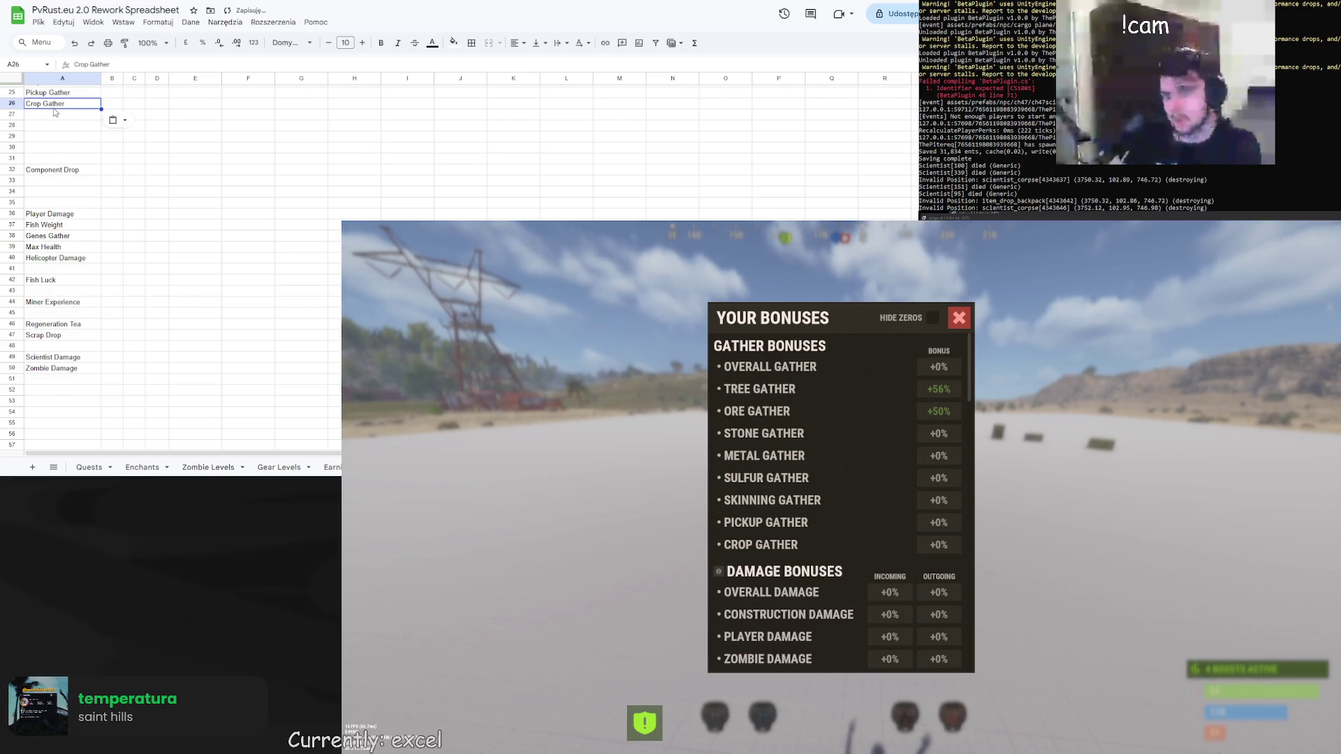
{"action": "left_click", "coordinate": [43, 236]}
{"action": "key", "text": "Delete"}
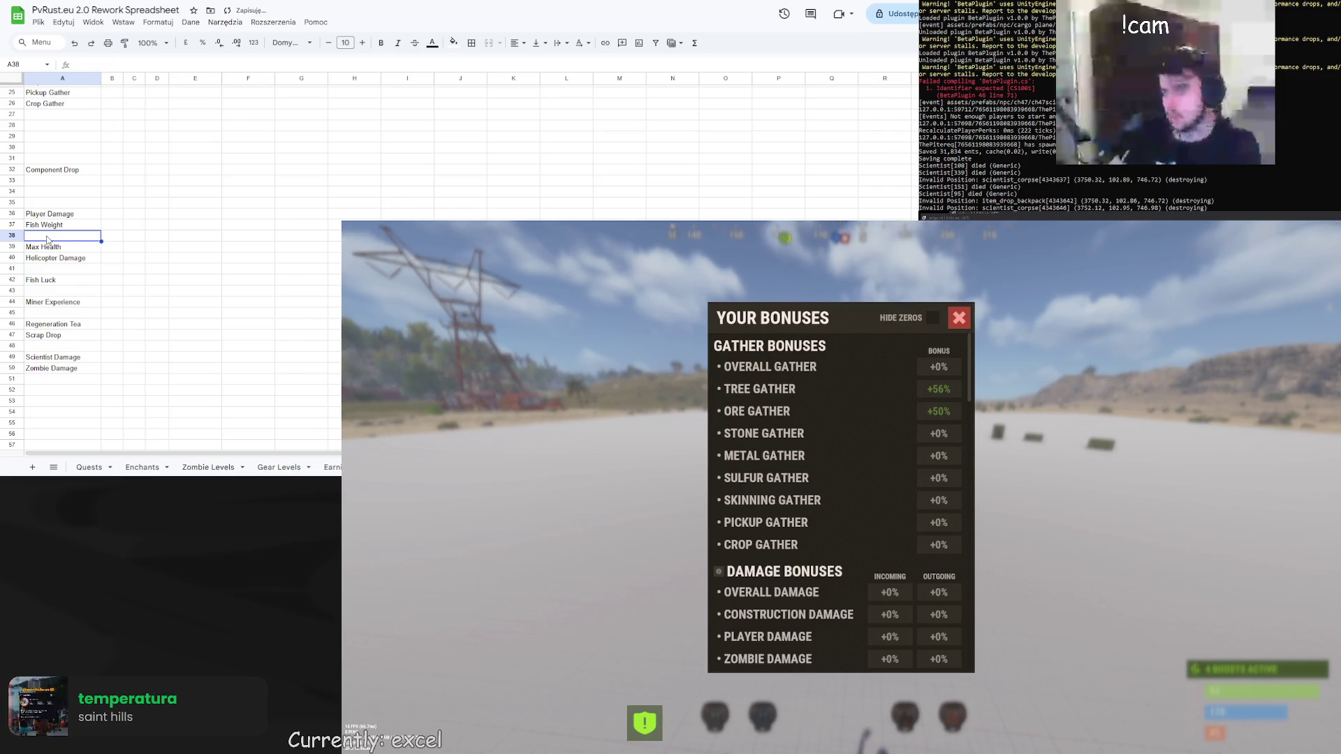
{"action": "left_click", "coordinate": [172, 244]}
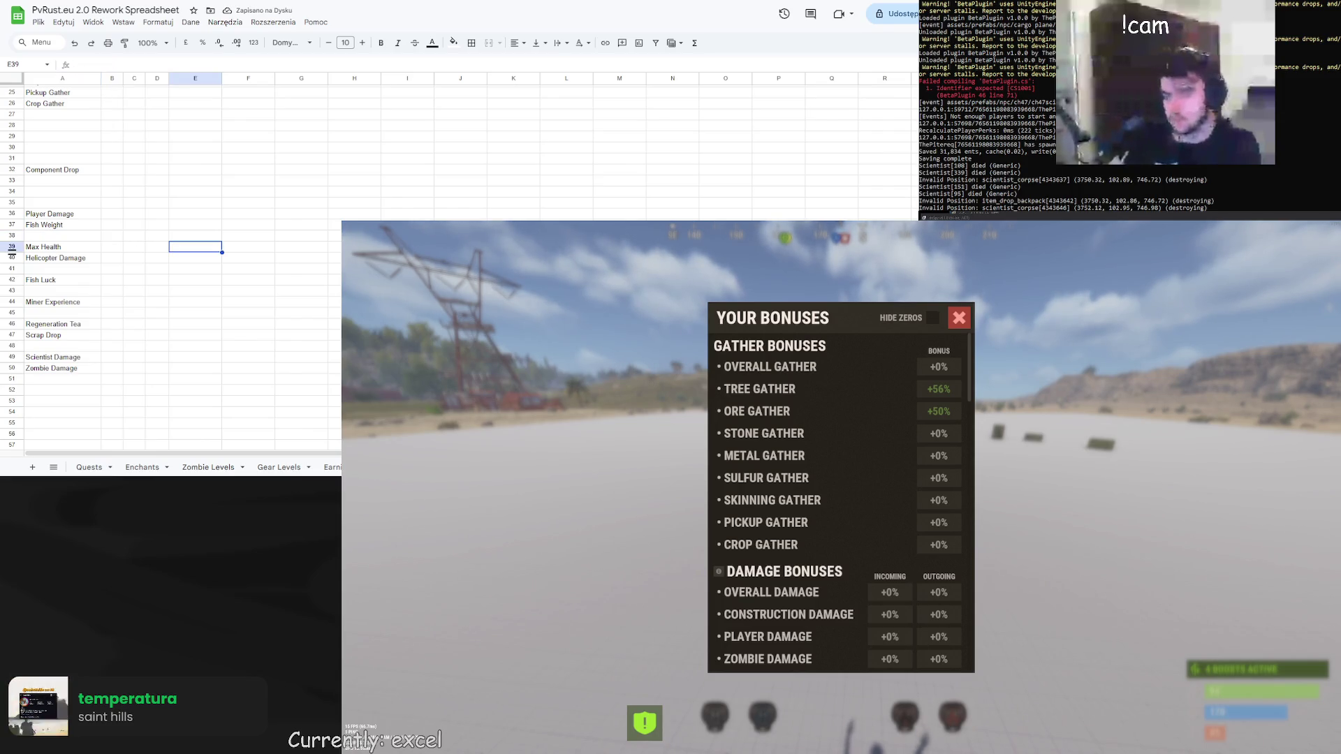
{"action": "scroll", "coordinate": [841, 533], "scroll_direction": "down", "scroll_amount": 3}
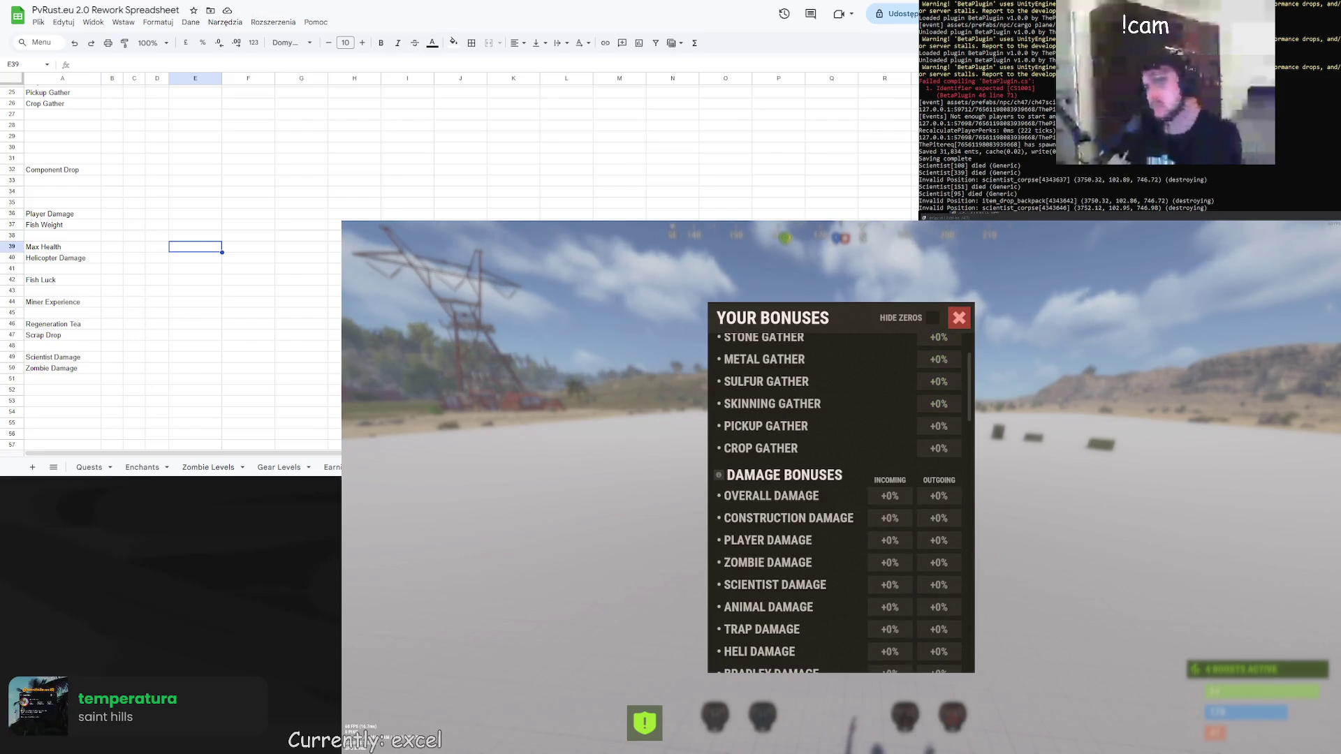
{"action": "left_click", "coordinate": [134, 170]}
Move Player Damage down to A53 and Helicopter Damage into A54
{"action": "left_click", "coordinate": [60, 215]}
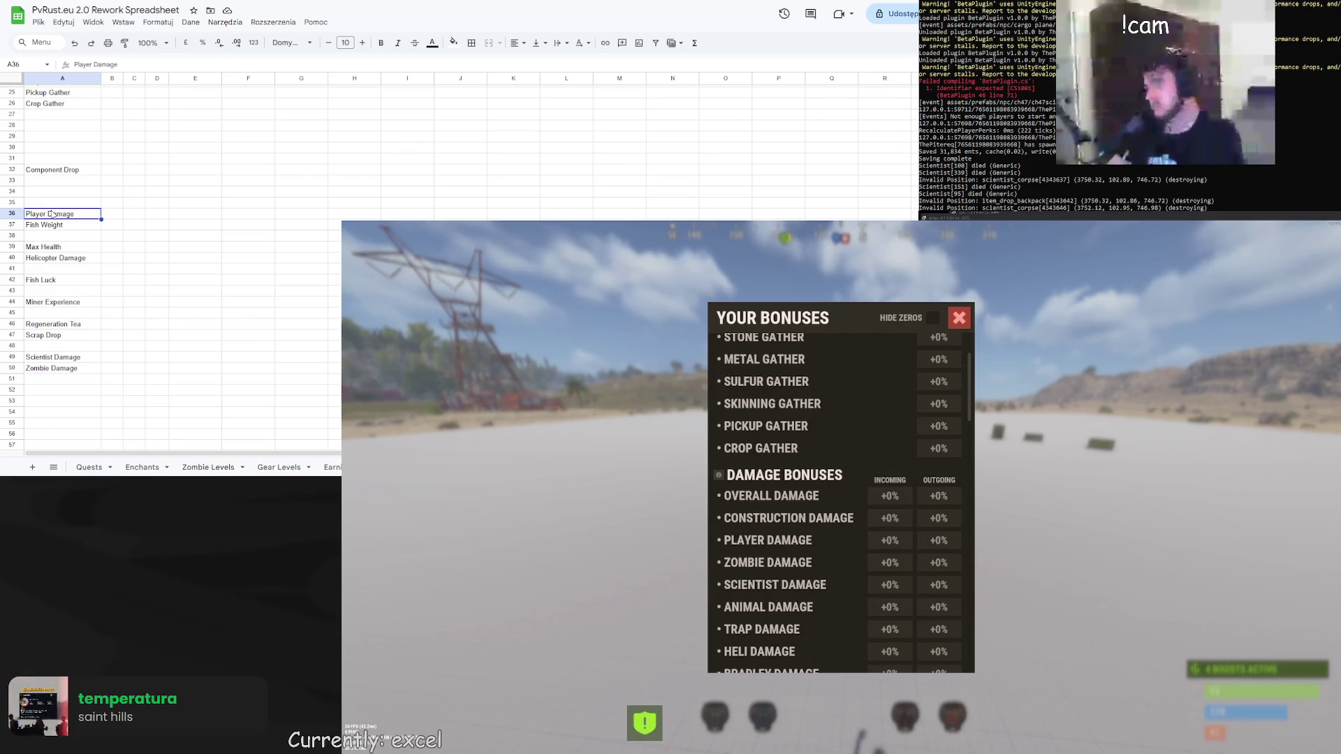
{"action": "mouse_move", "coordinate": [54, 219]}
{"action": "left_mouse_down"}
{"action": "mouse_move", "coordinate": [72, 384]}
{"action": "mouse_move", "coordinate": [52, 407]}
{"action": "left_mouse_up"}
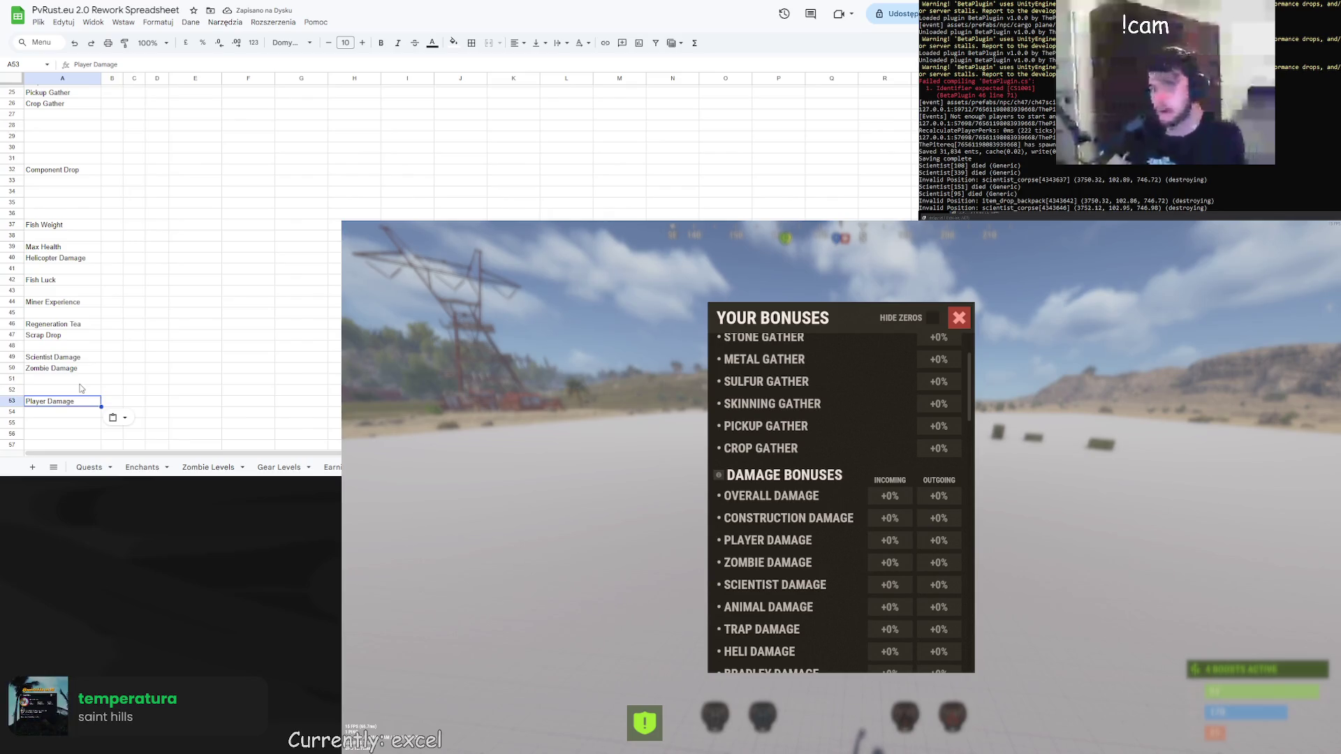
{"action": "left_click", "coordinate": [58, 260]}
{"action": "key", "text": "ctrl+x"}
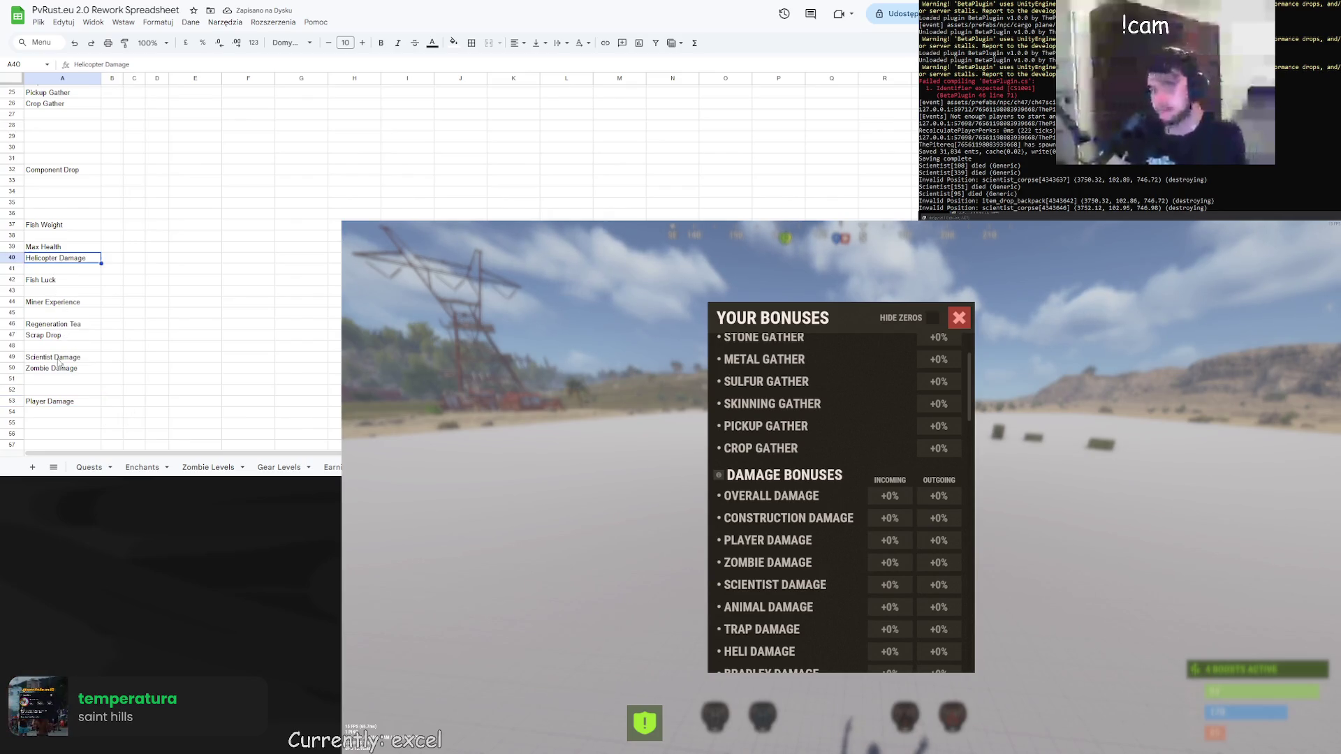
{"action": "left_click", "coordinate": [55, 411]}
{"action": "key", "text": "ctrl+v"}
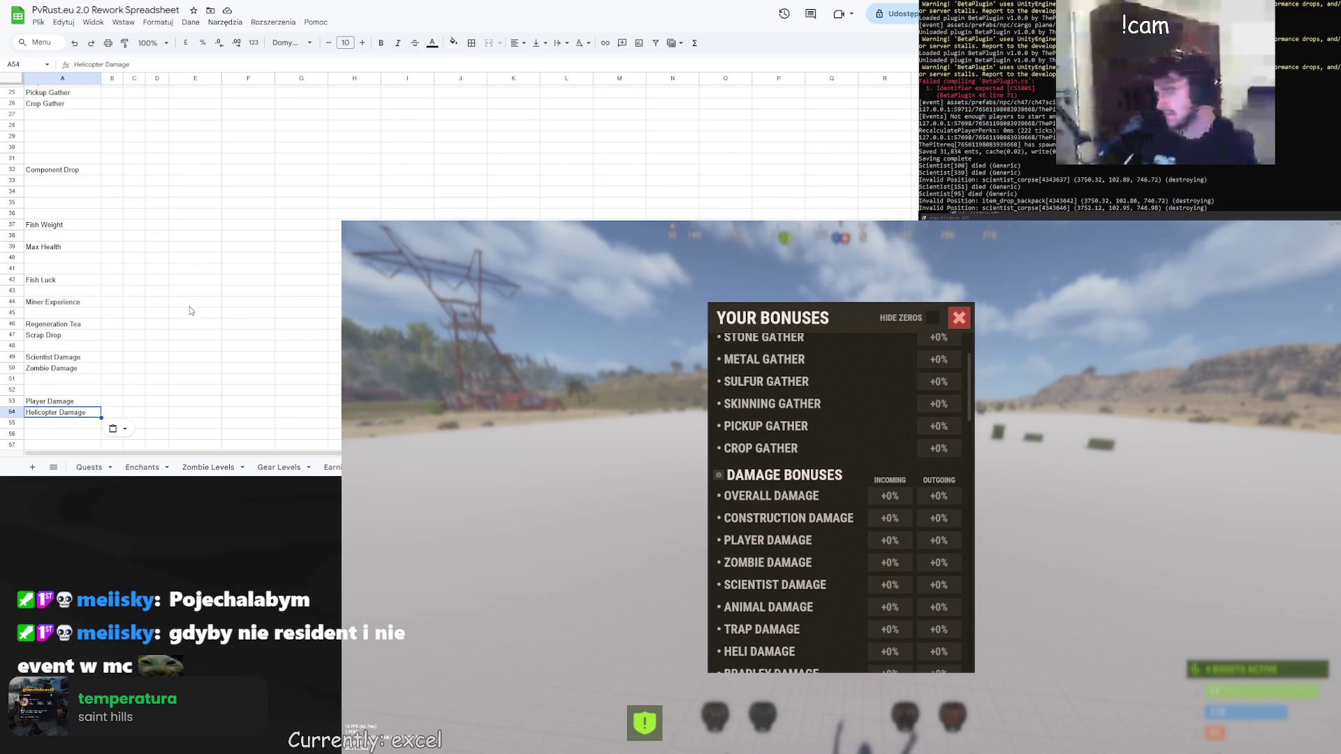
{"action": "left_click", "coordinate": [113, 324]}
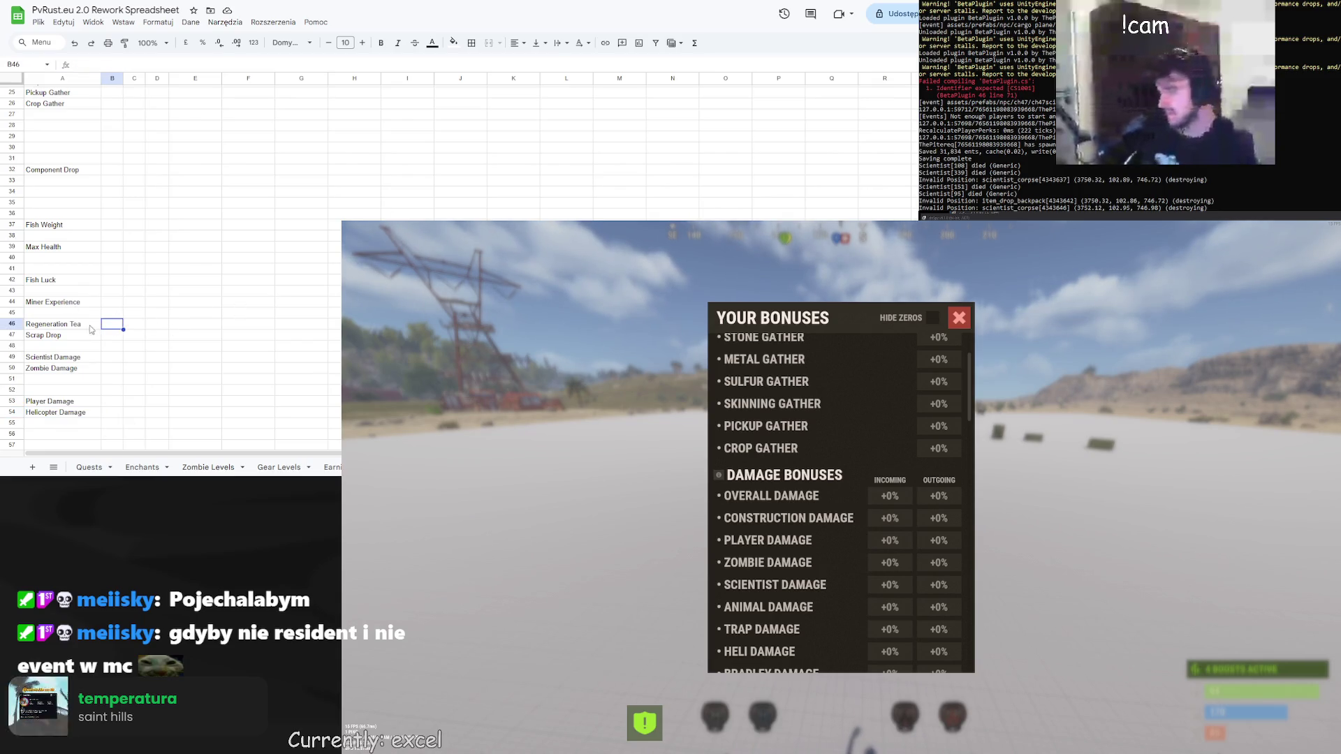
Scroll up and down the Levels sheet to review the reordered bonus list
{"action": "scroll", "coordinate": [90, 330], "scroll_direction": "up", "scroll_amount": 2}
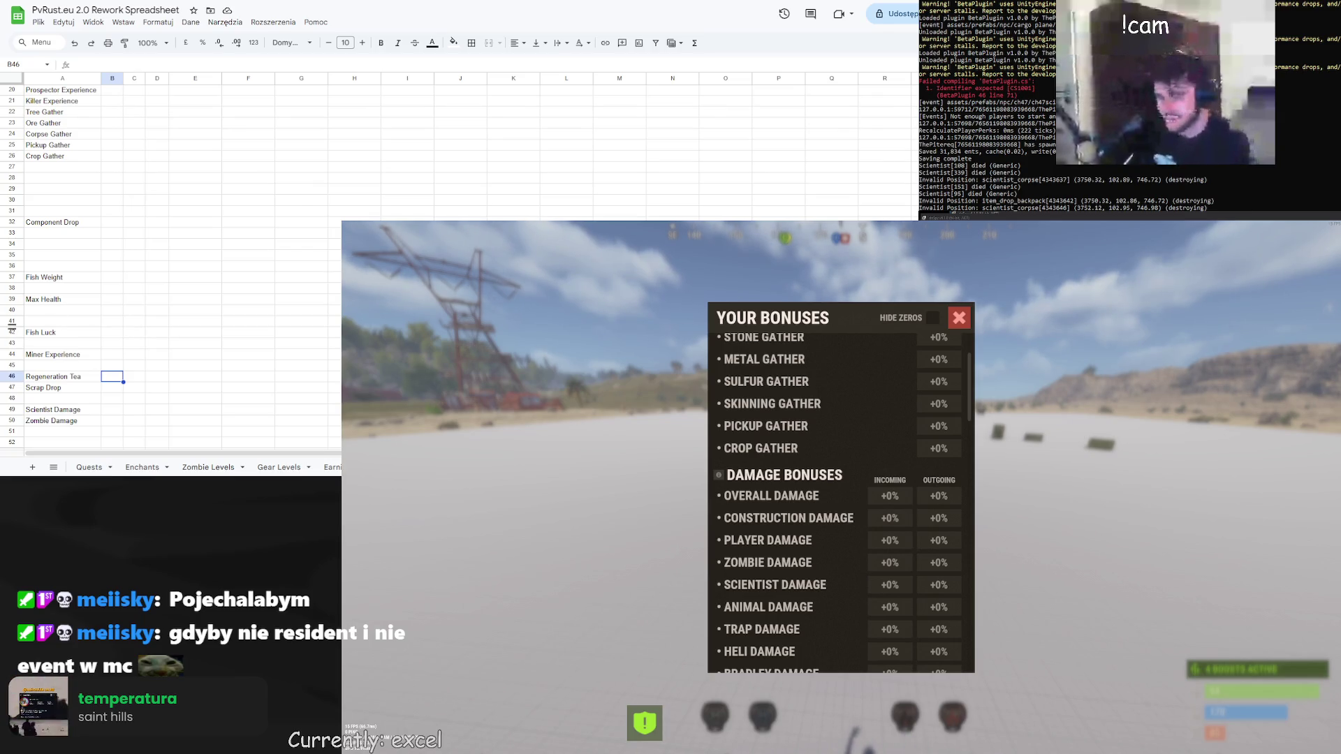
{"action": "scroll", "coordinate": [856, 590], "scroll_direction": "down", "scroll_amount": 3}
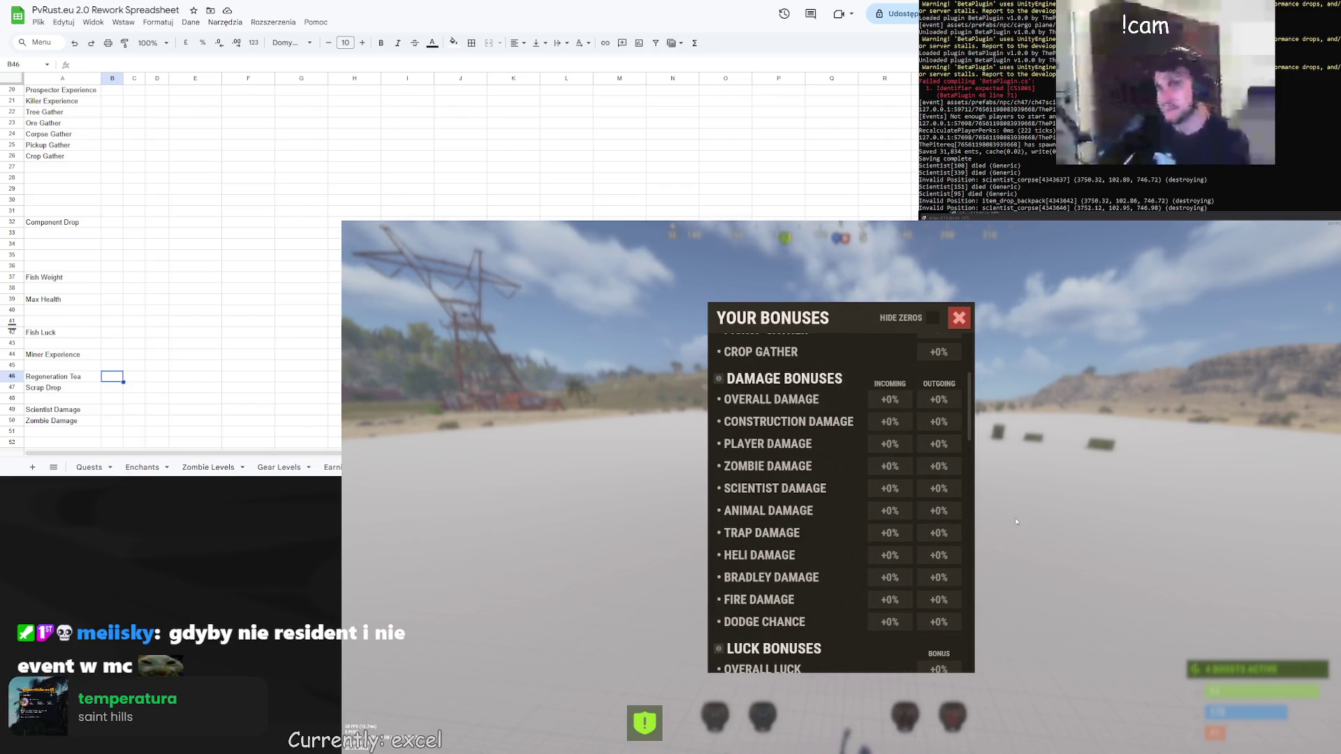
{"action": "left_click", "coordinate": [62, 233]}
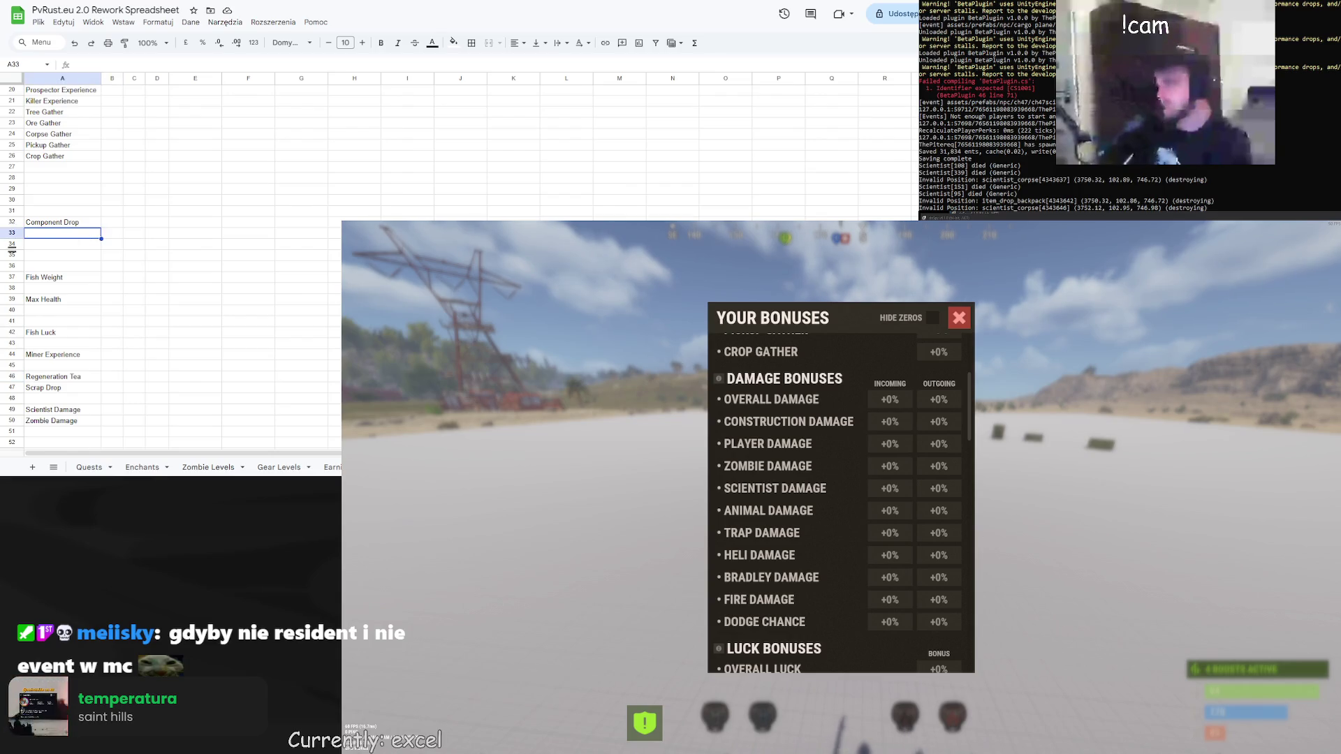
{"action": "scroll", "coordinate": [814, 525], "scroll_direction": "down", "scroll_amount": 9}
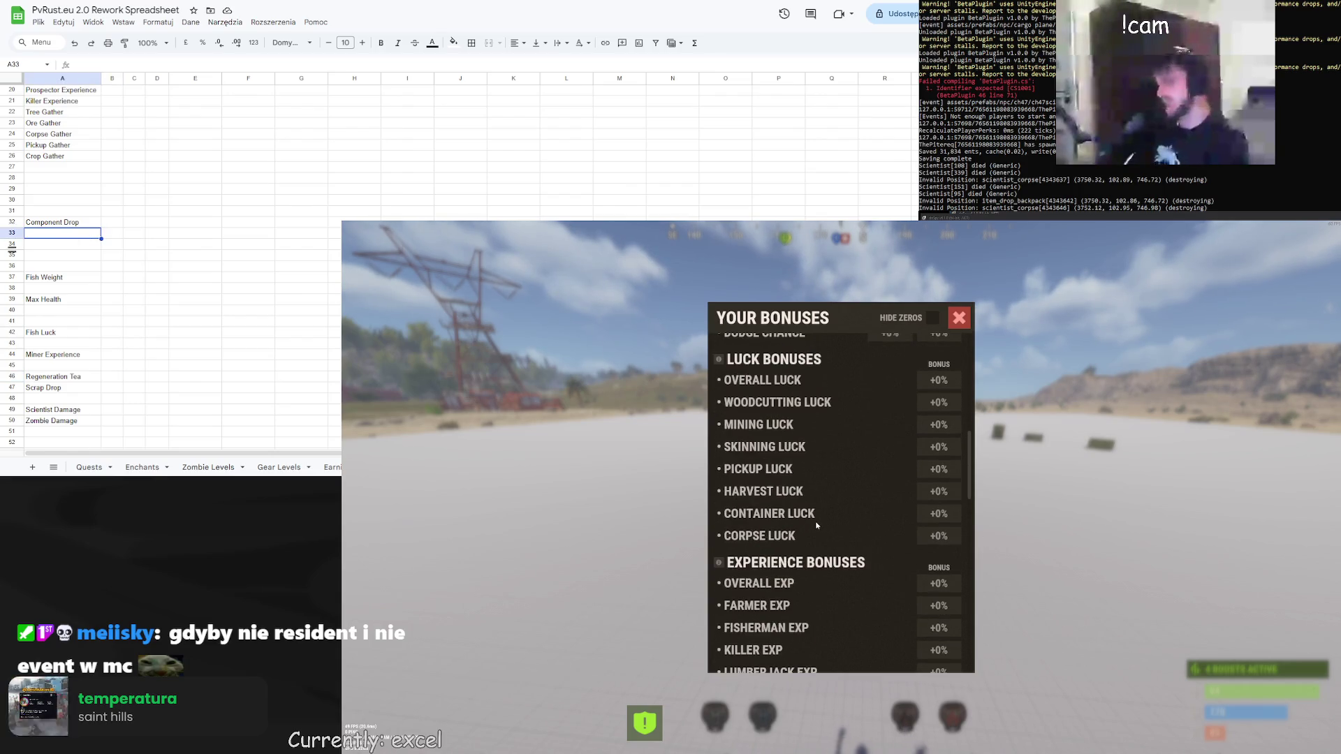
{"action": "scroll", "coordinate": [816, 525], "scroll_direction": "down", "scroll_amount": 6}
{"action": "scroll", "coordinate": [816, 526], "scroll_direction": "up", "scroll_amount": 3}
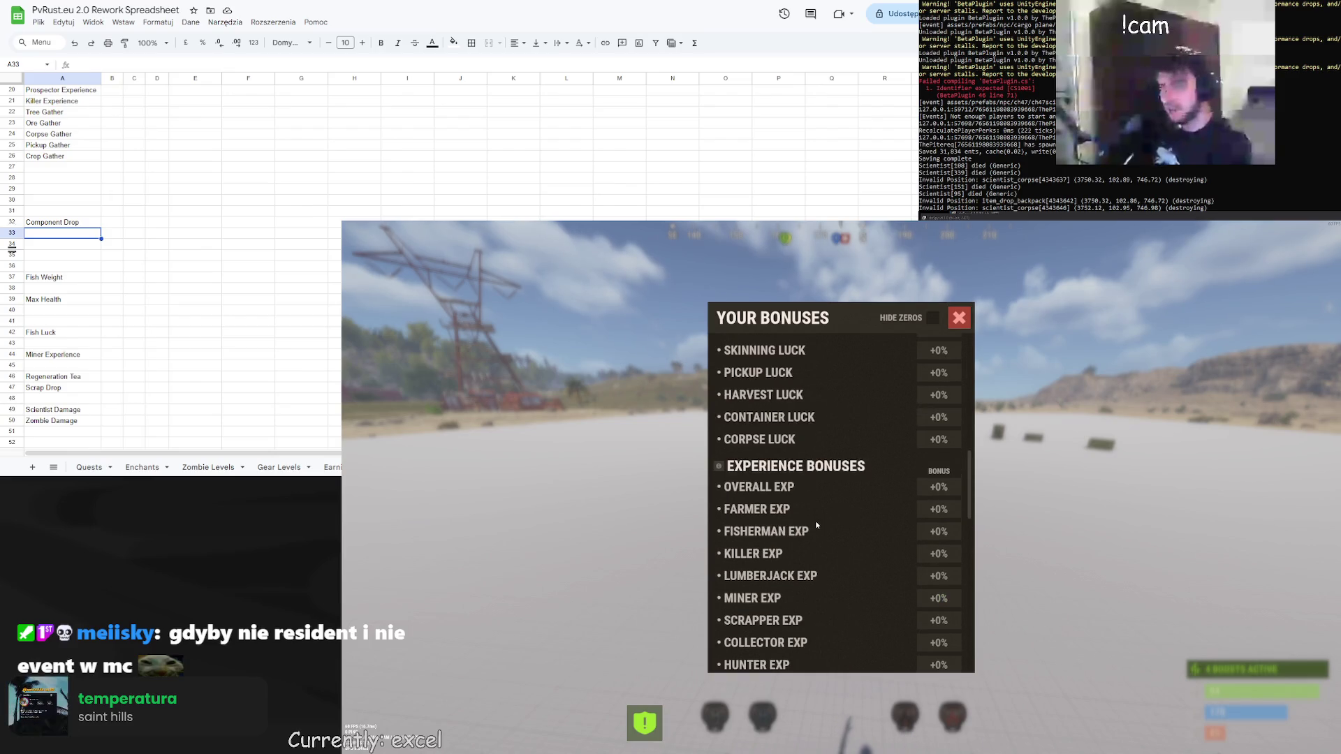
{"action": "scroll", "coordinate": [816, 525], "scroll_direction": "down", "scroll_amount": 4}
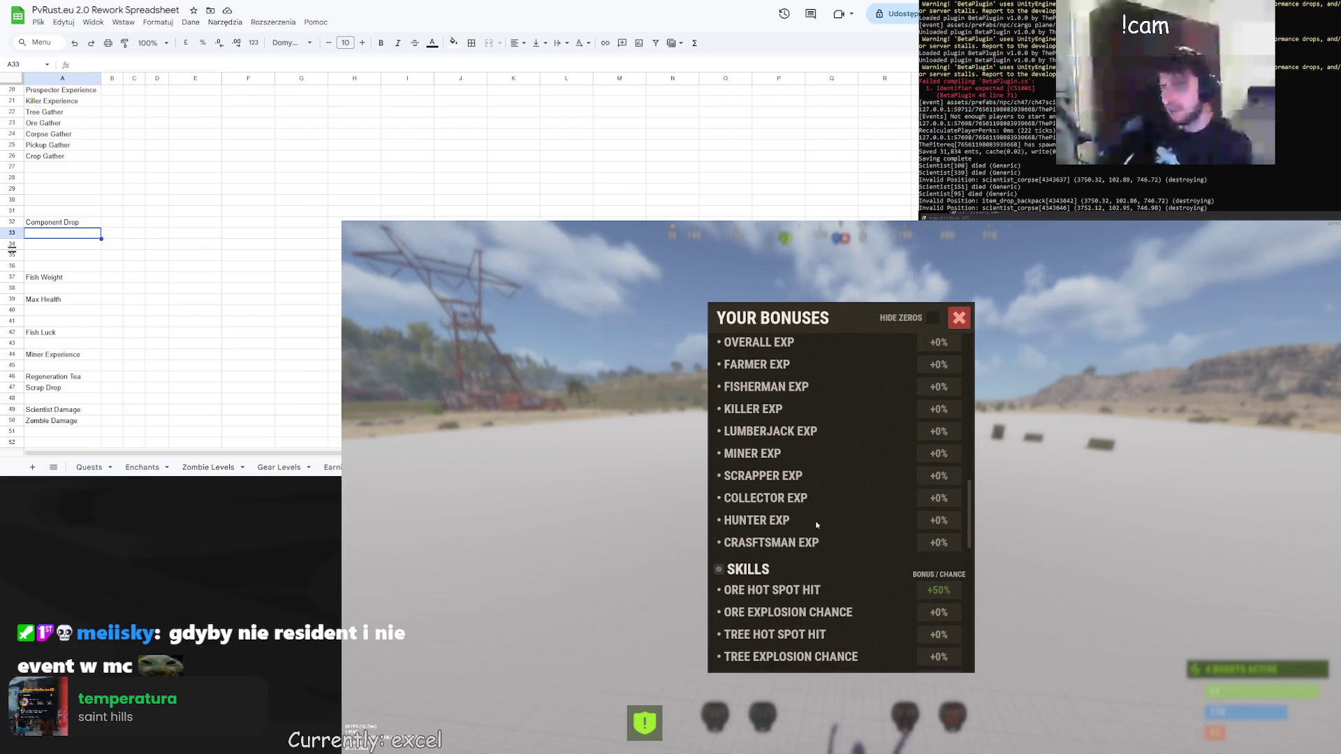
{"action": "scroll", "coordinate": [816, 525], "scroll_direction": "down", "scroll_amount": 4}
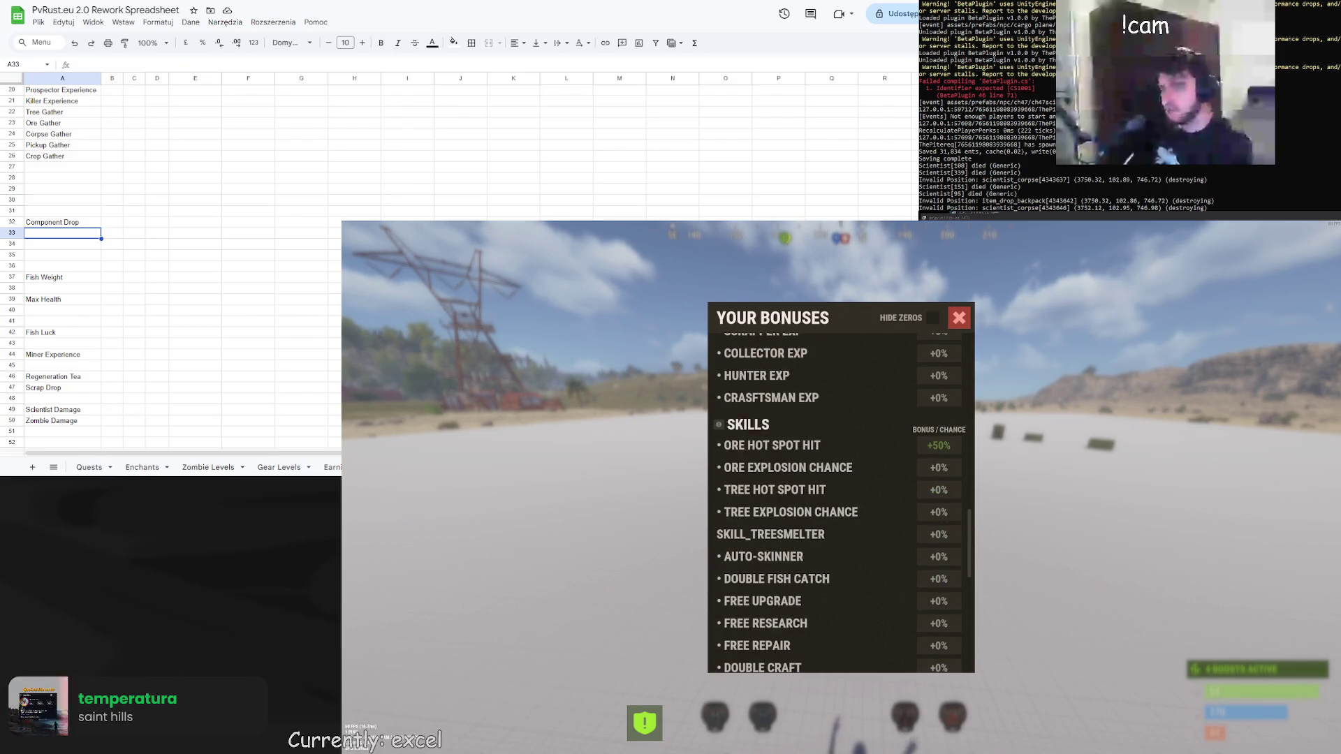
{"action": "scroll", "coordinate": [171, 265], "scroll_direction": "up", "scroll_amount": 2}
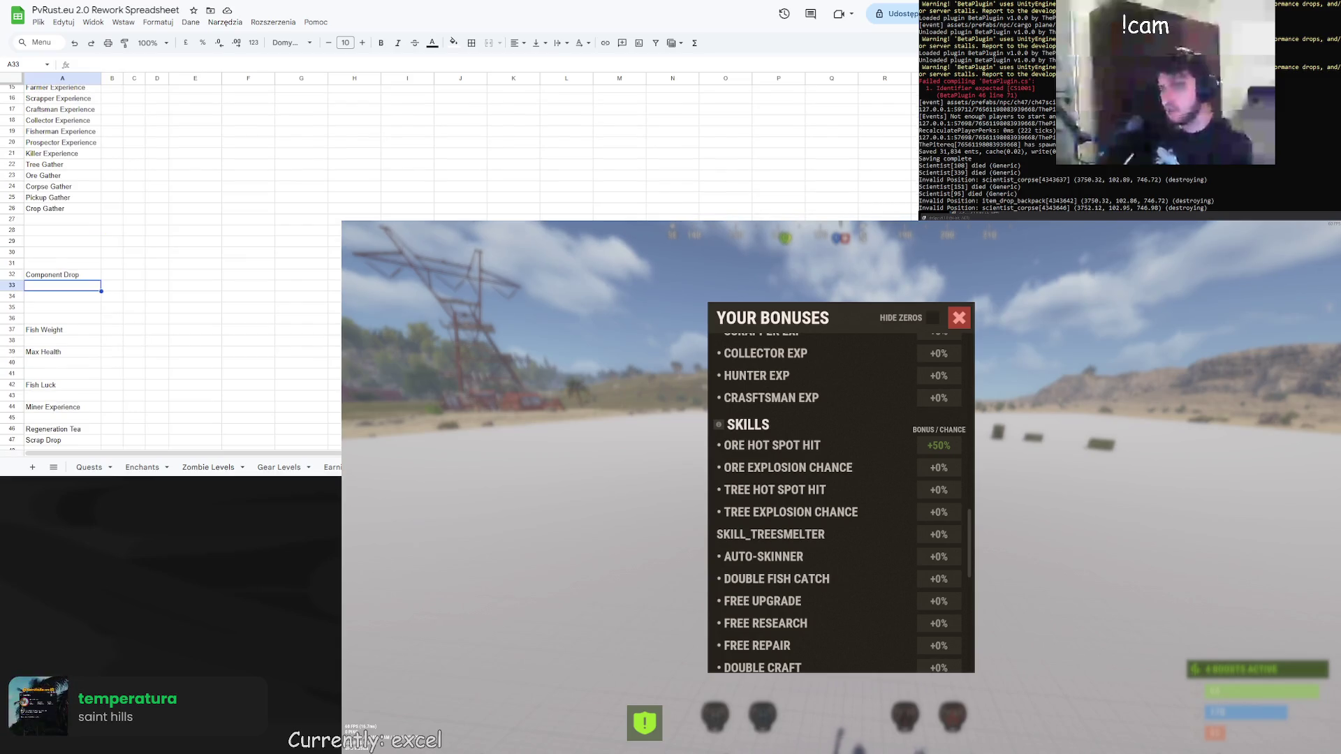
{"action": "scroll", "coordinate": [171, 266], "scroll_direction": "up", "scroll_amount": 2}
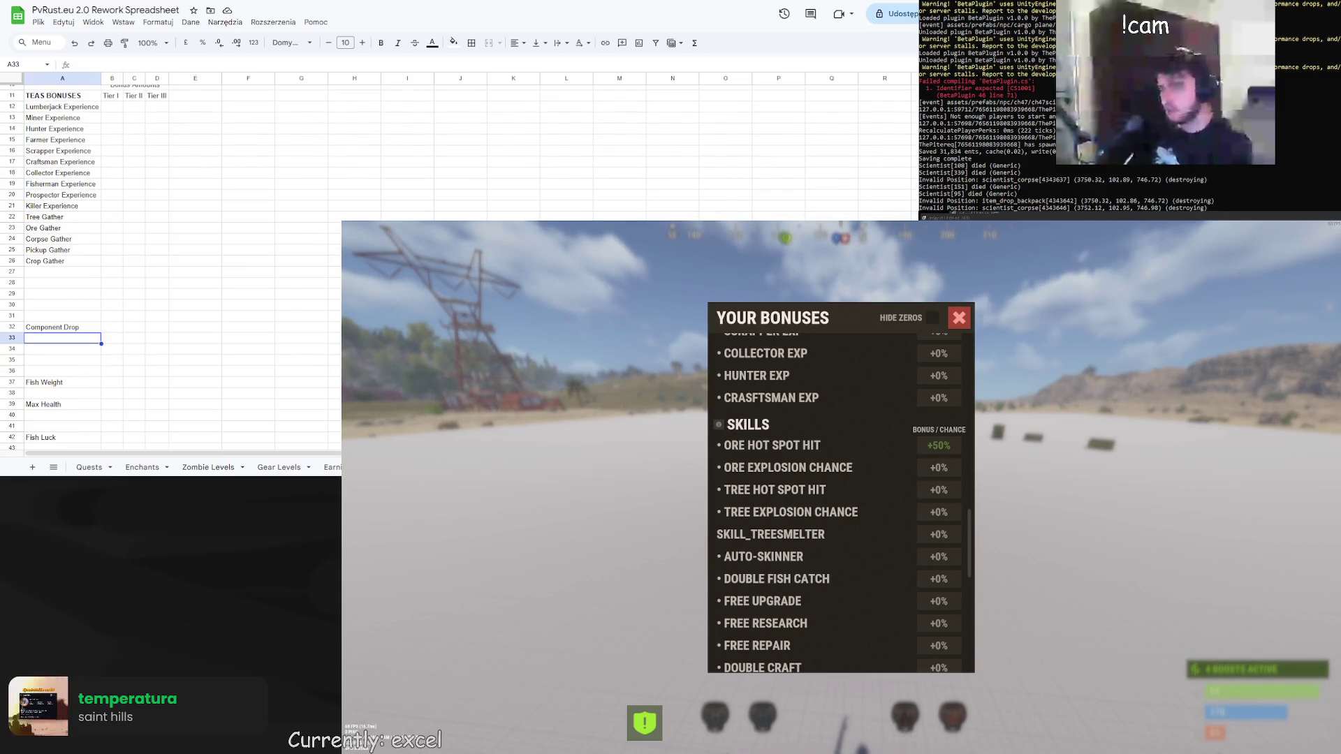
{"action": "scroll", "coordinate": [168, 344], "scroll_direction": "down", "scroll_amount": 4}
{"action": "left_click", "coordinate": [157, 343]}
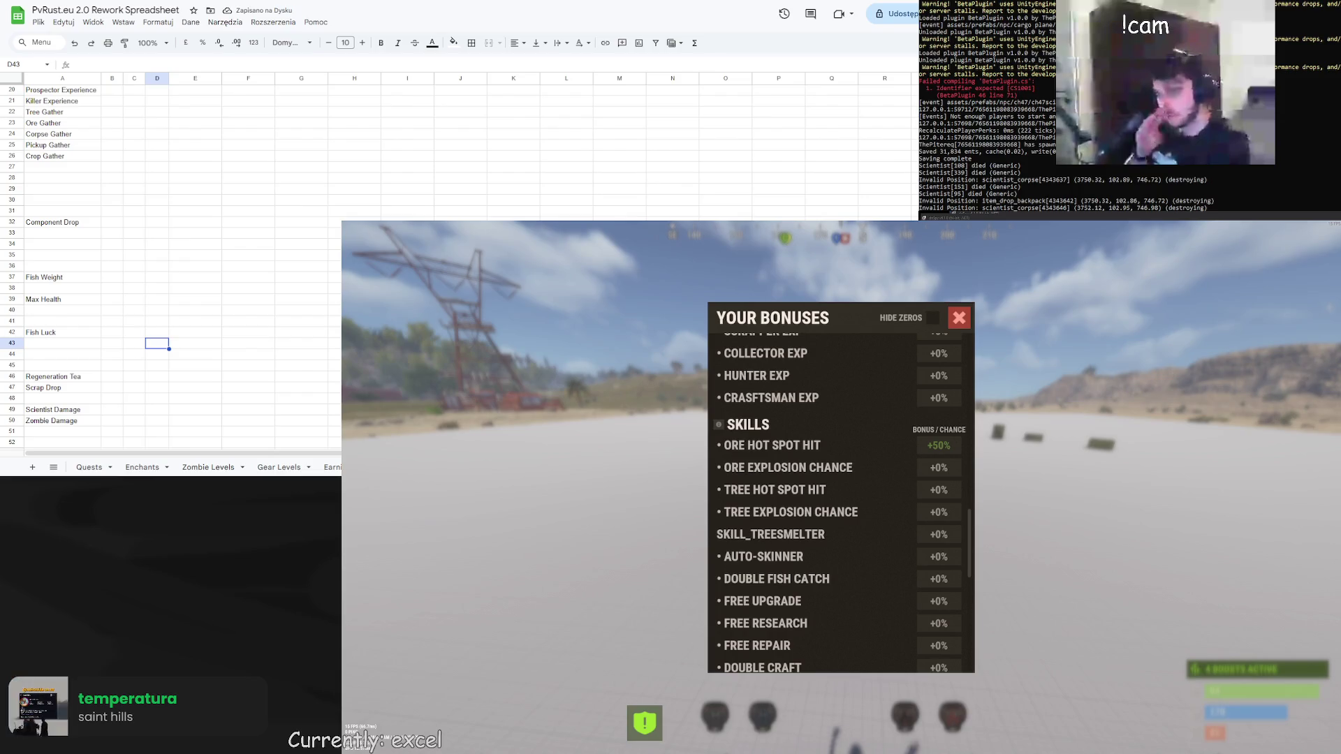
Open the Max Bonuses sheet with its Tree, Ore, Skinning, Pickup and Crop Gather tables
{"action": "scroll", "coordinate": [848, 500], "scroll_direction": "down", "scroll_amount": 5}
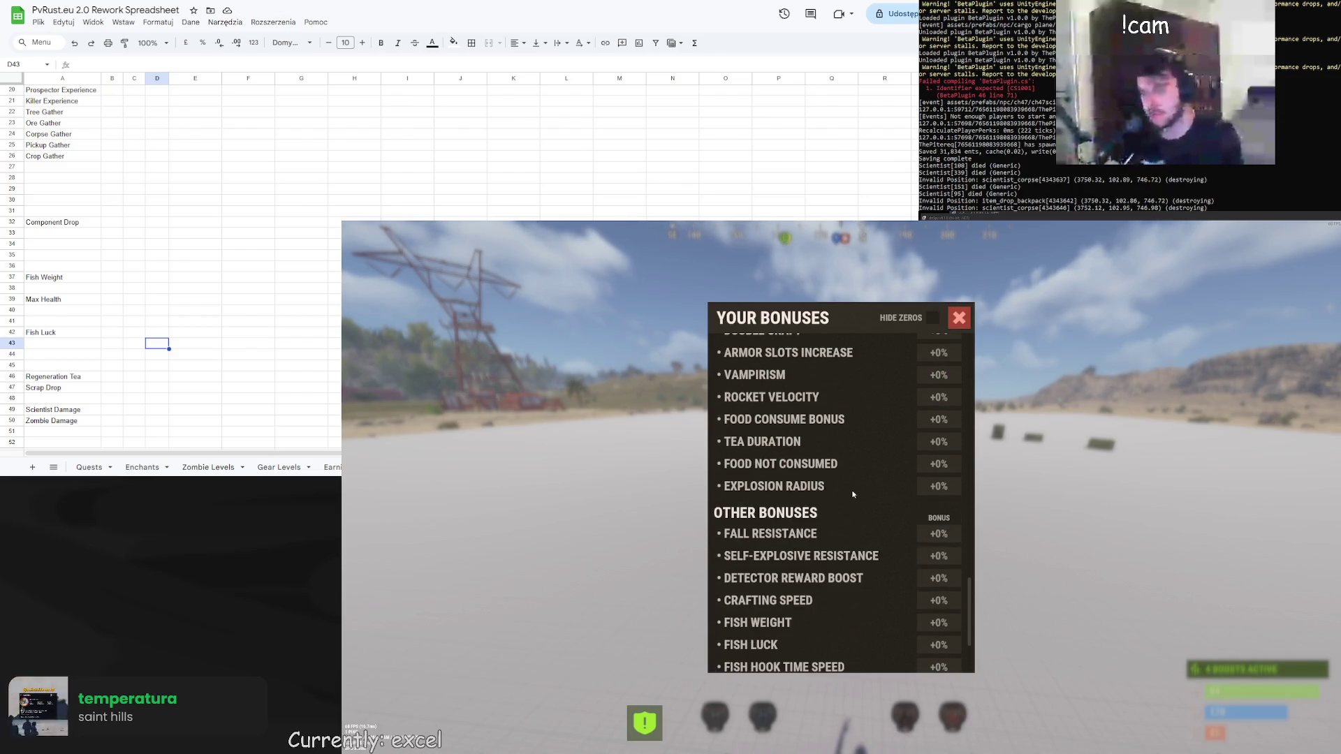
{"action": "scroll", "coordinate": [853, 494], "scroll_direction": "down", "scroll_amount": 1}
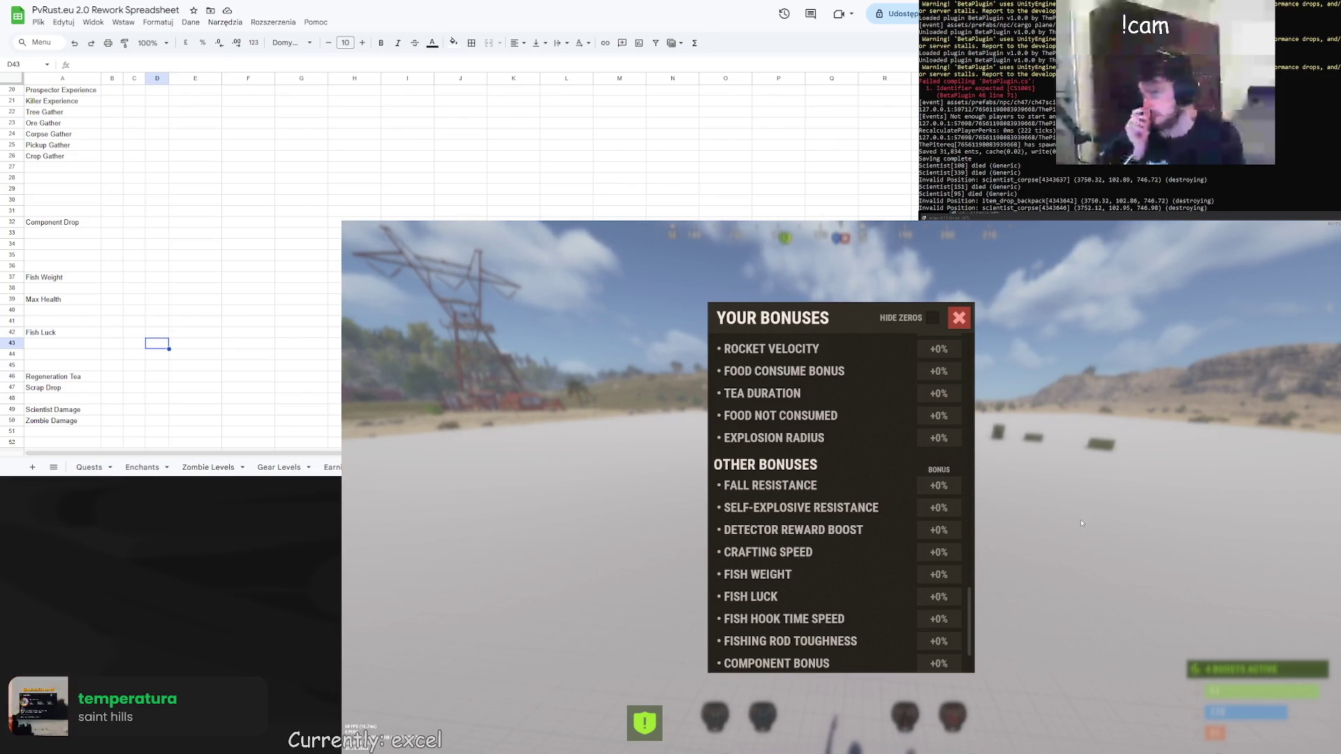
{"action": "scroll", "coordinate": [182, 468], "scroll_direction": "right", "scroll_amount": 5}
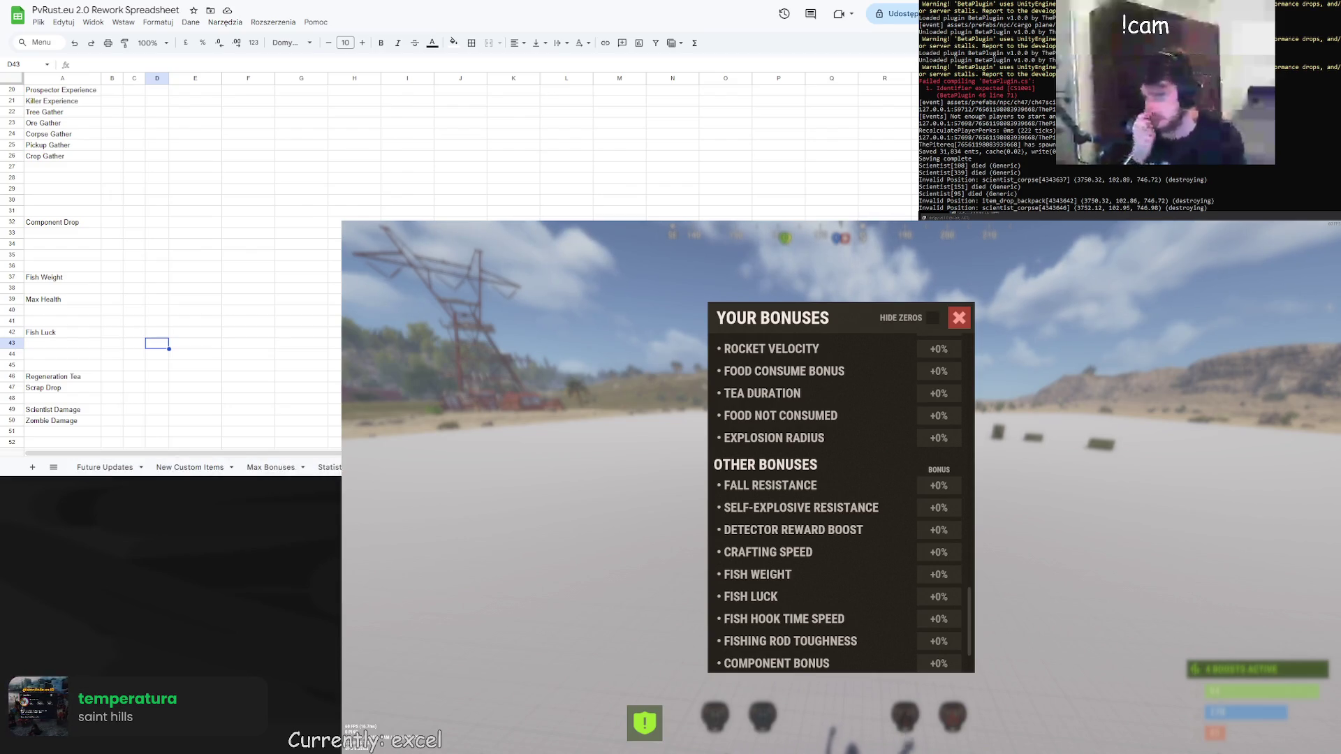
{"action": "left_click", "coordinate": [291, 468]}
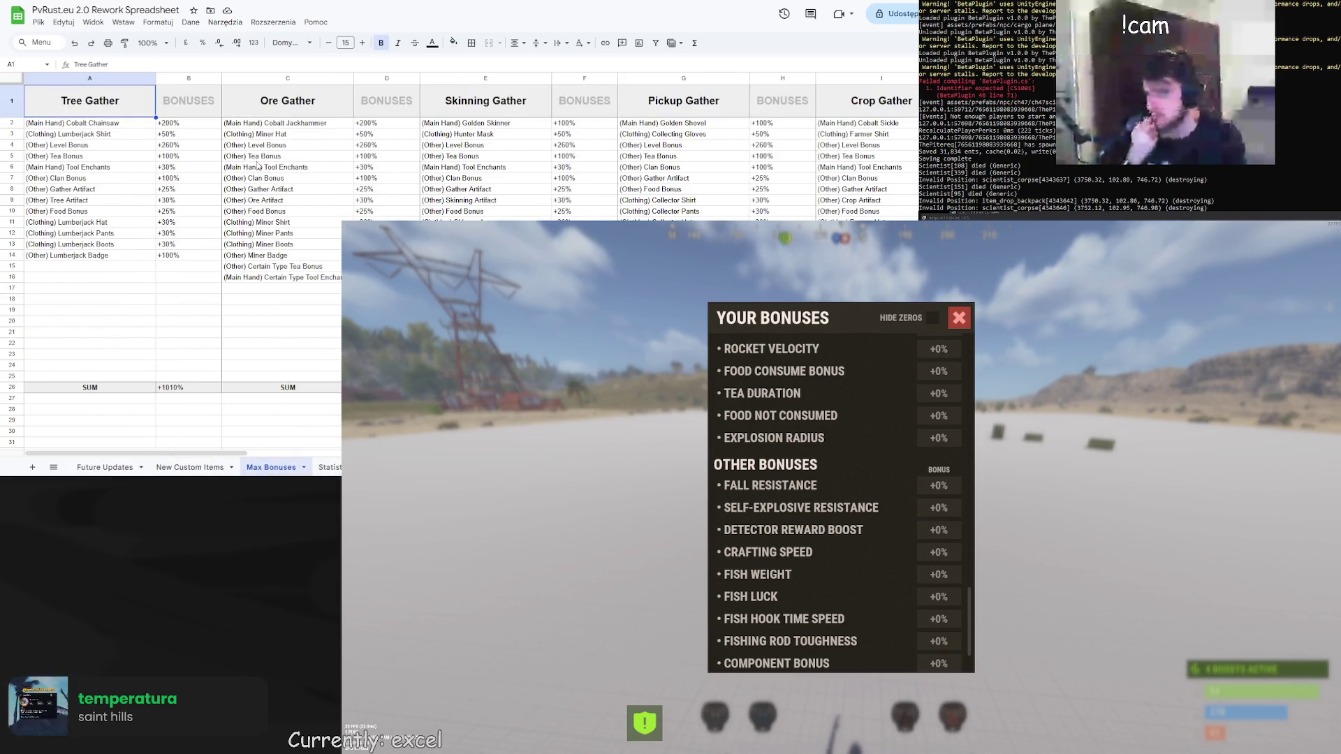
Search the spreadsheet for 'tea' to locate the tea bonuses list
{"action": "left_click", "coordinate": [149, 160]}
{"action": "key", "text": "ctrl+f"}
{"action": "type", "text": "t"}
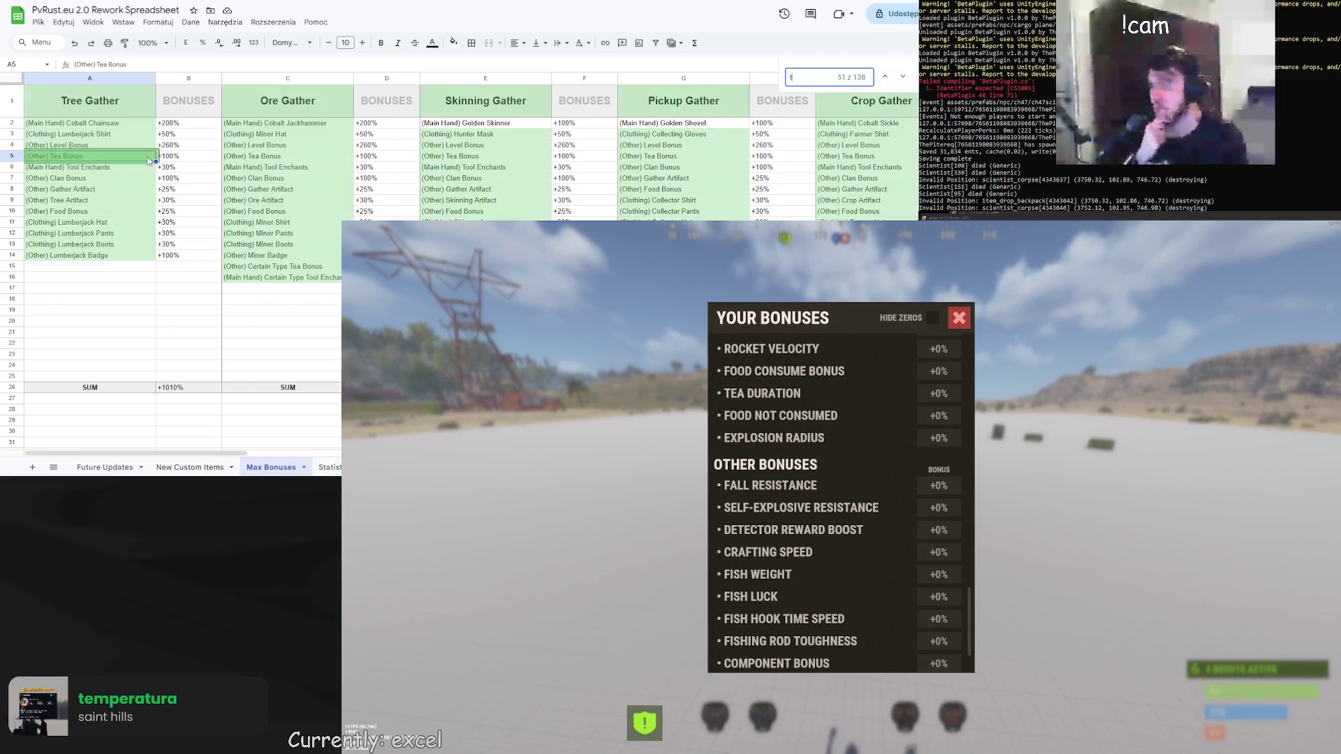
{"action": "type", "text": "ea"}
{"action": "left_click_drag", "start_coordinate": [240, 452], "coordinate": [587, 452]}
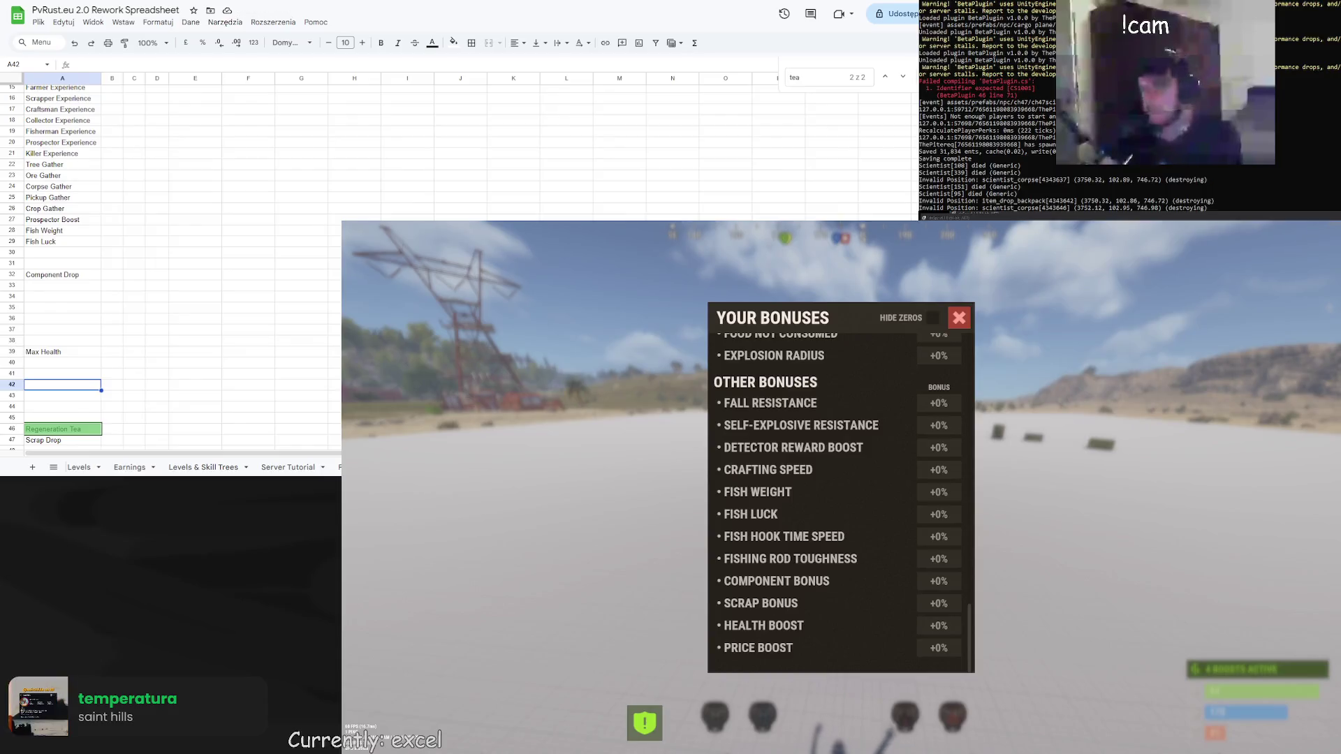
Move Component Drop up to row 30 and Scrap Drop up to row 31
{"action": "left_click", "coordinate": [68, 223]}
{"action": "left_click_drag", "start_coordinate": [61, 218], "coordinate": [56, 202]}
{"action": "left_click", "coordinate": [65, 410]}
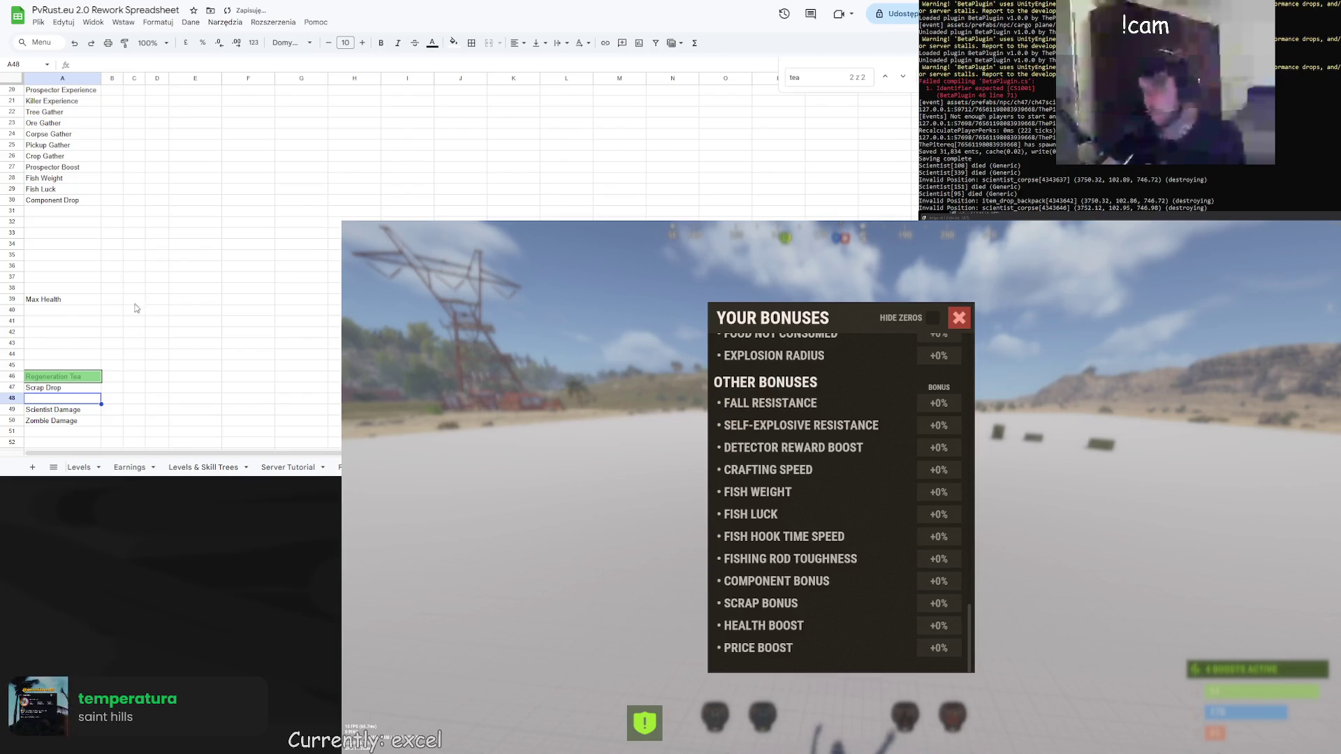
{"action": "key", "text": "Escape"}
{"action": "left_click", "coordinate": [76, 390]}
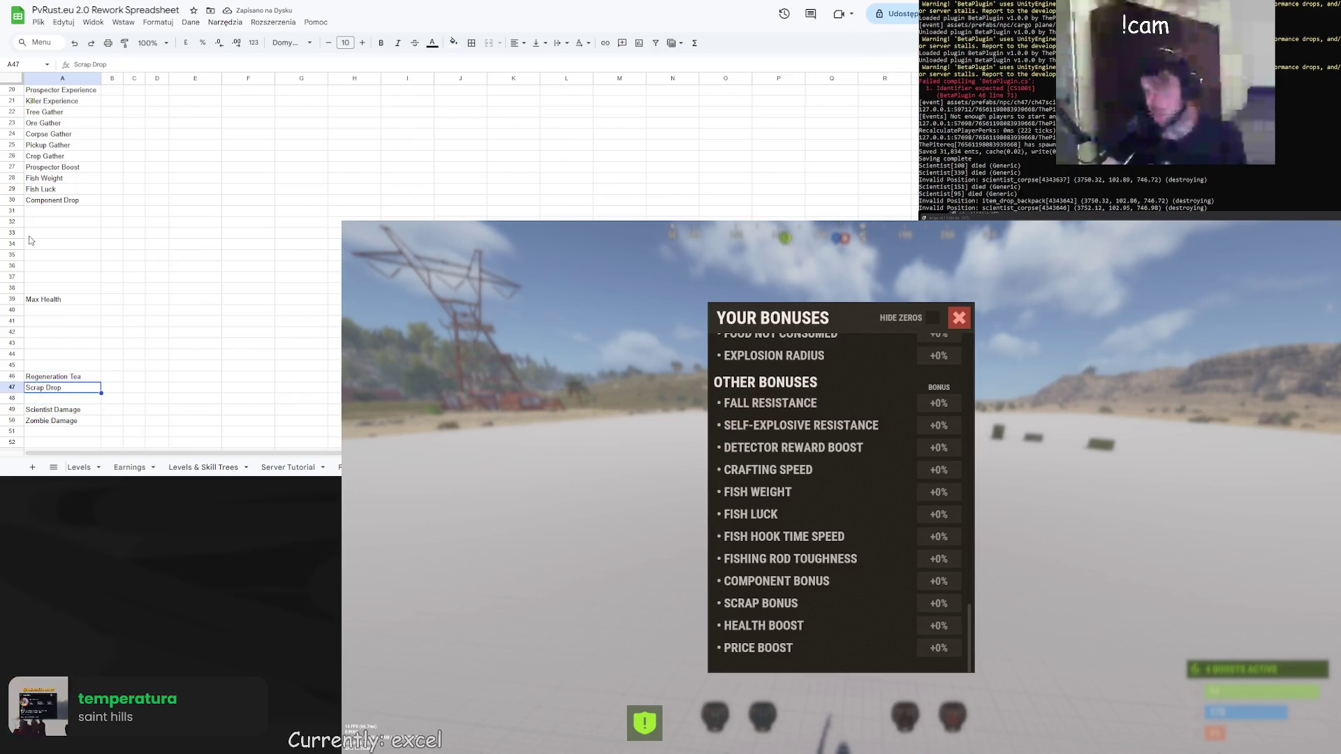
{"action": "left_click_drag", "start_coordinate": [70, 382], "coordinate": [61, 212]}
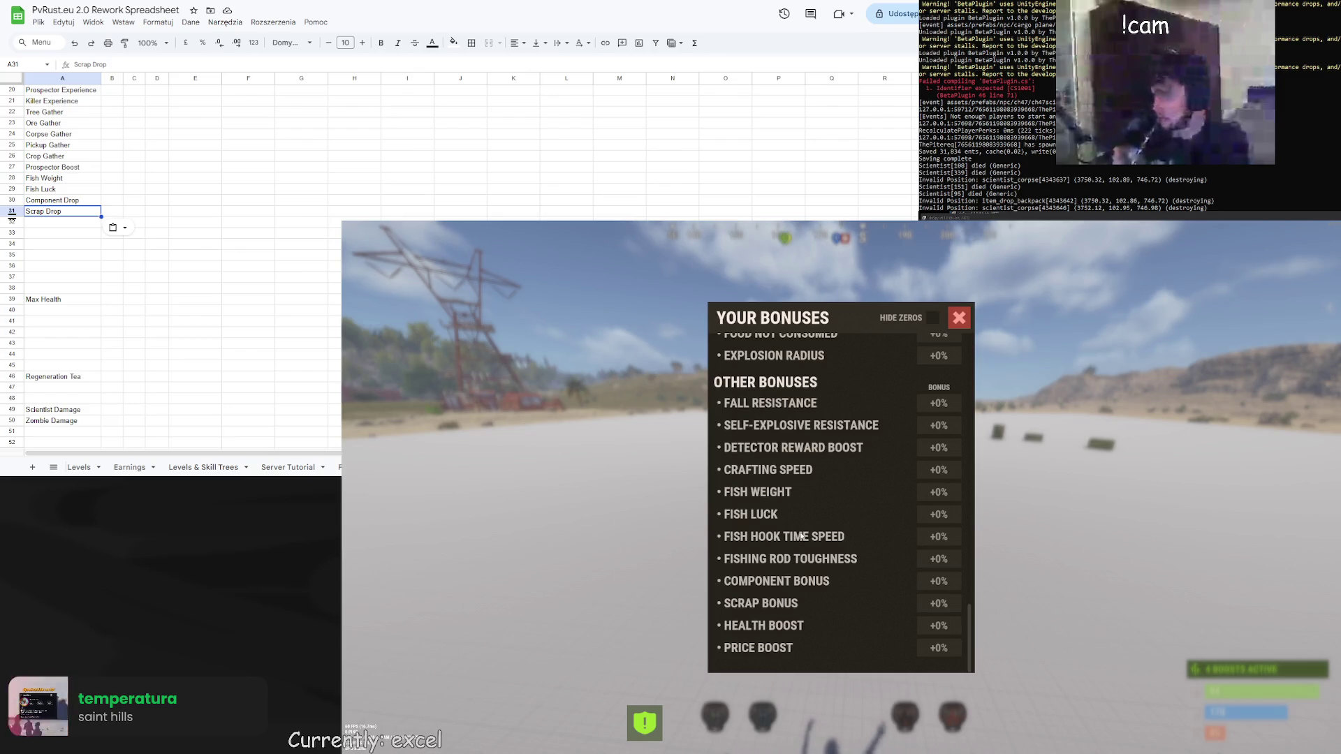
{"action": "scroll", "coordinate": [801, 536], "scroll_direction": "down", "scroll_amount": 1}
{"action": "scroll", "coordinate": [802, 537], "scroll_direction": "up", "scroll_amount": 6}
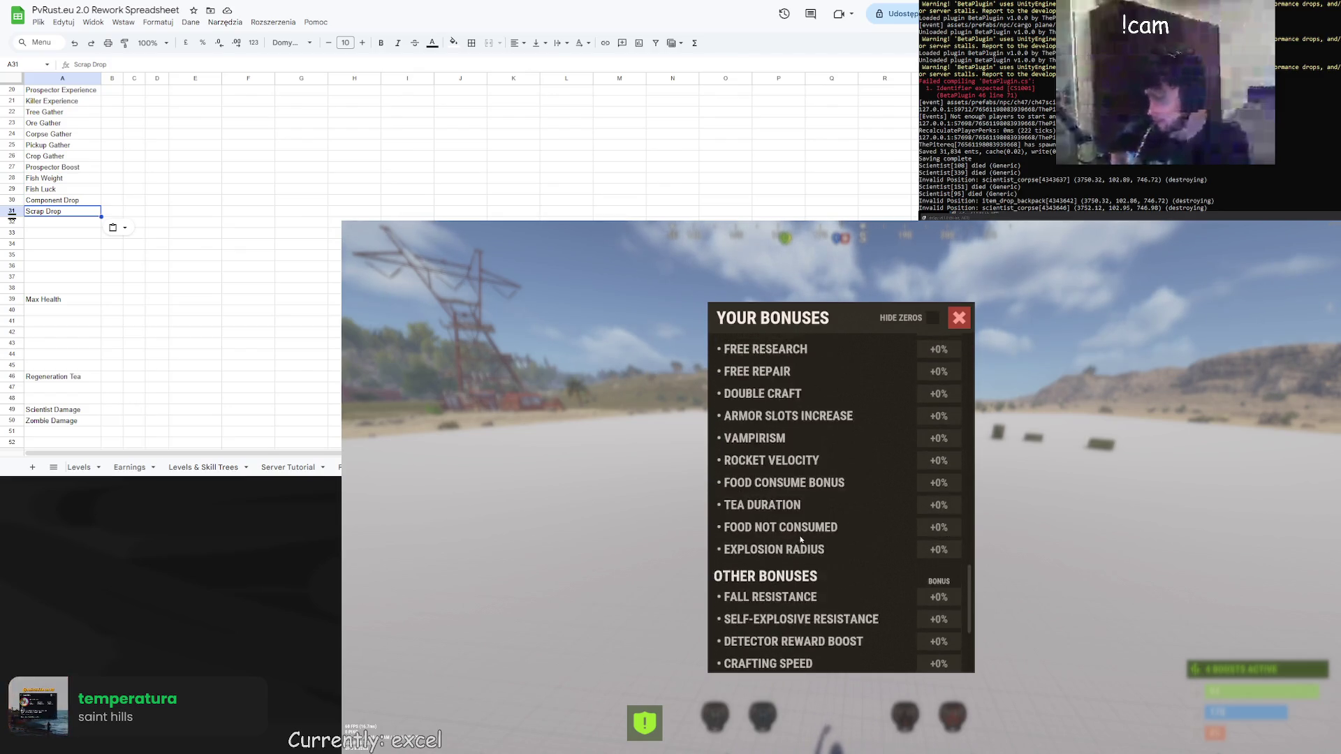
{"action": "scroll", "coordinate": [802, 538], "scroll_direction": "up", "scroll_amount": 4}
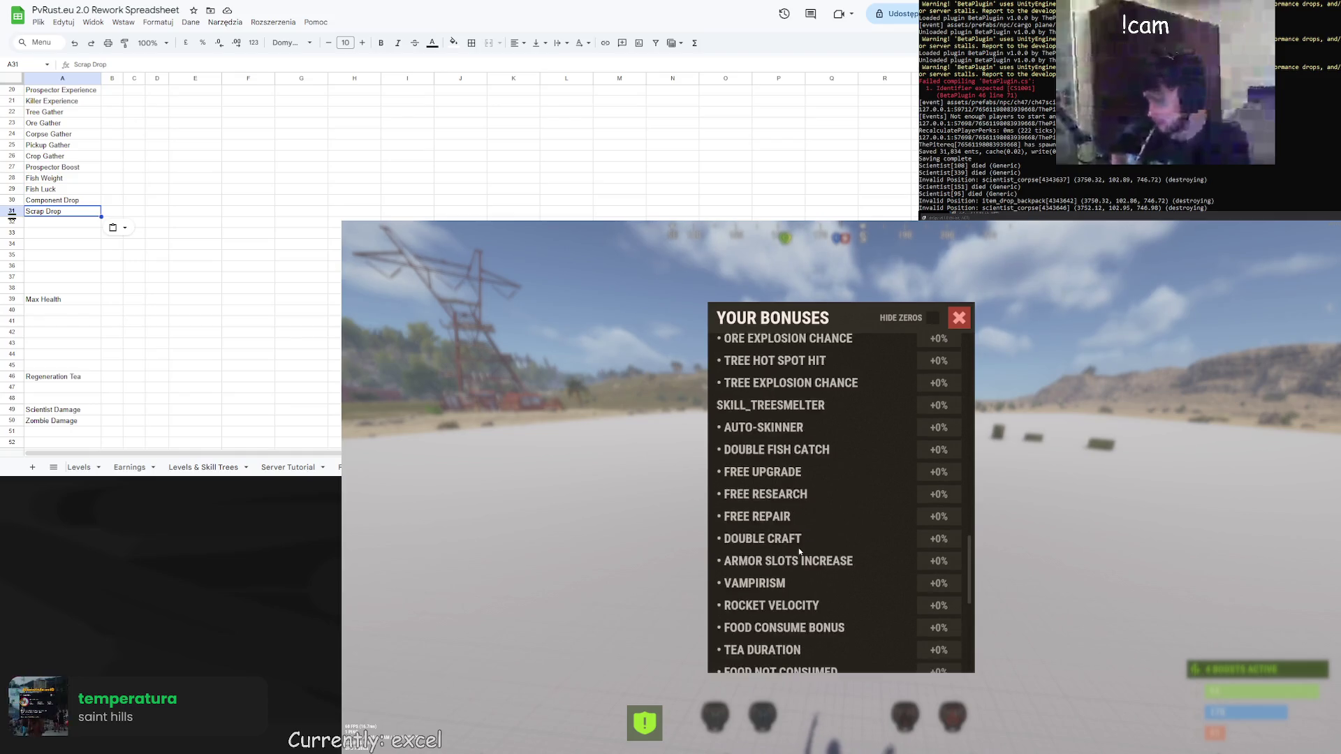
{"action": "scroll", "coordinate": [809, 526], "scroll_direction": "down", "scroll_amount": 2}
{"action": "scroll", "coordinate": [809, 526], "scroll_direction": "down", "scroll_amount": 1}
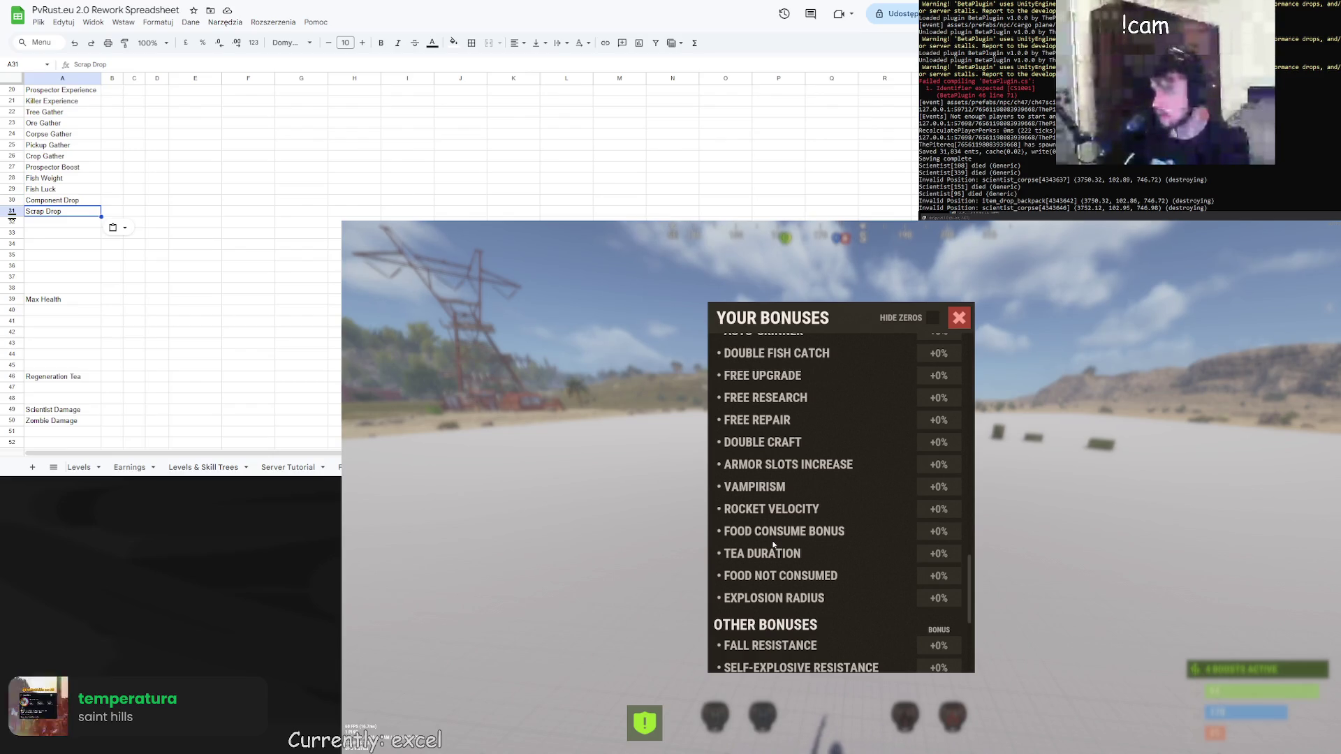
{"action": "scroll", "coordinate": [773, 545], "scroll_direction": "up", "scroll_amount": 1}
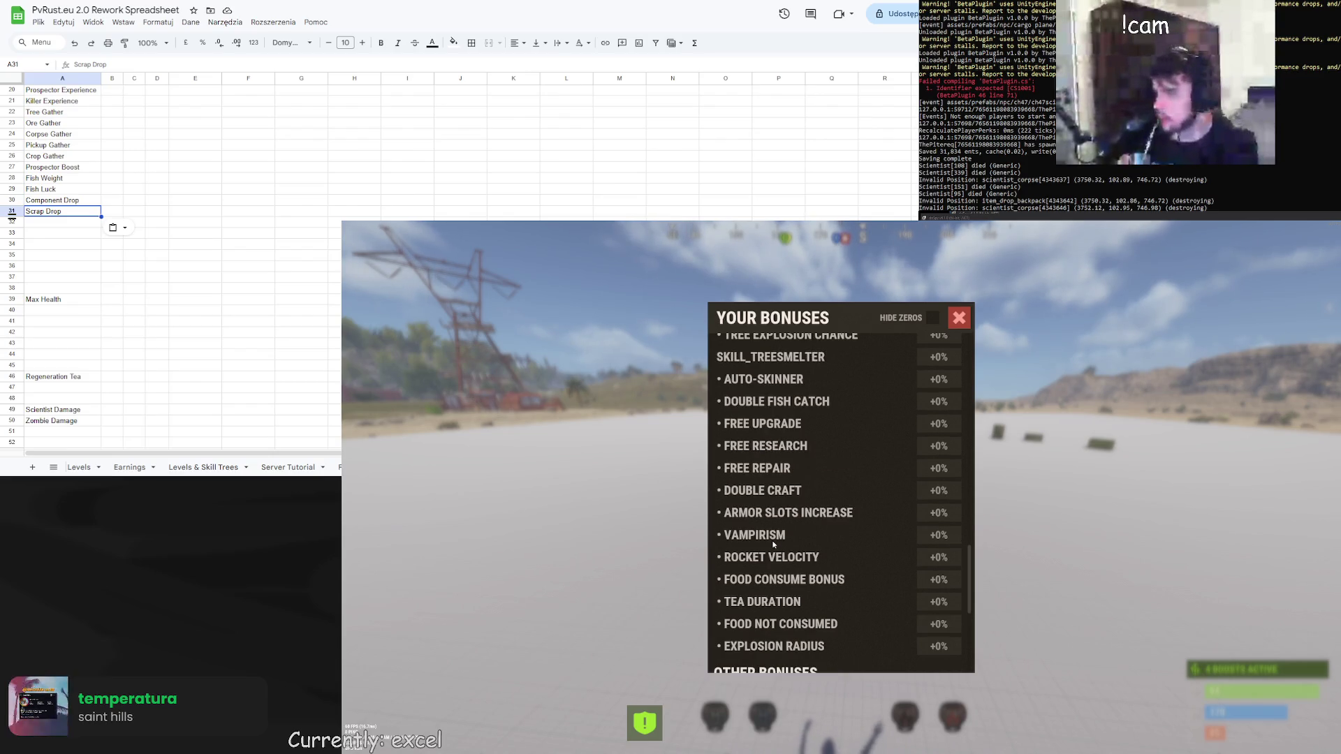
{"action": "scroll", "coordinate": [771, 542], "scroll_direction": "up", "scroll_amount": 2}
{"action": "scroll", "coordinate": [771, 542], "scroll_direction": "down", "scroll_amount": 2}
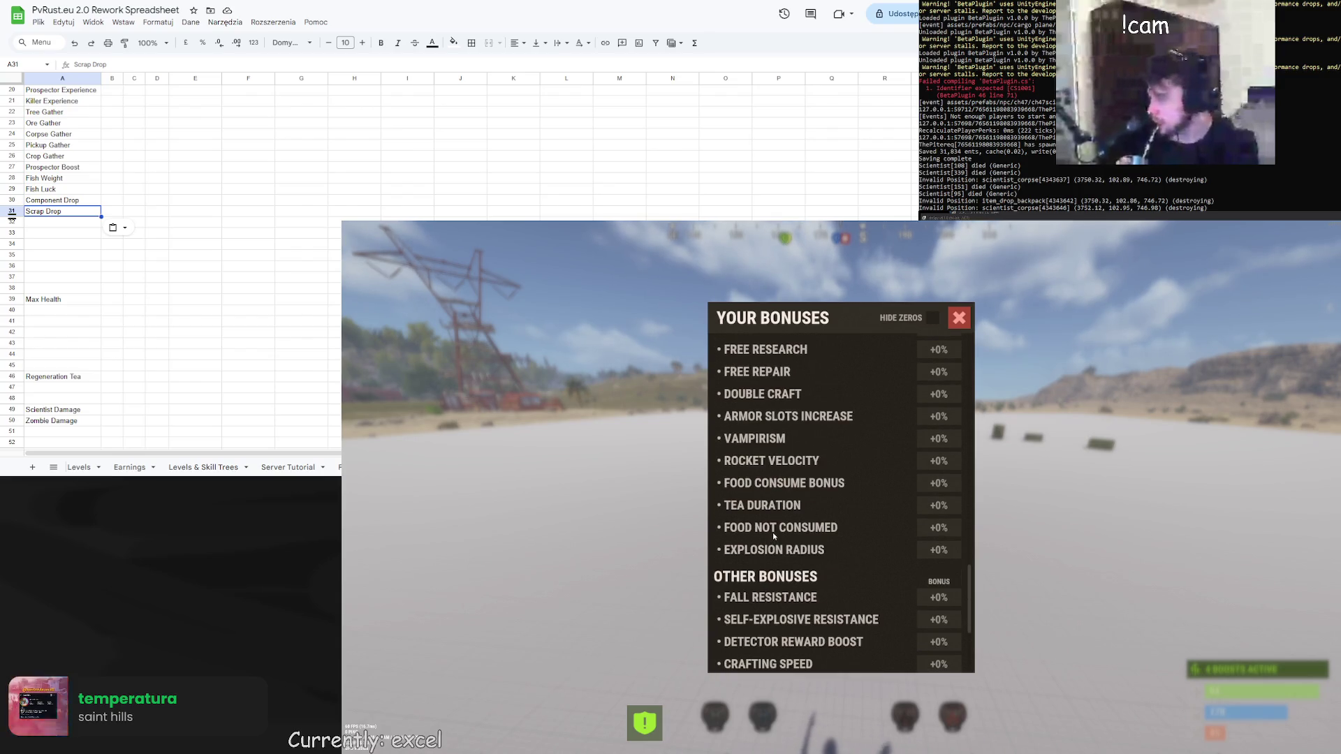
Move Max Health from row 39 to row 32 and Regeneration Tea from row 46 to row 33
{"action": "left_click", "coordinate": [64, 302]}
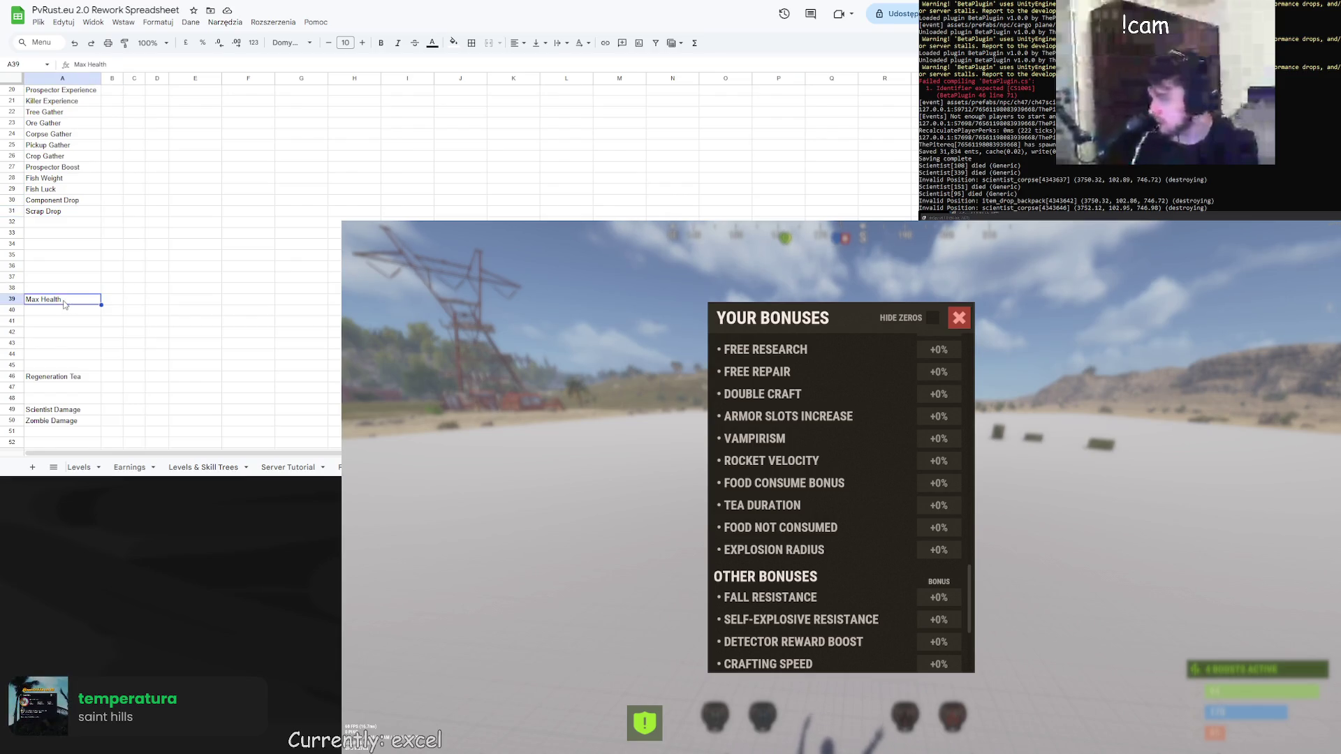
{"action": "left_click", "coordinate": [56, 227]}
{"action": "type", "text": "Max Health"}
{"action": "key", "text": "ctrl+Down"}
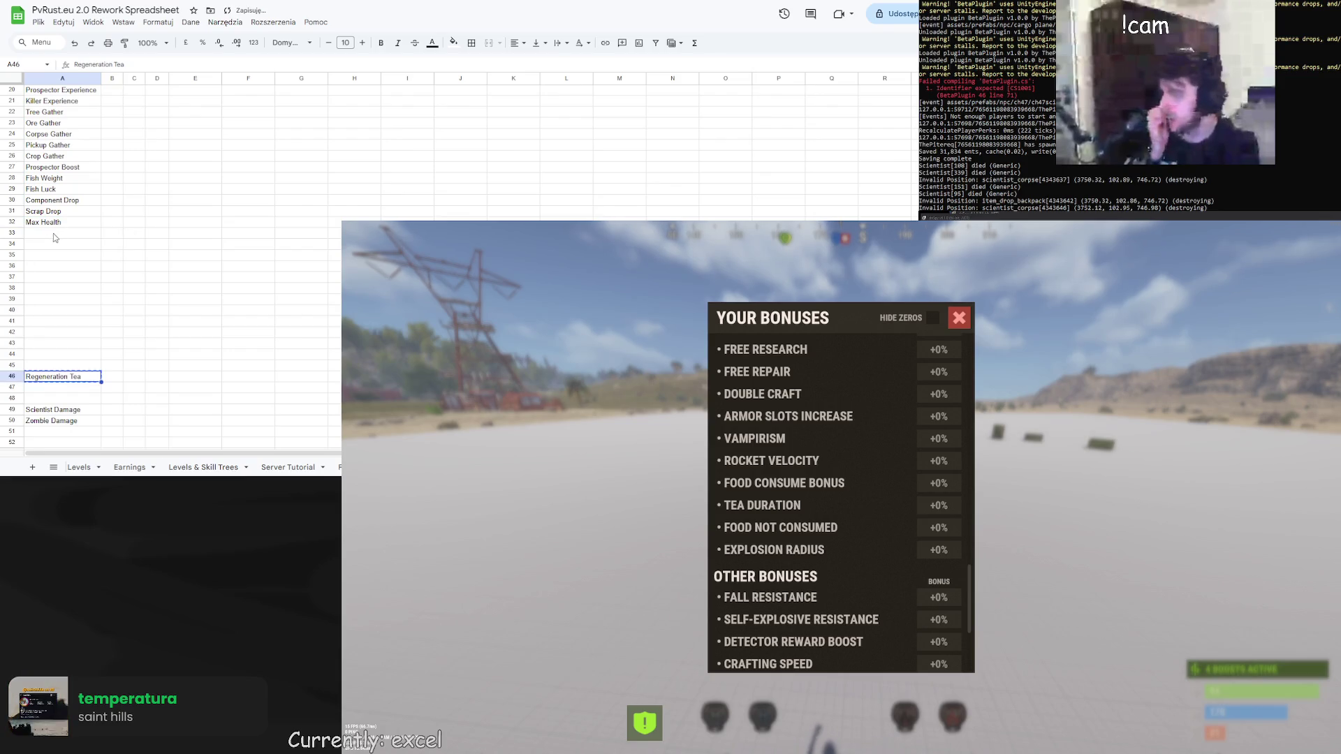
{"action": "key", "text": "ctrl+x"}
{"action": "left_click", "coordinate": [56, 237]}
{"action": "key", "text": "ctrl+v"}
{"action": "scroll", "coordinate": [85, 369], "scroll_direction": "down", "scroll_amount": 2}
{"action": "scroll", "coordinate": [85, 369], "scroll_direction": "down", "scroll_amount": 2}
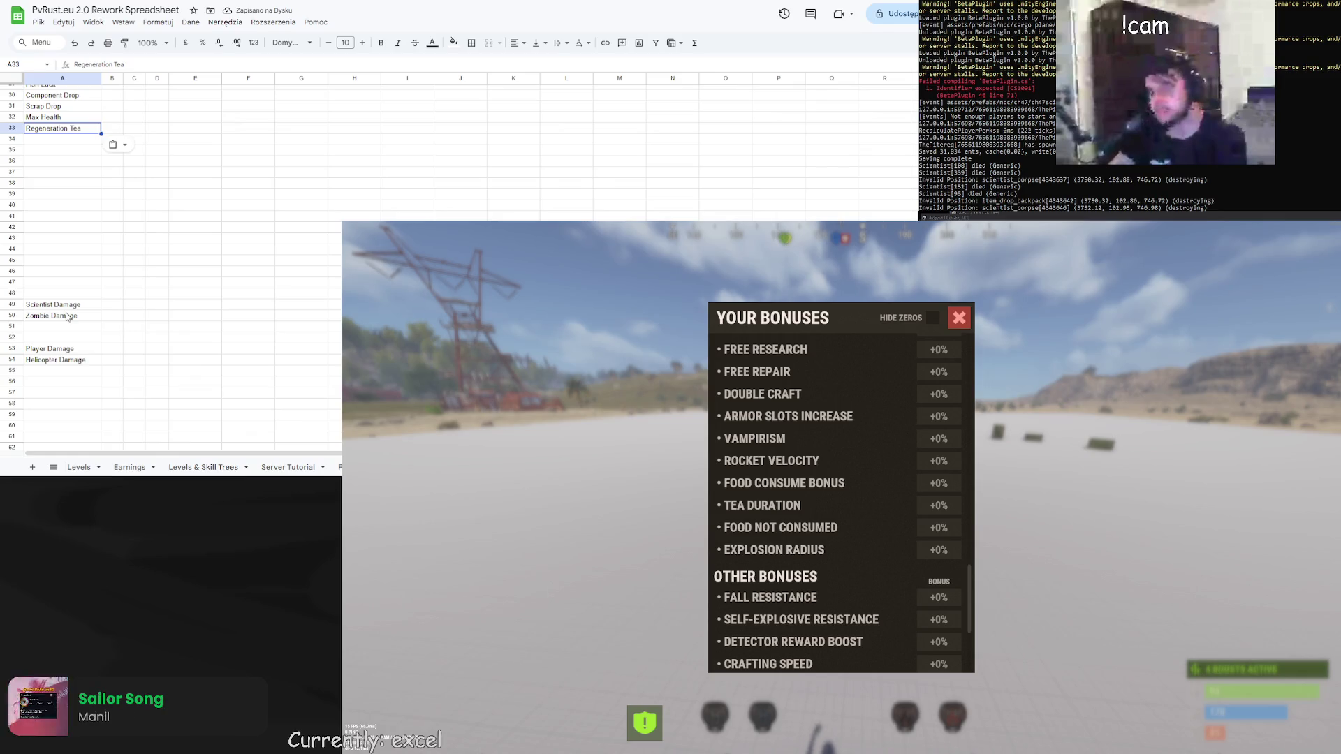
{"action": "scroll", "coordinate": [230, 466], "scroll_direction": "down", "scroll_amount": 5}
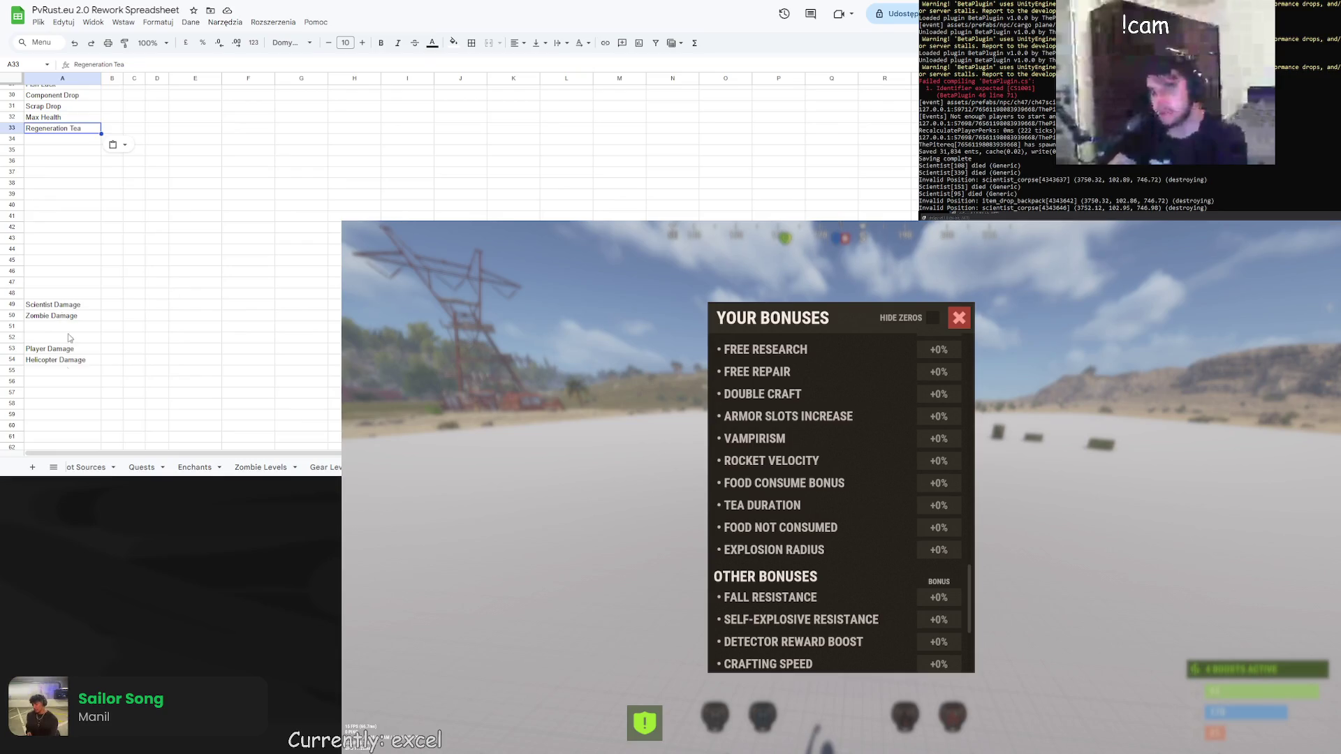
{"action": "scroll", "coordinate": [147, 258], "scroll_direction": "up", "scroll_amount": 5}
{"action": "scroll", "coordinate": [147, 258], "scroll_direction": "up", "scroll_amount": 2}
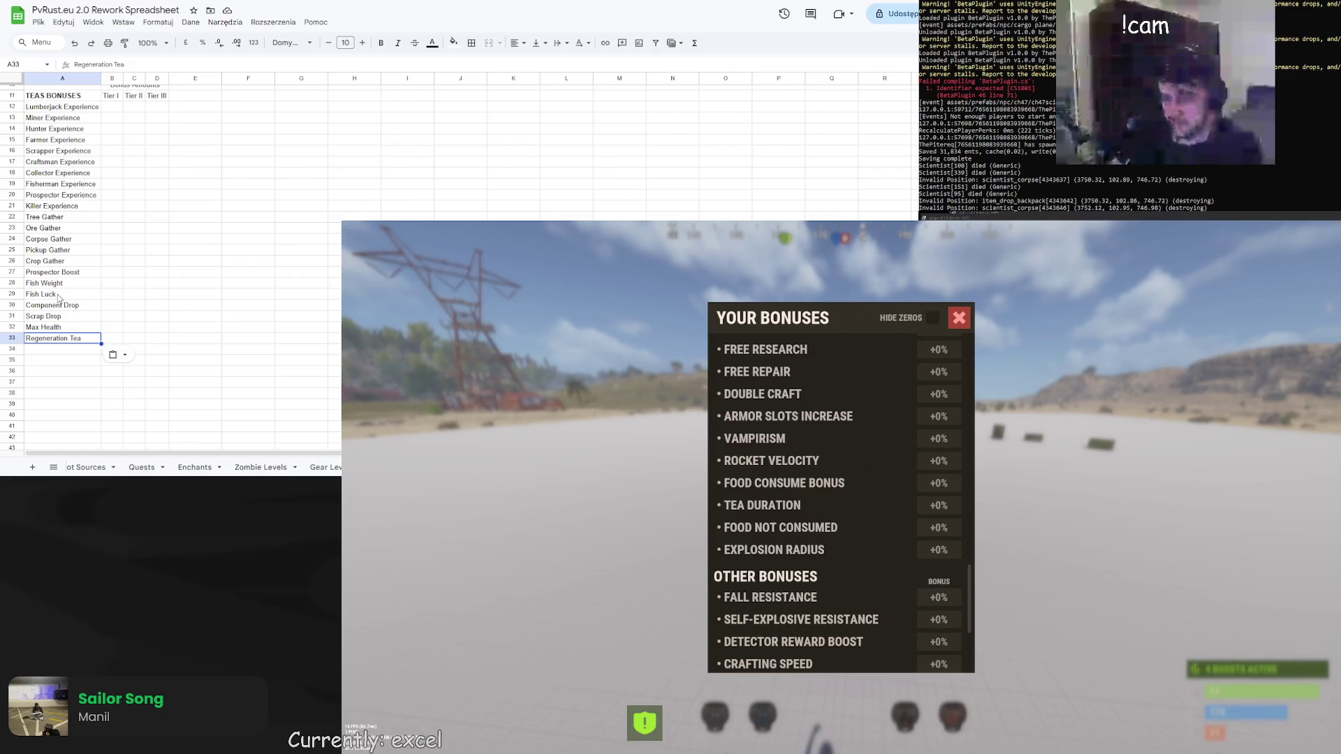
{"action": "scroll", "coordinate": [870, 494], "scroll_direction": "up", "scroll_amount": 10}
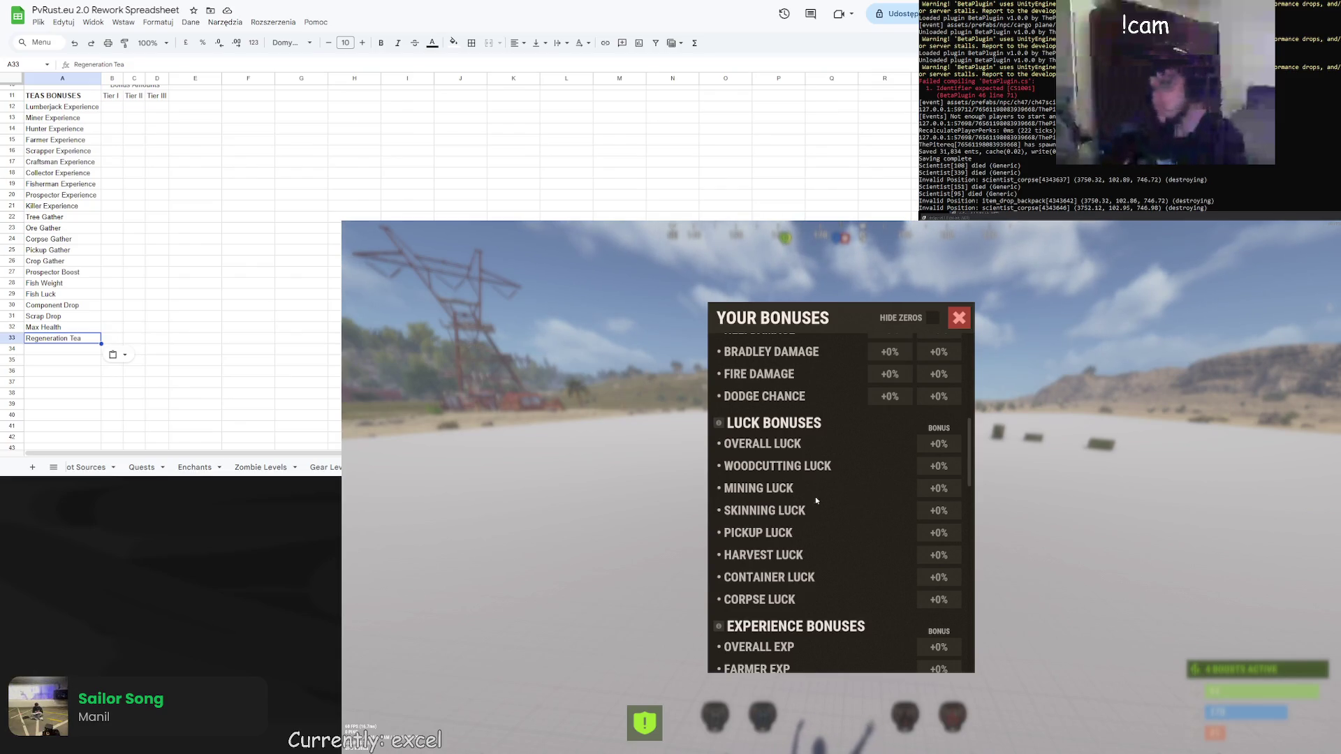
{"action": "scroll", "coordinate": [821, 531], "scroll_direction": "up", "scroll_amount": 3}
{"action": "scroll", "coordinate": [814, 529], "scroll_direction": "down", "scroll_amount": 2}
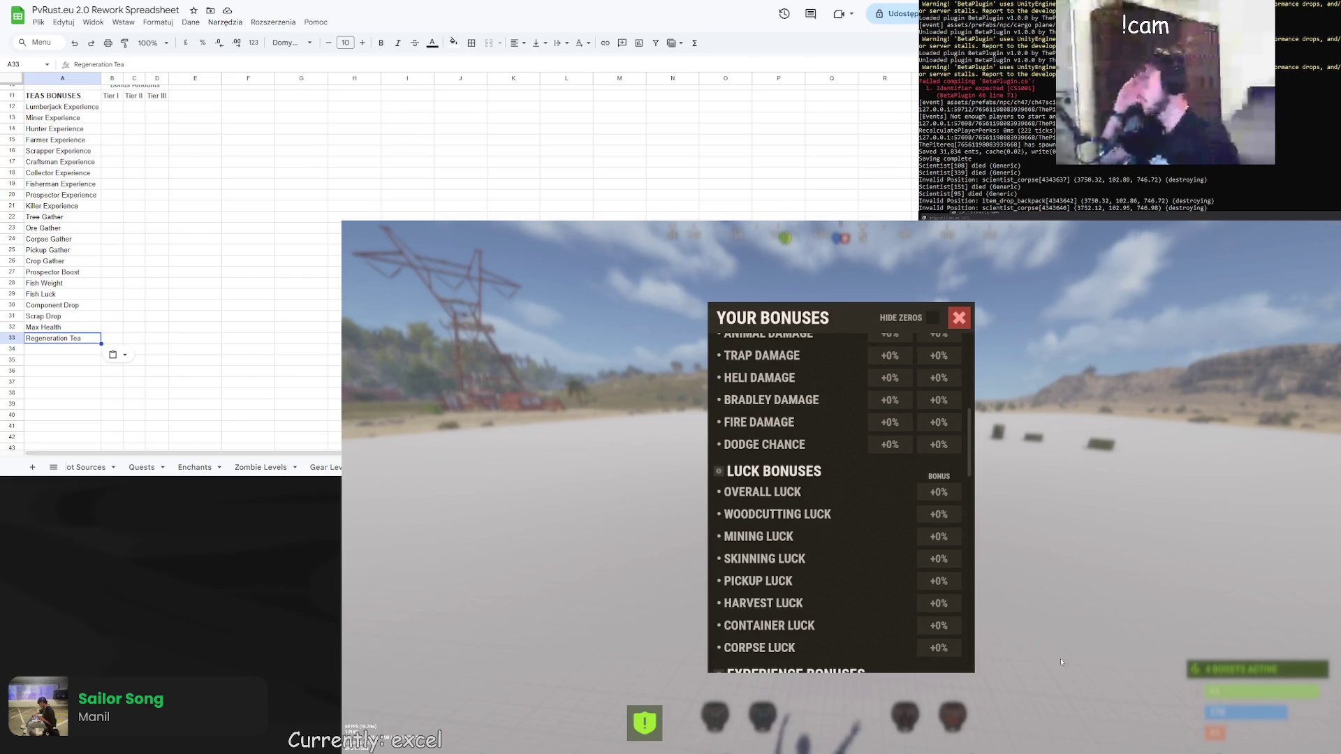
{"action": "left_click", "coordinate": [230, 316]}
{"action": "scroll", "coordinate": [228, 321], "scroll_direction": "down", "scroll_amount": 3}
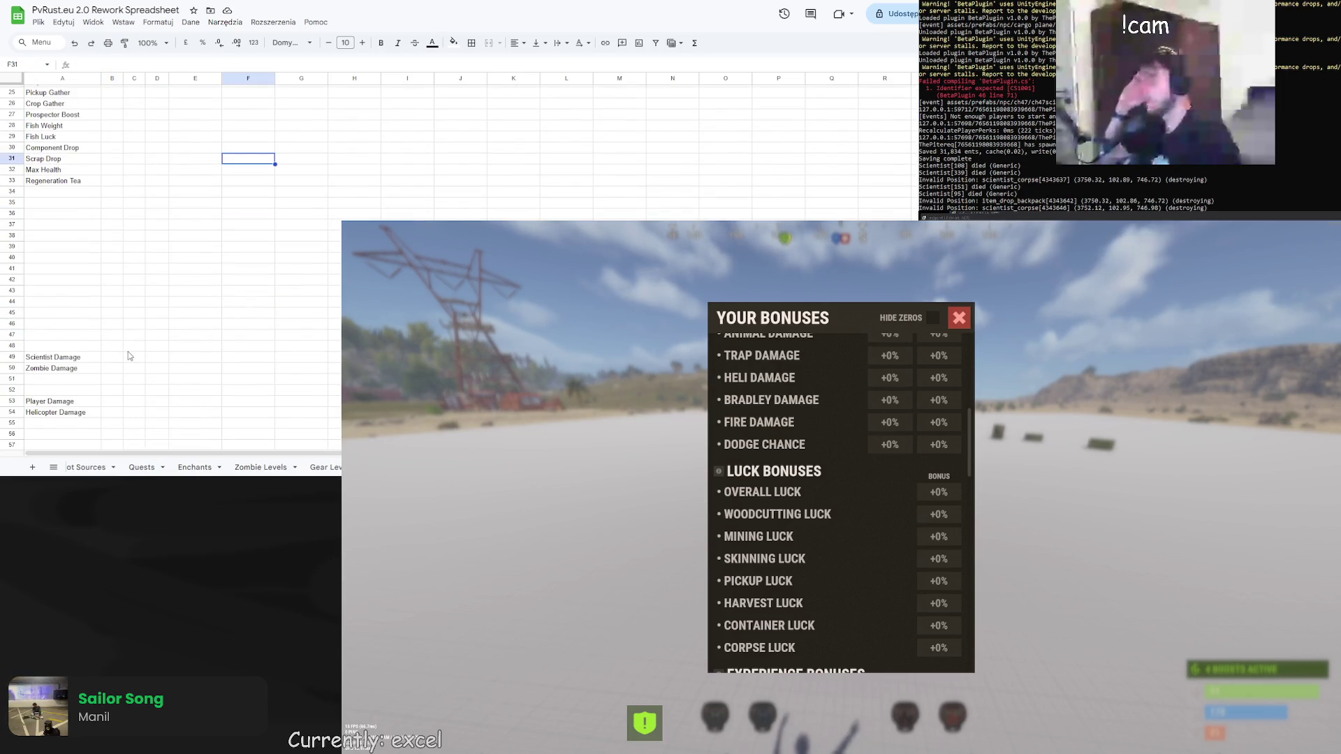
{"action": "scroll", "coordinate": [129, 356], "scroll_direction": "down", "scroll_amount": 1}
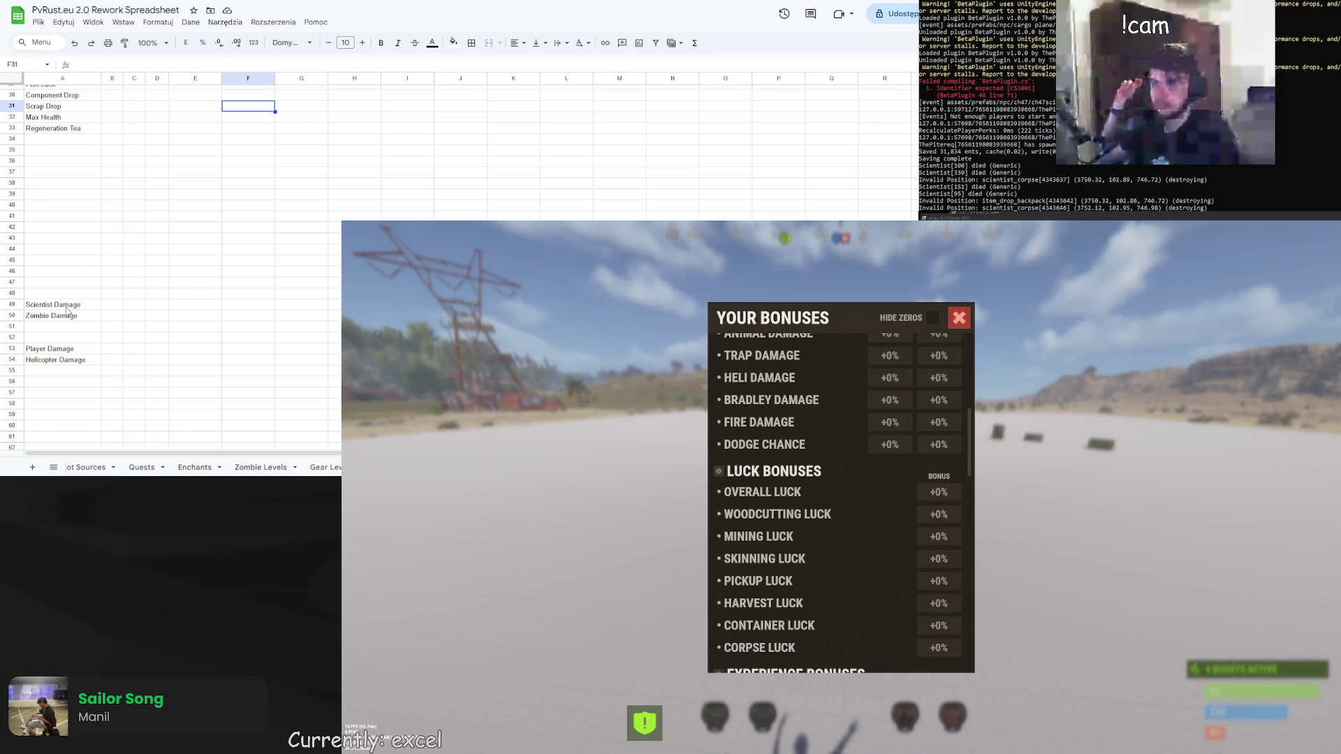
{"action": "scroll", "coordinate": [67, 310], "scroll_direction": "down", "scroll_amount": 1}
{"action": "scroll", "coordinate": [64, 256], "scroll_direction": "up", "scroll_amount": 3}
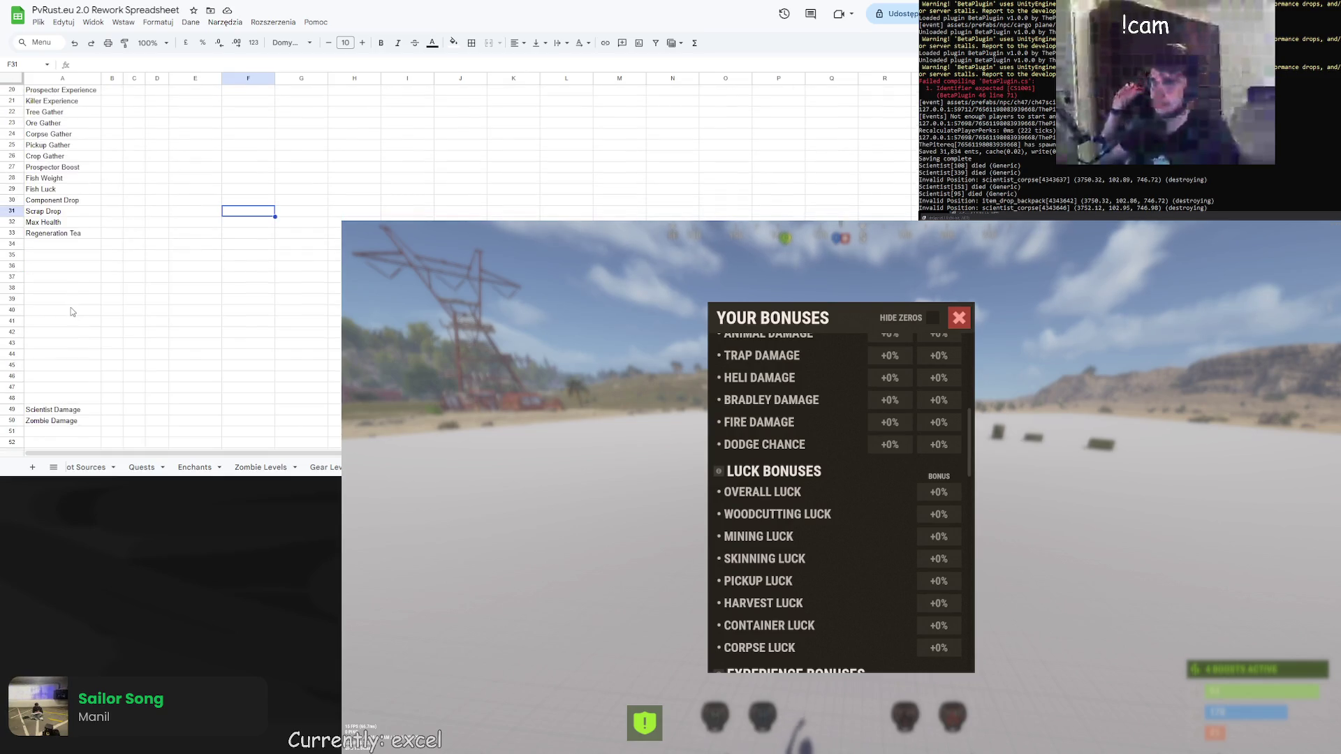
{"action": "left_click", "coordinate": [65, 235]}
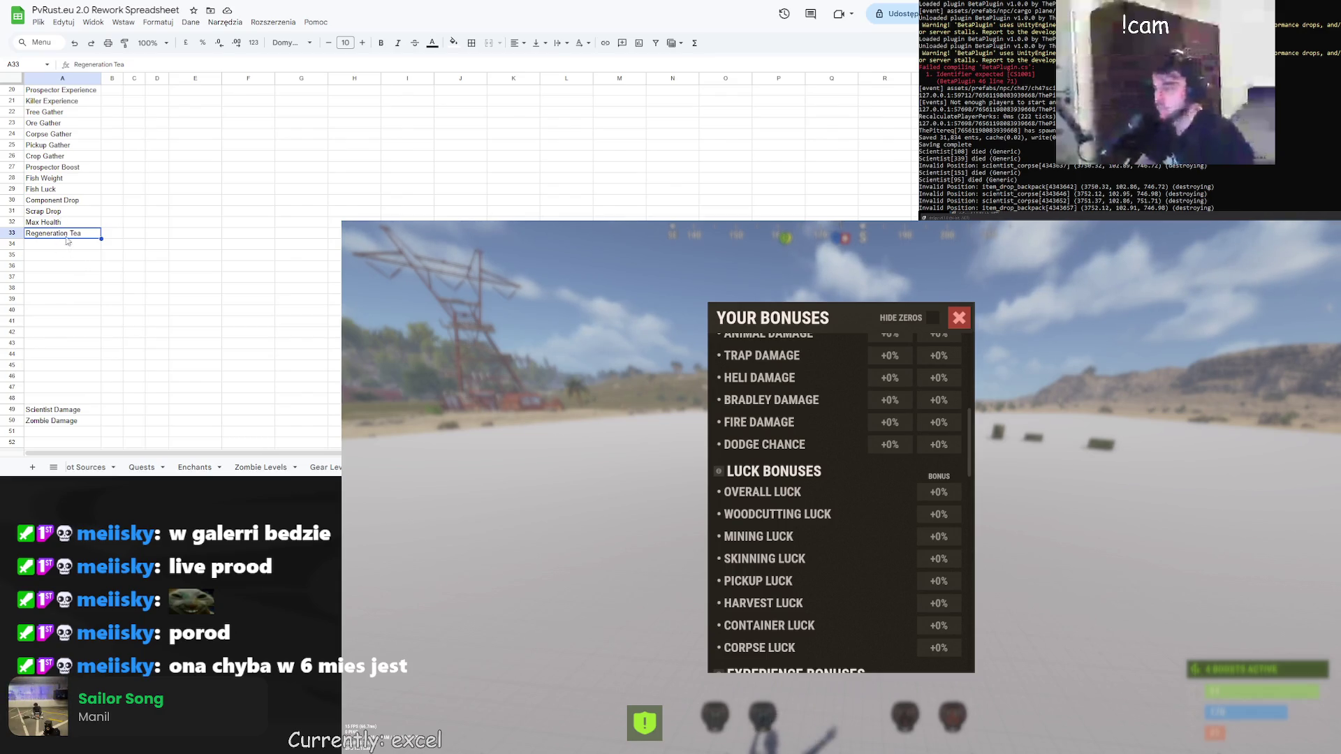
Paste the Bonus Amounts tier header into A43 and rename the A44 heading to FOOD BONUSES
{"action": "left_click", "coordinate": [63, 256]}
{"action": "scroll", "coordinate": [61, 273], "scroll_direction": "down", "scroll_amount": 3}
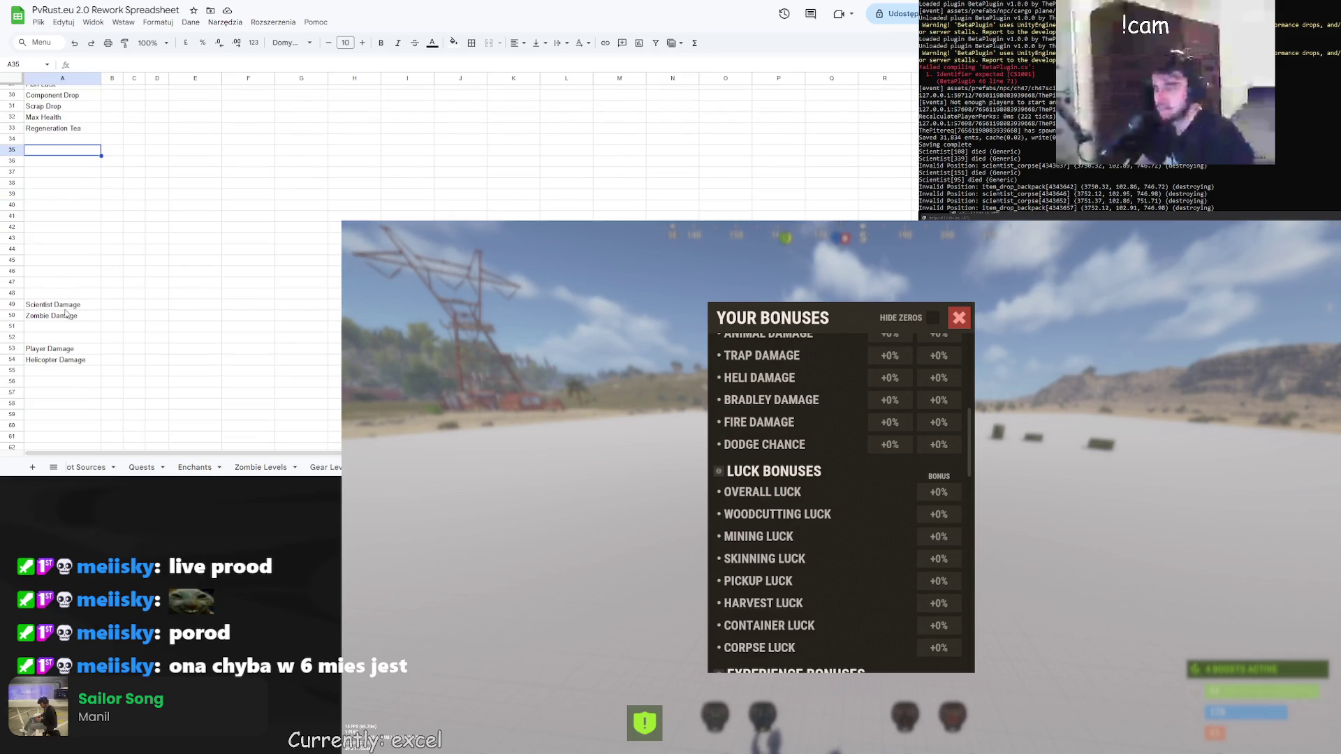
{"action": "scroll", "coordinate": [61, 302], "scroll_direction": "up", "scroll_amount": 10}
{"action": "left_click_drag", "start_coordinate": [57, 207], "coordinate": [157, 208]}
{"action": "key", "text": "ctrl+c"}
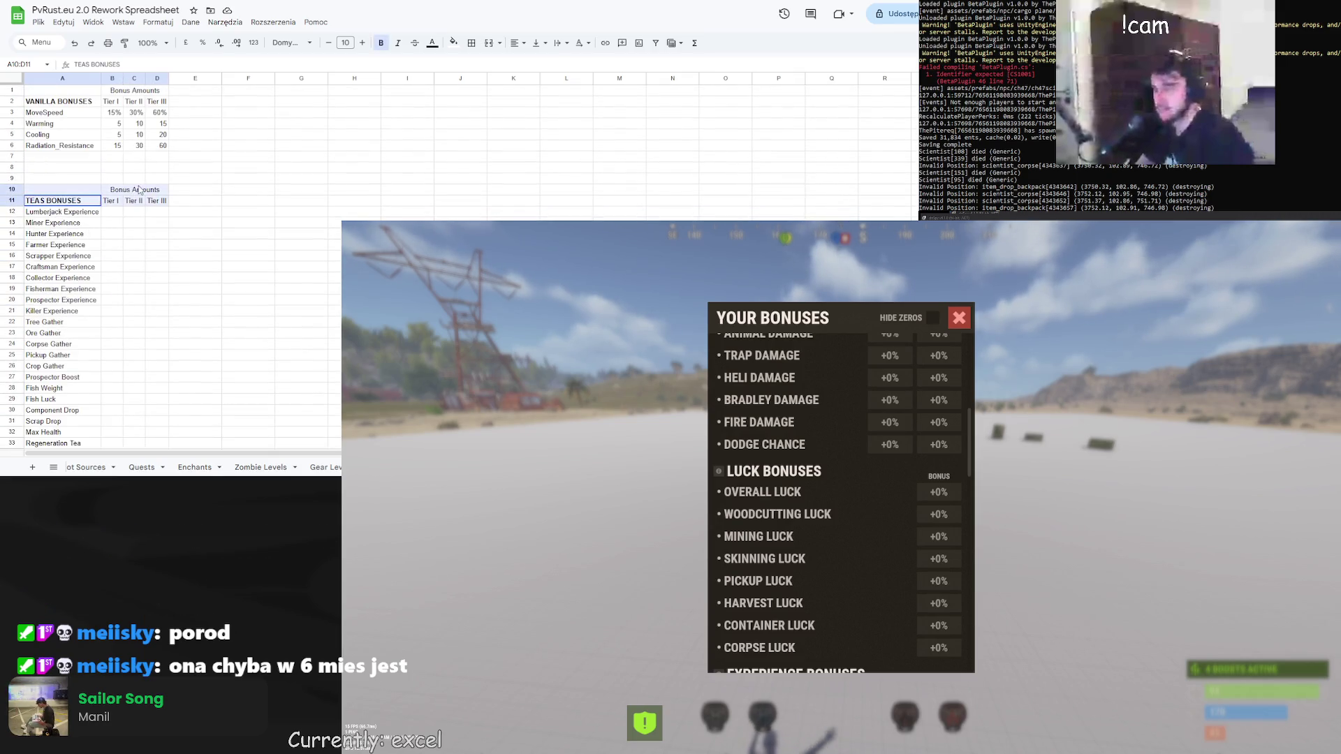
{"action": "scroll", "coordinate": [58, 279], "scroll_direction": "down", "scroll_amount": 6}
{"action": "left_click", "coordinate": [56, 311]}
{"action": "left_click", "coordinate": [61, 344]}
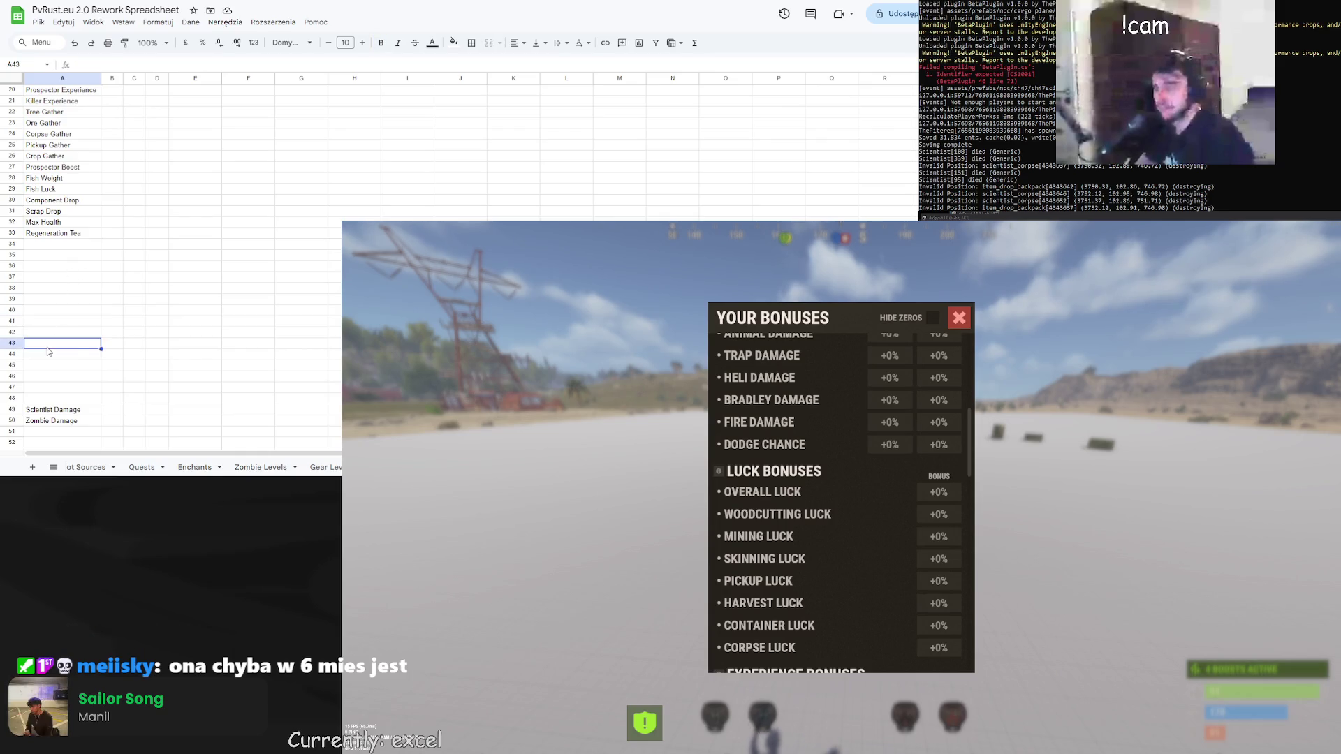
{"action": "key", "text": "ctrl+v"}
{"action": "left_click", "coordinate": [63, 346]}
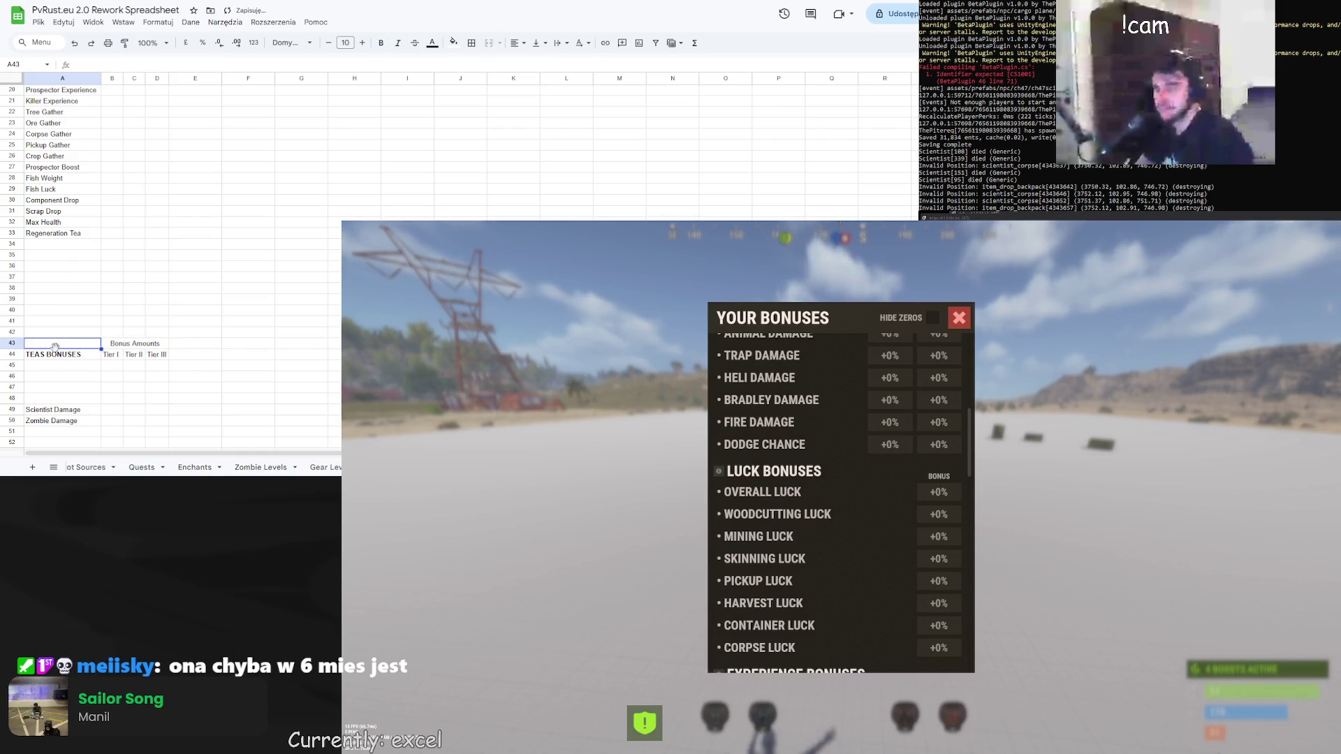
{"action": "double_click", "coordinate": [35, 354]}
{"action": "type", "text": "FOOD"}
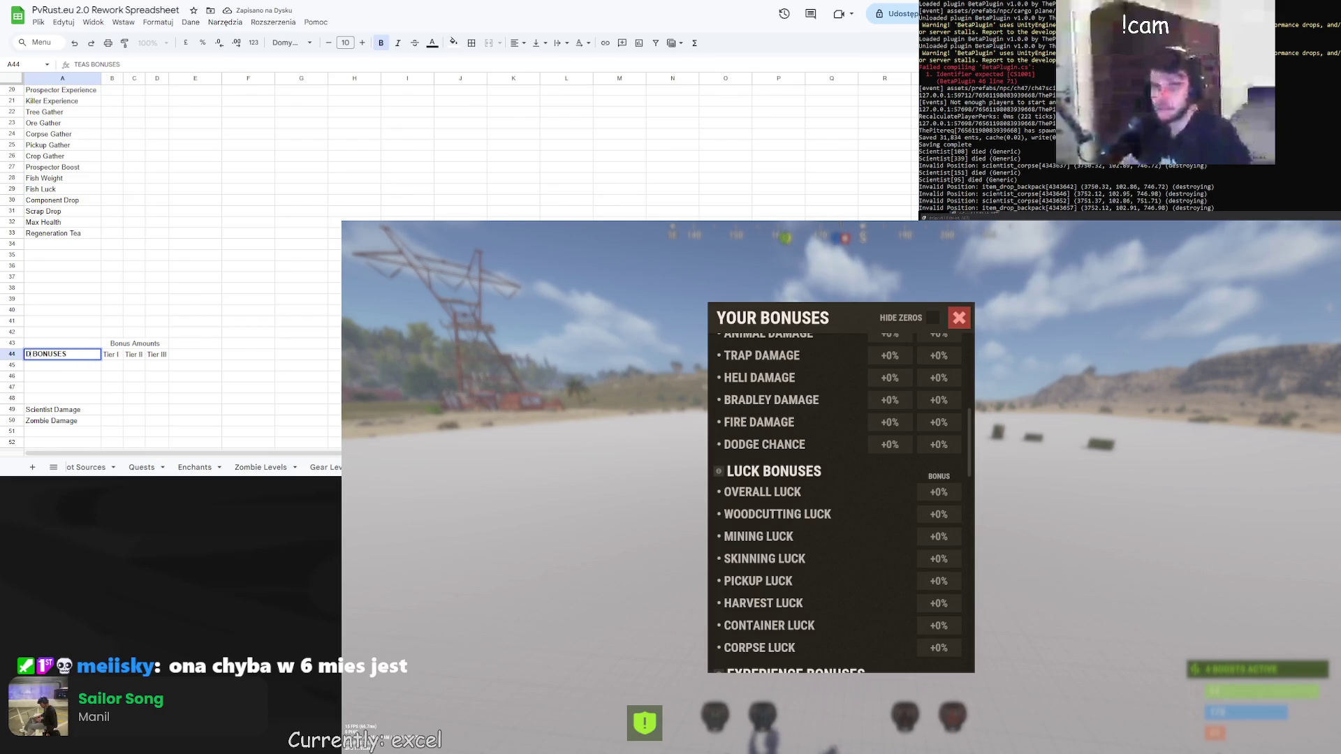
{"action": "key", "text": "Return"}
Move the Scientist, Zombie, Player and Helicopter Damage rows into A45:A48 under FOOD BONUSES
{"action": "scroll", "coordinate": [39, 318], "scroll_direction": "down", "scroll_amount": 3}
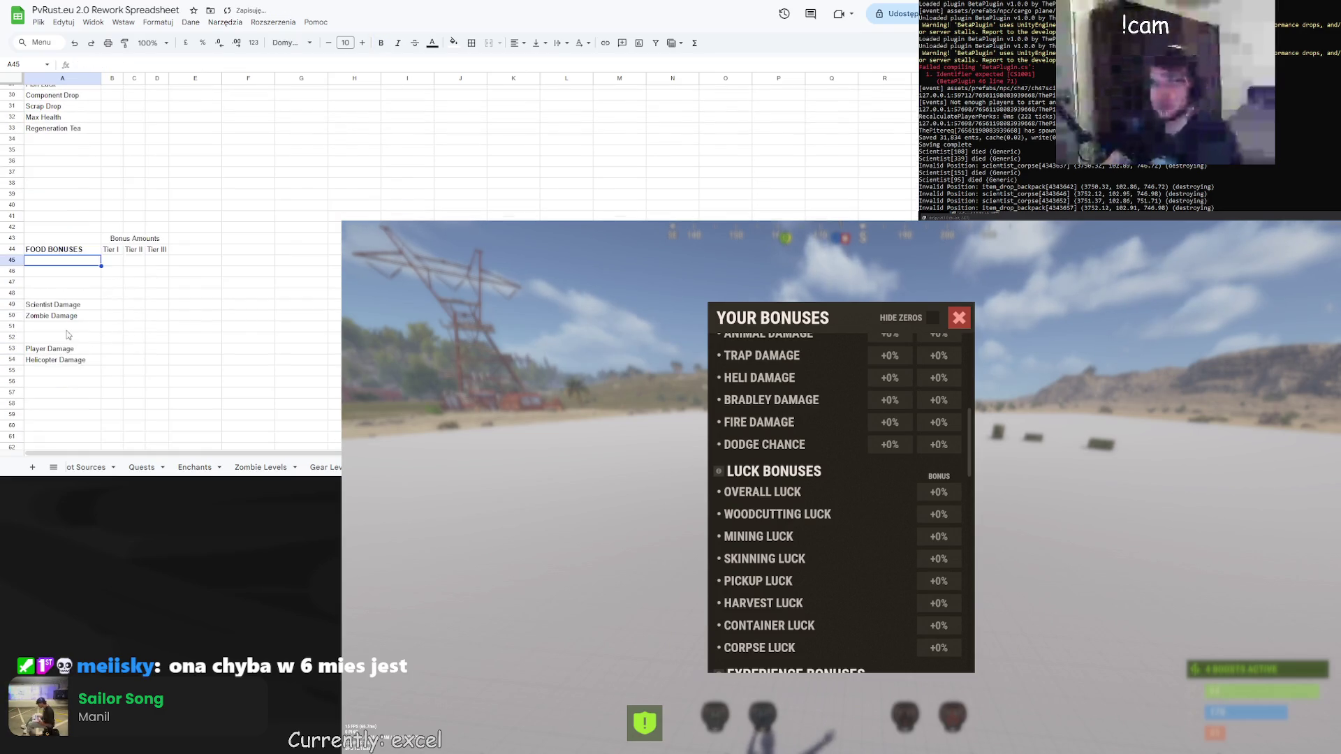
{"action": "left_click_drag", "start_coordinate": [52, 305], "coordinate": [52, 360]}
{"action": "key", "text": "ctrl+c"}
{"action": "left_click", "coordinate": [49, 262]}
{"action": "key", "text": "ctrl+v"}
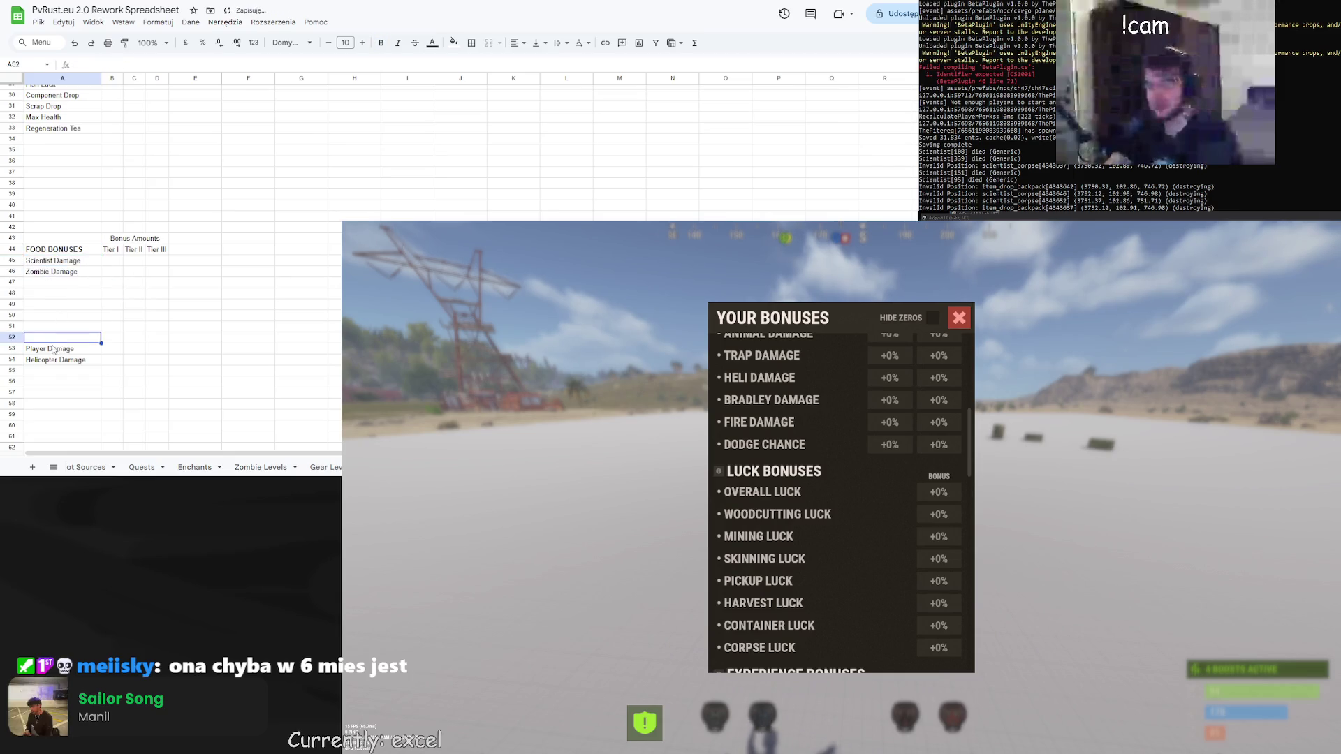
{"action": "key", "text": "ctrl+x"}
{"action": "left_click", "coordinate": [49, 282]}
{"action": "key", "text": "ctrl+v"}
{"action": "left_click", "coordinate": [184, 296]}
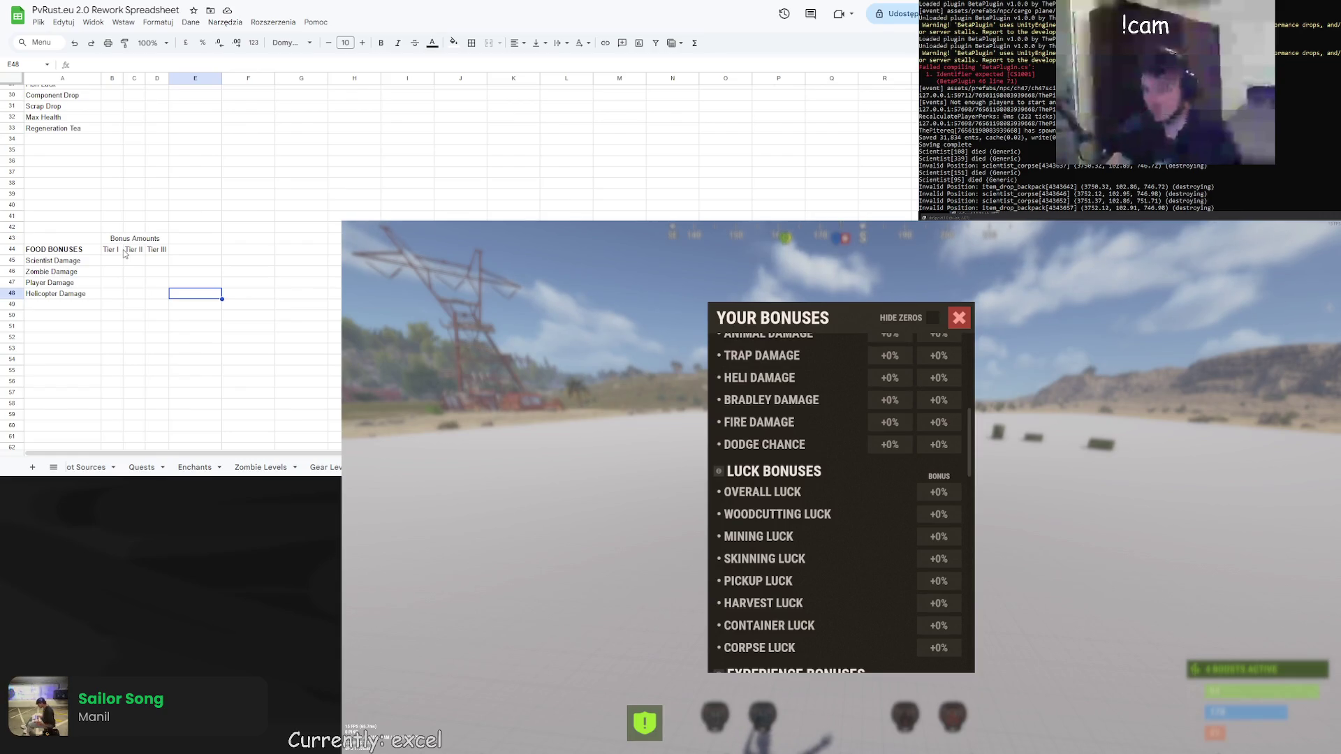
Switch to BonusCore.cs, scroll through its bonus dictionaries, and paste a new line into the code
{"action": "scroll", "coordinate": [124, 253], "scroll_direction": "up", "scroll_amount": 5}
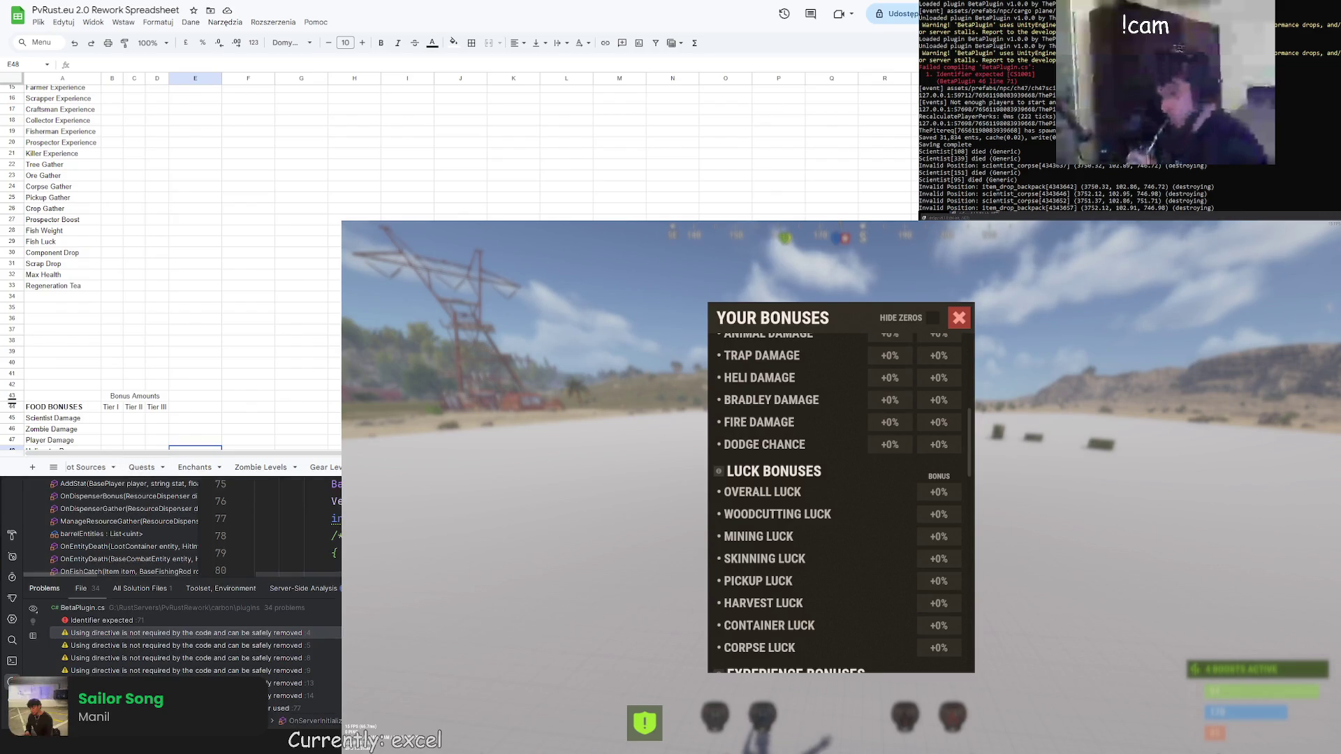
{"action": "scroll", "coordinate": [293, 527], "scroll_direction": "up", "scroll_amount": 8}
{"action": "scroll", "coordinate": [293, 527], "scroll_direction": "up", "scroll_amount": 1}
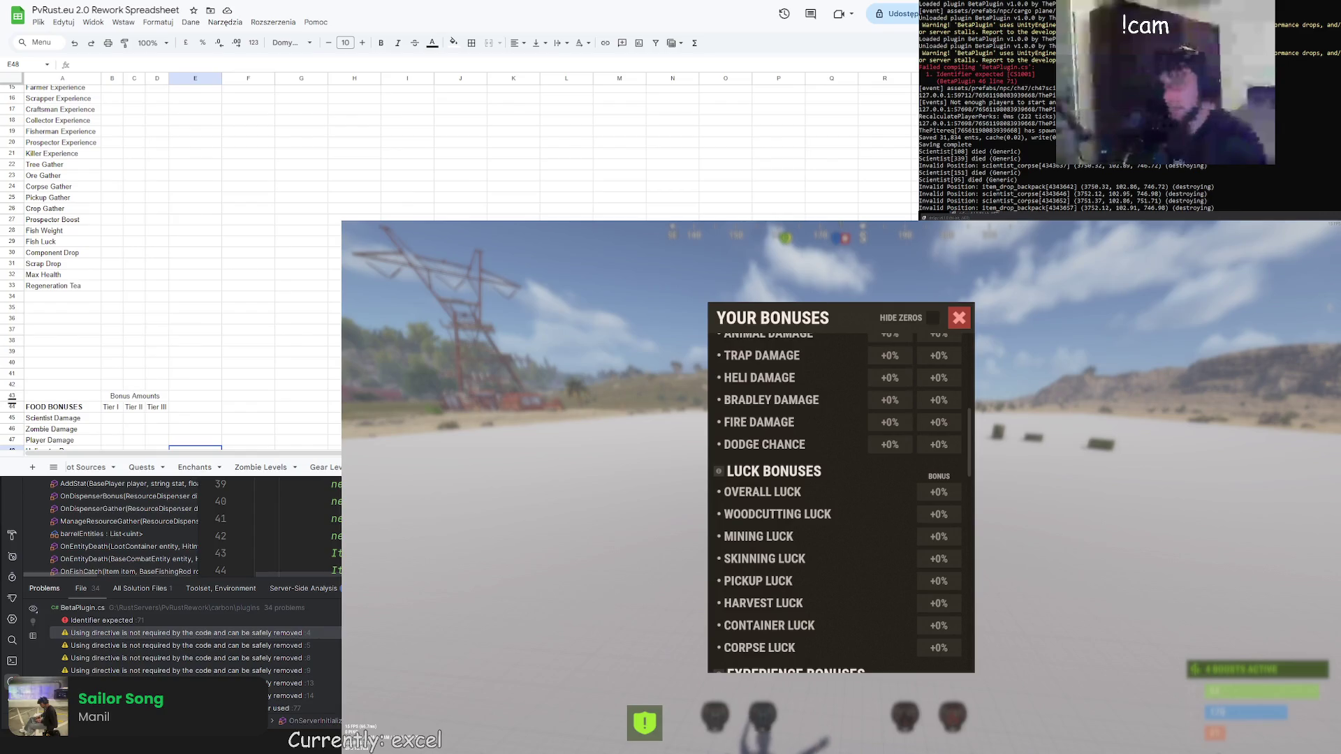
{"action": "key", "text": "ctrl+Tab"}
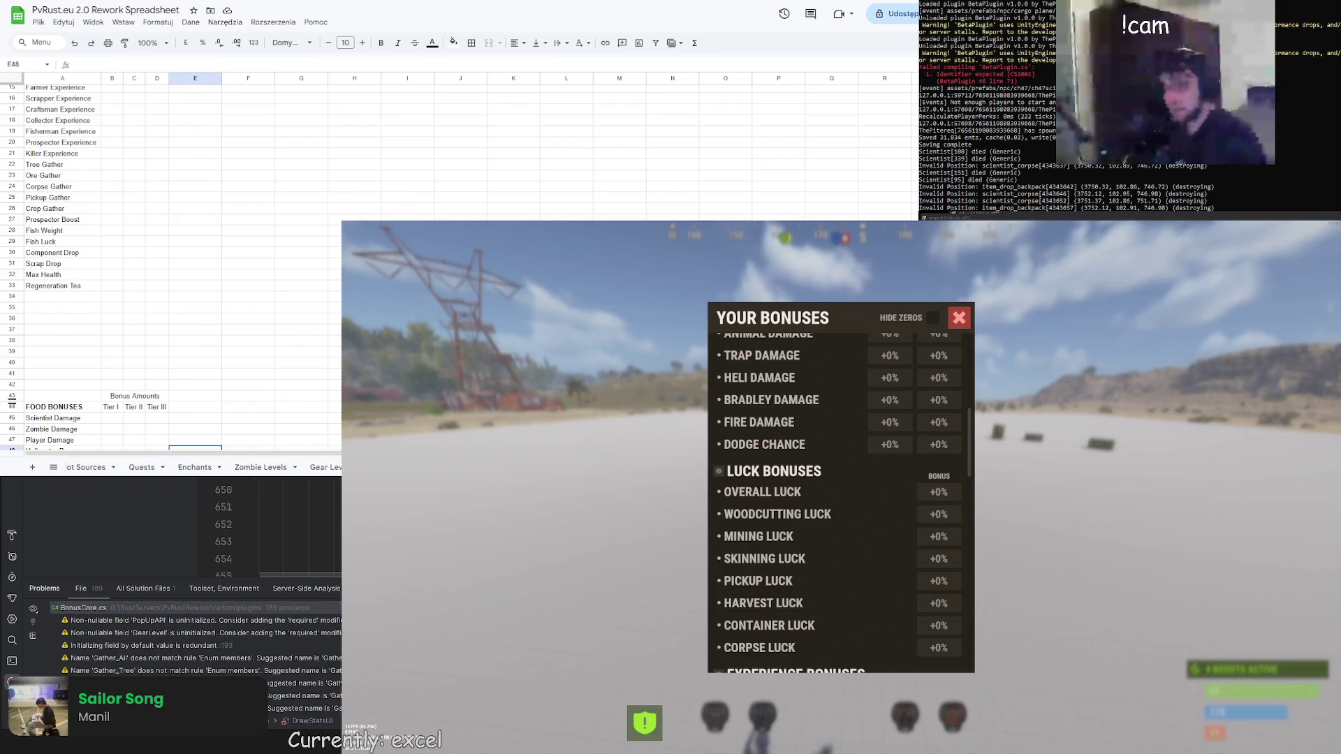
{"action": "scroll", "coordinate": [294, 527], "scroll_direction": "up", "scroll_amount": 15}
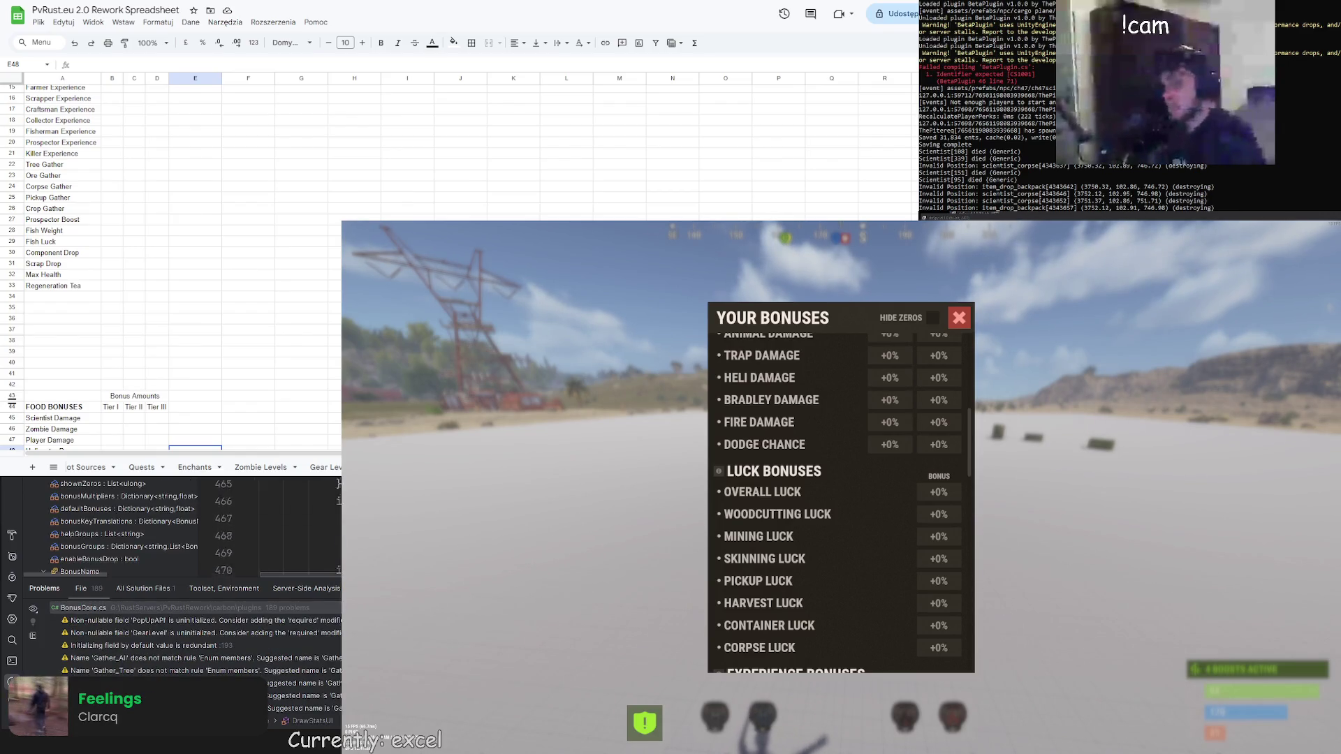
{"action": "scroll", "coordinate": [293, 527], "scroll_direction": "up", "scroll_amount": 10}
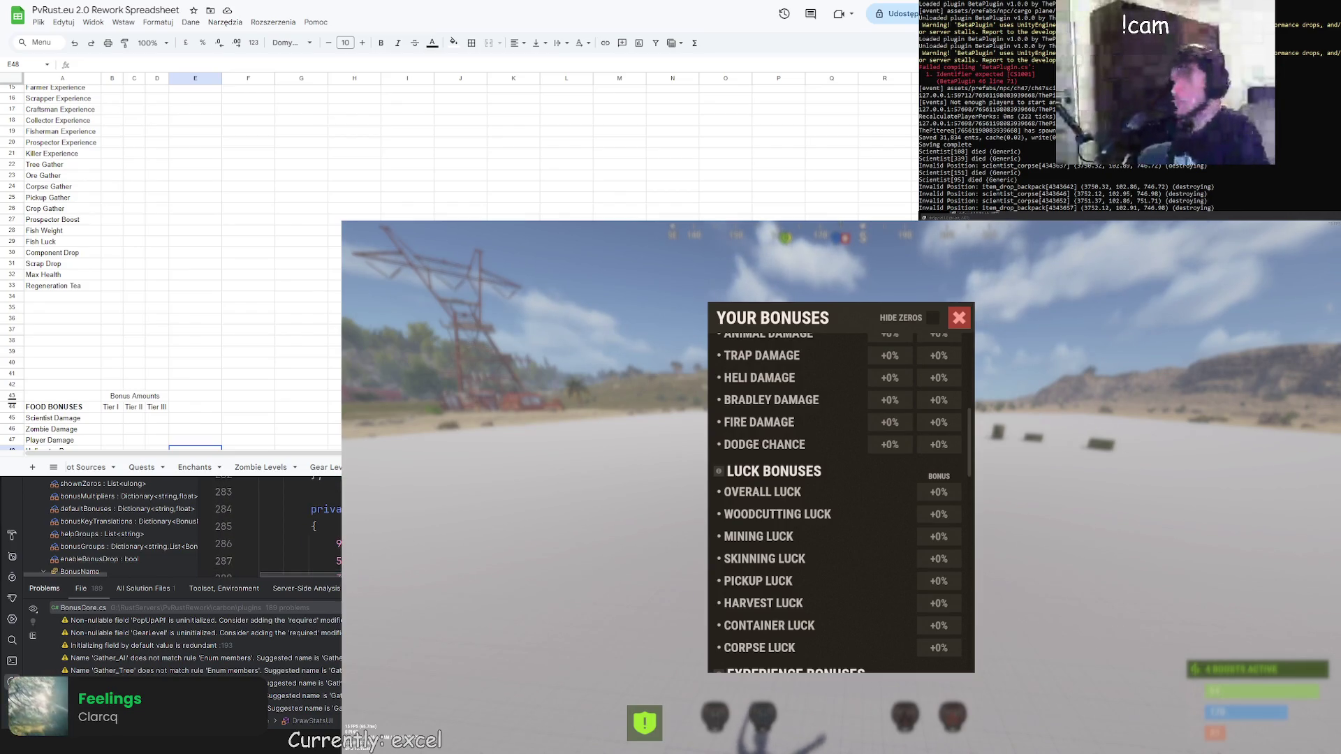
{"action": "key", "text": "ctrl+v"}
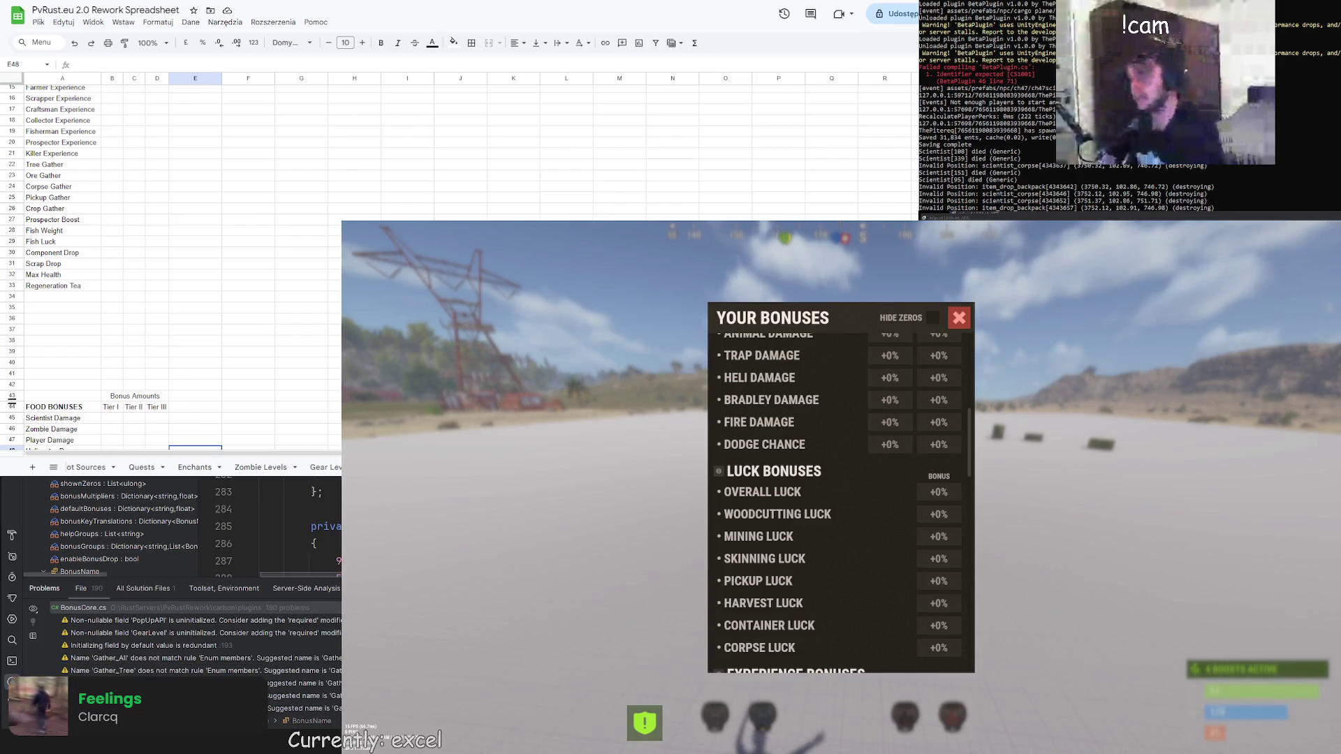
{"action": "scroll", "coordinate": [279, 527], "scroll_direction": "up", "scroll_amount": 15}
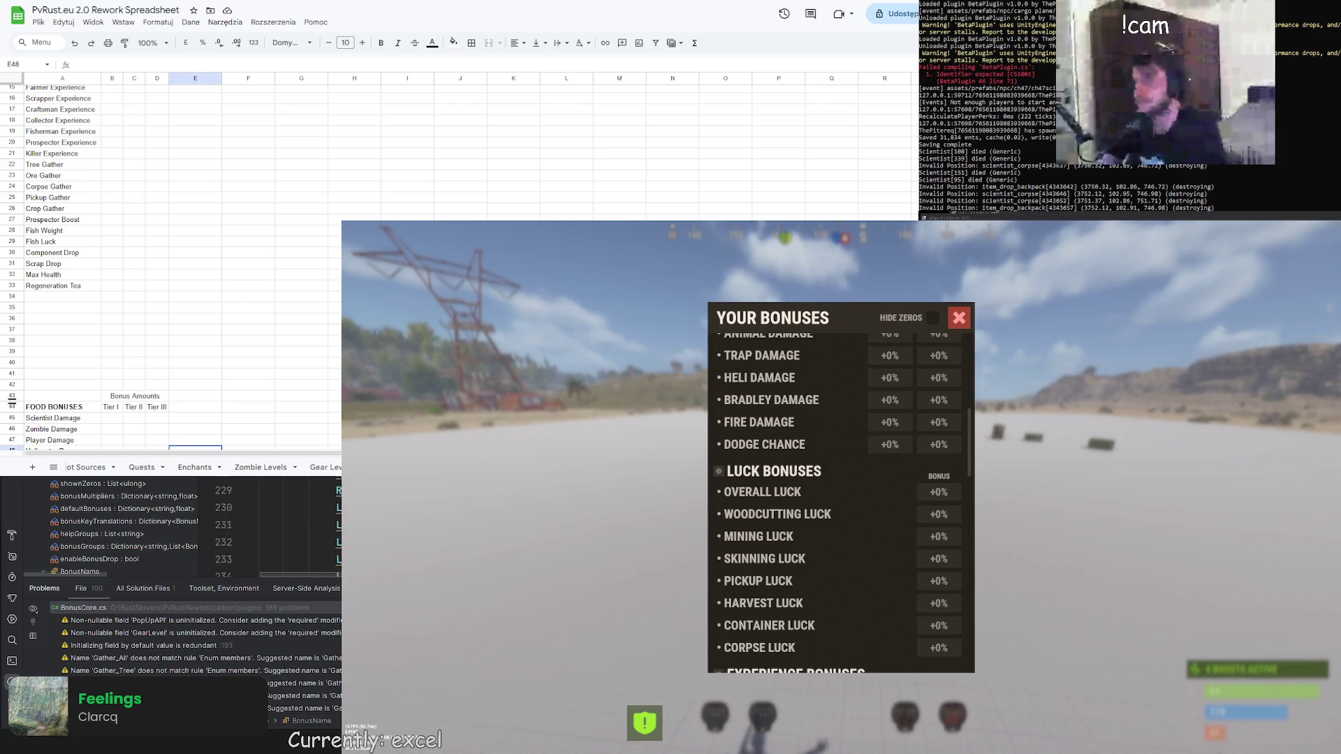
{"action": "scroll", "coordinate": [280, 527], "scroll_direction": "down", "scroll_amount": 1}
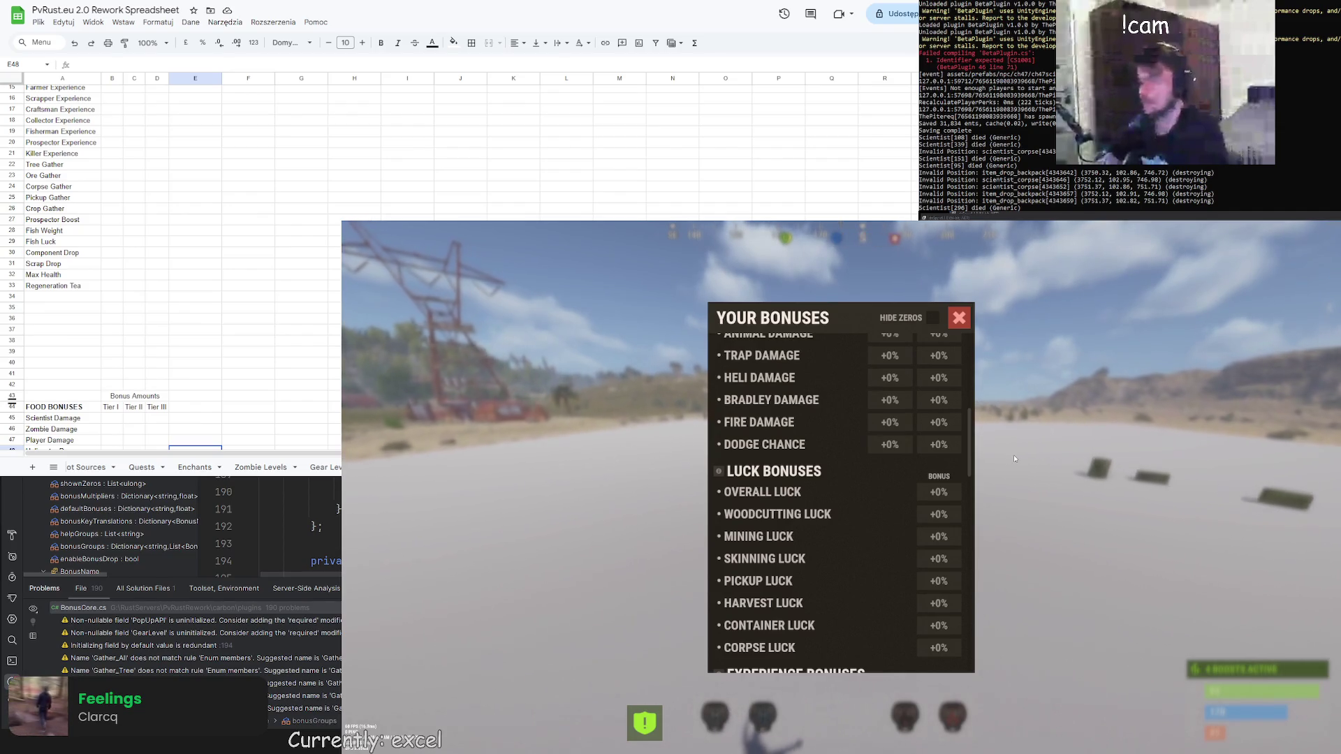
Close the bonuses panel and send /stat in chat to reopen it
{"action": "key", "text": "Escape"}
{"action": "key", "text": "Return"}
{"action": "type", "text": "/stat"}
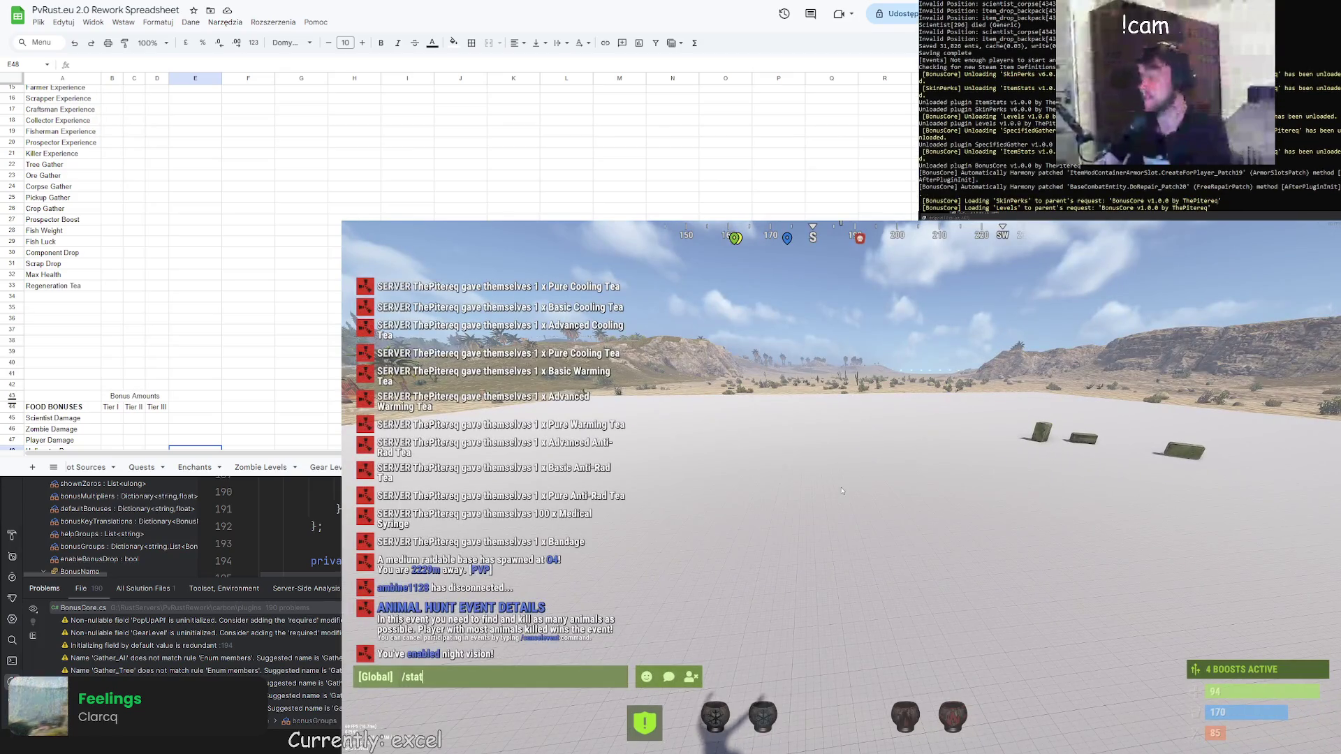
{"action": "key", "text": "Return"}
Show zero-value bonuses, scroll the list, close the panel and reopen global chat
{"action": "left_click", "coordinate": [931, 319]}
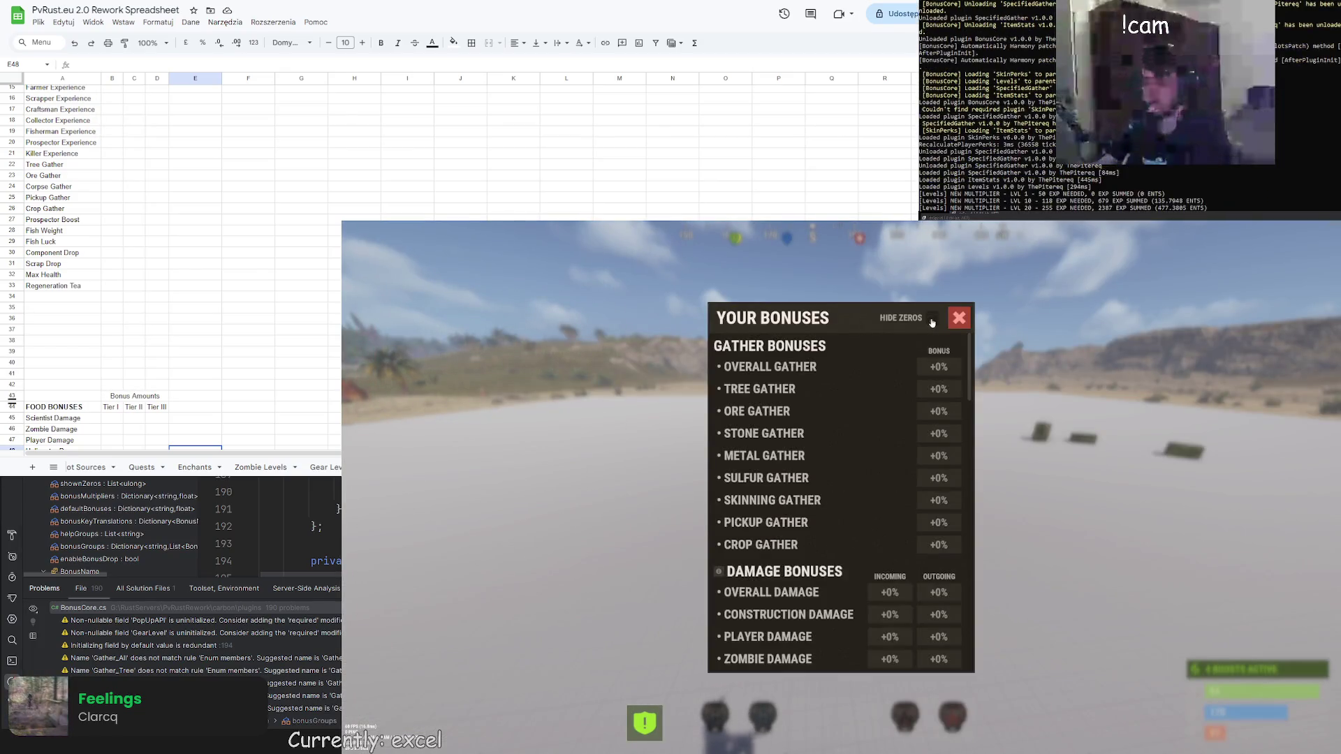
{"action": "scroll", "coordinate": [880, 509], "scroll_direction": "down", "scroll_amount": 10}
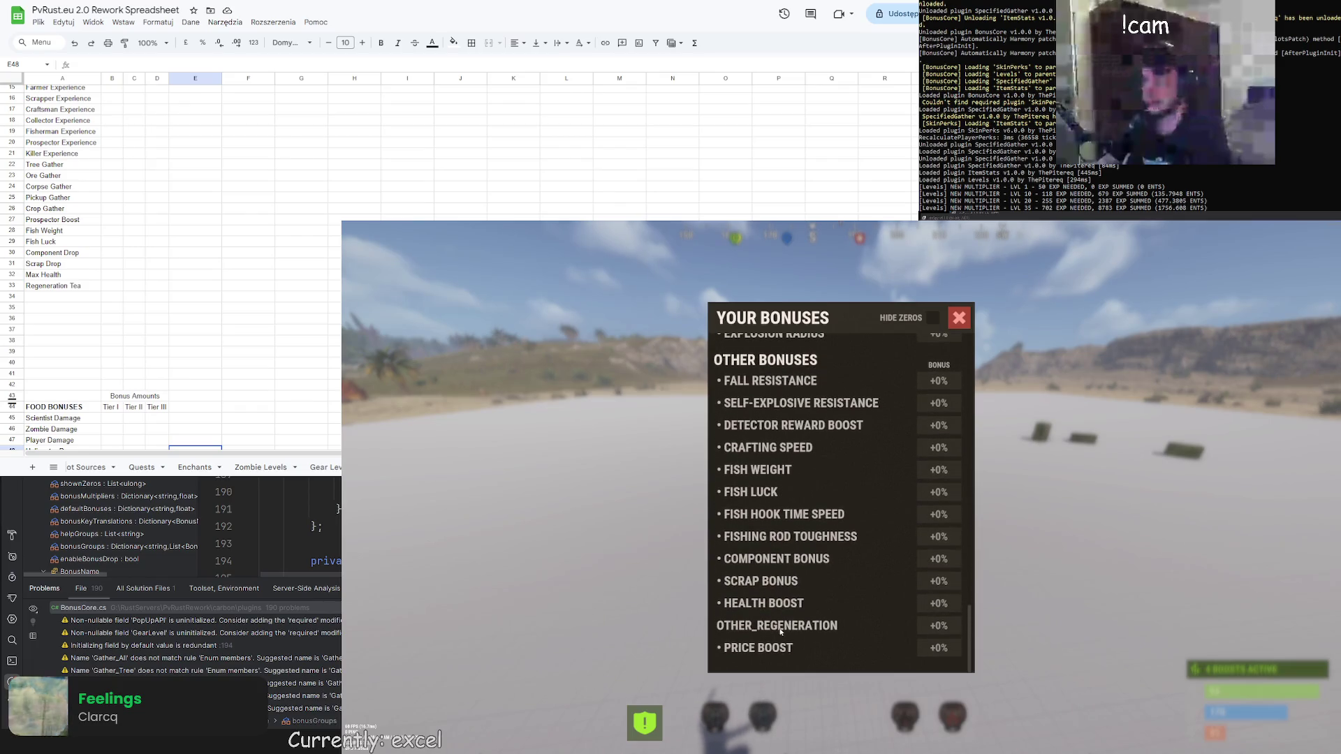
{"action": "left_click", "coordinate": [960, 317]}
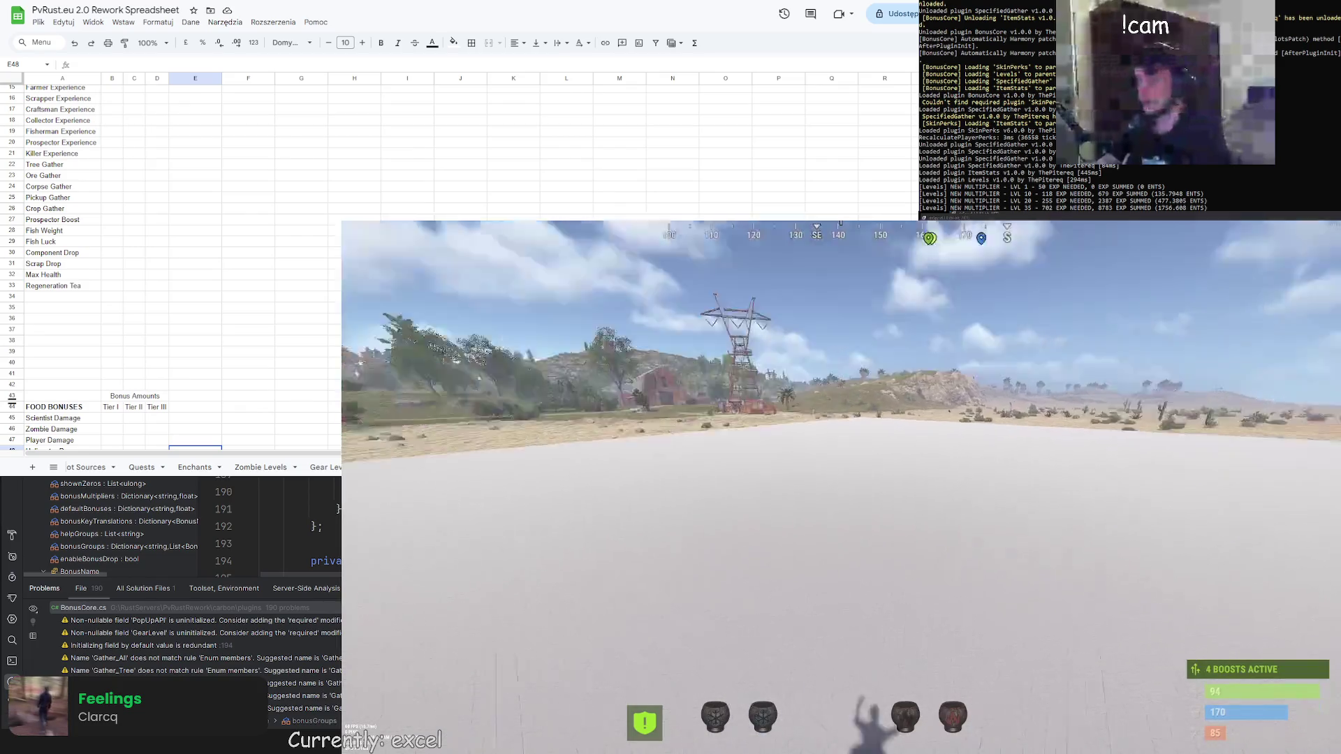
{"action": "key", "text": "Return"}
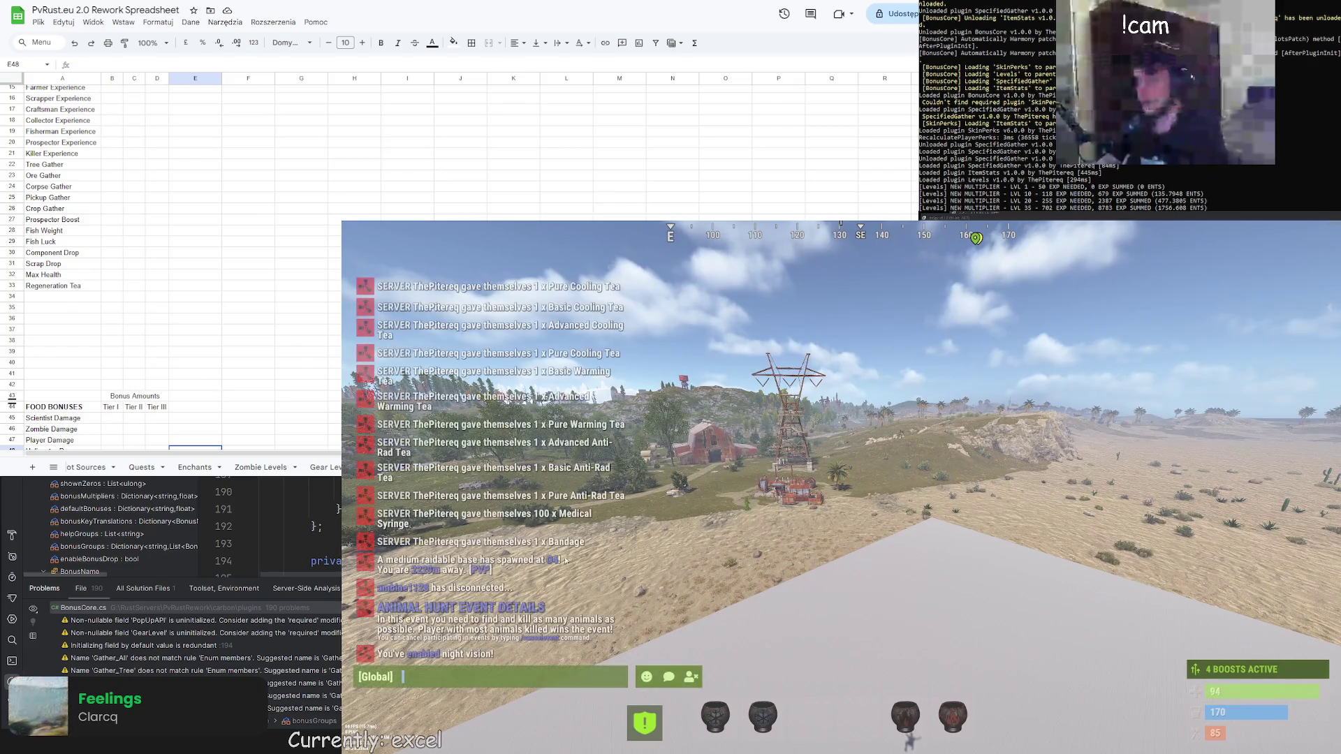
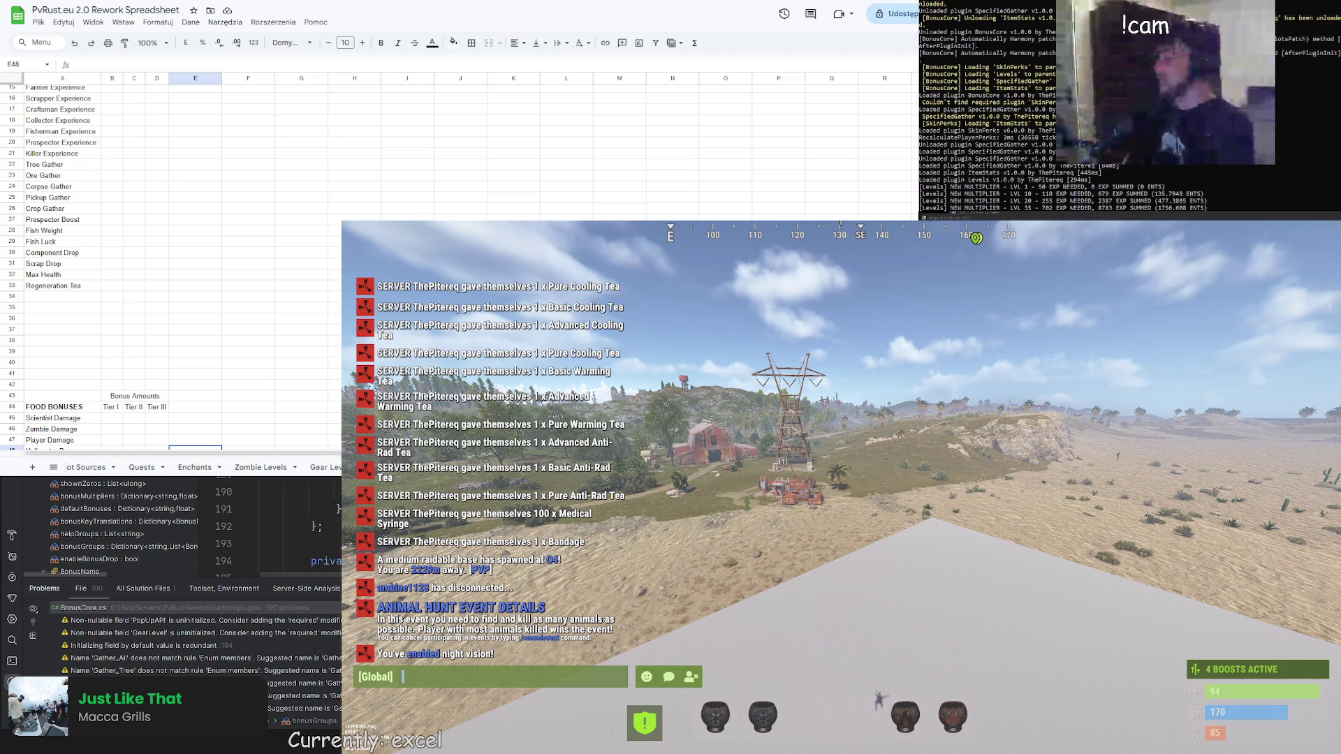
Close the chat, walk past the green box and crates in Rust, then open the exit menu
{"action": "key", "text": "Escape"}
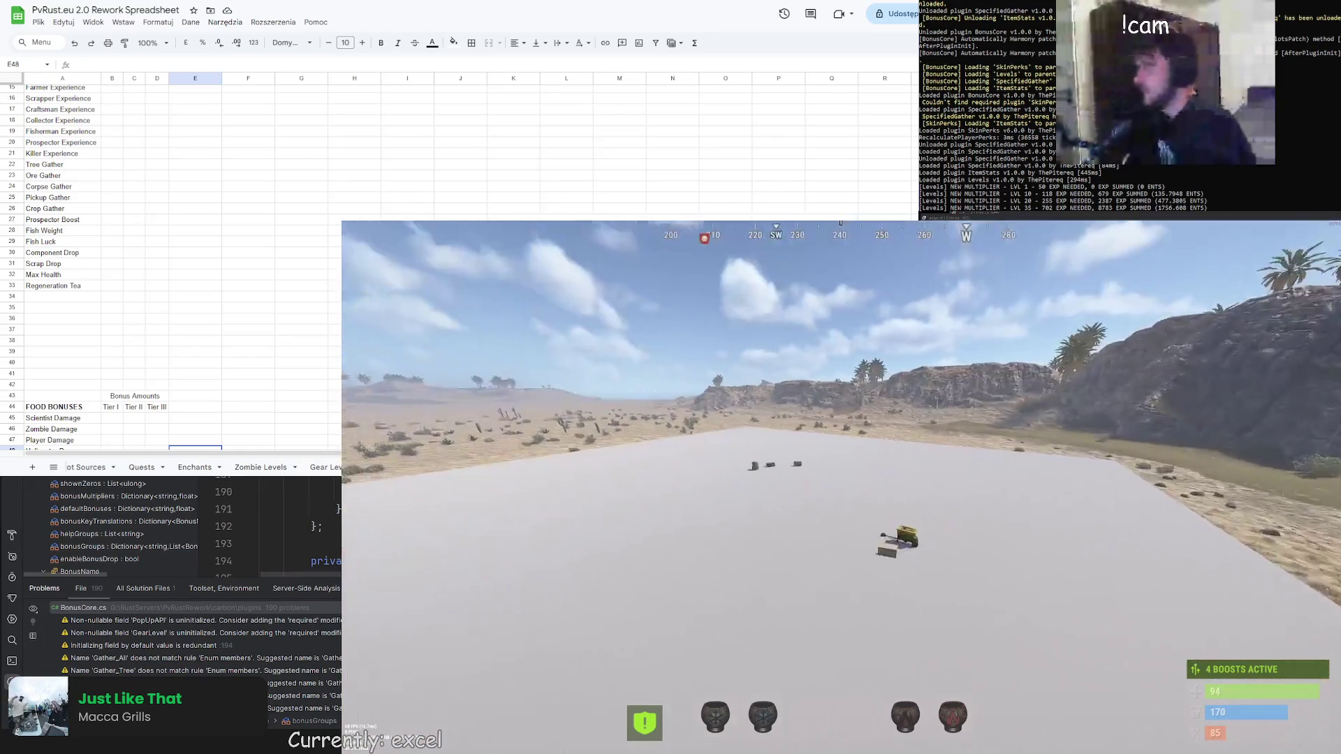
{"action": "key", "text": "w"}
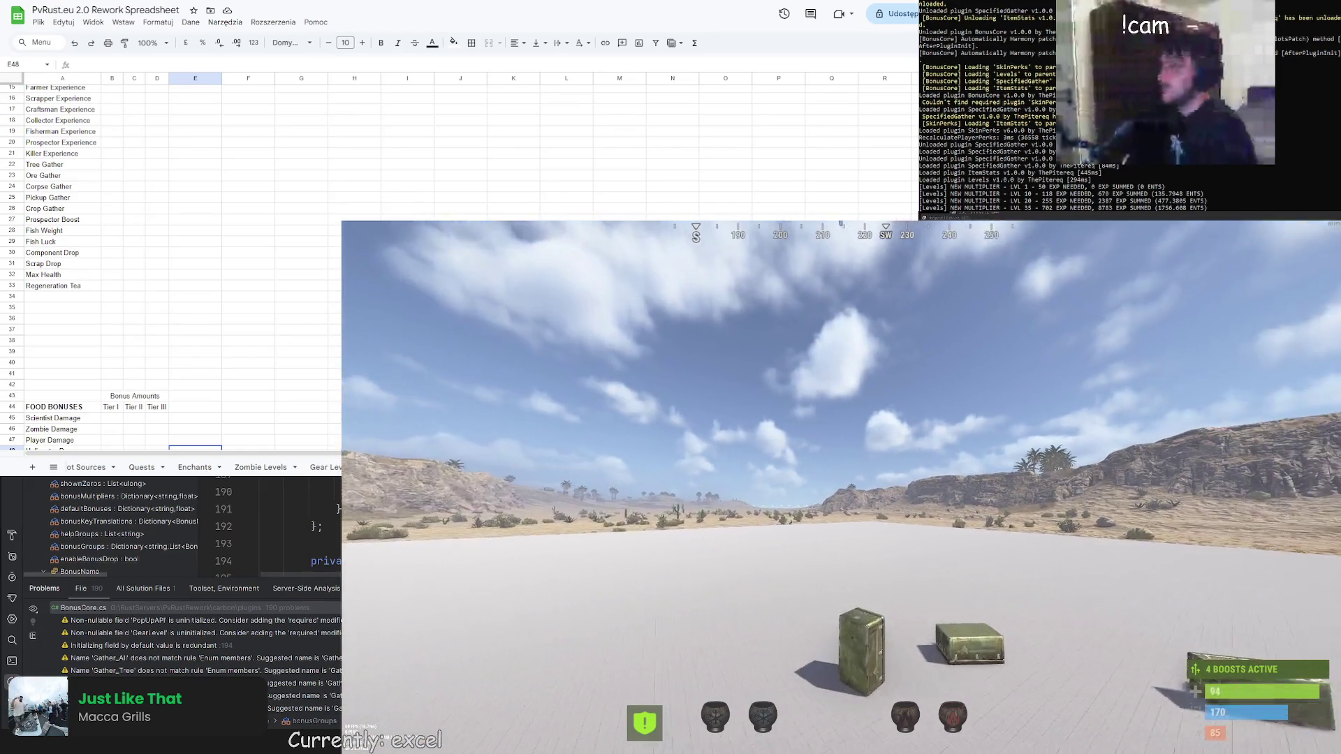
{"action": "key", "text": "w"}
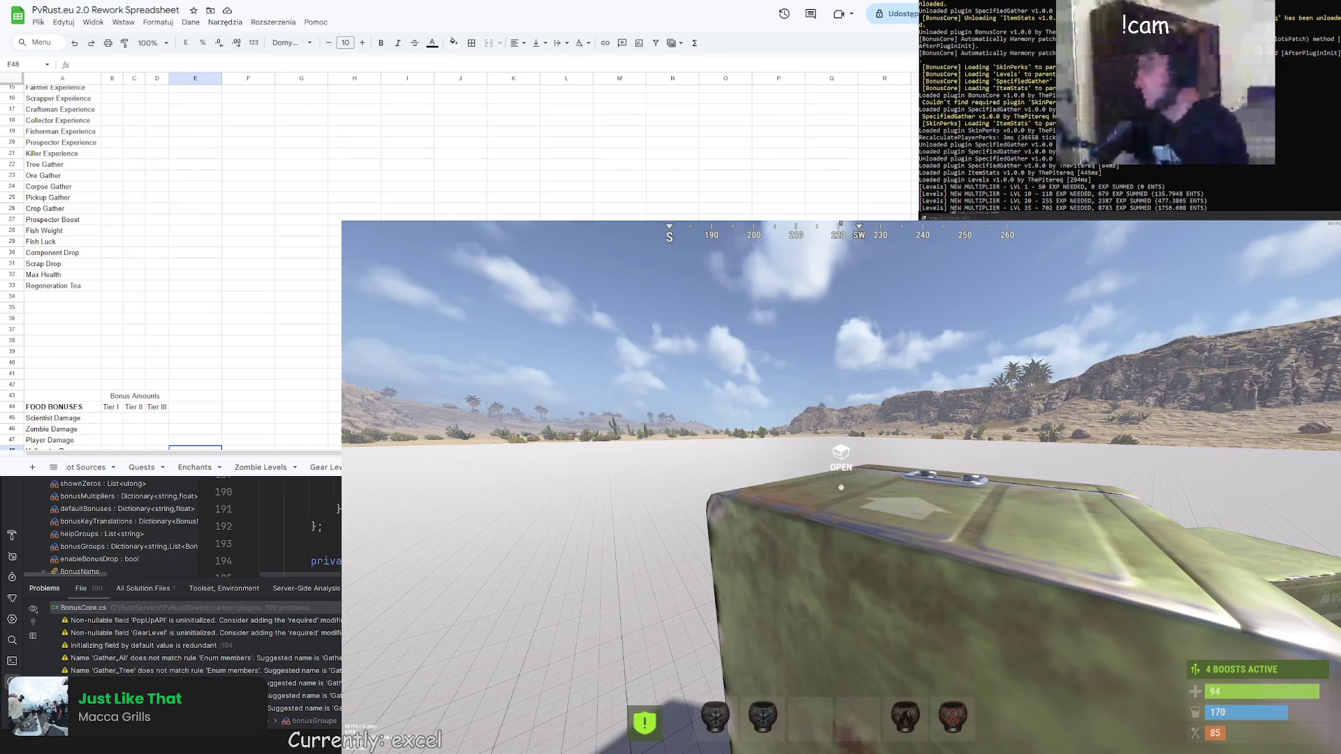
{"action": "key", "text": "w"}
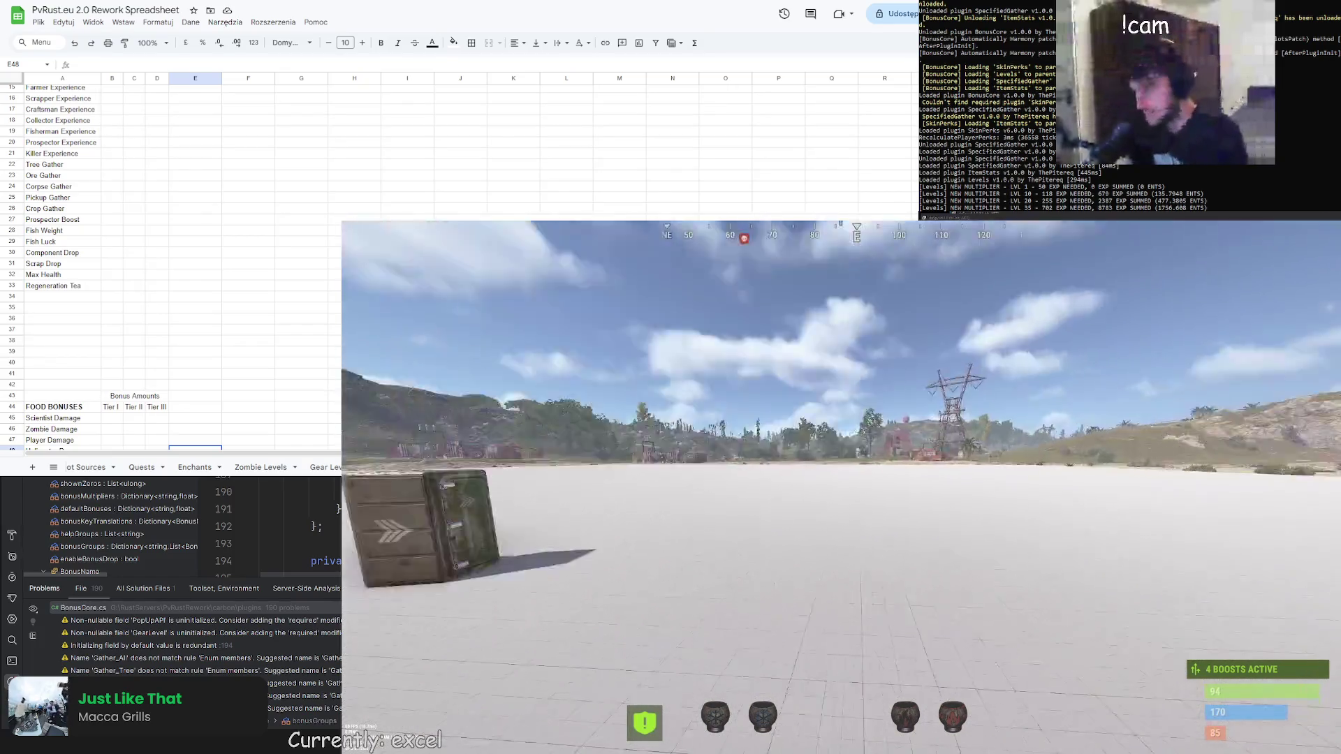
{"action": "key", "text": "1"}
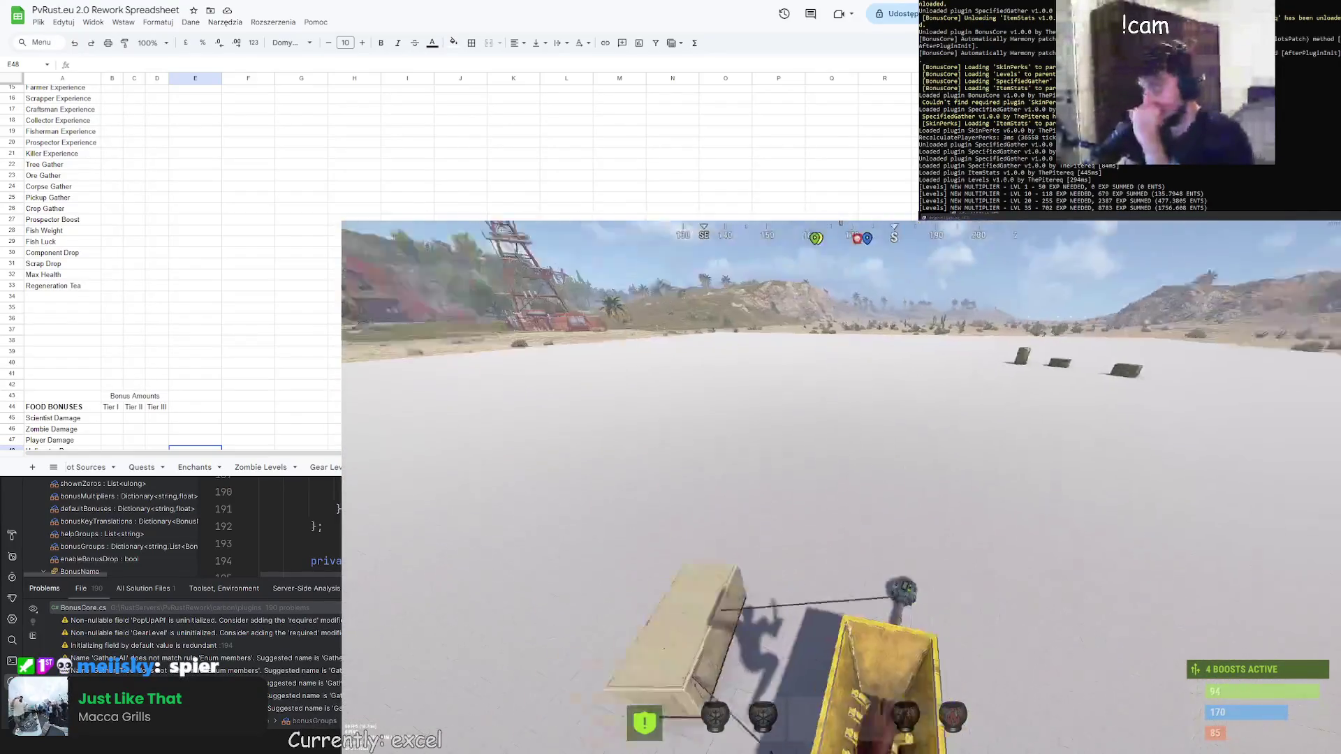
{"action": "key", "text": "1"}
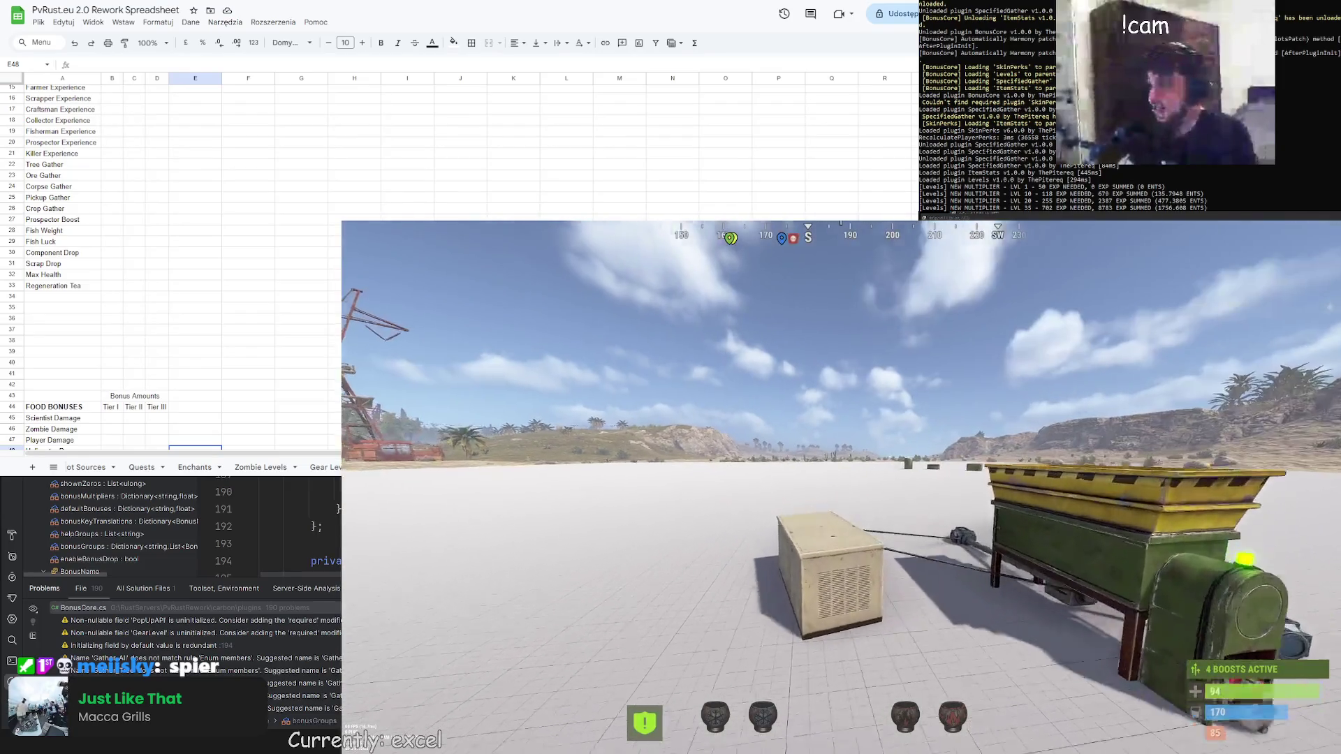
{"action": "key", "text": "Escape"}
Quit Rust, fix the Identifier expected error on line 71 of BetaPlugin.cs, then minimize Rider
{"action": "left_click", "coordinate": [1271, 238]}
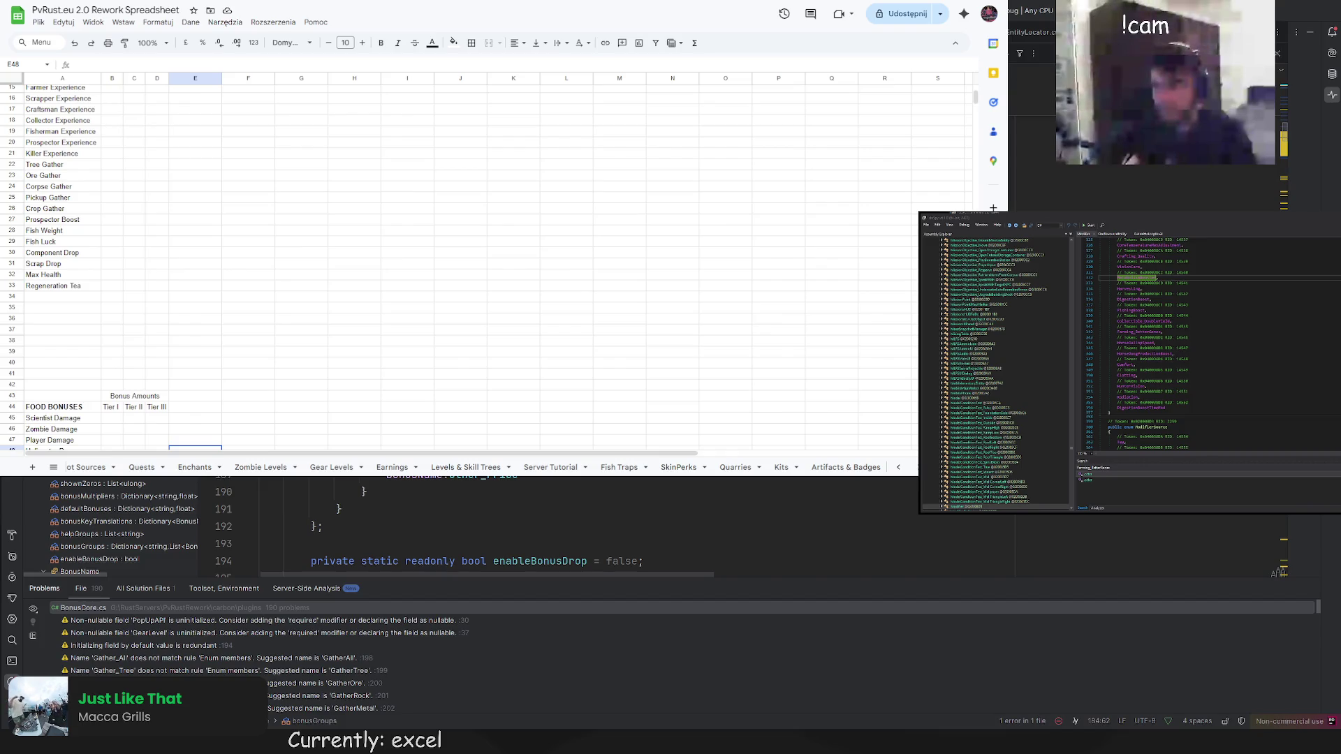
{"action": "key", "text": "ctrl+Tab"}
{"action": "key", "text": "ctrl+Tab"}
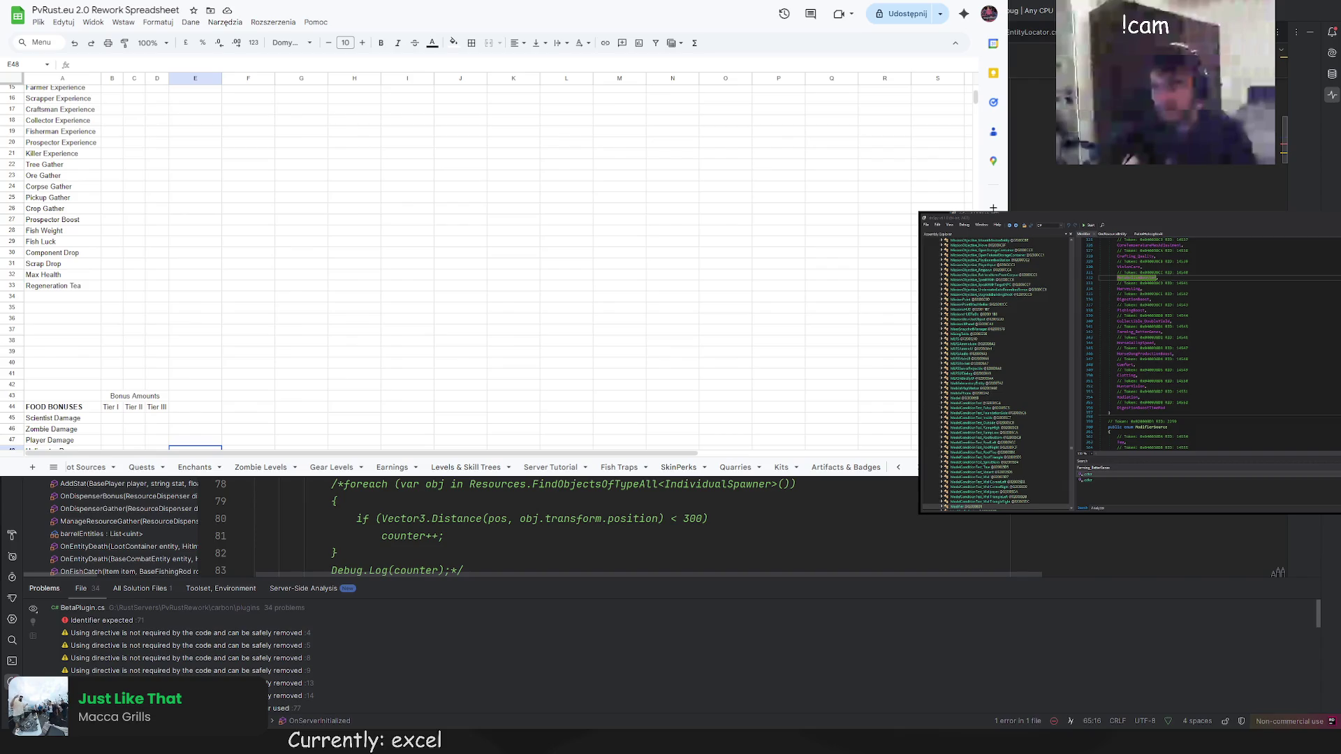
{"action": "key", "text": "F2"}
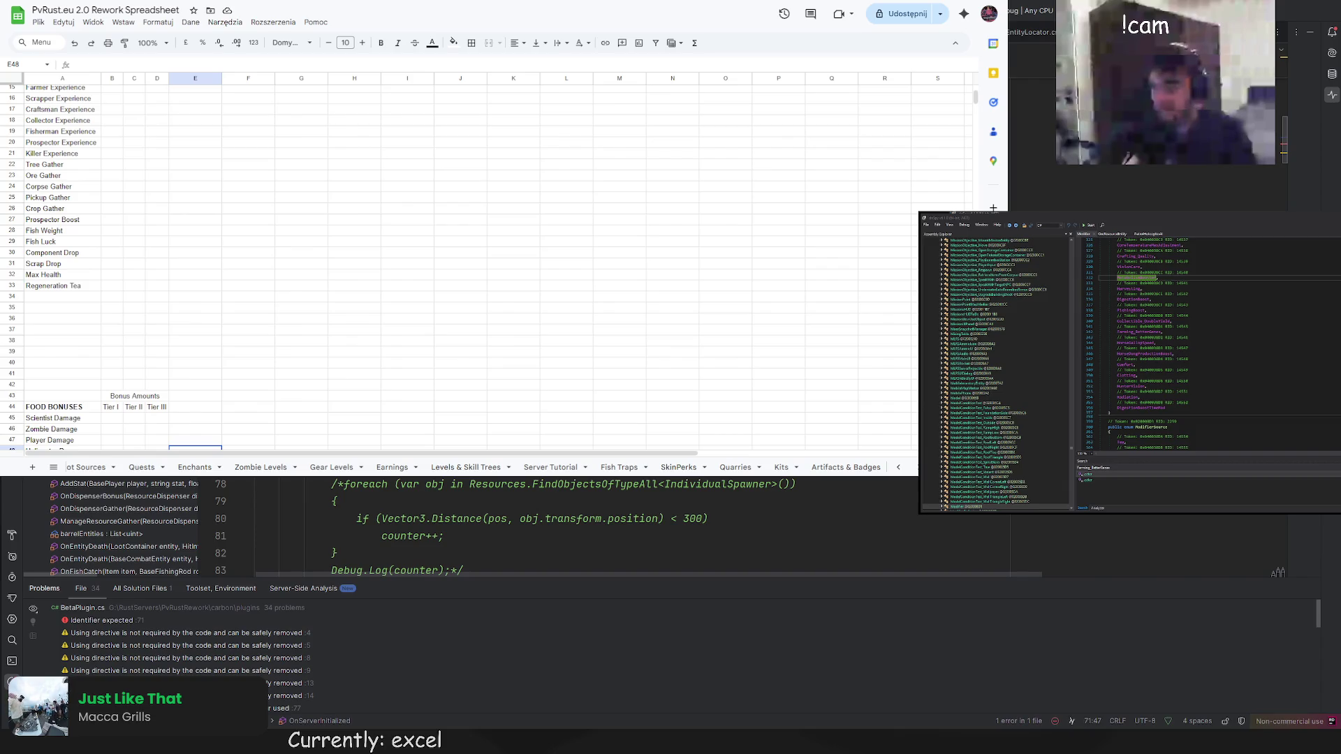
{"action": "key", "text": "BackSpace"}
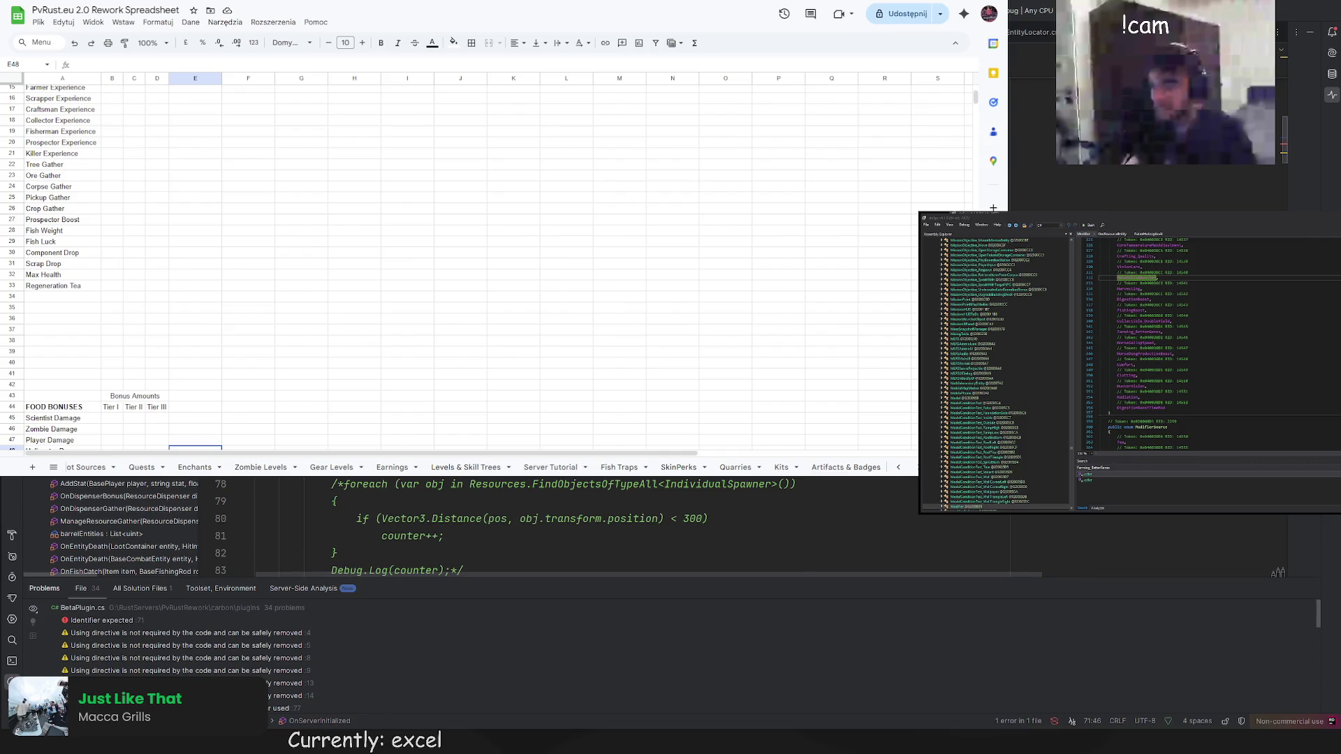
{"action": "key", "text": "ctrl+z"}
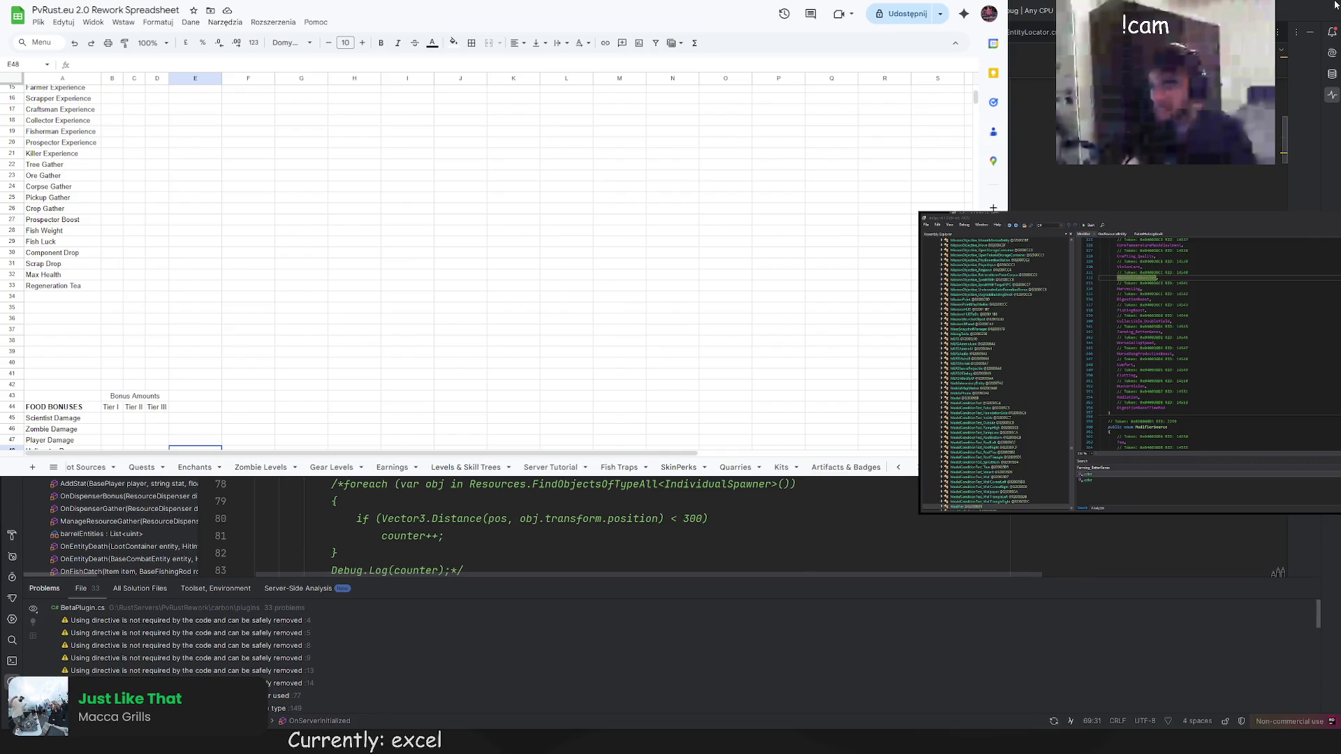
{"action": "left_click", "coordinate": [1334, 5]}
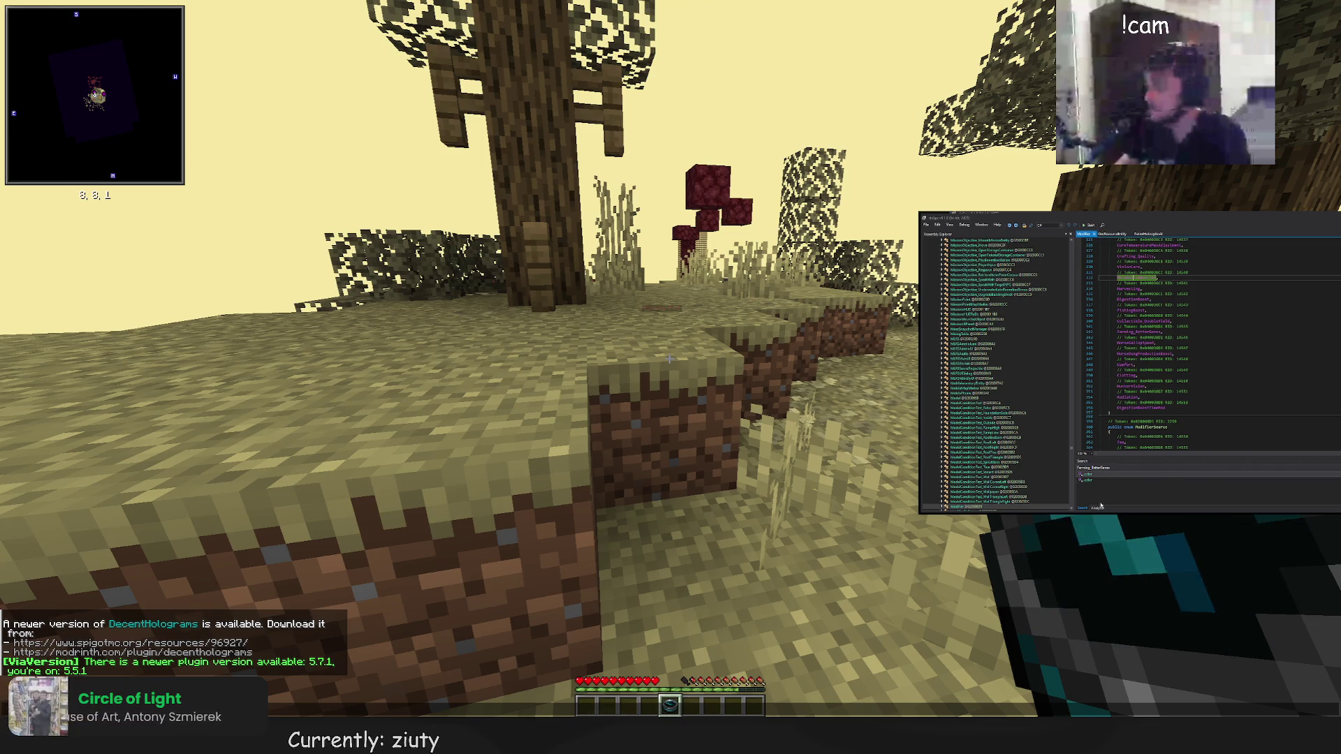
Walk toward the nether-wart structure and use the held server selector to reach the castle village
{"action": "key", "text": "w"}
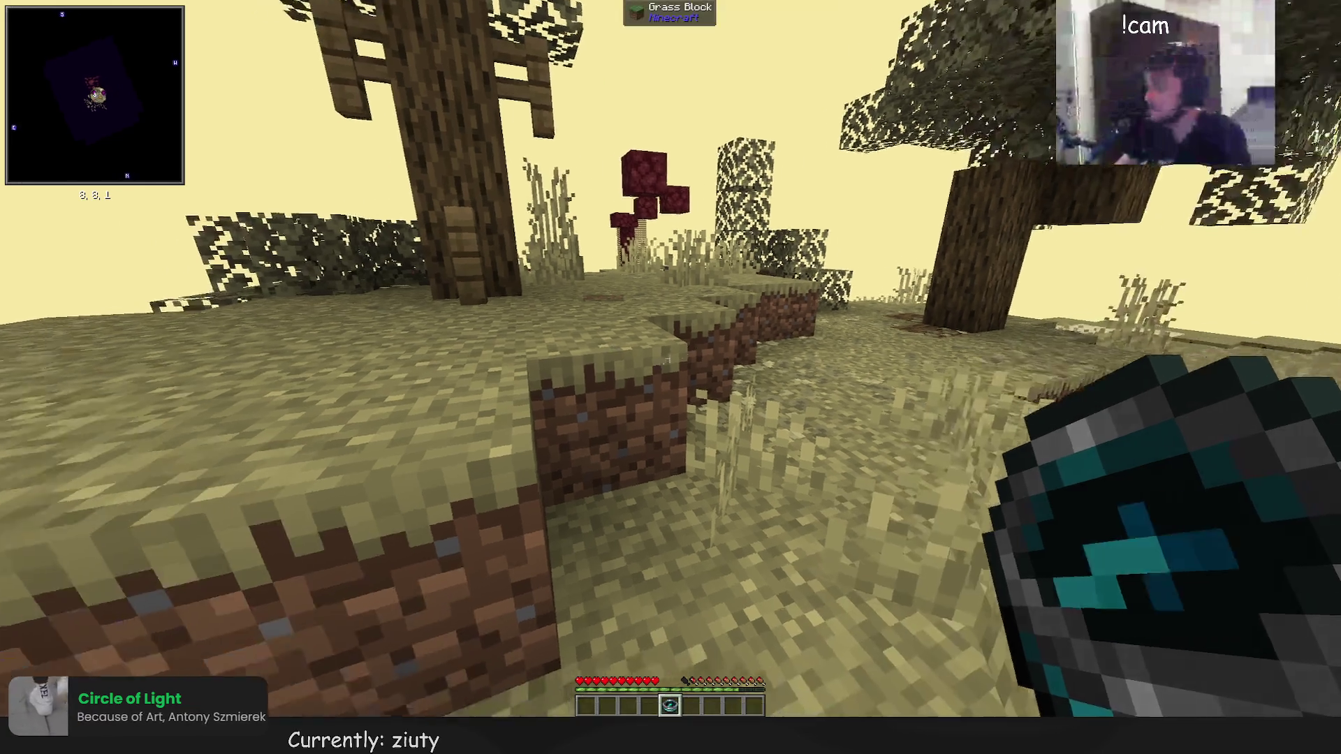
{"action": "key", "text": "w"}
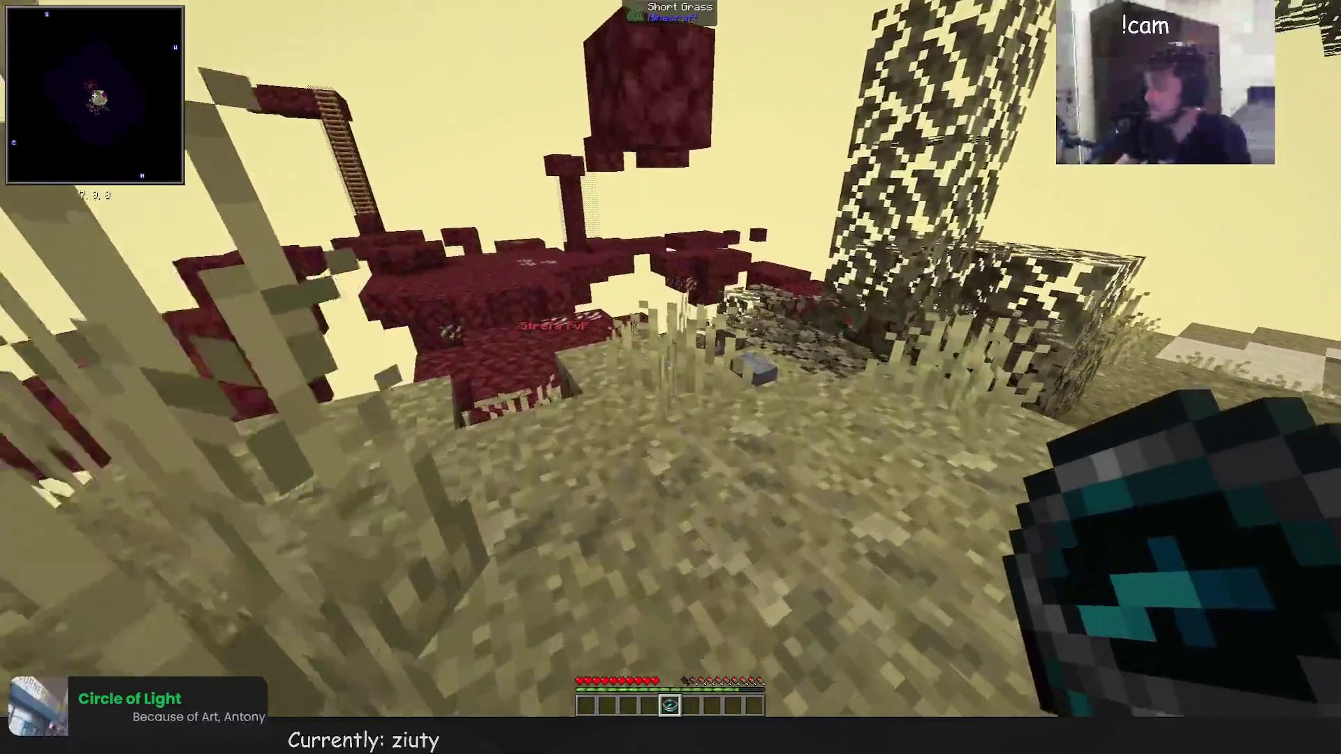
{"action": "right_click", "coordinate": [670, 378]}
{"action": "key", "text": "Escape"}
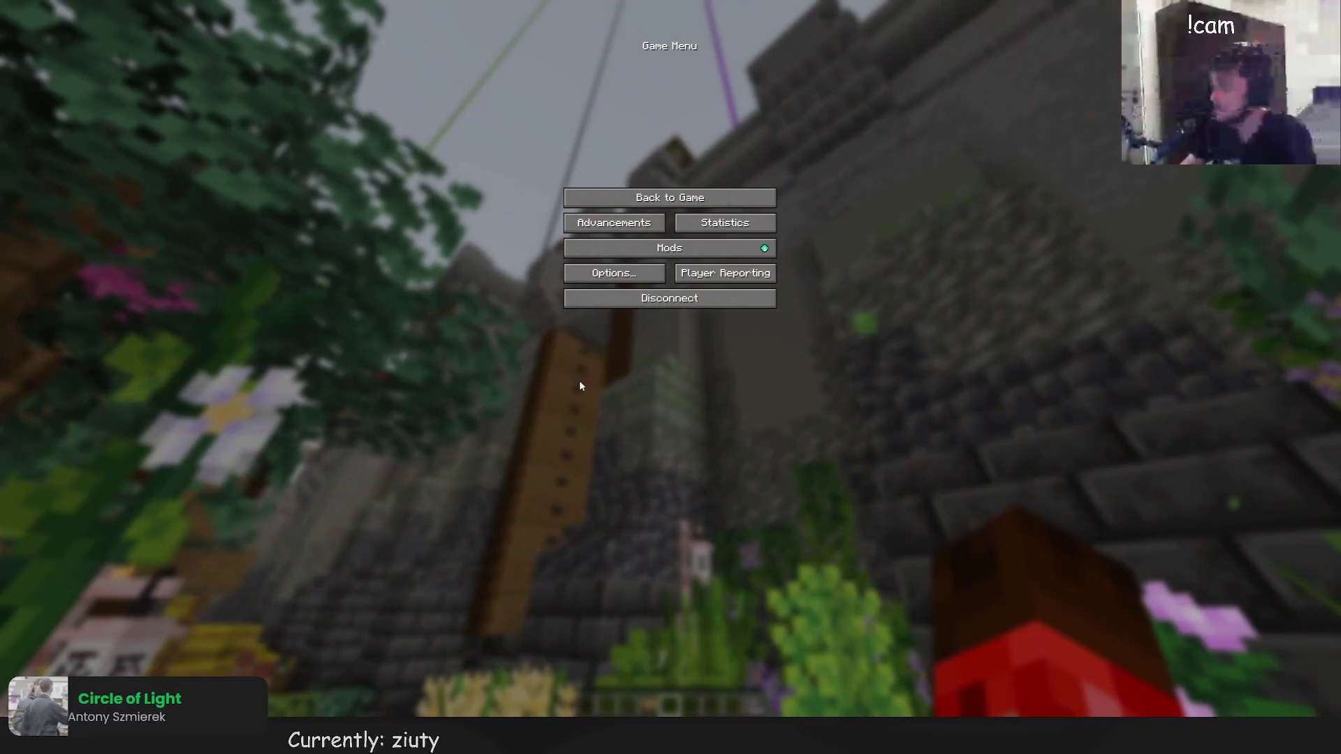
{"action": "left_click", "coordinate": [662, 204]}
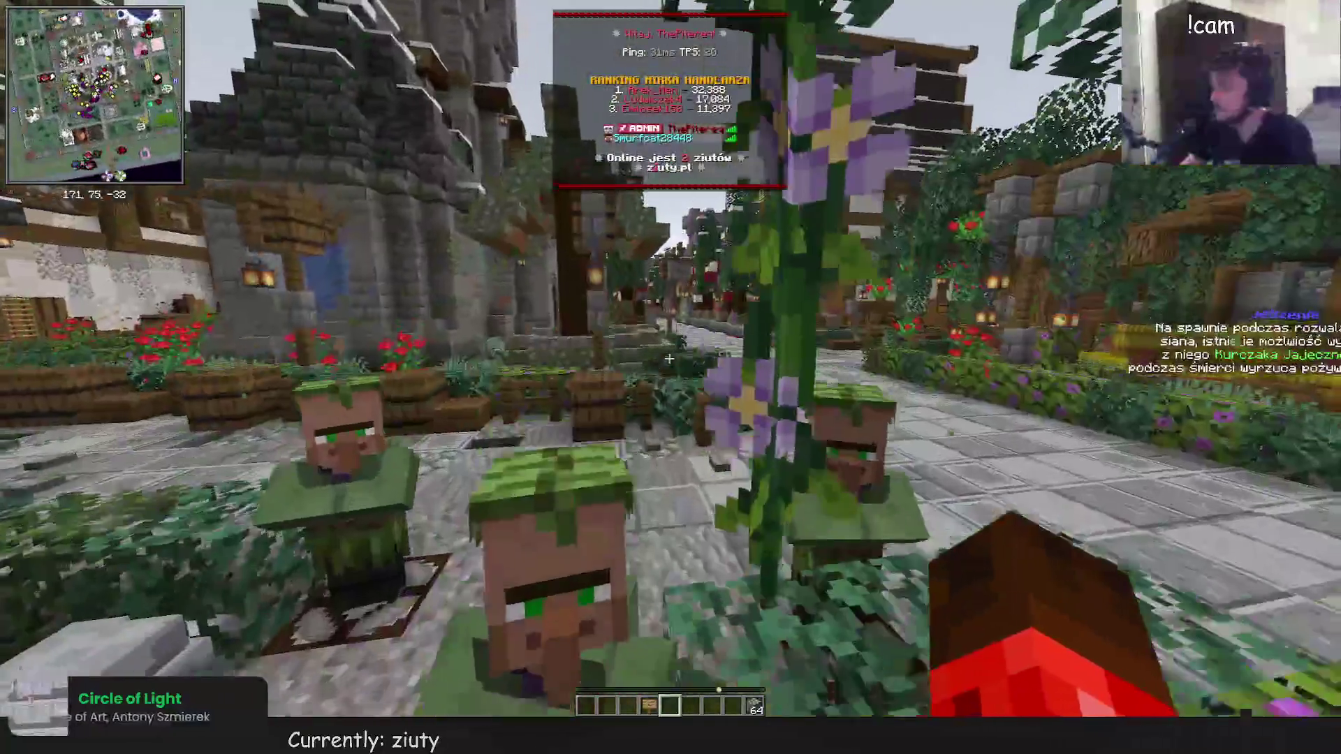
Fly over the village, switch to spectator mode and list connected players with /glist
{"action": "key", "text": "w"}
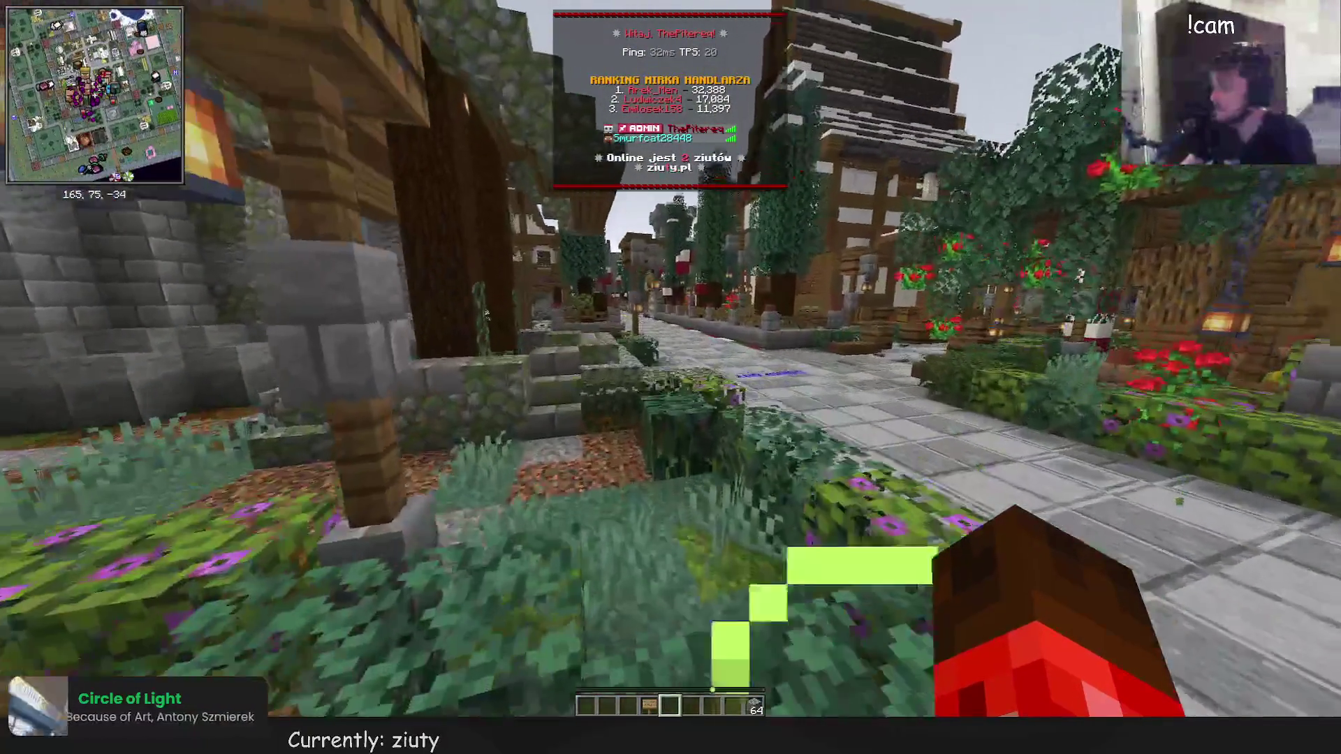
{"action": "key", "text": "space"}
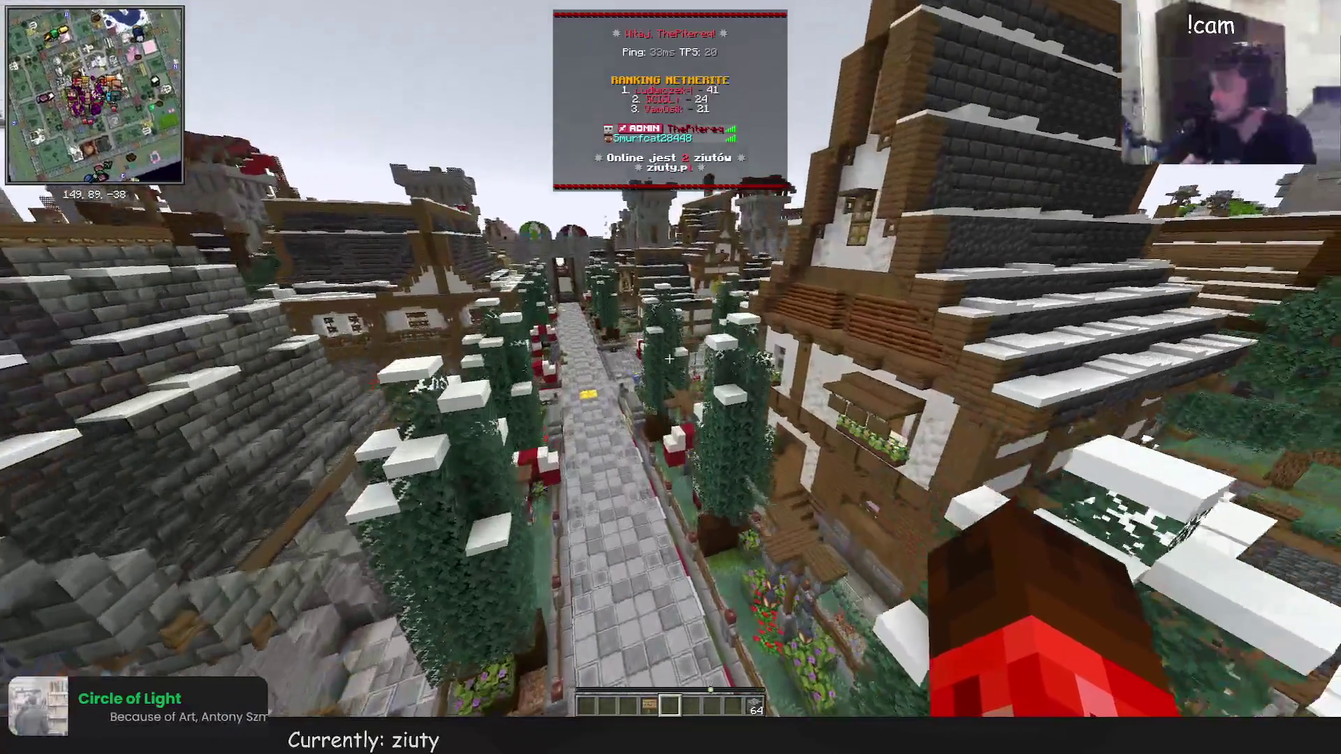
{"action": "key", "text": "F2"}
{"action": "key", "text": "F3+F4"}
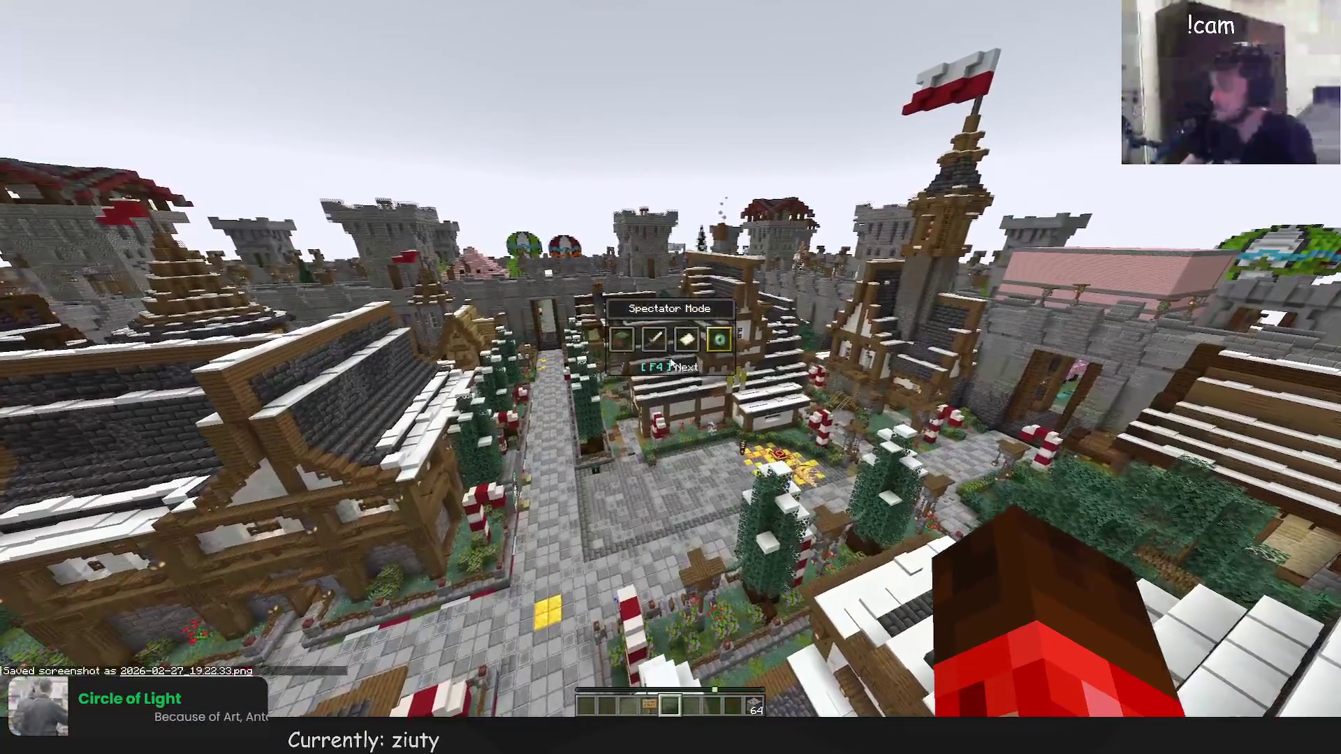
{"action": "type", "text": "/glist"}
{"action": "key", "text": "Return"}
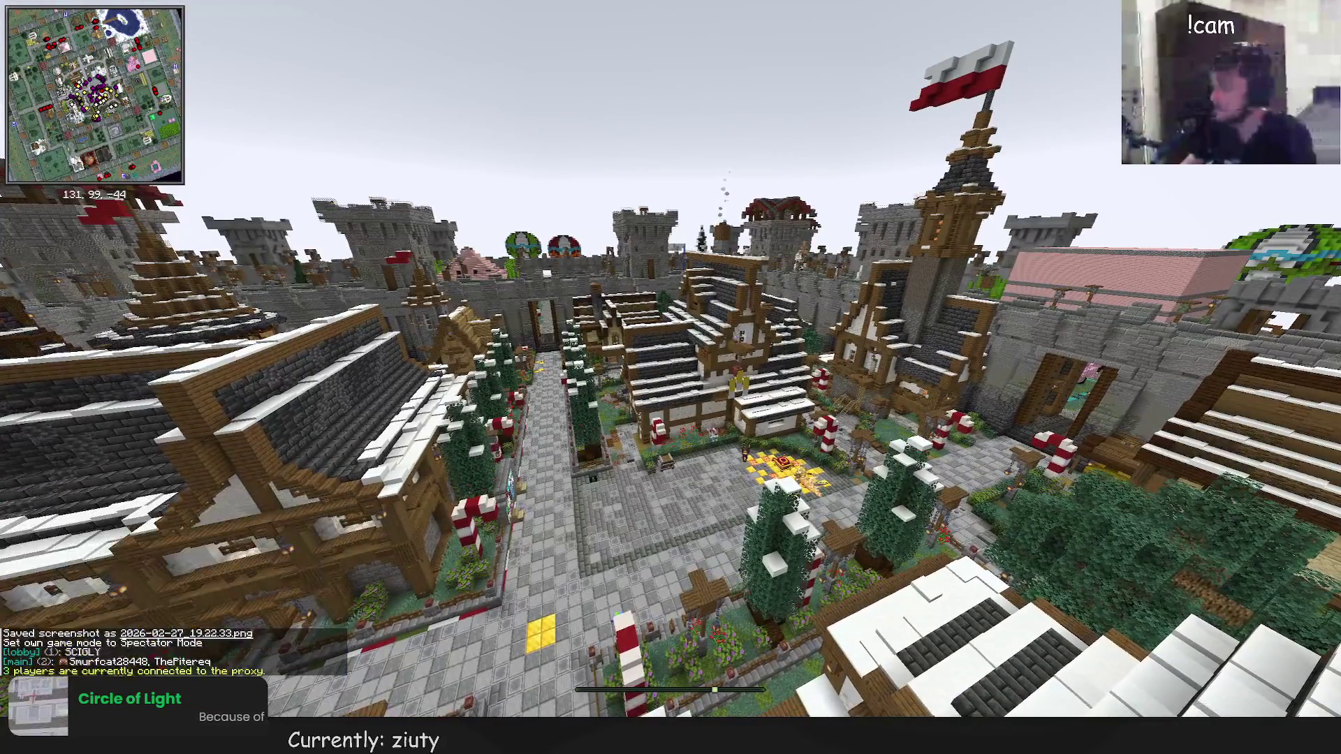
{"action": "key", "text": "w"}
{"action": "key", "text": "Tab"}
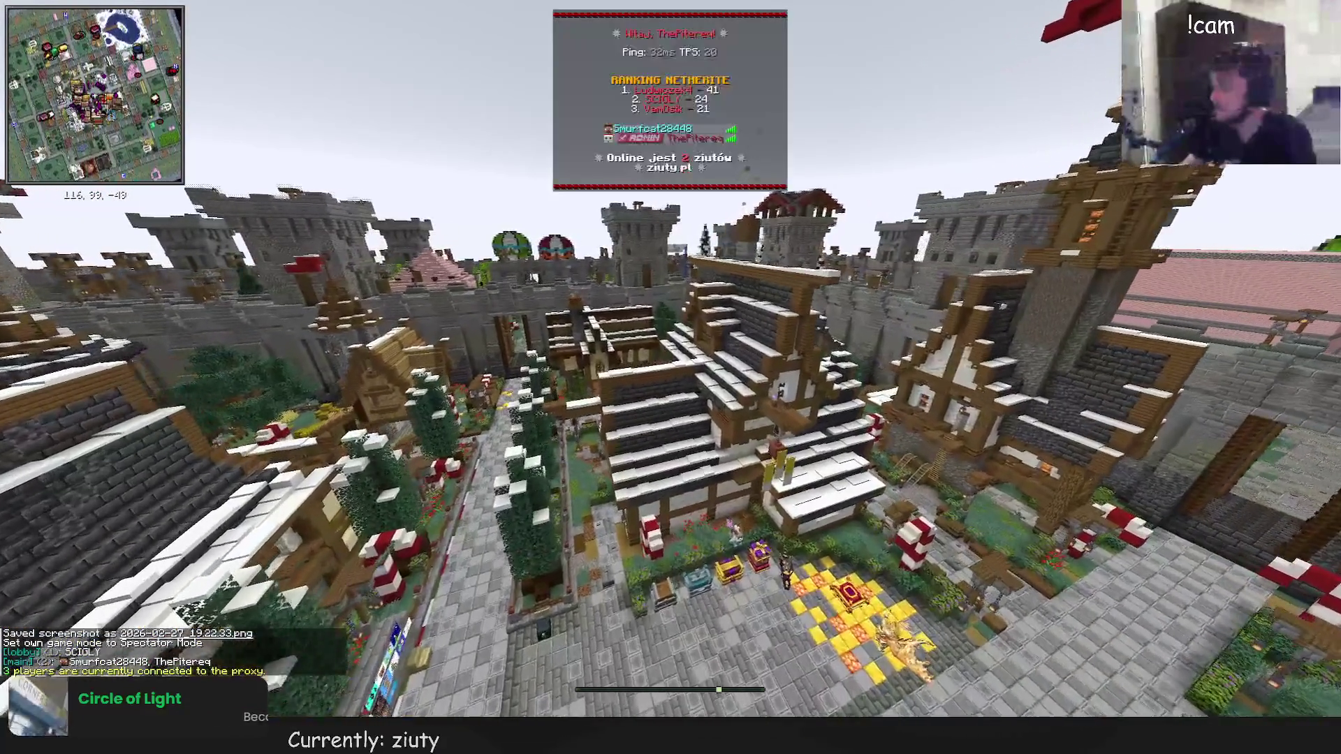
Teleport to the other player with /tp, then fly over the pond and down through the castle wall
{"action": "type", "text": "/tp Smurfcat28448"}
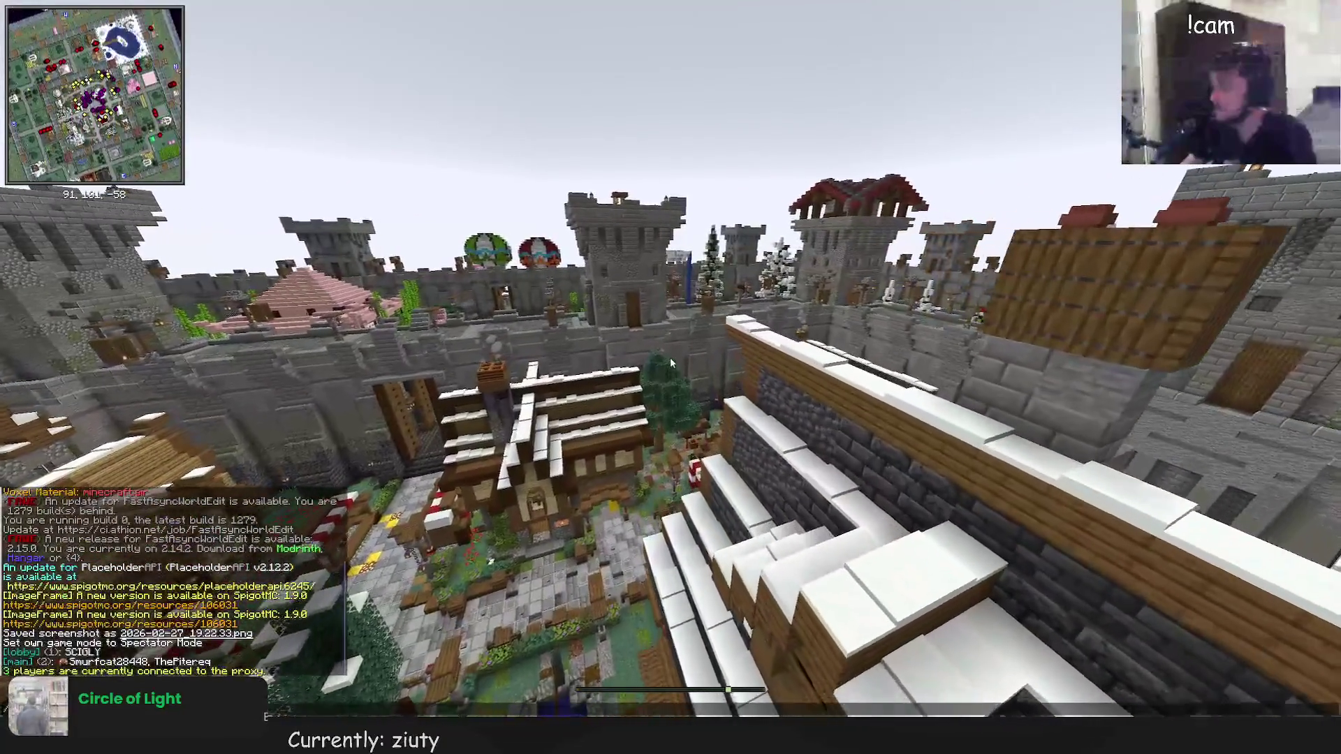
{"action": "key", "text": "Return"}
{"action": "key", "text": "s"}
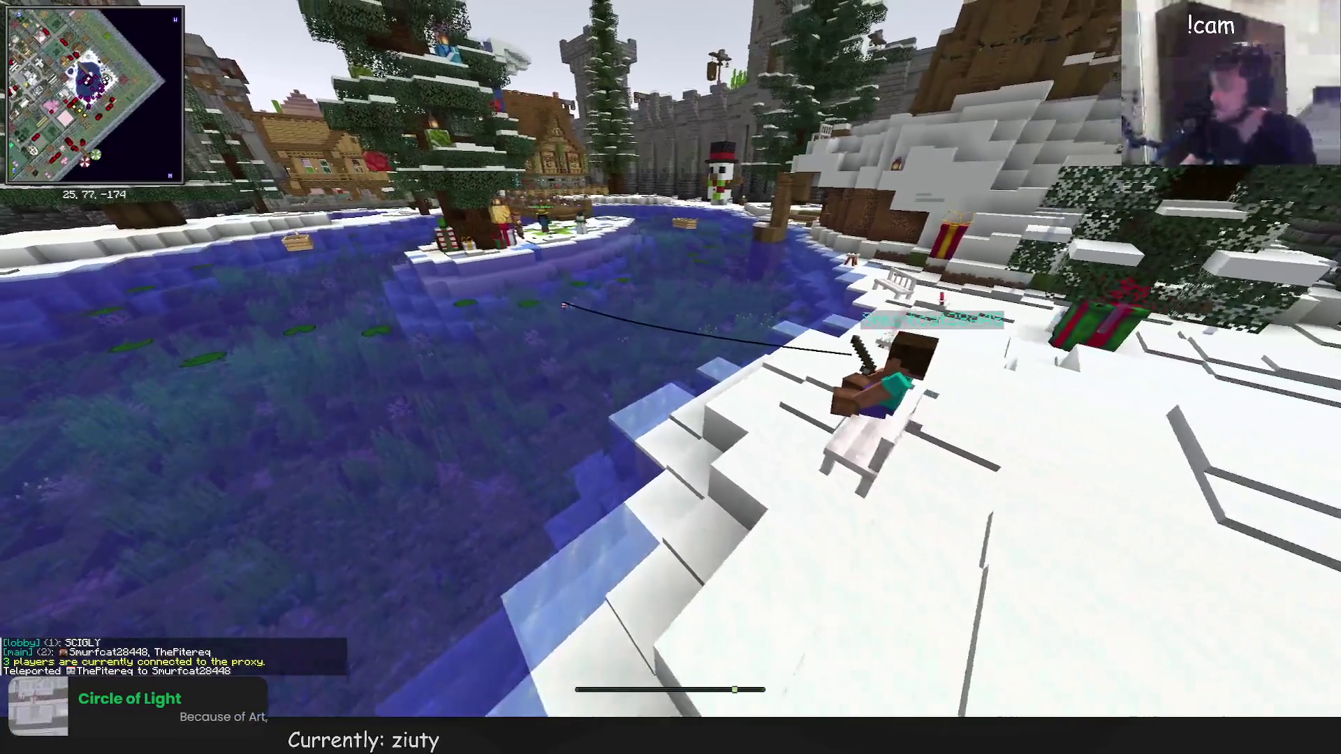
{"action": "key", "text": "w"}
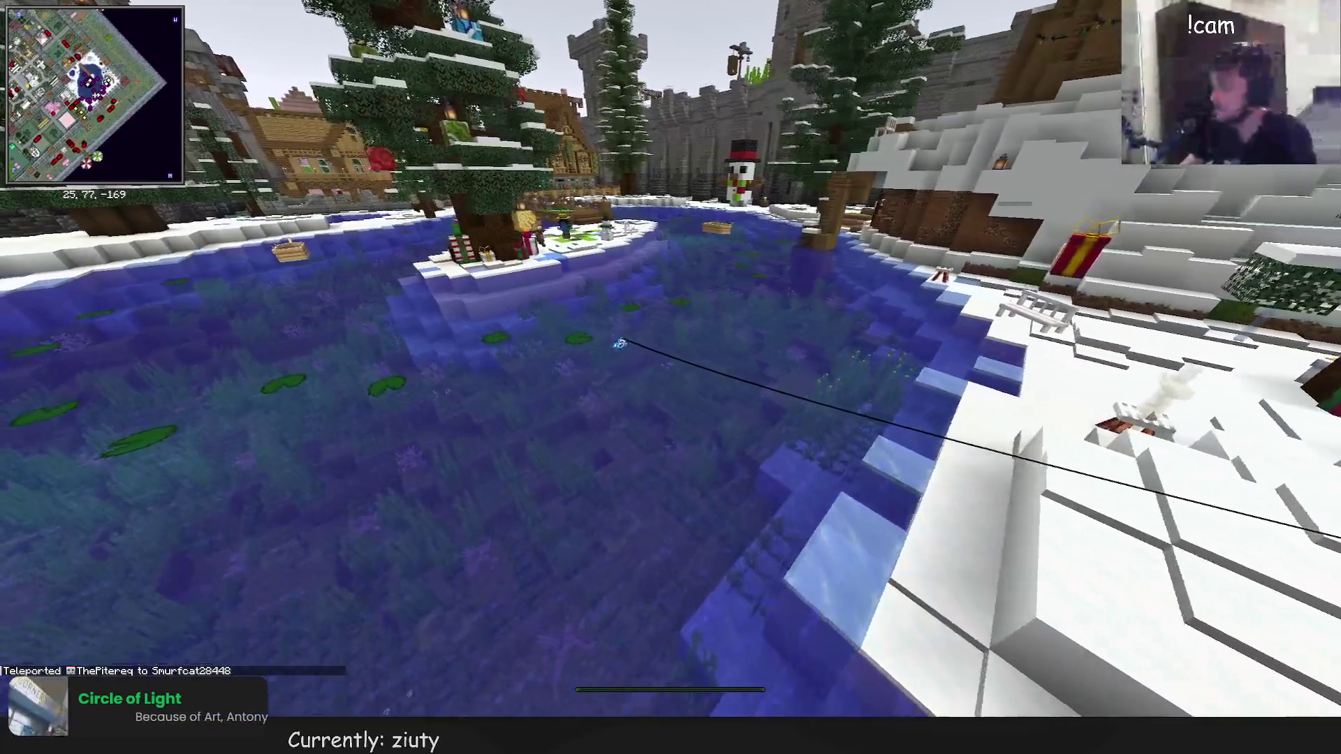
{"action": "key", "text": "w"}
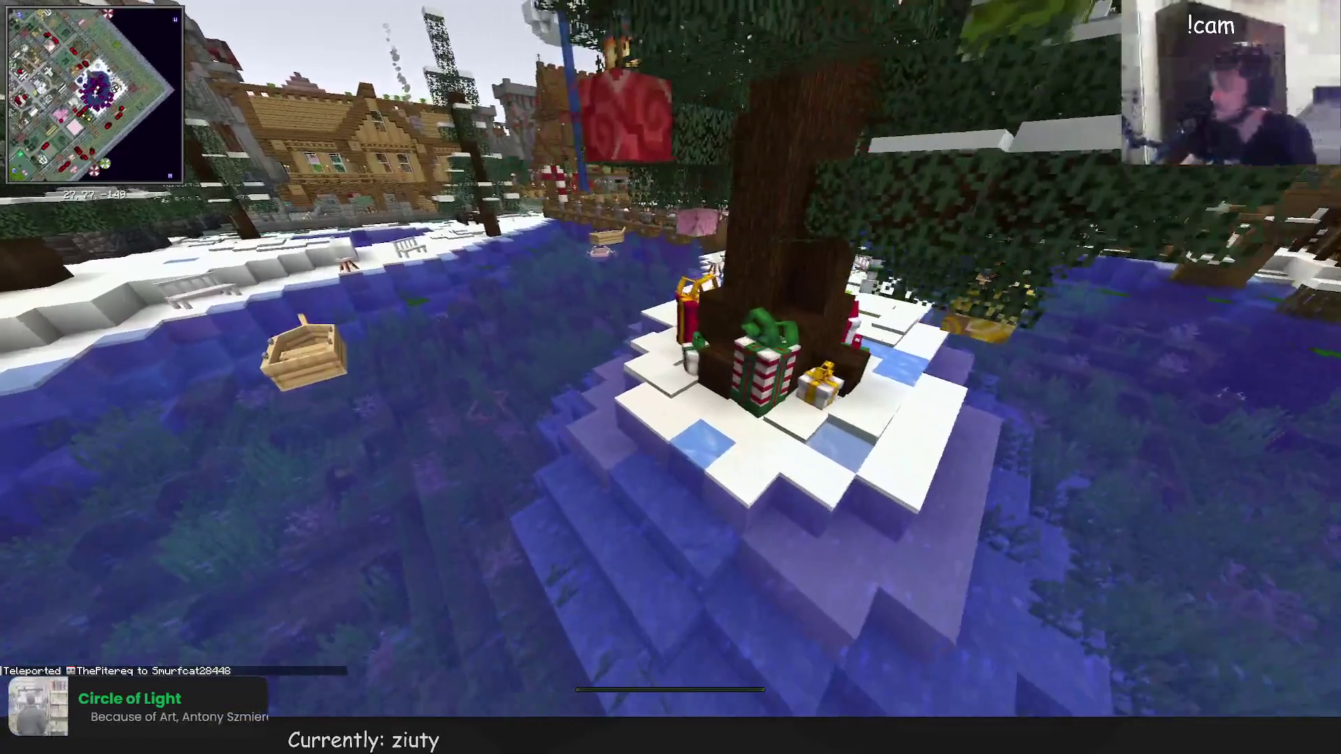
{"action": "key", "text": "w"}
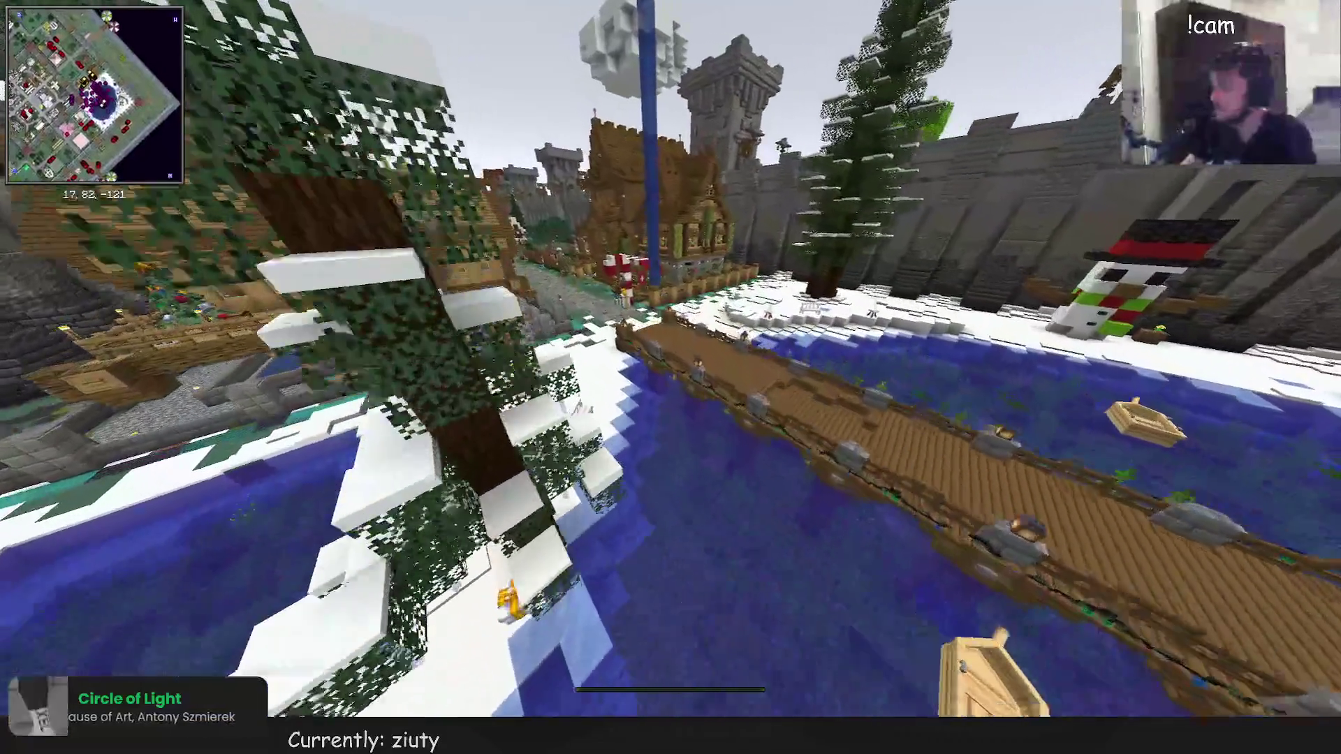
{"action": "key", "text": "w"}
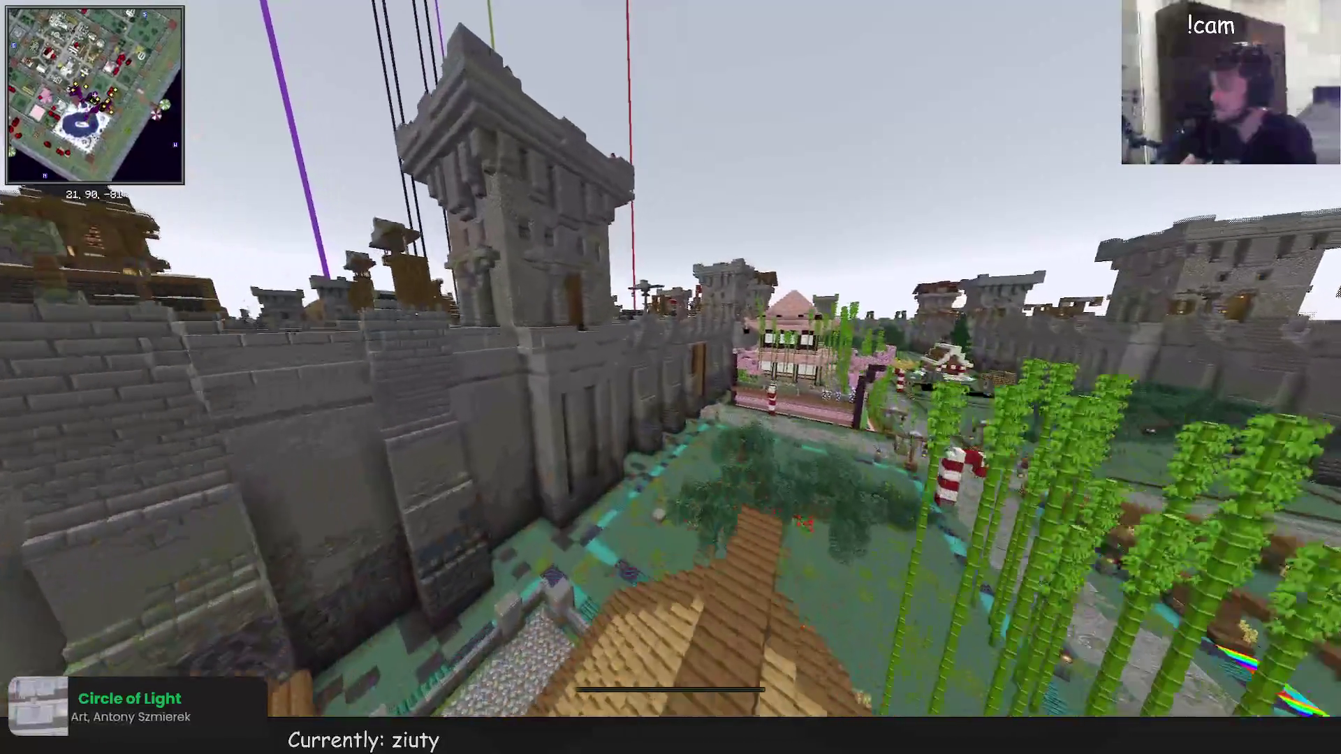
{"action": "key", "text": "w"}
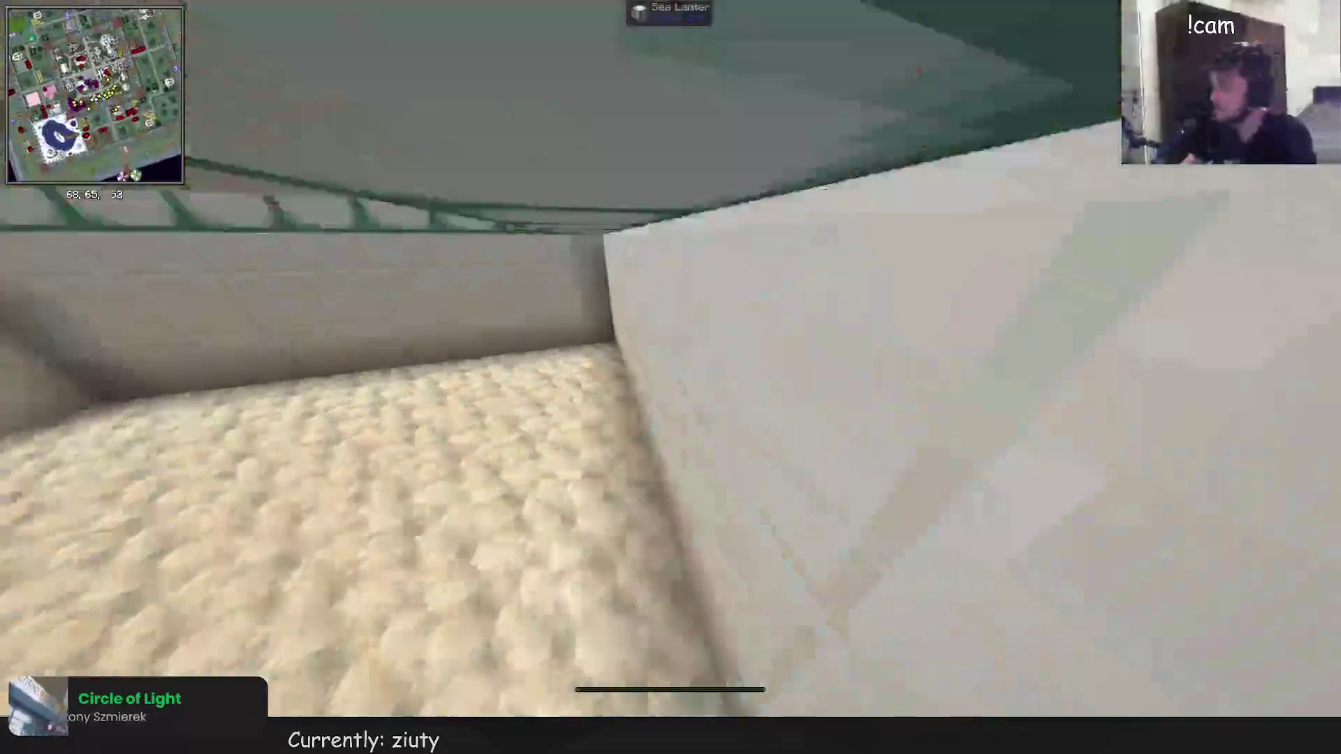
Drop into the arena, switch to creative mode and look over the blackstone floor
{"action": "key", "text": "w"}
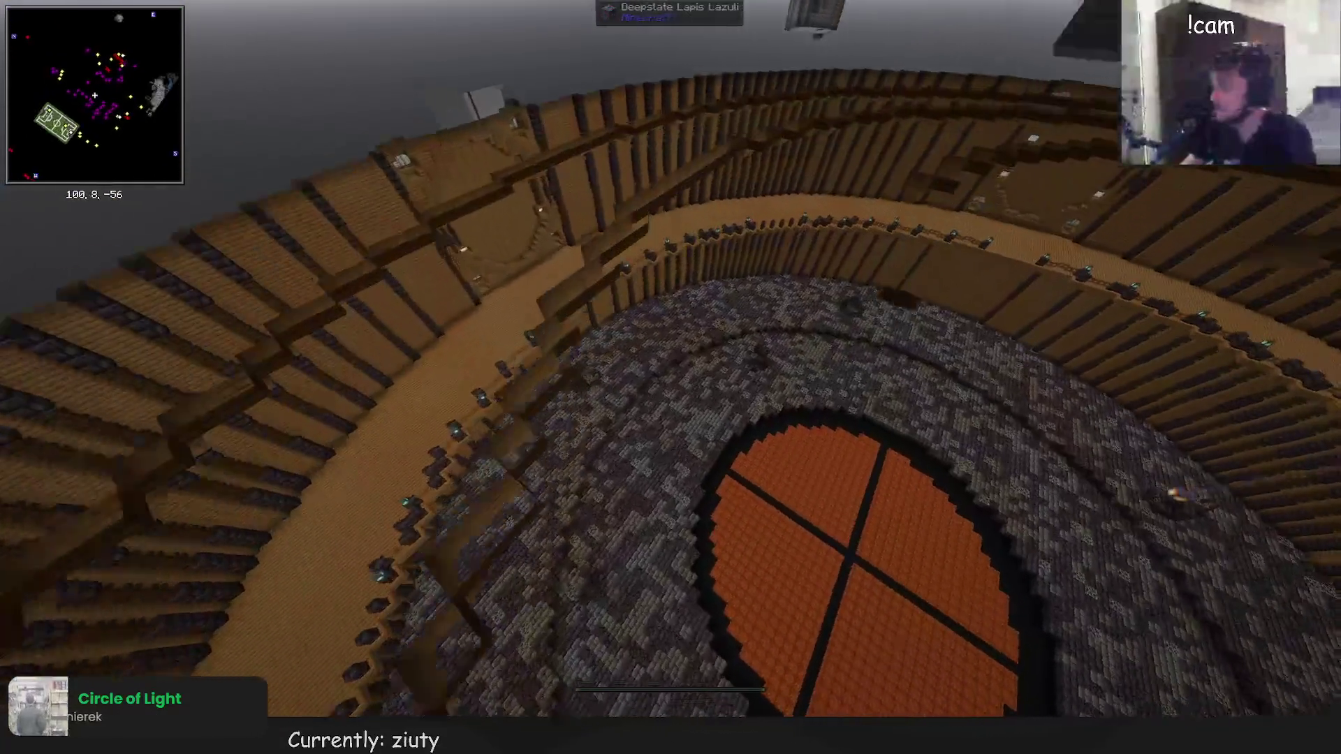
{"action": "key", "text": "w"}
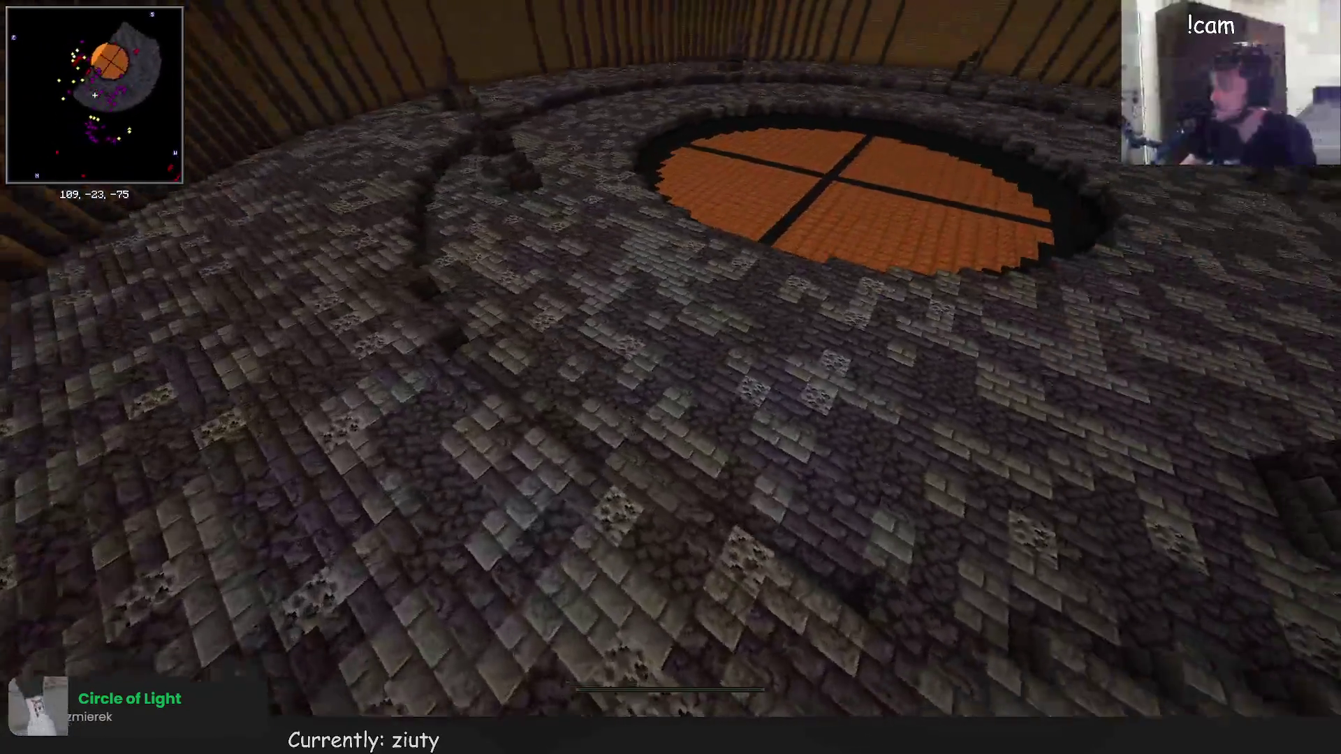
{"action": "key", "text": "F3+F4"}
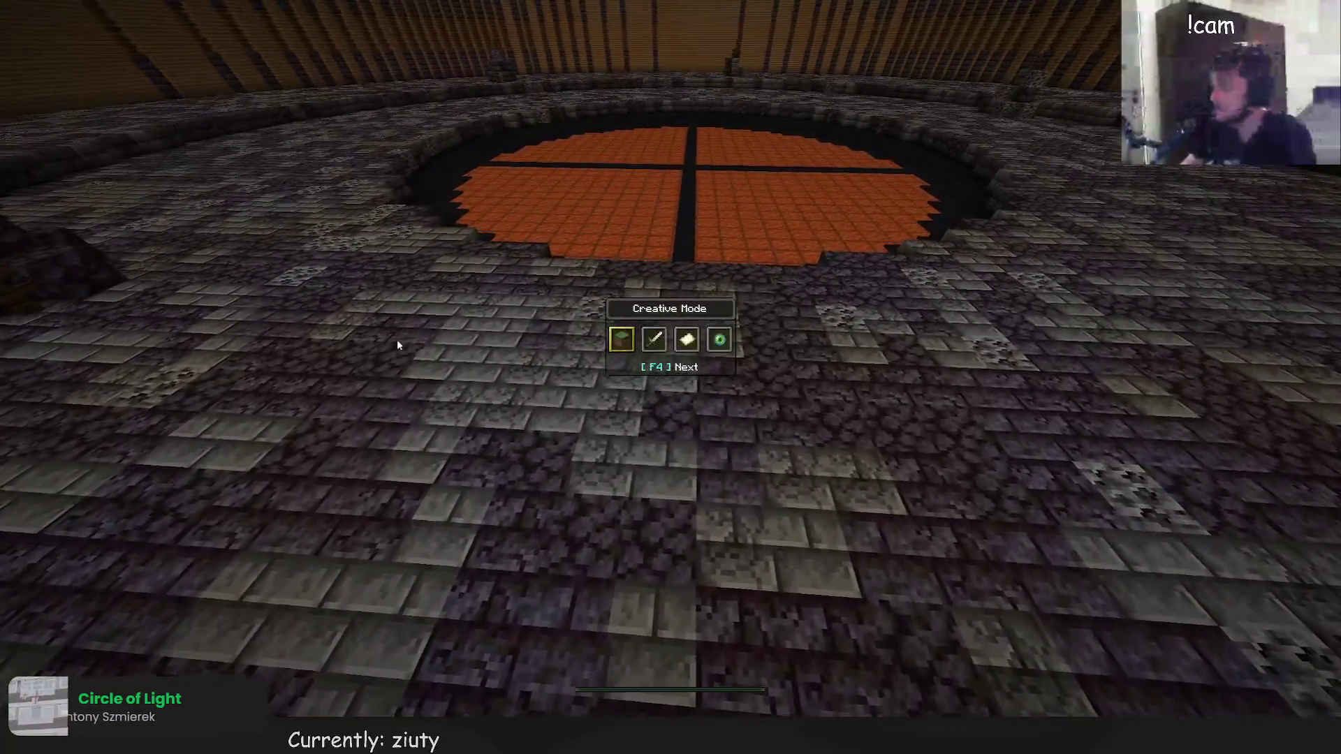
{"action": "key", "text": "shift"}
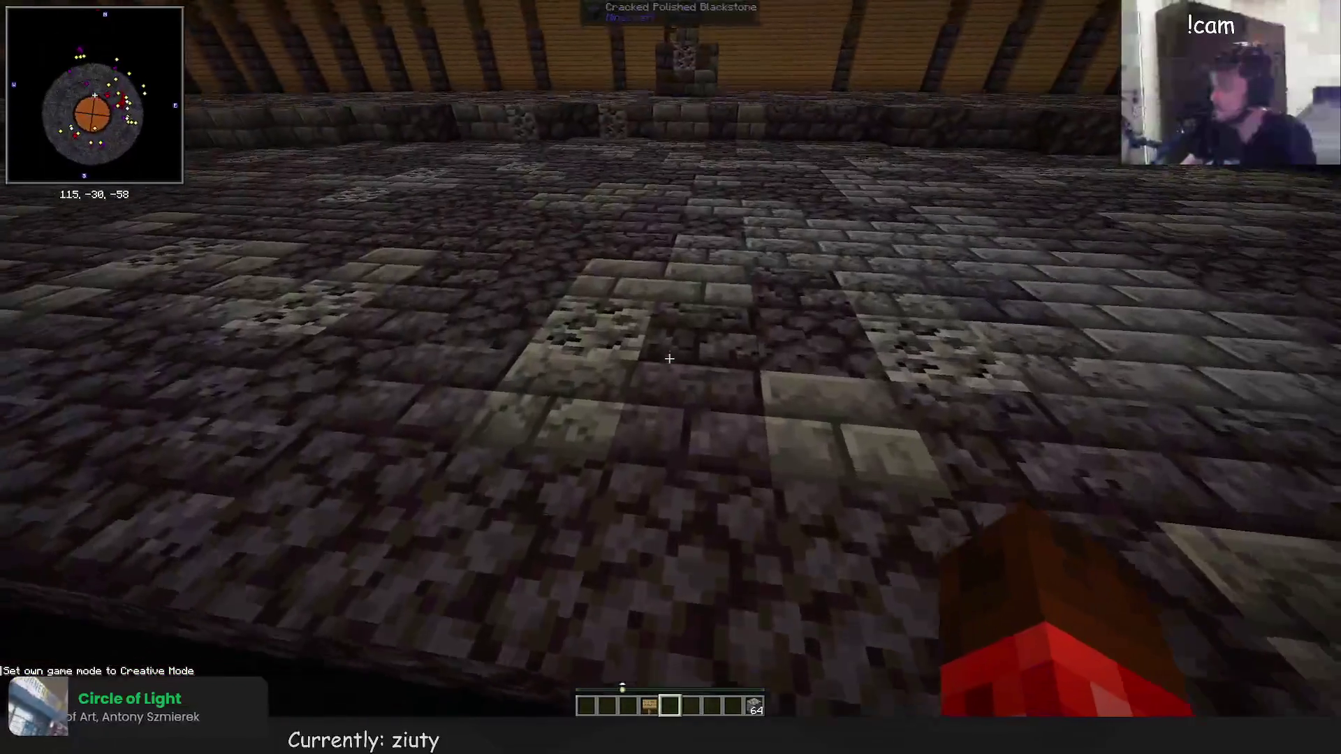
{"action": "key", "text": "w"}
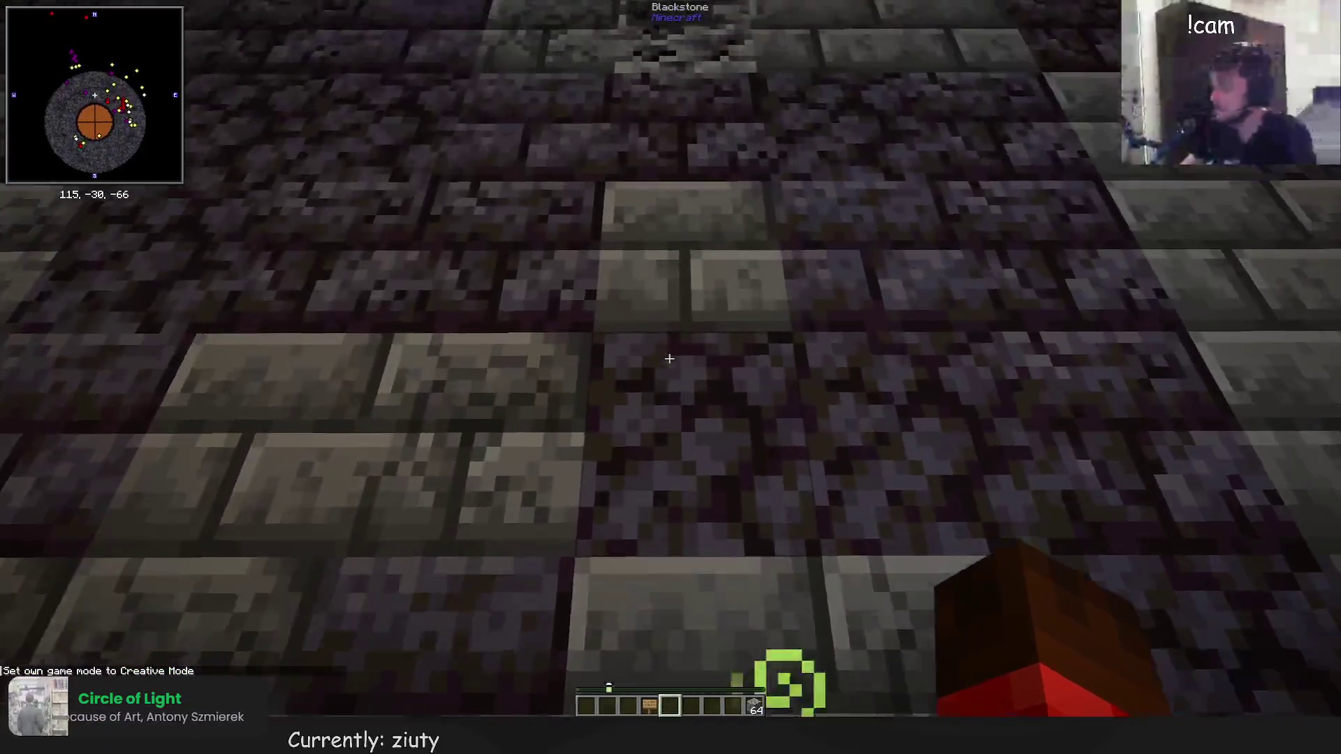
{"action": "key", "text": "s"}
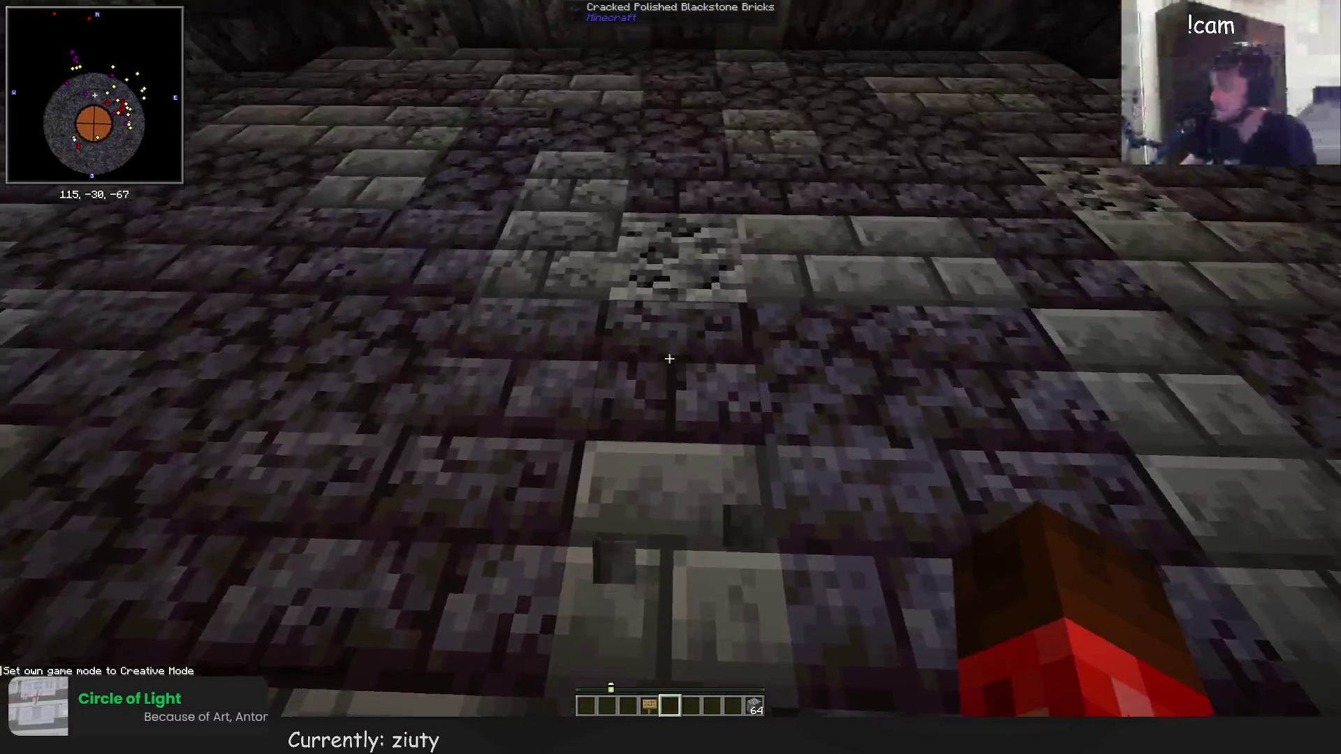
Search the creative inventory for gold and place a Block of Gold as a spawn marker
{"action": "type", "text": "e"}
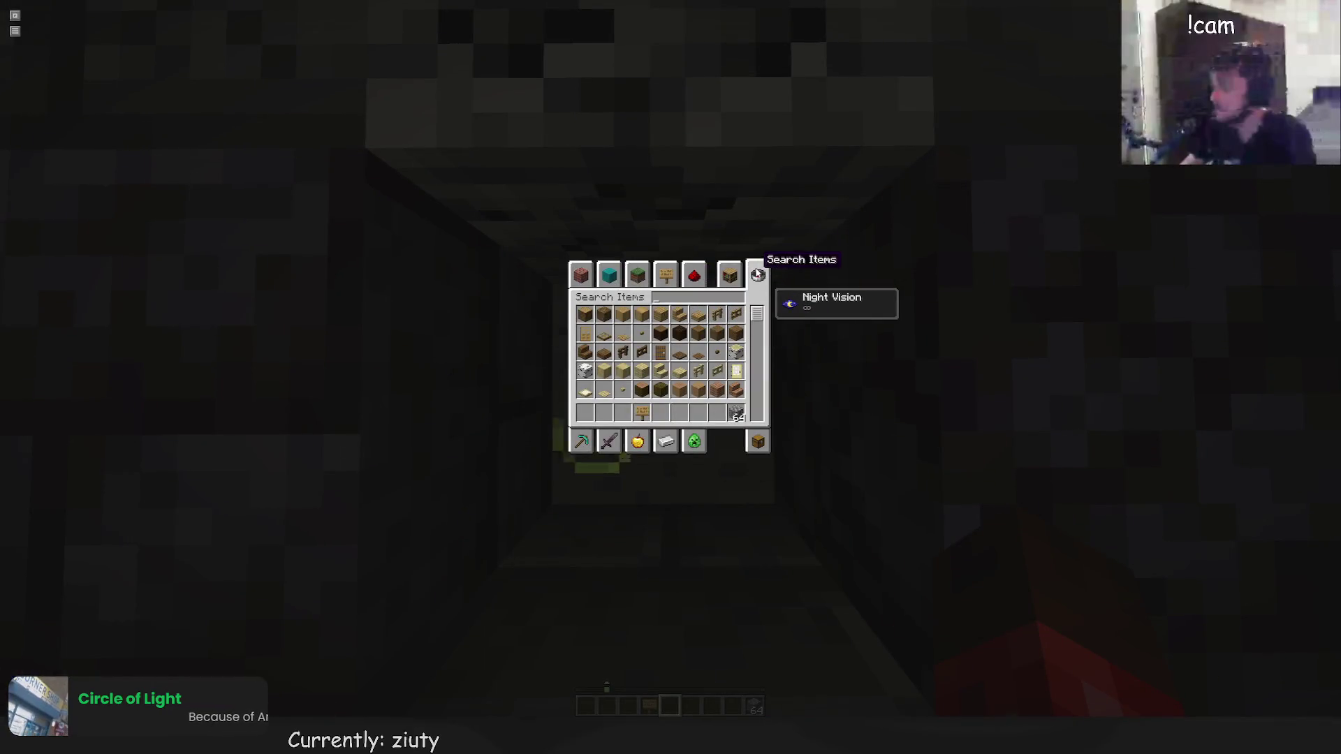
{"action": "type", "text": "gold"}
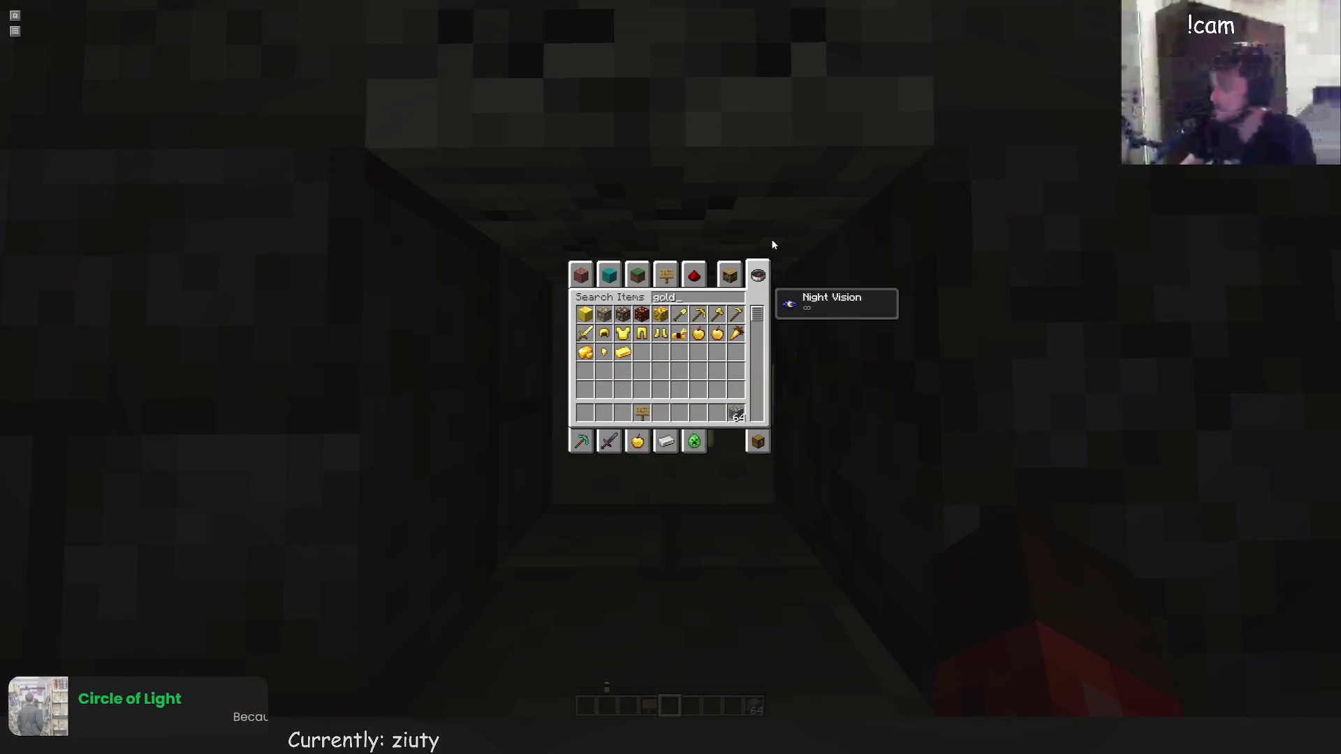
{"action": "key", "text": "ctrl+a"}
{"action": "left_click", "coordinate": [661, 413]}
{"action": "key", "text": "e"}
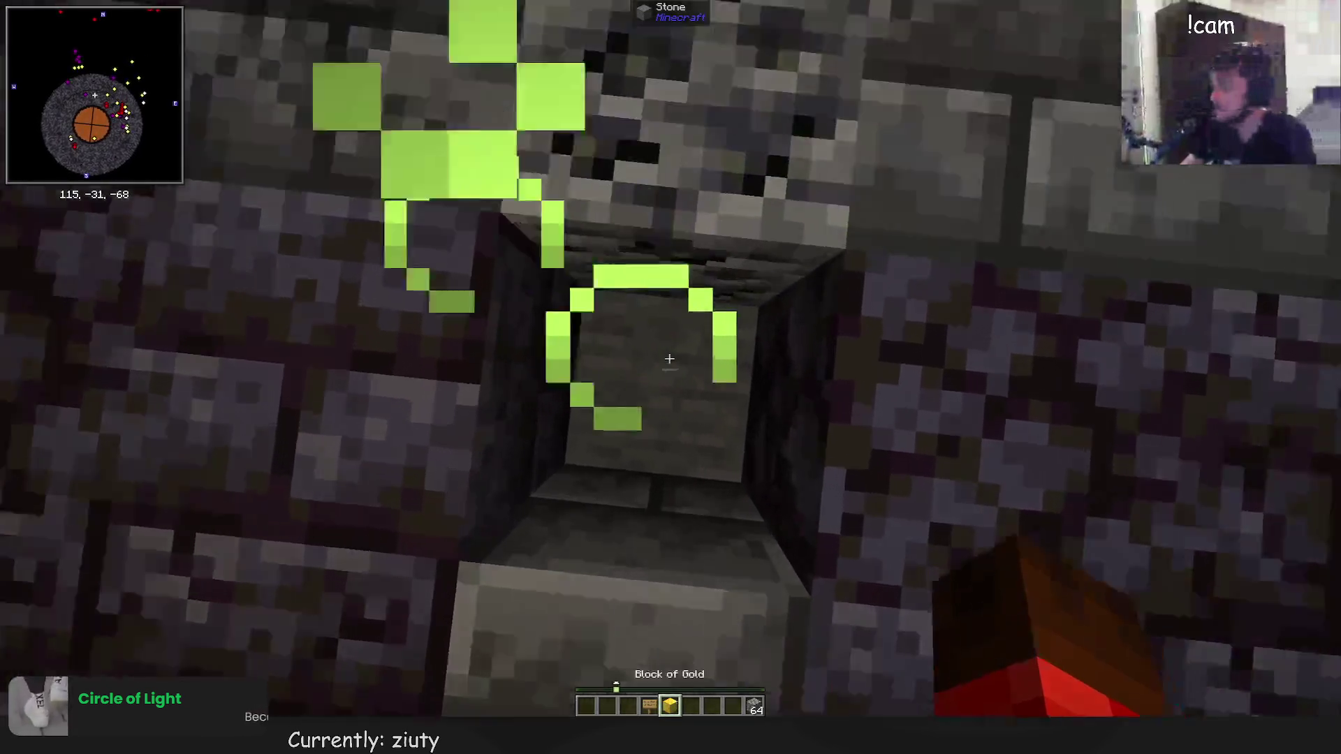
{"action": "right_click", "coordinate": [669, 358]}
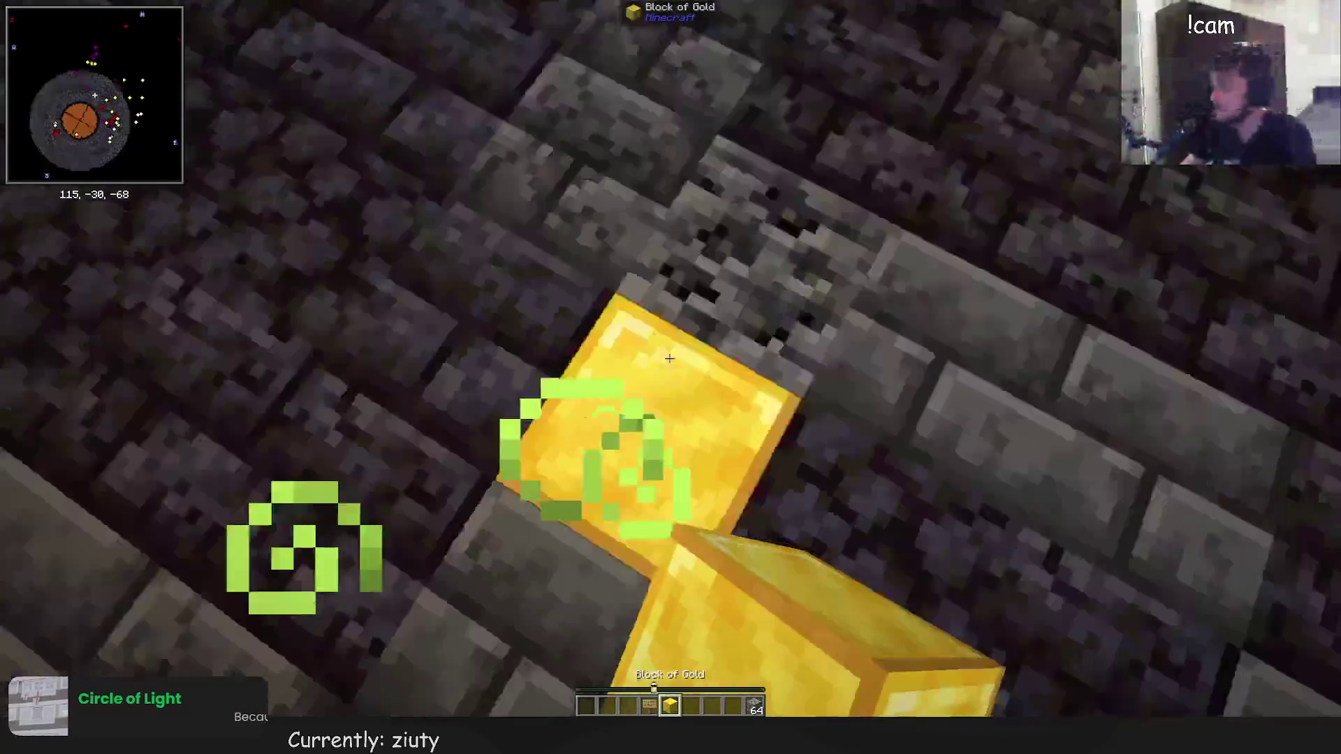
Fly across the blackstone floor toward the lava area, switching hotbar slot
{"action": "key", "text": "w"}
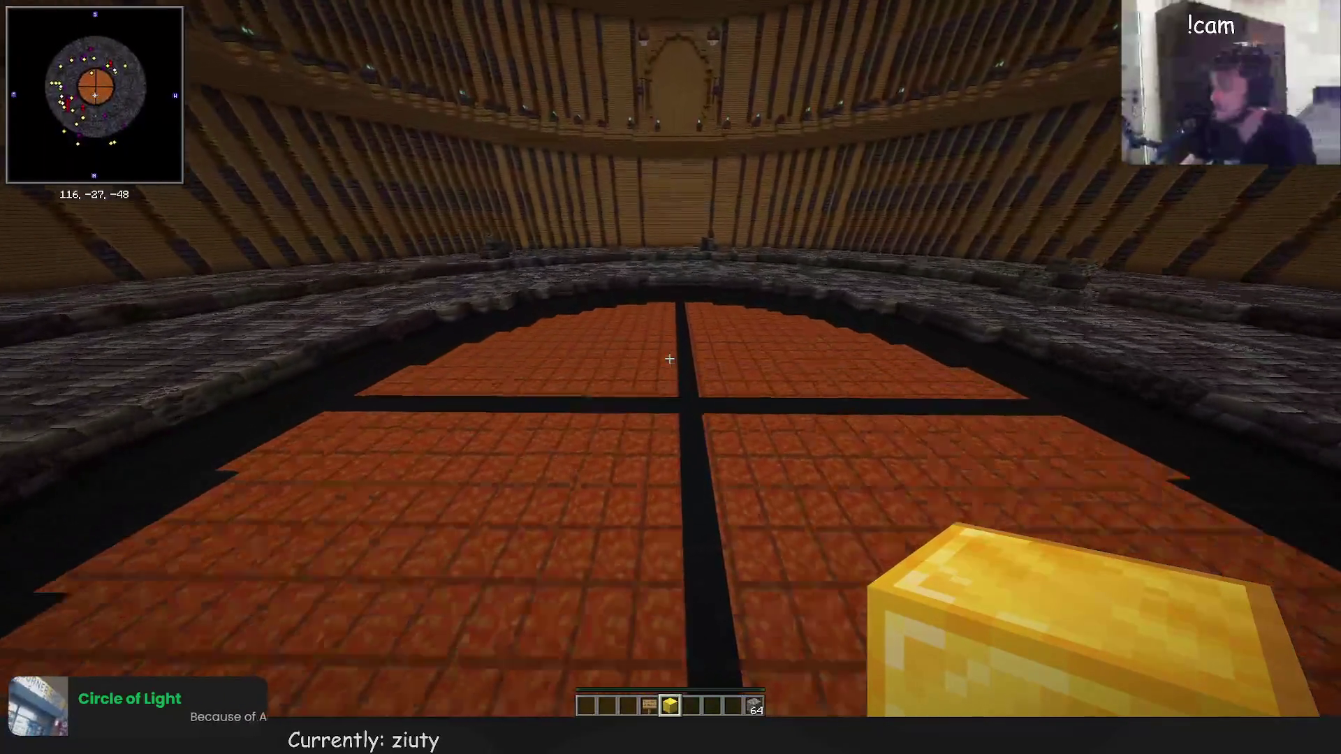
{"action": "key", "text": "w"}
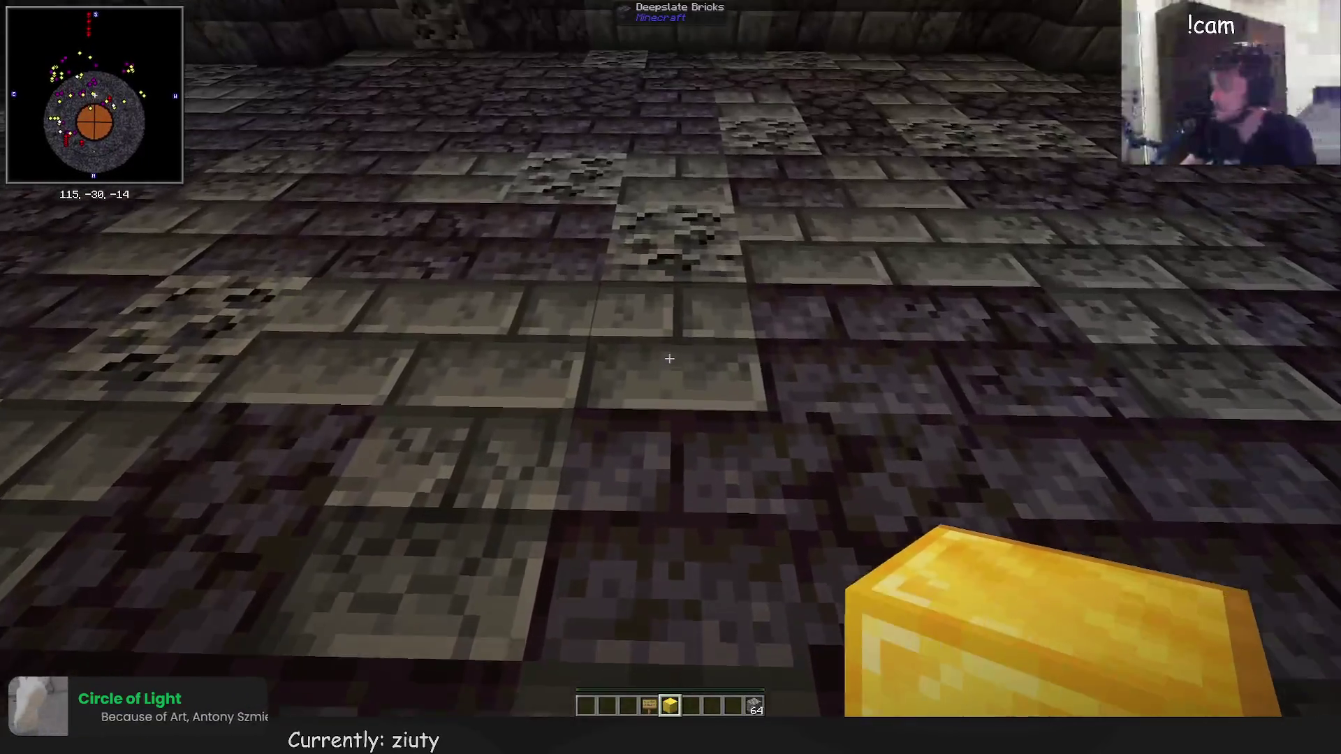
{"action": "key", "text": "6"}
{"action": "key", "text": "w"}
{"action": "key", "text": "space"}
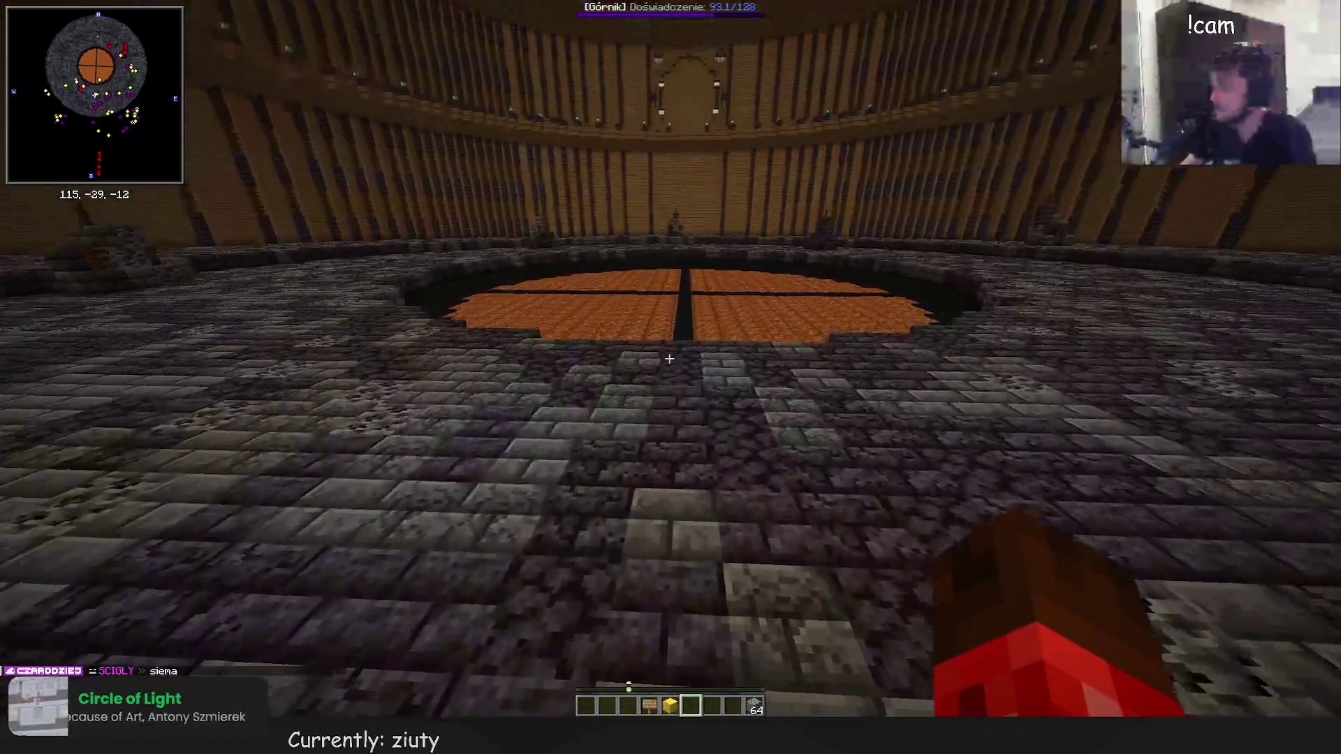
{"action": "key", "text": "t"}
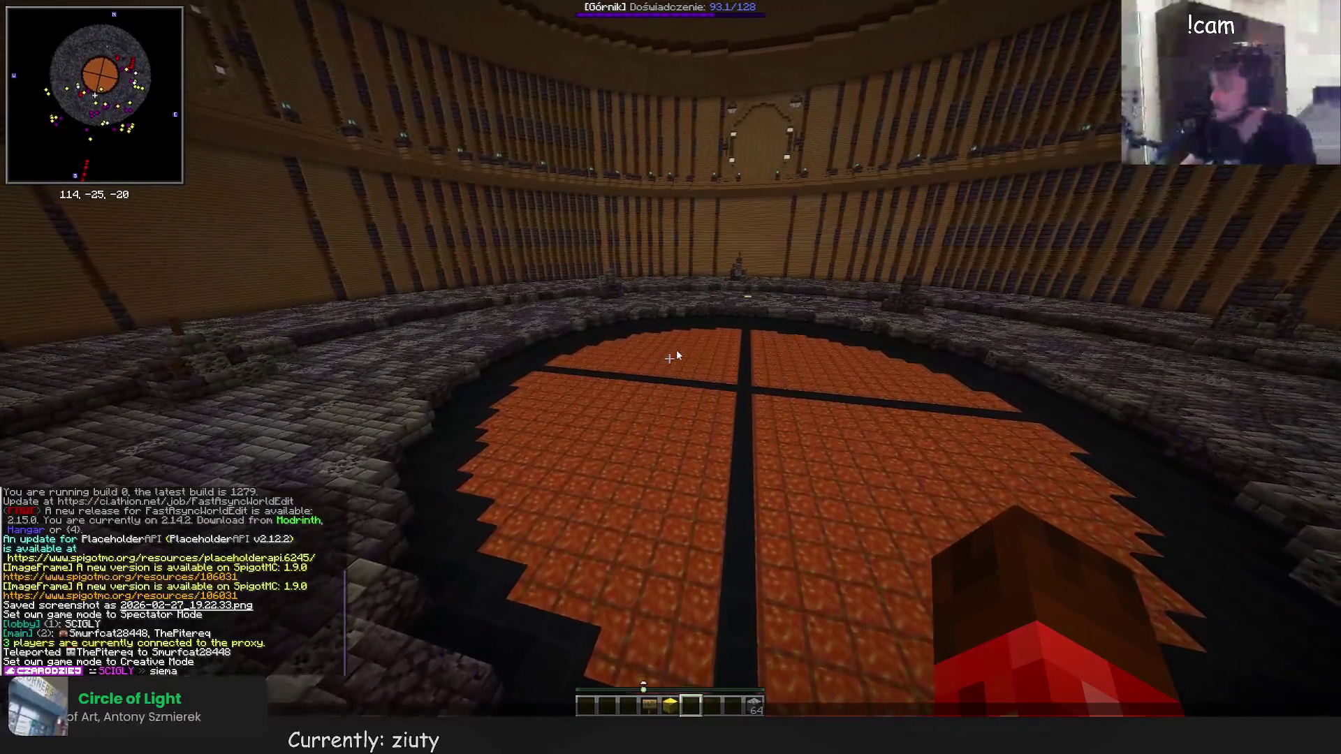
{"action": "key", "text": "Escape"}
Fly past the lava floor to the far stone area, face the centre and rise two blocks
{"action": "key", "text": "w"}
{"action": "key", "text": "Escape"}
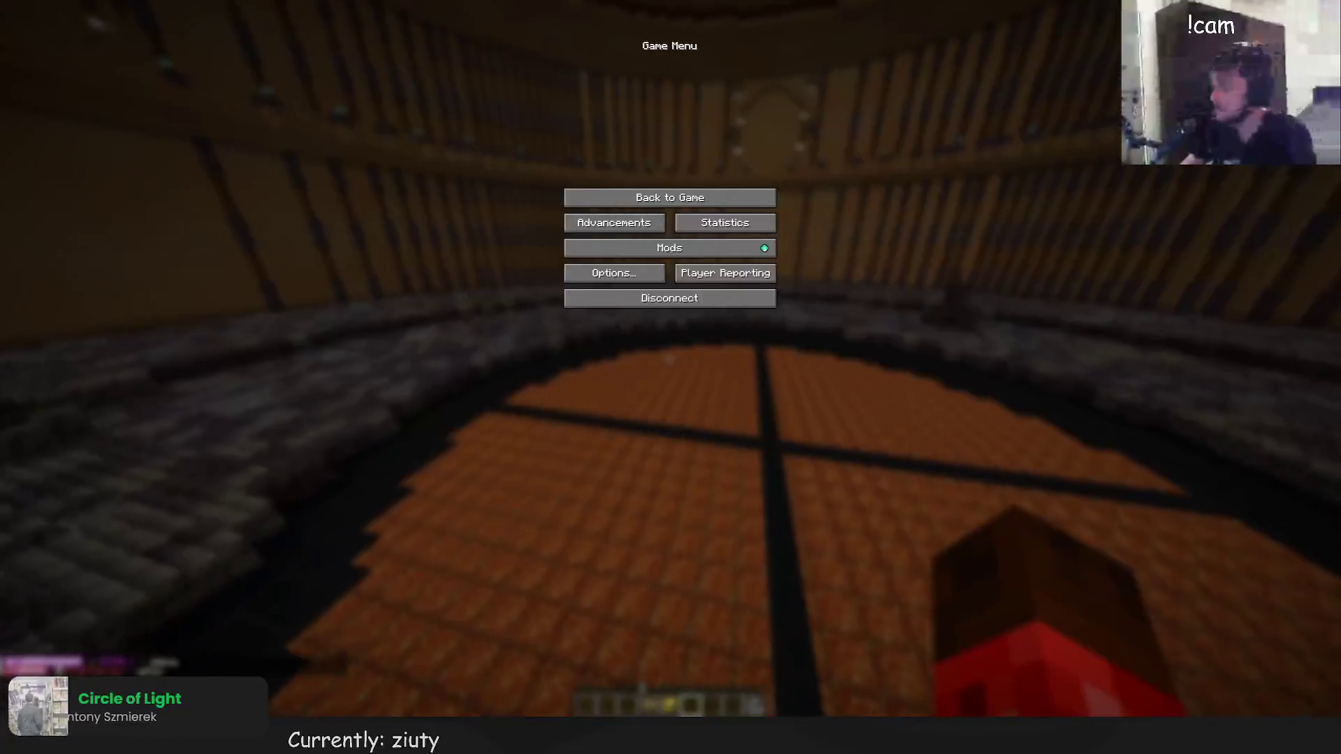
{"action": "key", "text": "Escape"}
{"action": "key", "text": "w"}
{"action": "key", "text": "w"}
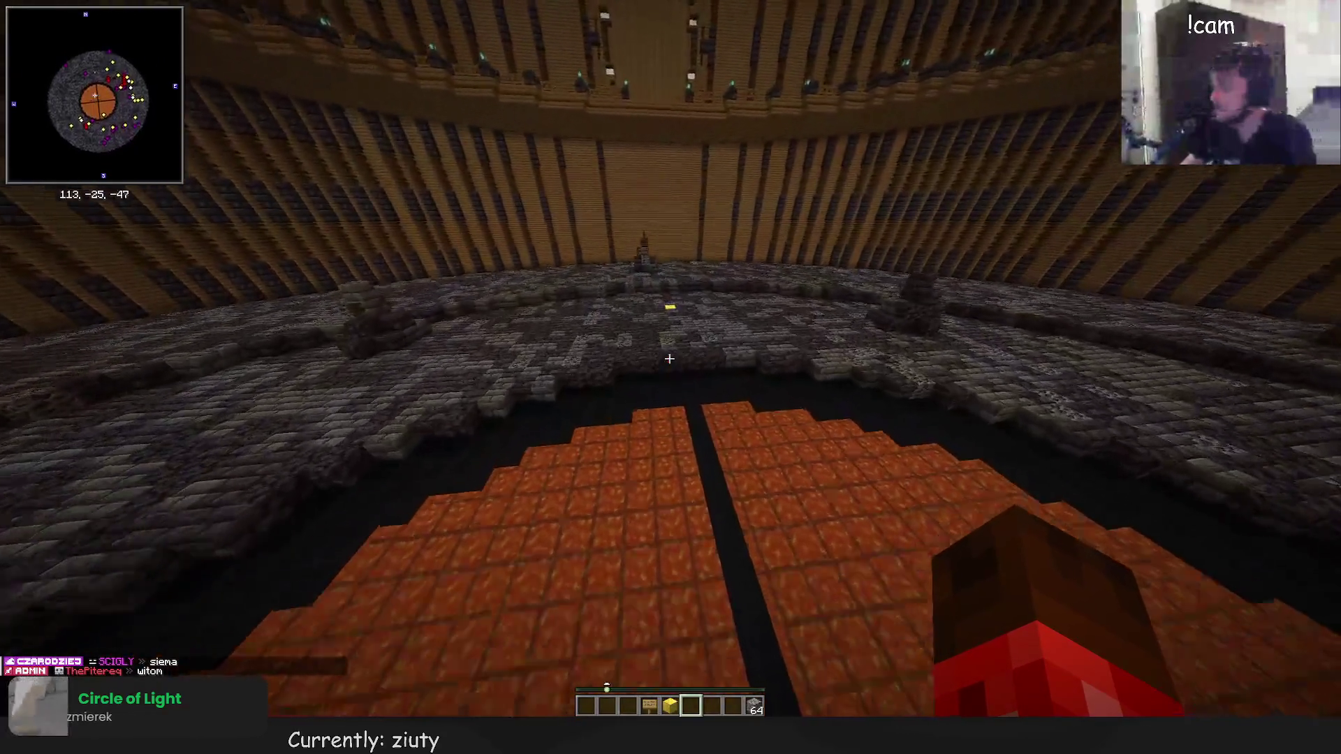
{"action": "key", "text": "w"}
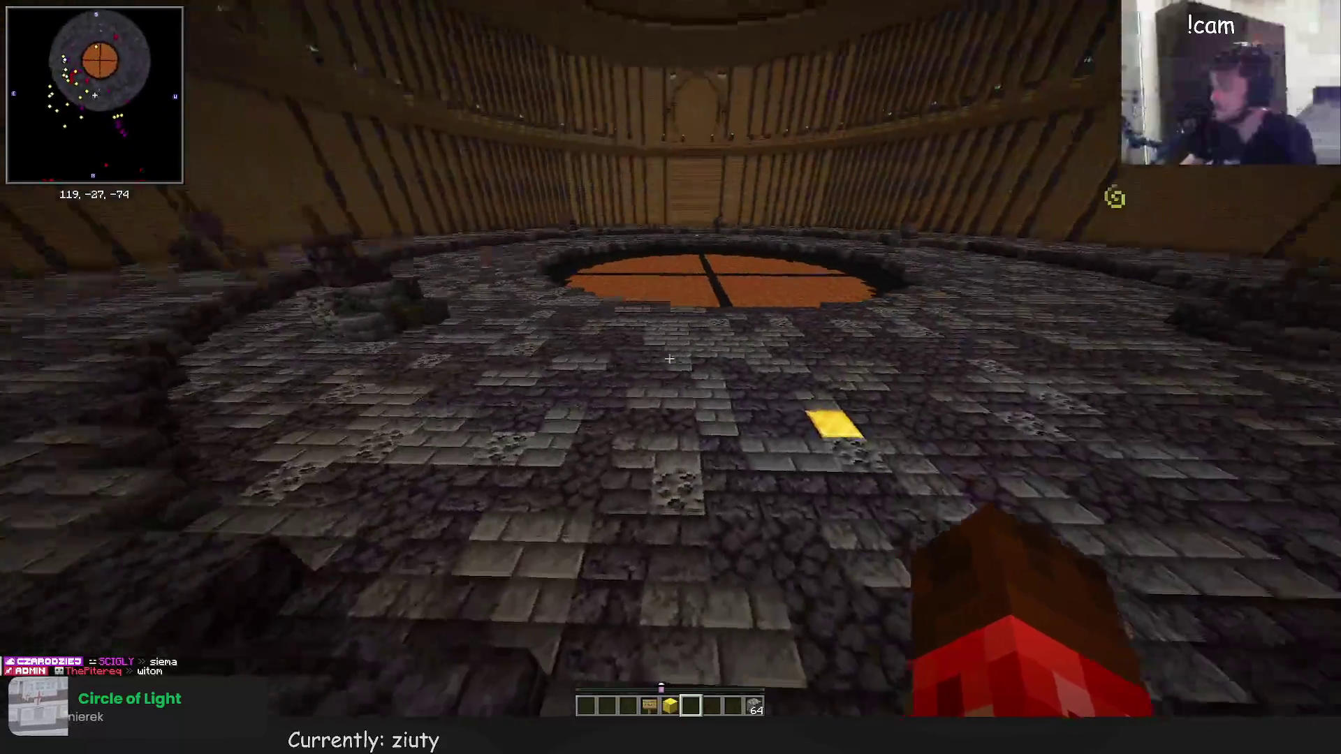
{"action": "key", "text": "w"}
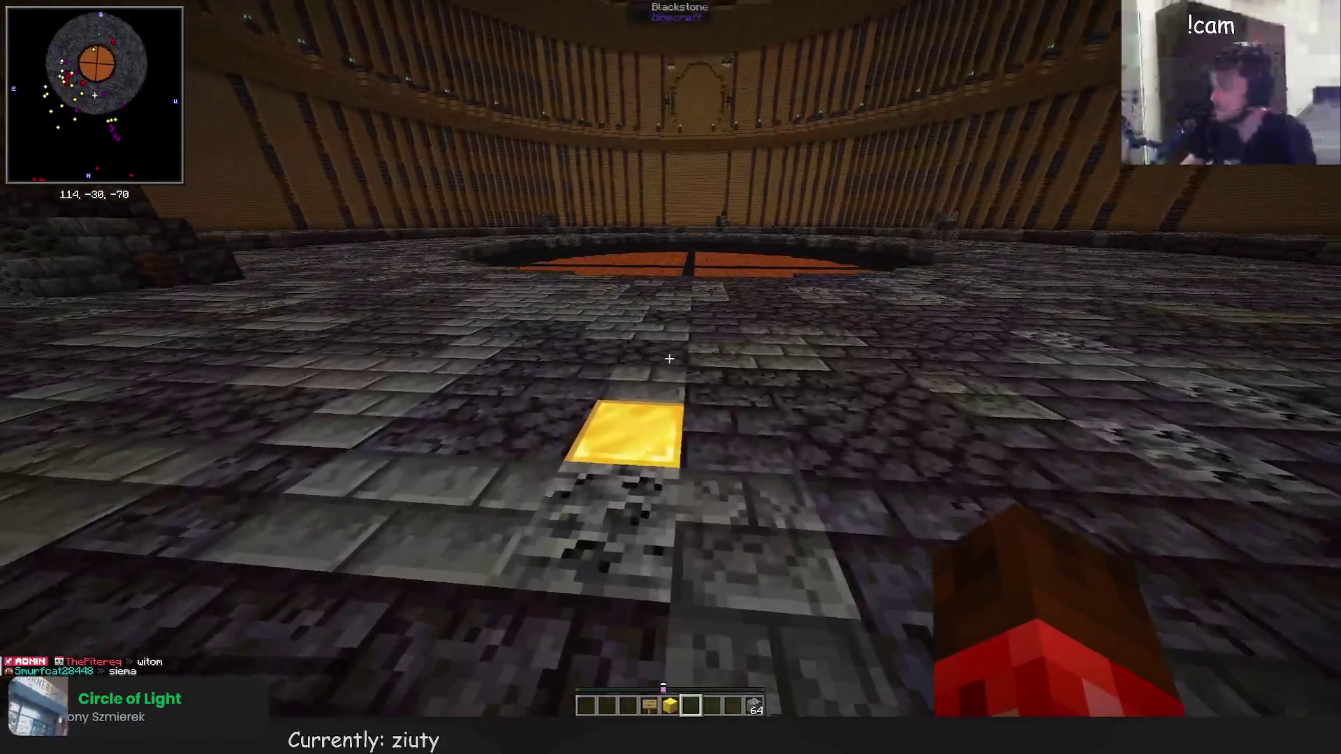
{"action": "key", "text": "space"}
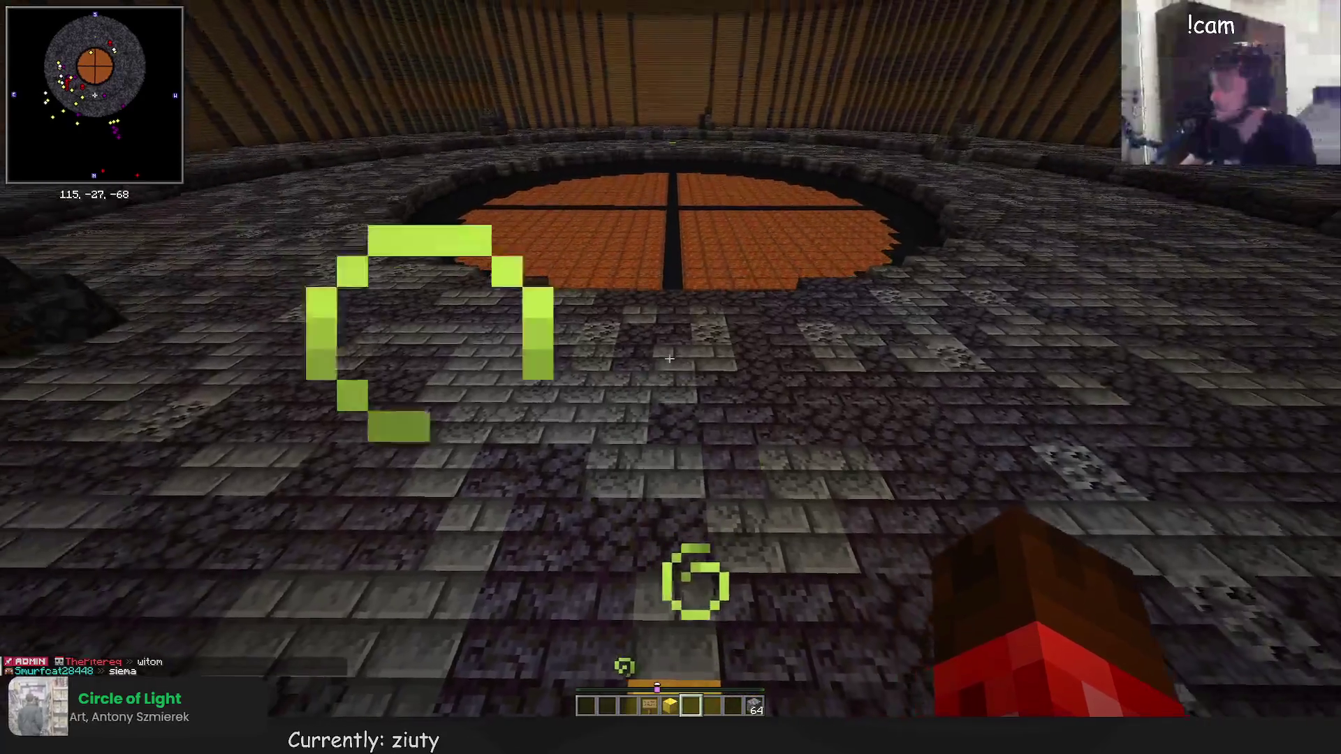
{"action": "key", "text": "t"}
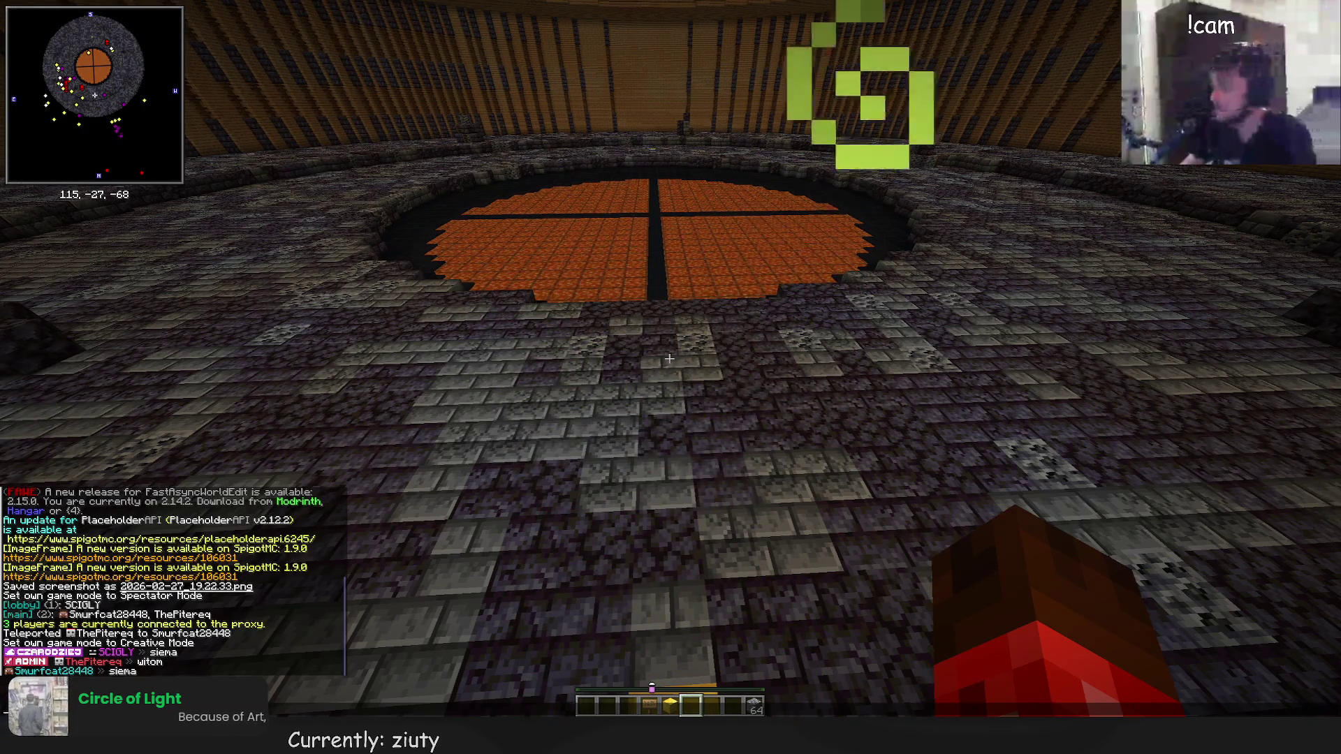
Run /pl and check the Duels entry in the plugin list, then close the chat
{"action": "type", "text": "/pl"}
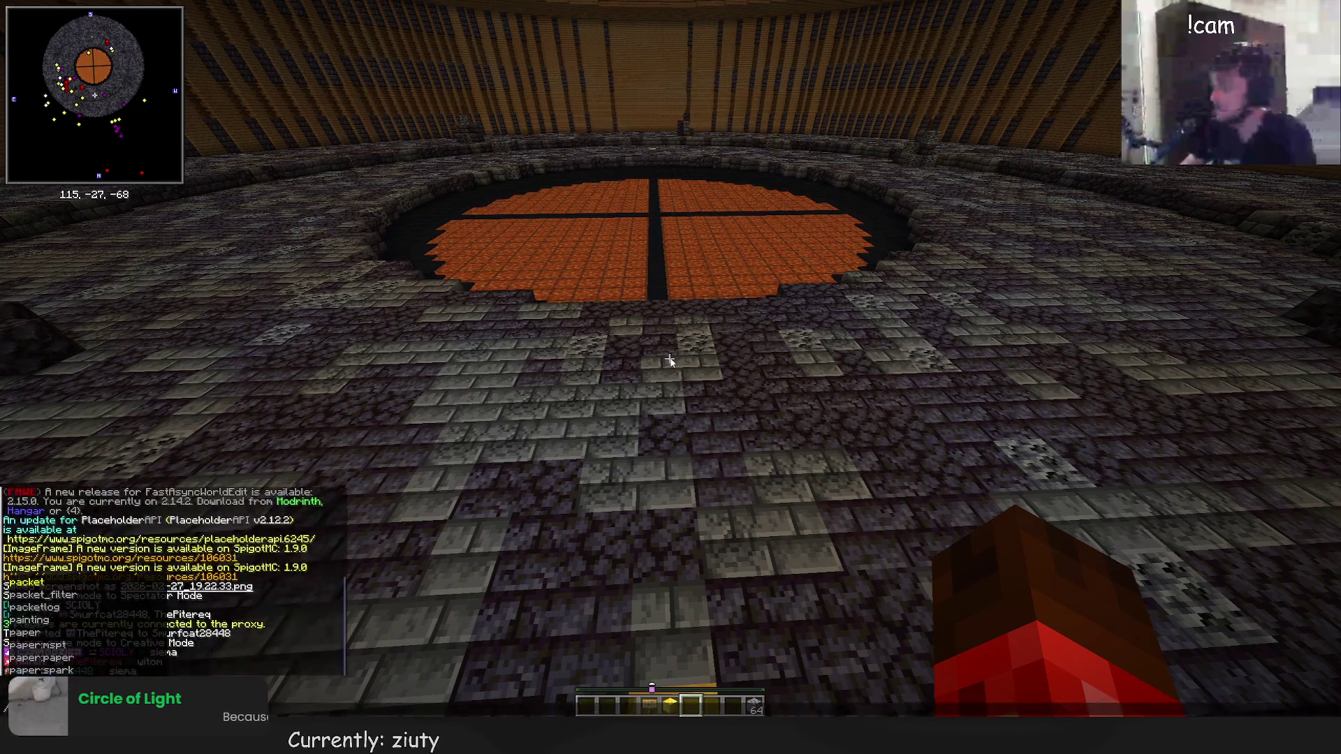
{"action": "key", "text": "Return"}
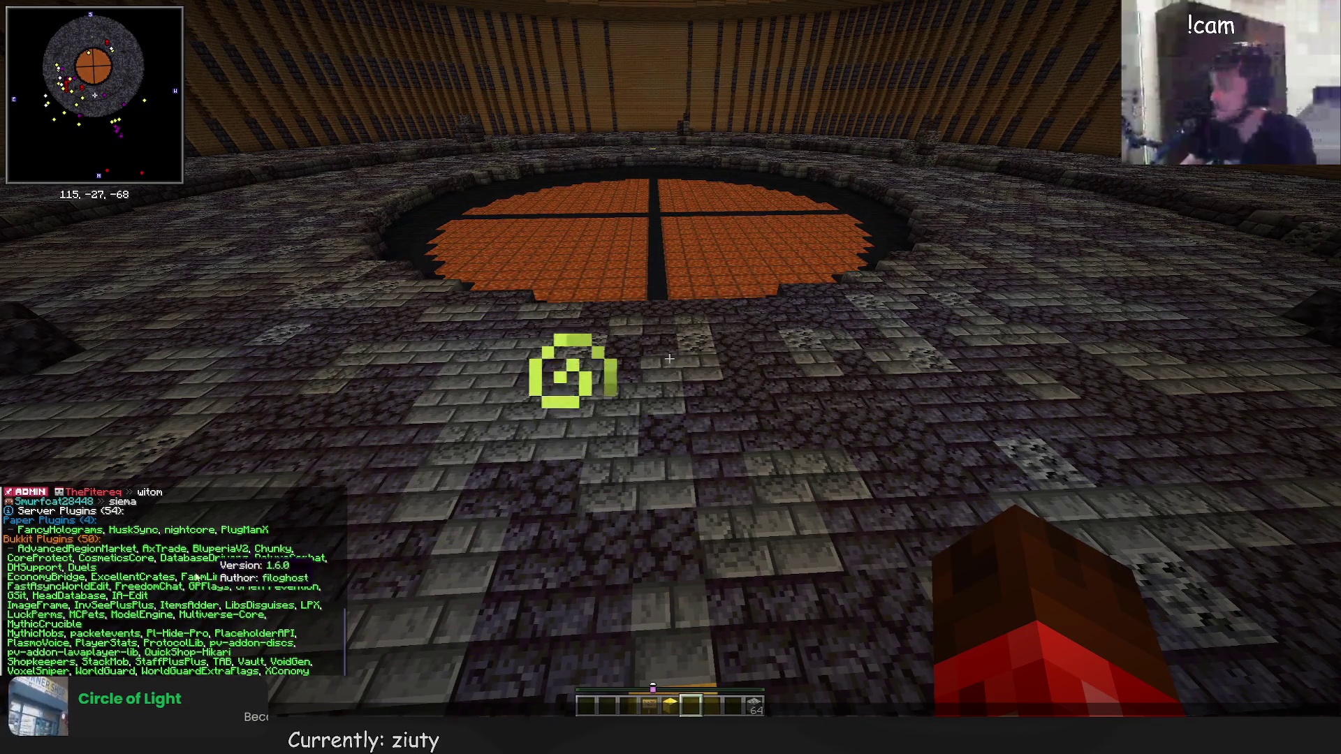
{"action": "mouse_move", "coordinate": [94, 570]}
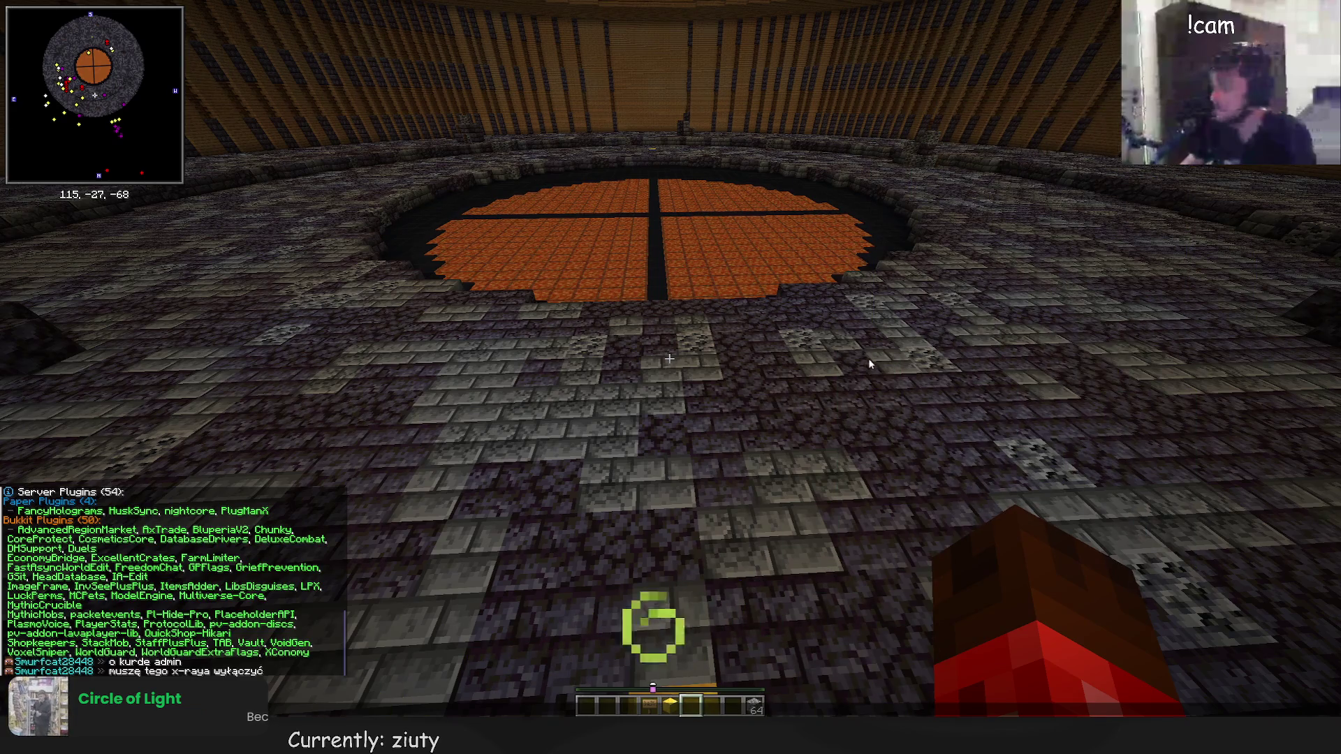
{"action": "key", "text": "Escape"}
{"action": "key", "text": "t"}
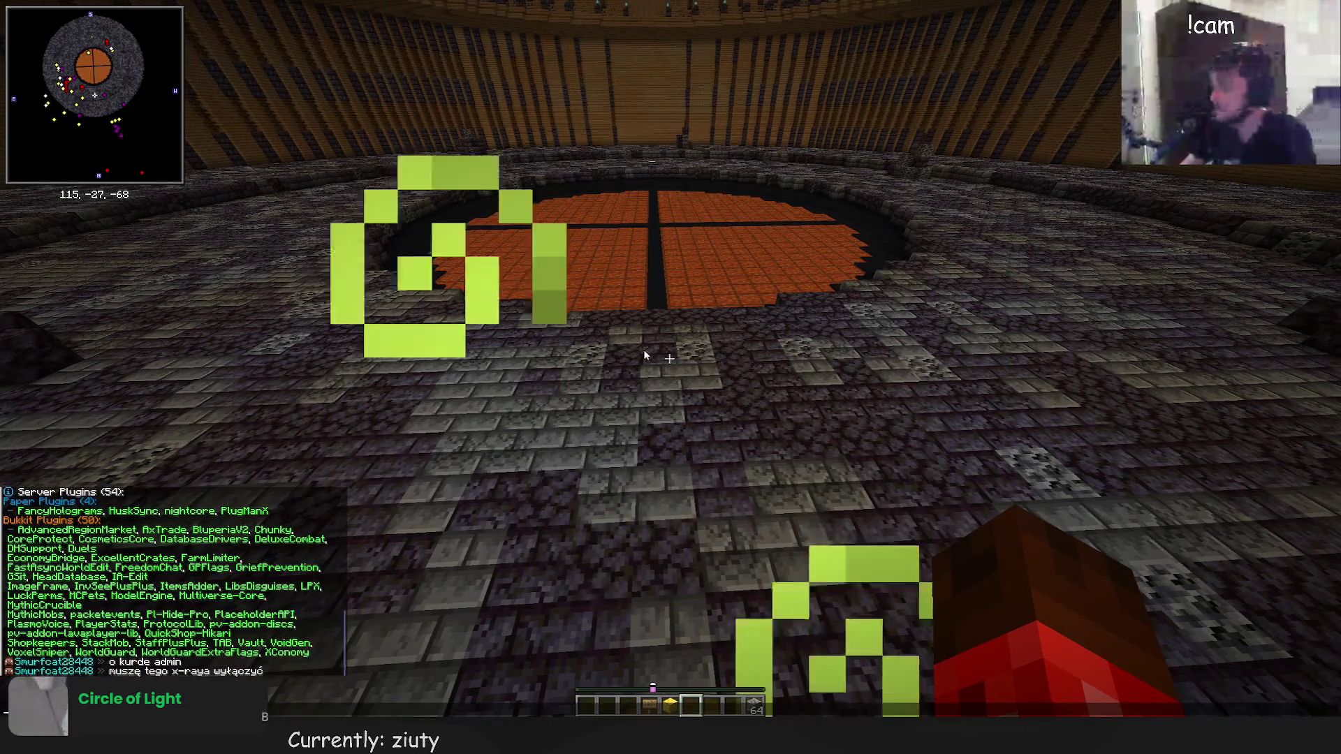
{"action": "key", "text": "Escape"}
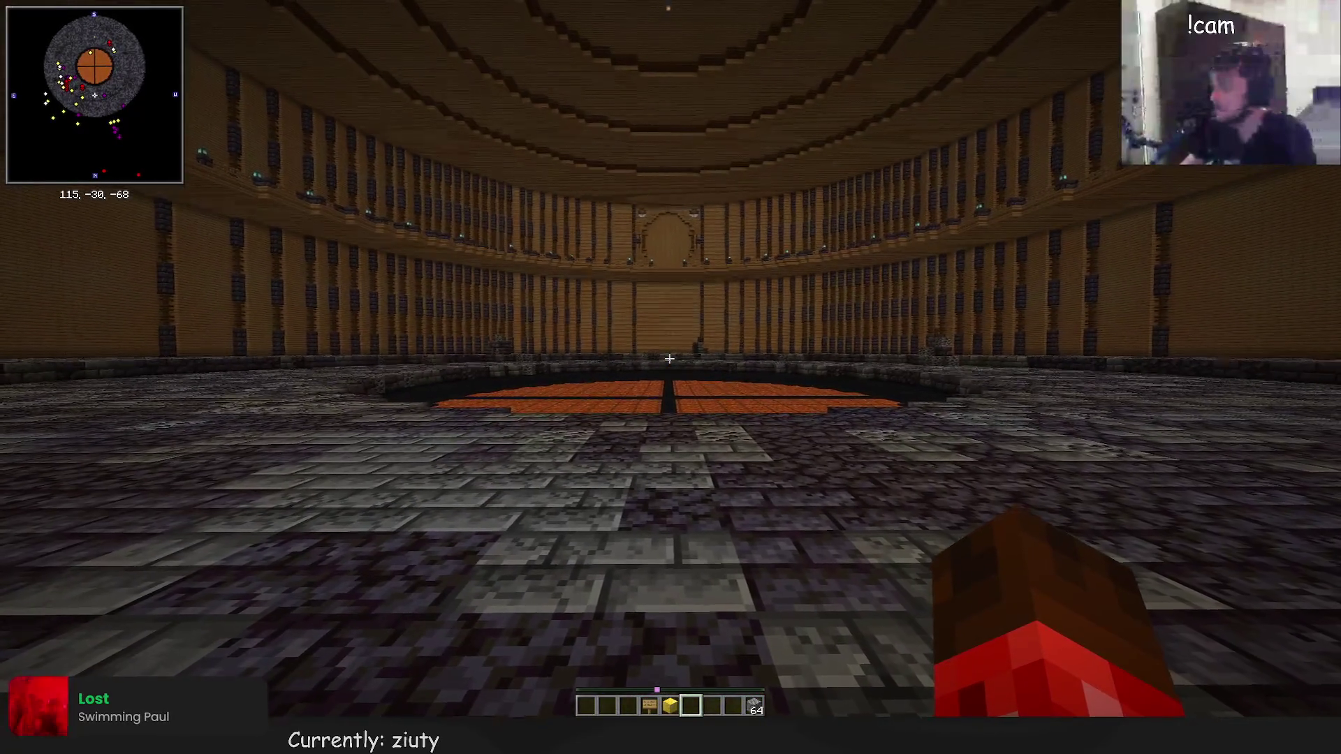
Run /effect clear to remove night vision, then reopen chat for the arena command
{"action": "key", "text": "t"}
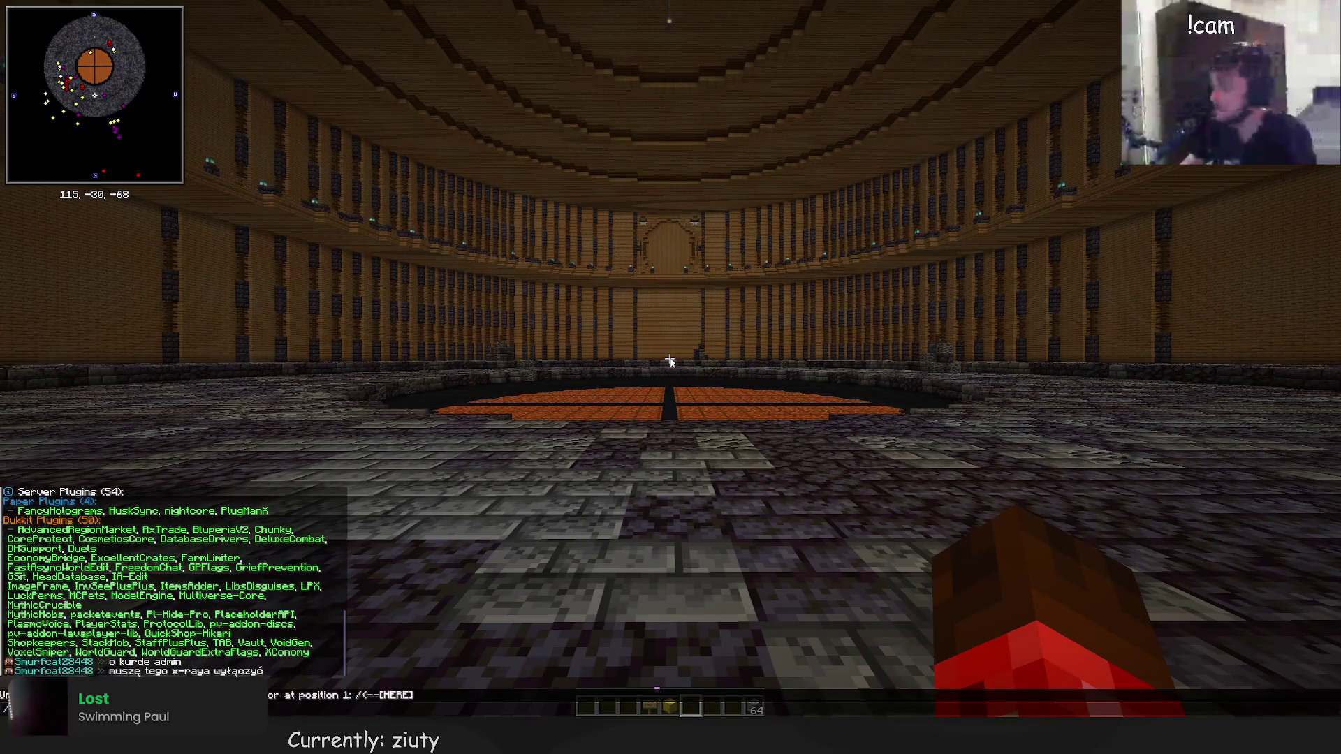
{"action": "key", "text": "Escape"}
{"action": "key", "text": "slash"}
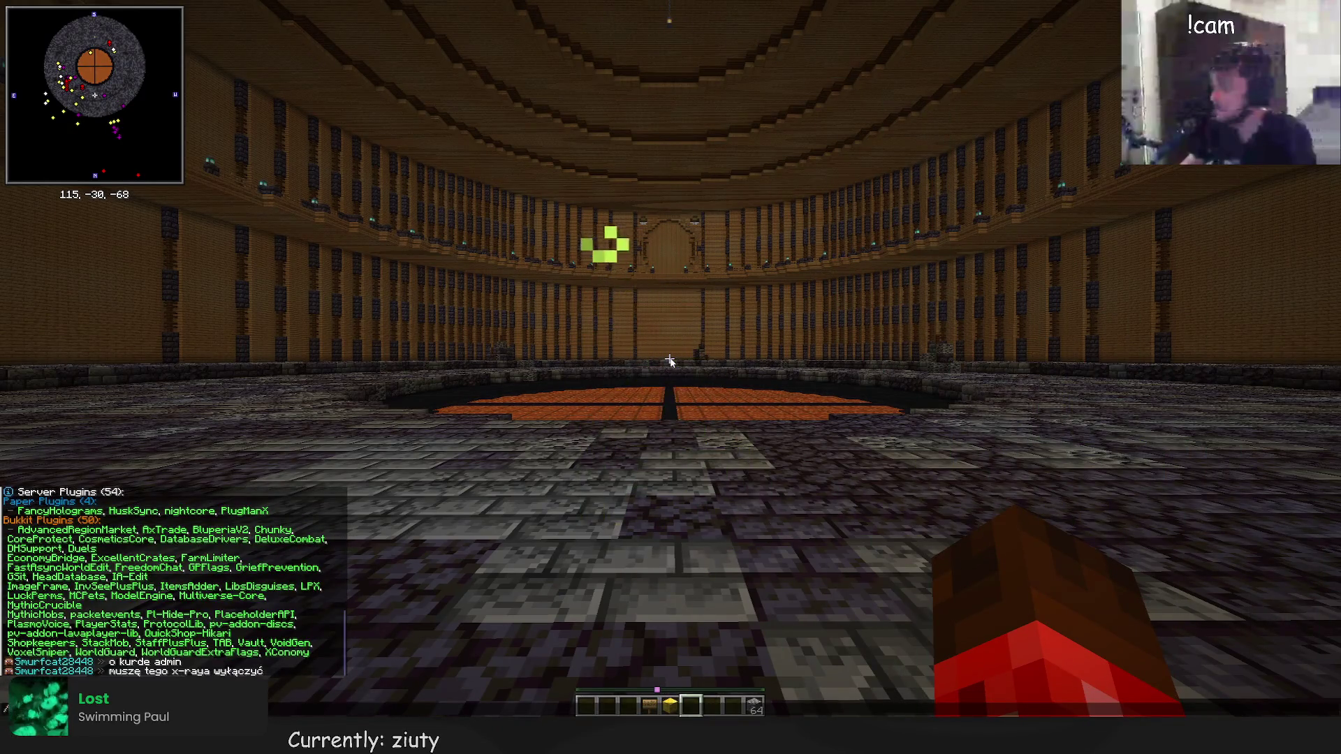
{"action": "key", "text": "Return"}
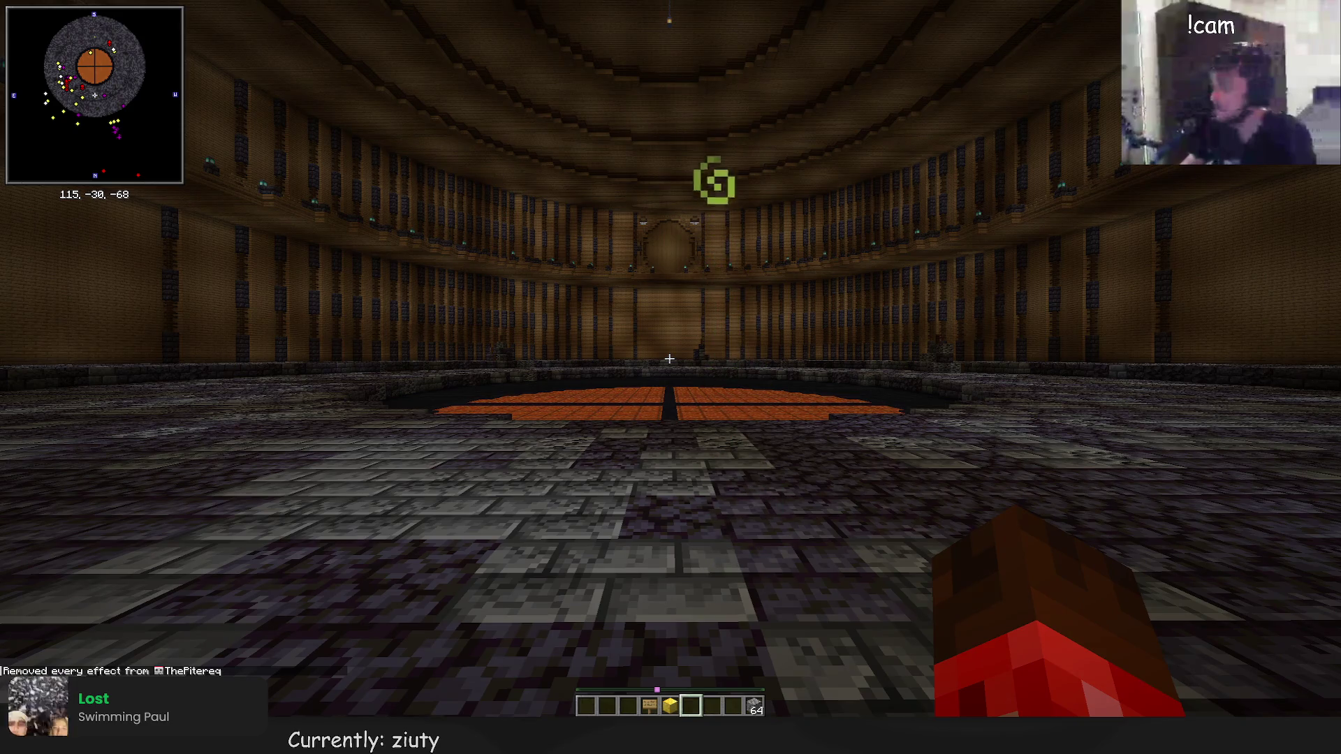
{"action": "key", "text": "t"}
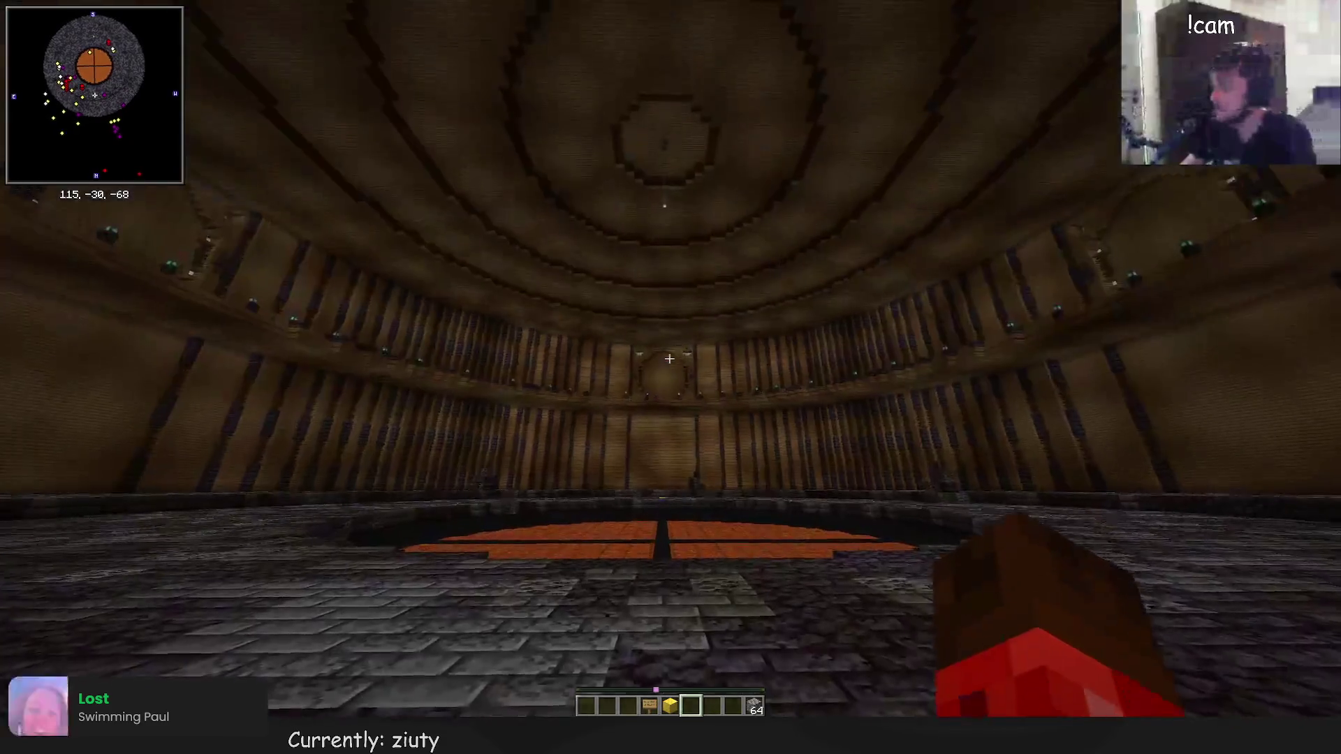
{"action": "mouse_move", "coordinate": [669, 359]}
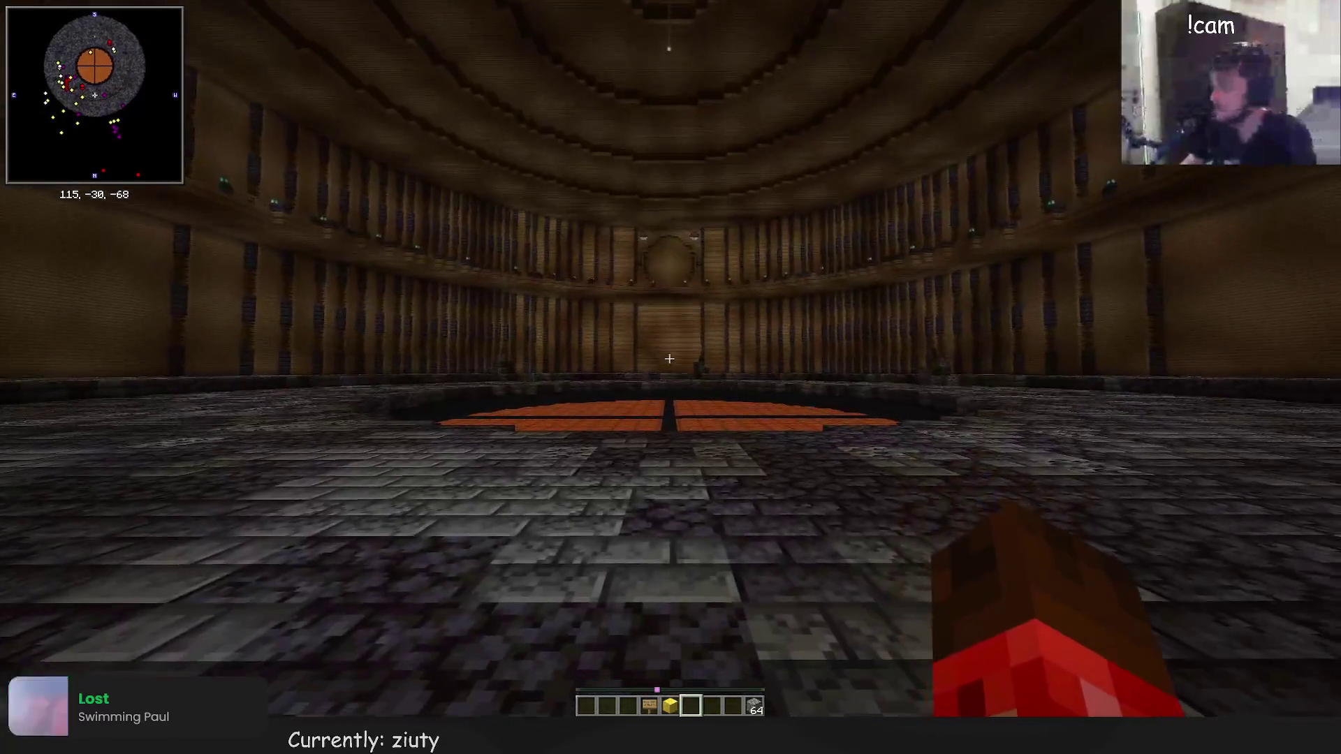
{"action": "key", "text": "t"}
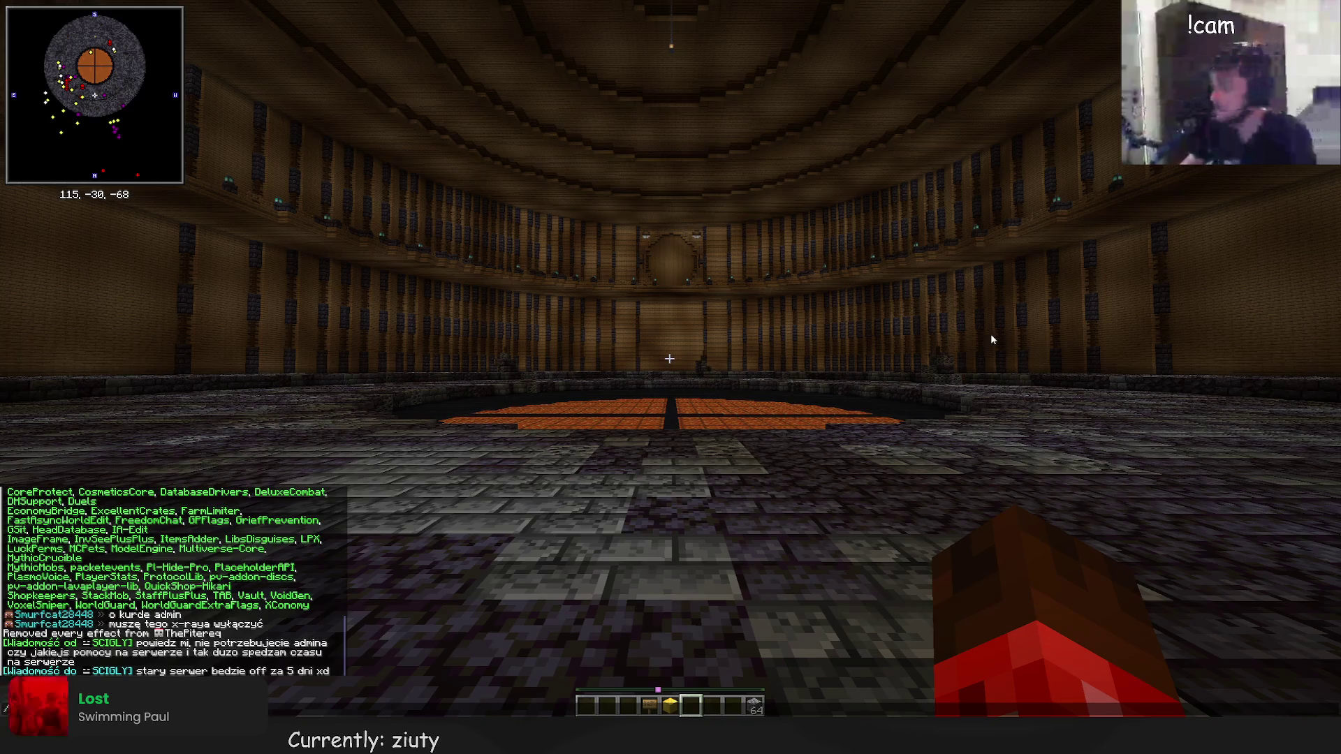
Create the Duels arena 'event' and set its first spawn position
{"action": "key", "text": "Return"}
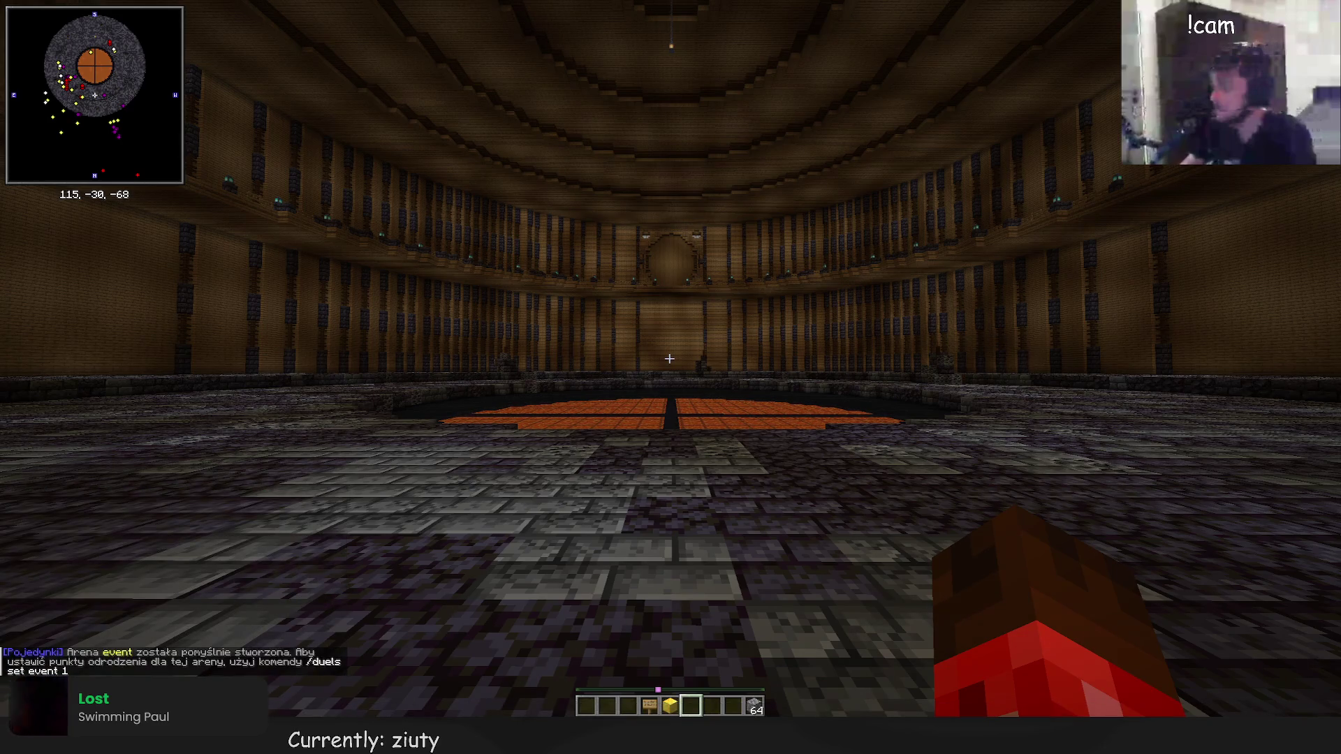
{"action": "key", "text": "t"}
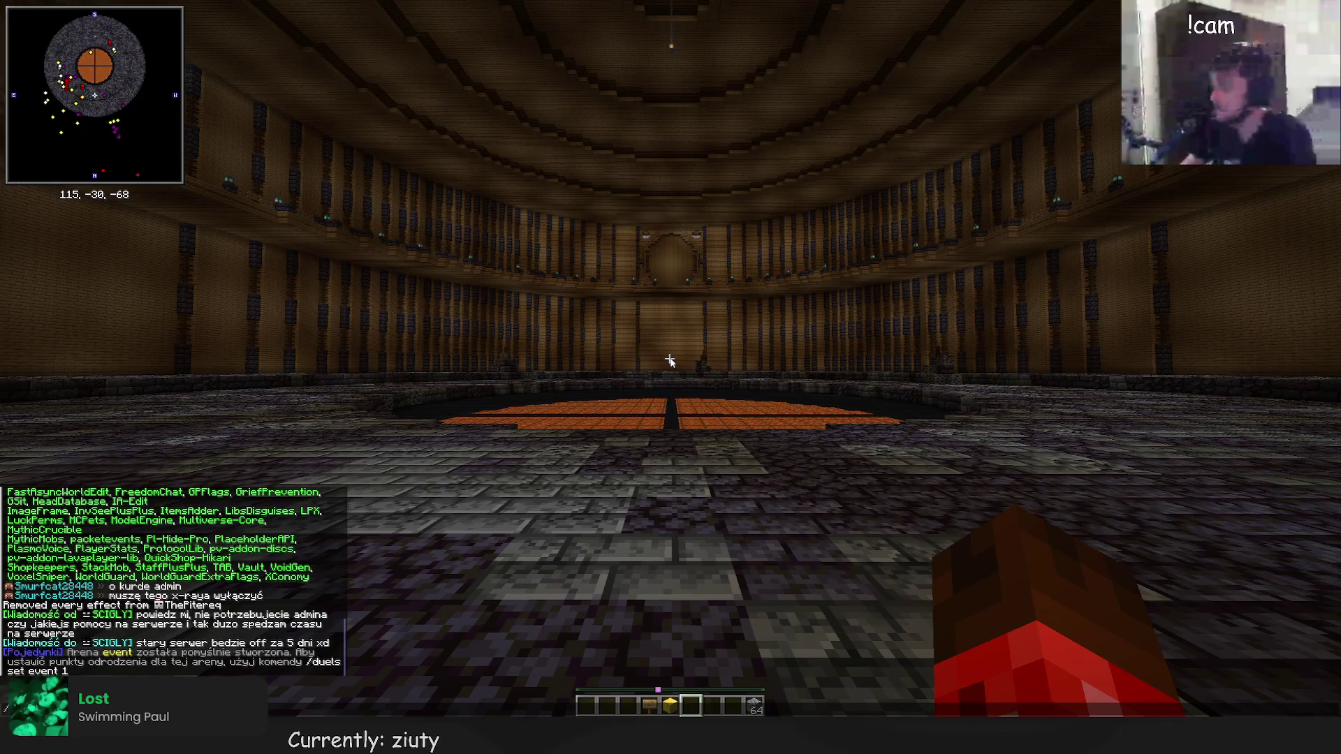
{"action": "key", "text": "Return"}
Fly onto the second gold marker across the pit and confirm the second spawn point
{"action": "key", "text": "w"}
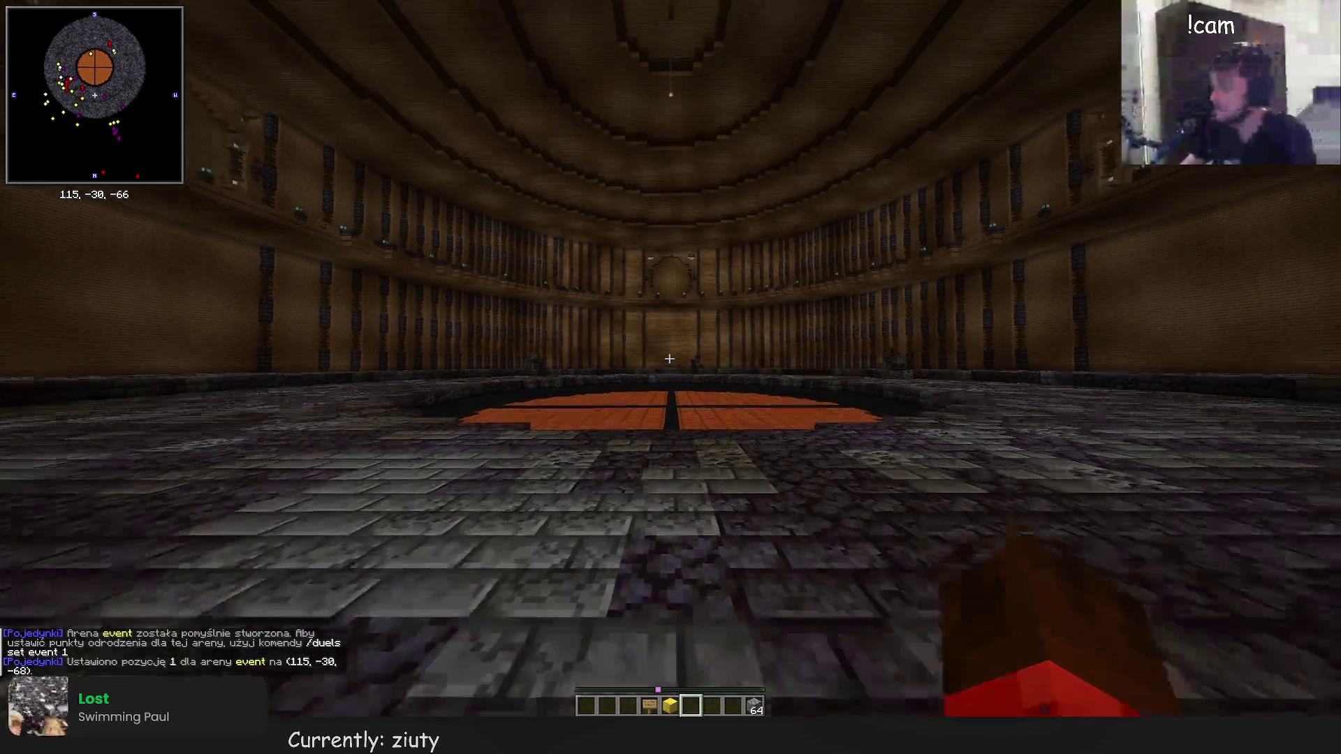
{"action": "key", "text": "w"}
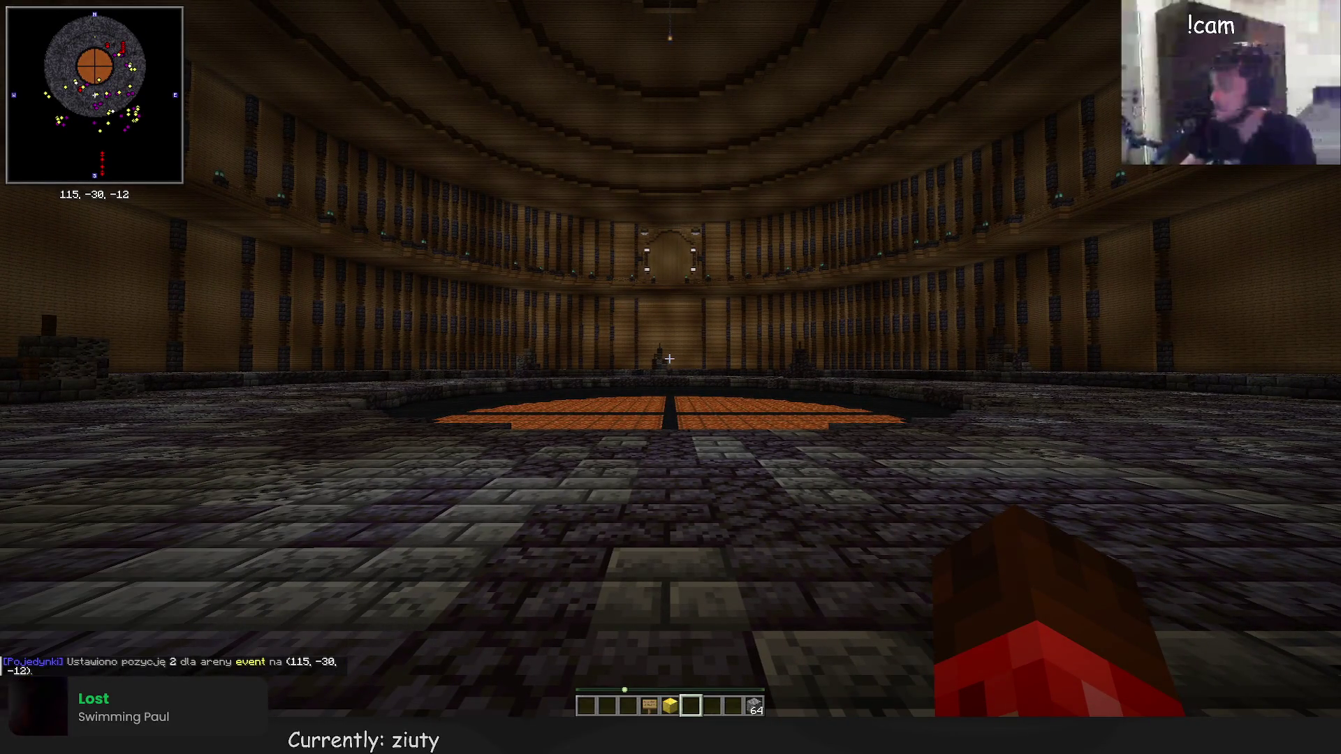
{"action": "key", "text": "space"}
{"action": "key", "text": "t"}
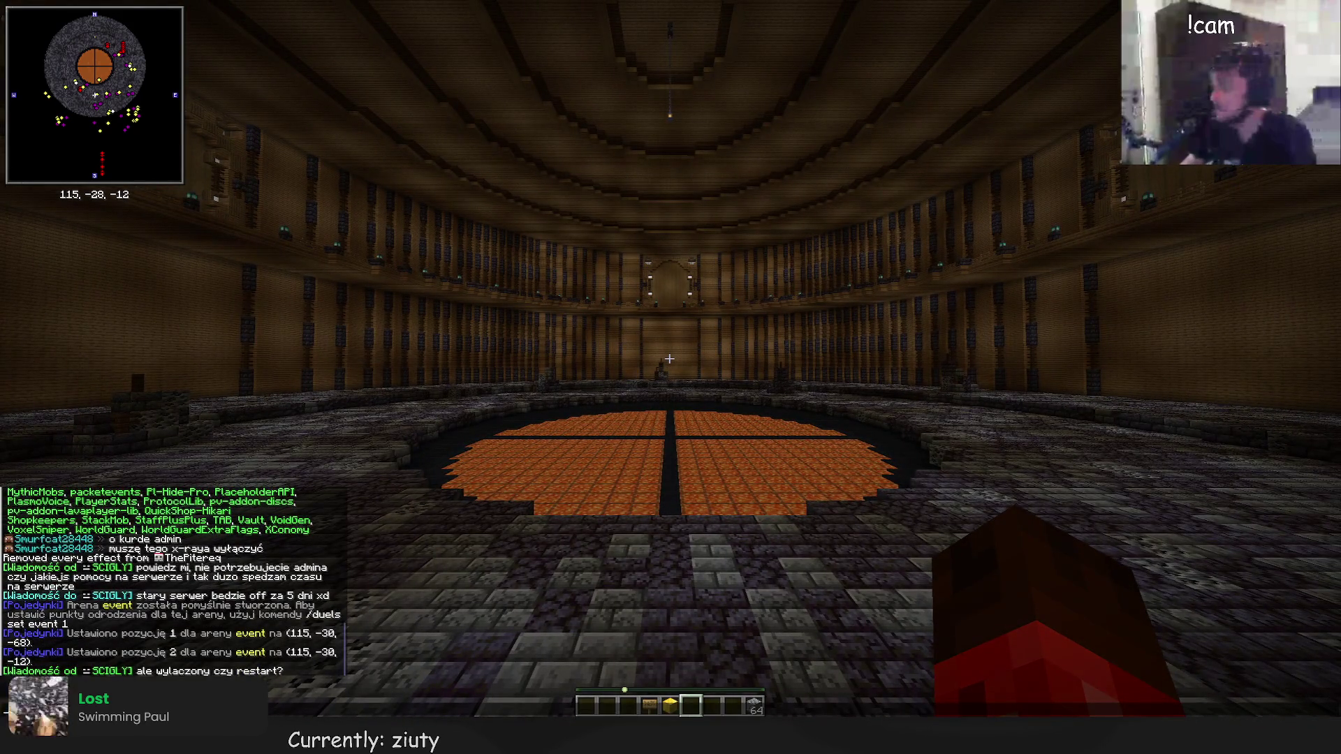
{"action": "key", "text": "Escape"}
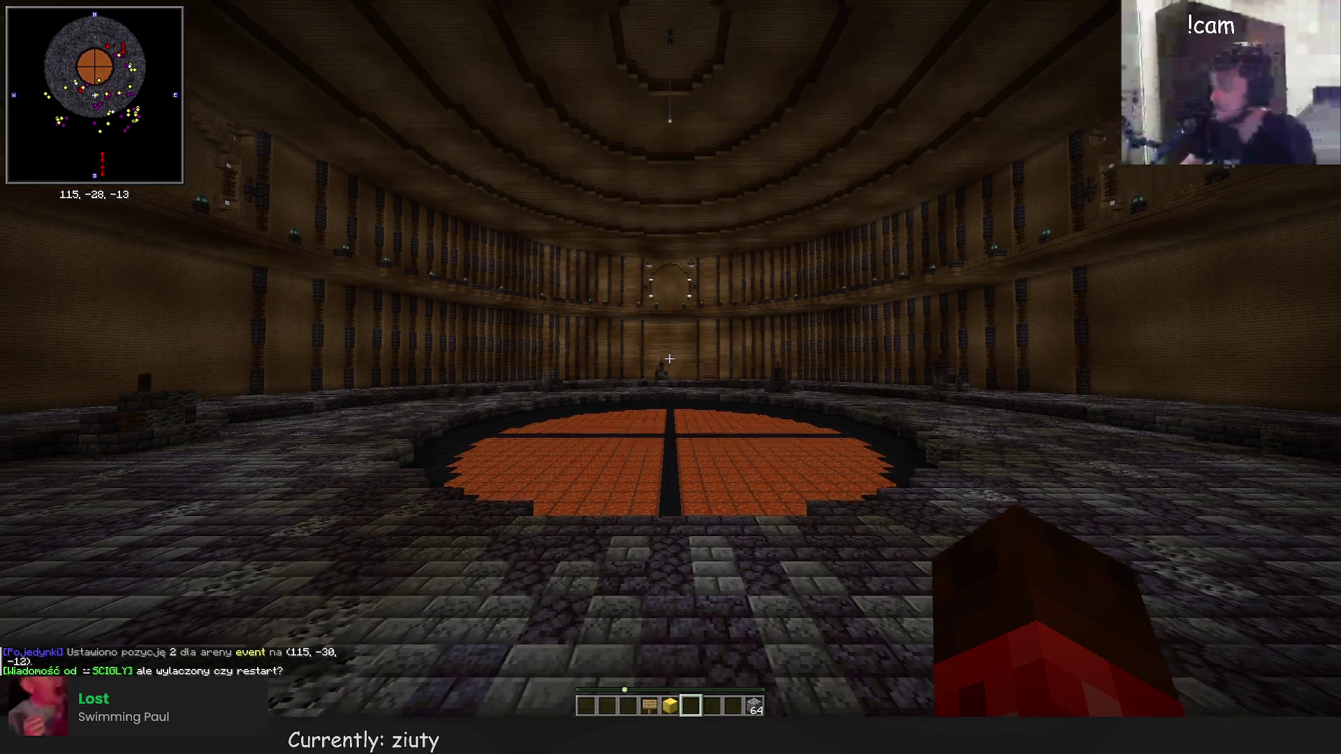
Walk across the arena toward the far pillar and send the private reply '/r off'
{"action": "key", "text": "w"}
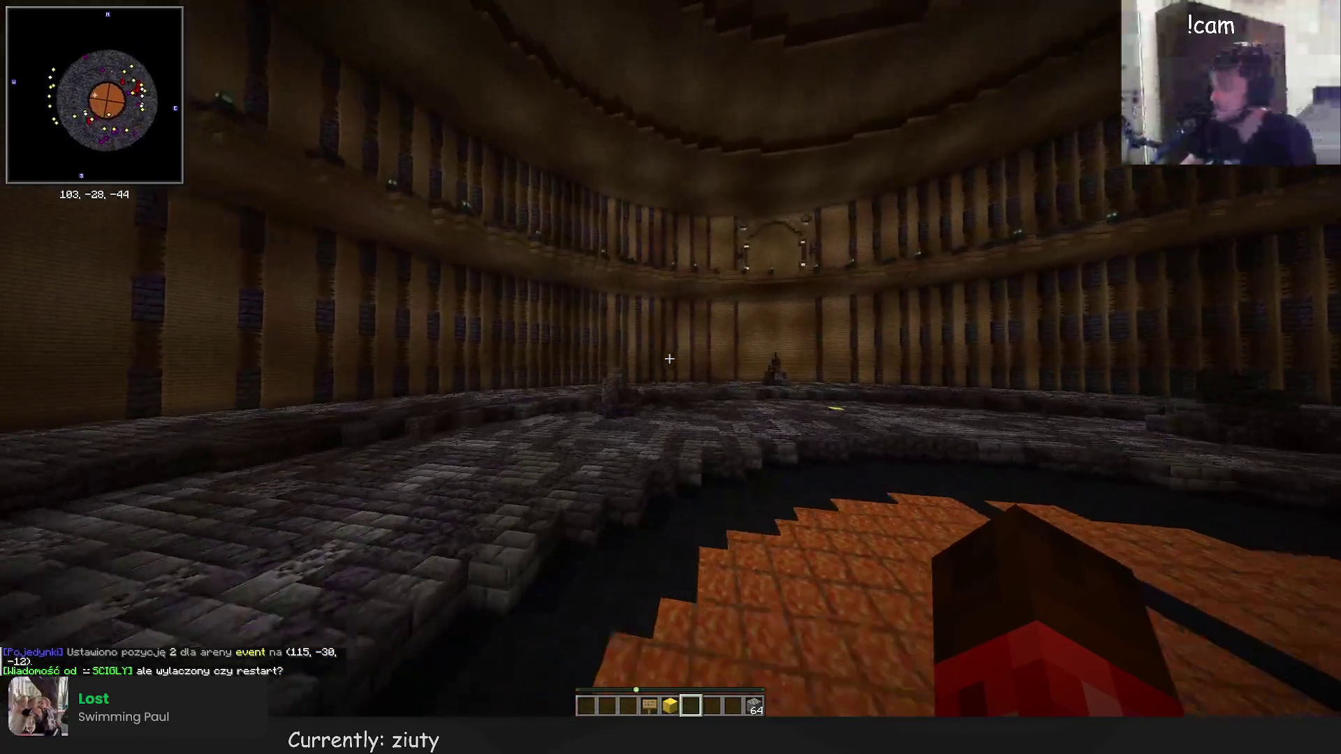
{"action": "key", "text": "w"}
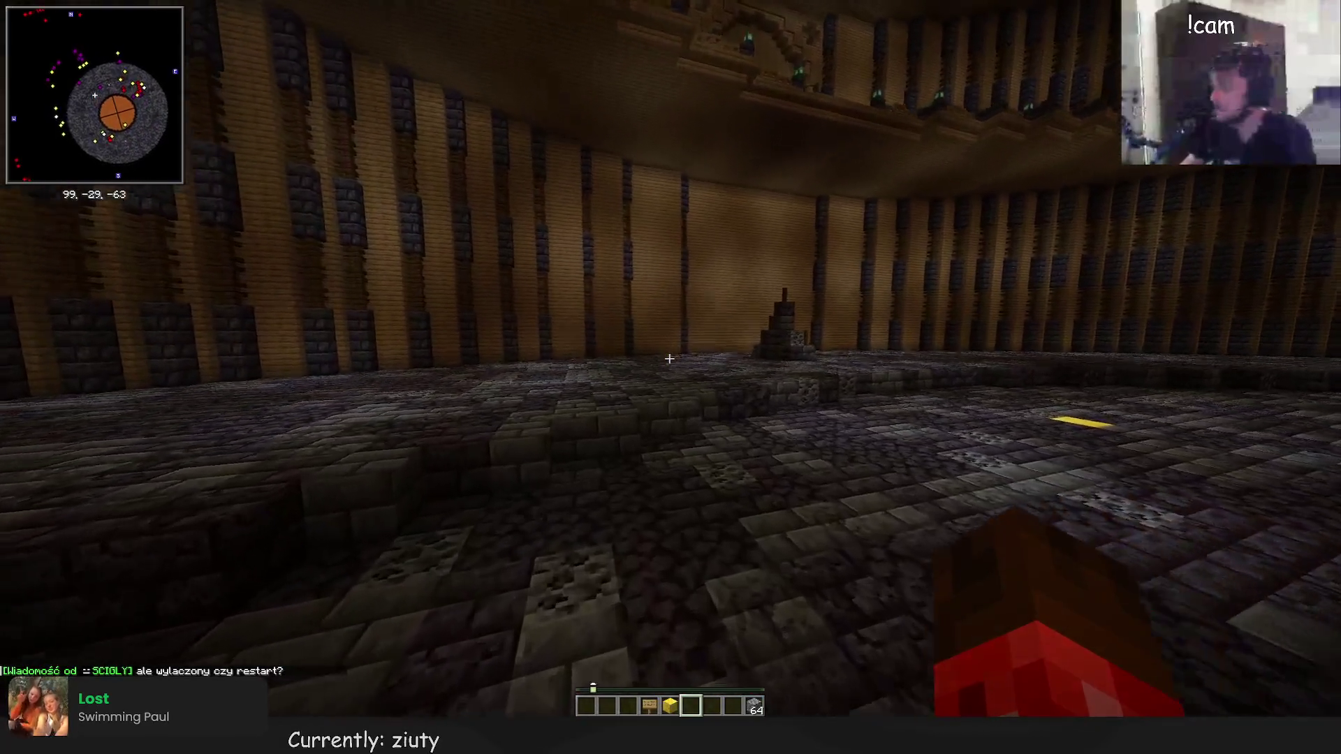
{"action": "key", "text": "w"}
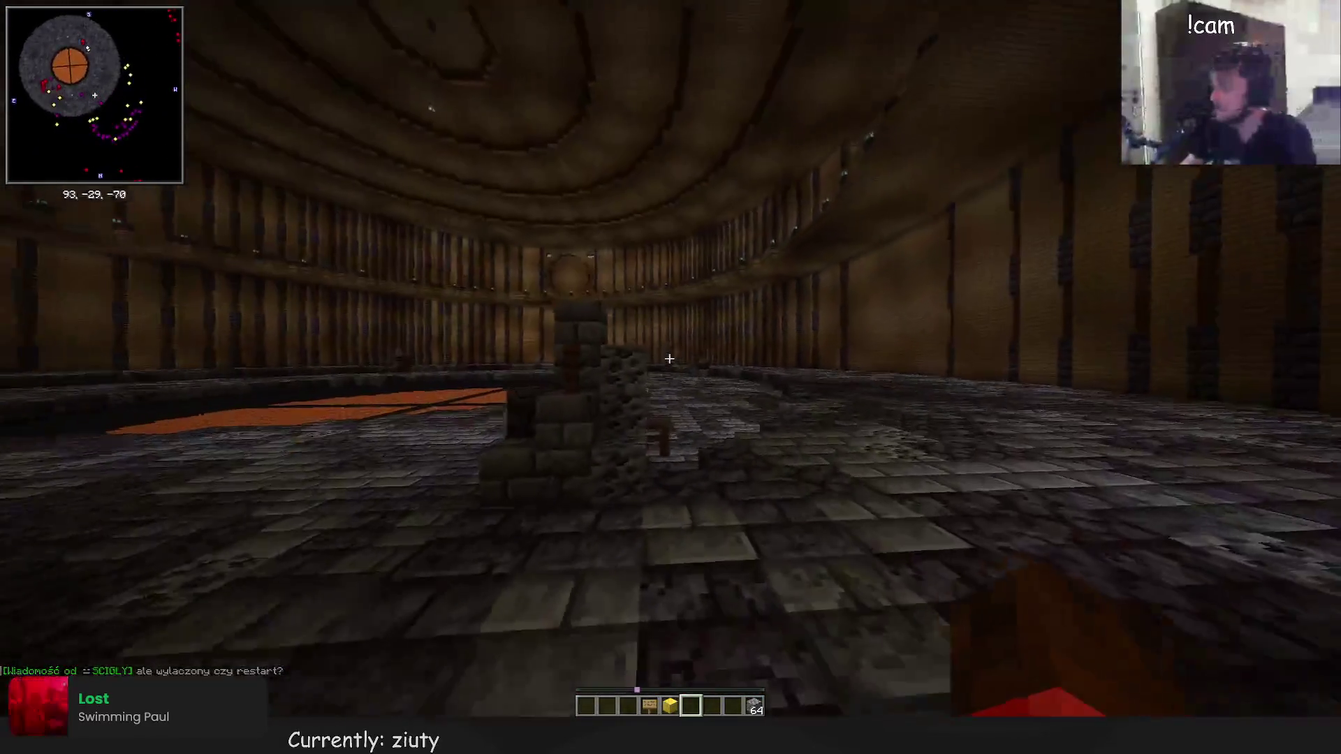
{"action": "type", "text": "/r off"}
{"action": "key", "text": "Return"}
Walk along the arena's outer ring with the player list shown, then open the chat history
{"action": "key", "text": "w"}
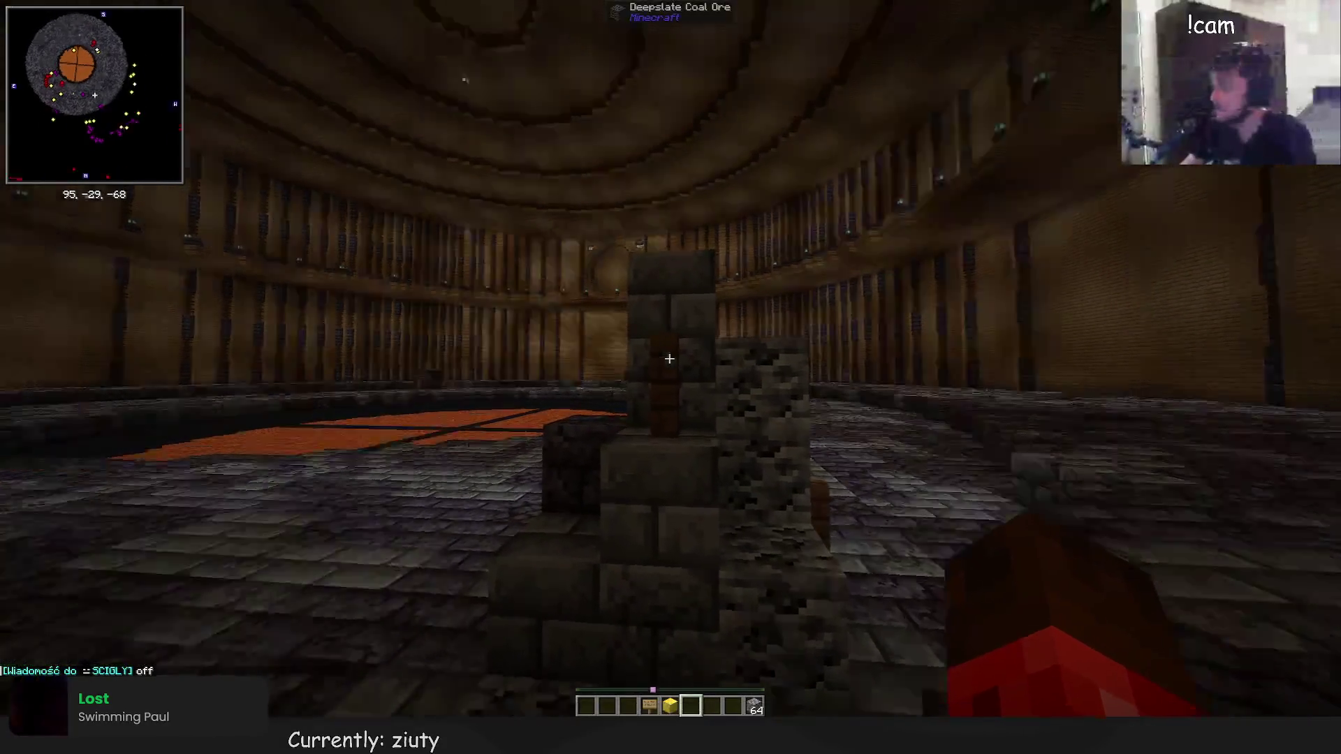
{"action": "key", "text": "w"}
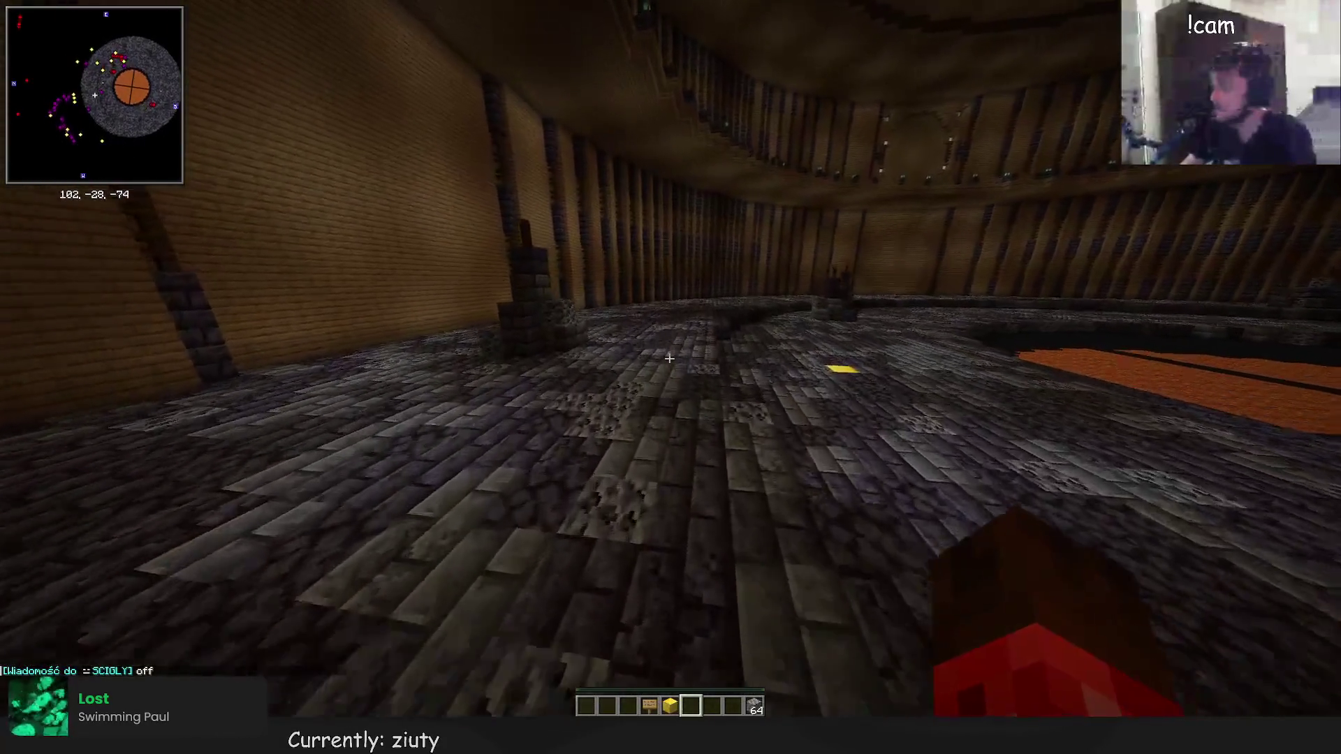
{"action": "key", "text": "w"}
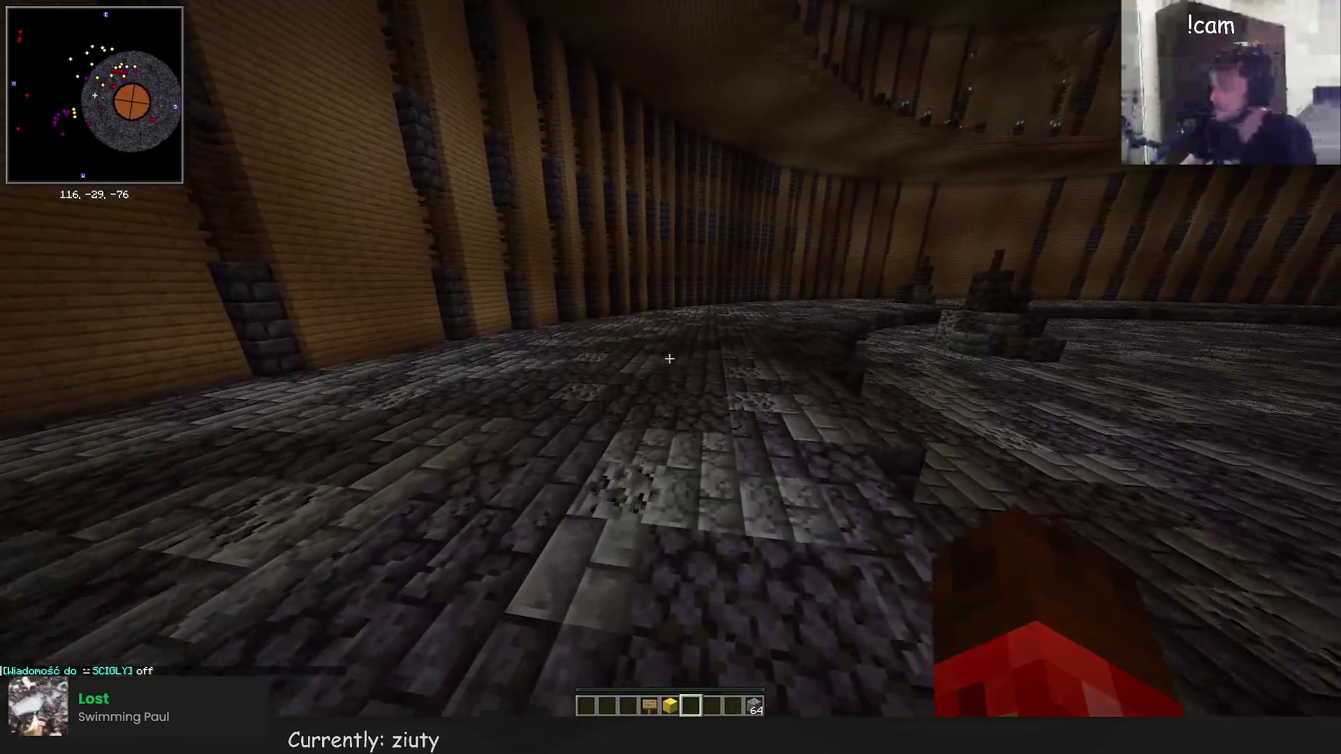
{"action": "key", "text": "w"}
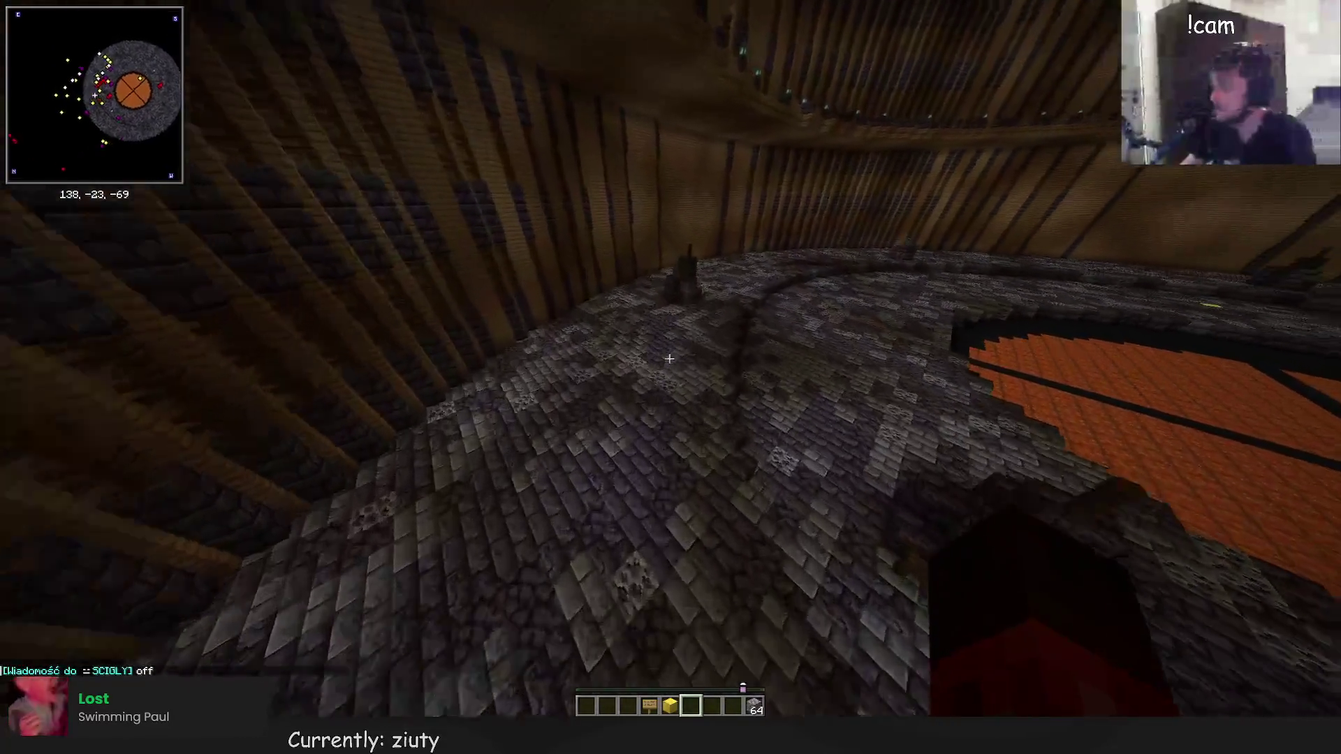
{"action": "key", "text": "w"}
{"action": "key", "text": "w"}
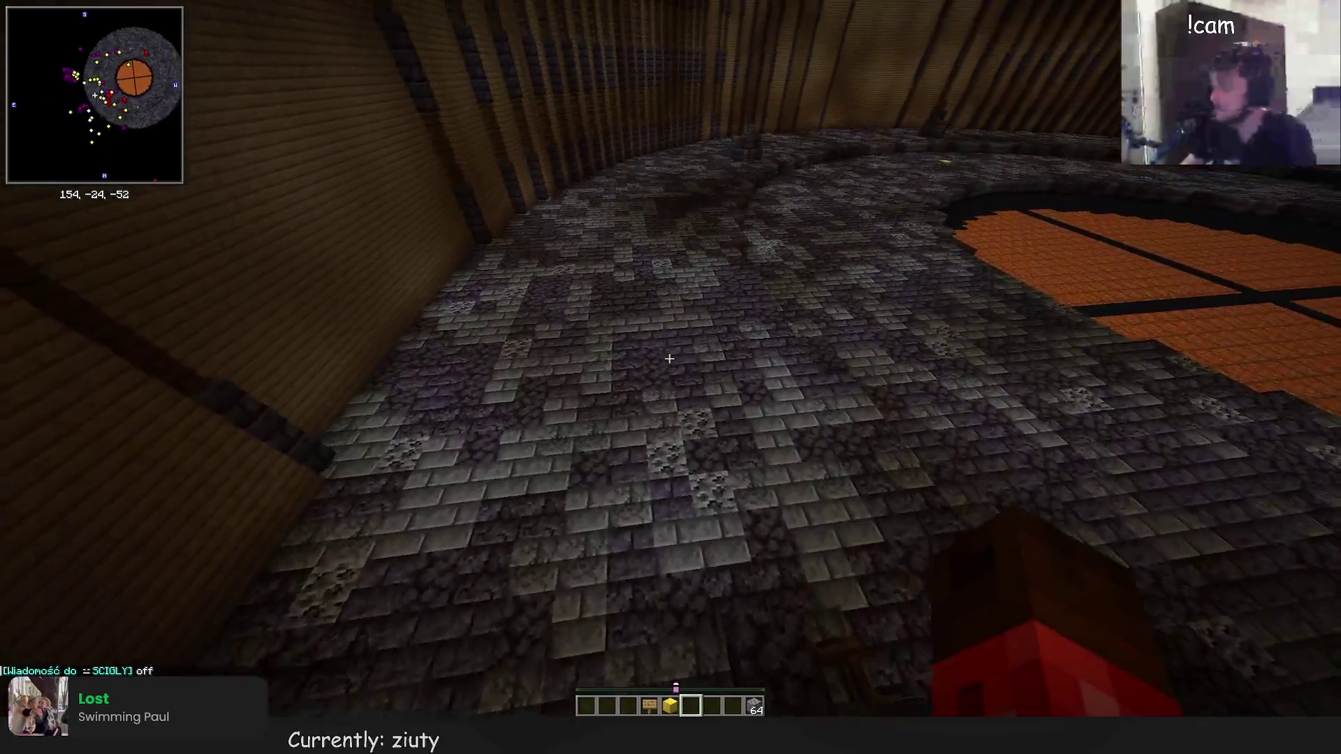
{"action": "key", "text": "w"}
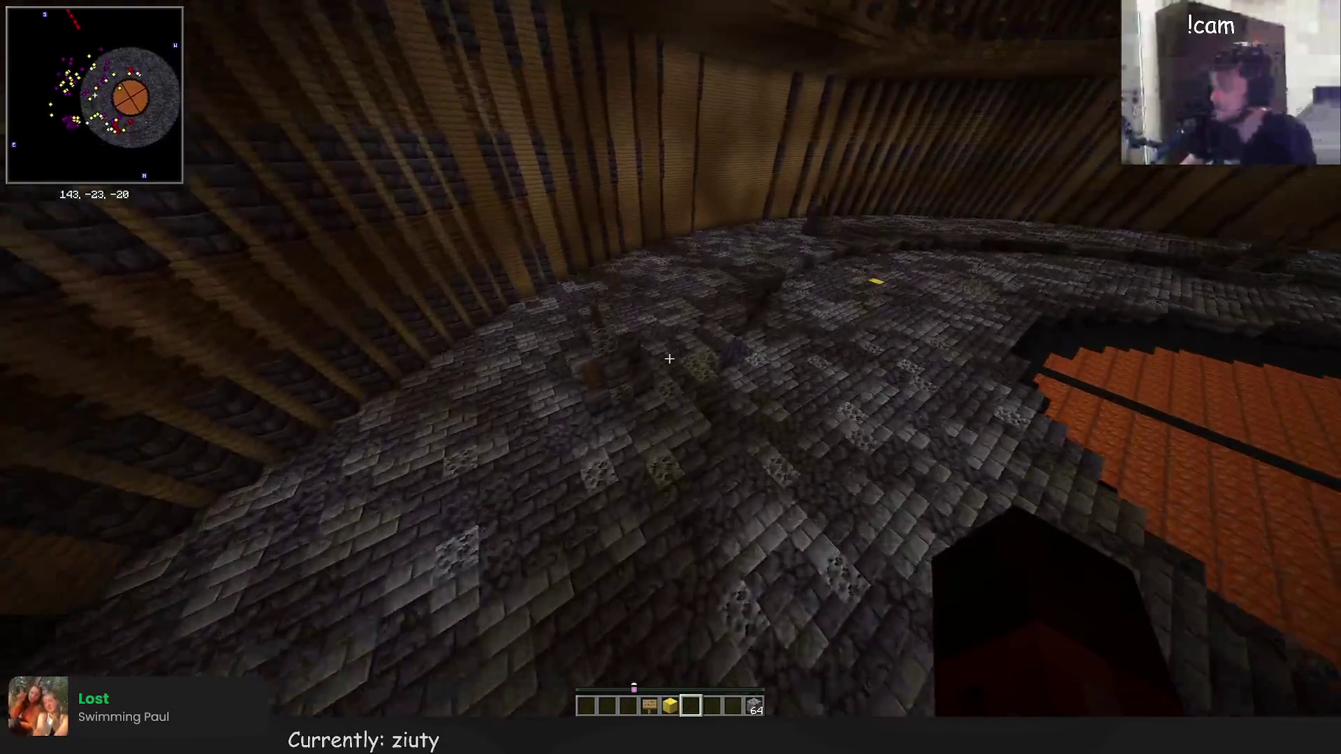
{"action": "key", "text": "w"}
{"action": "key", "text": "w"}
{"action": "key", "text": "Tab"}
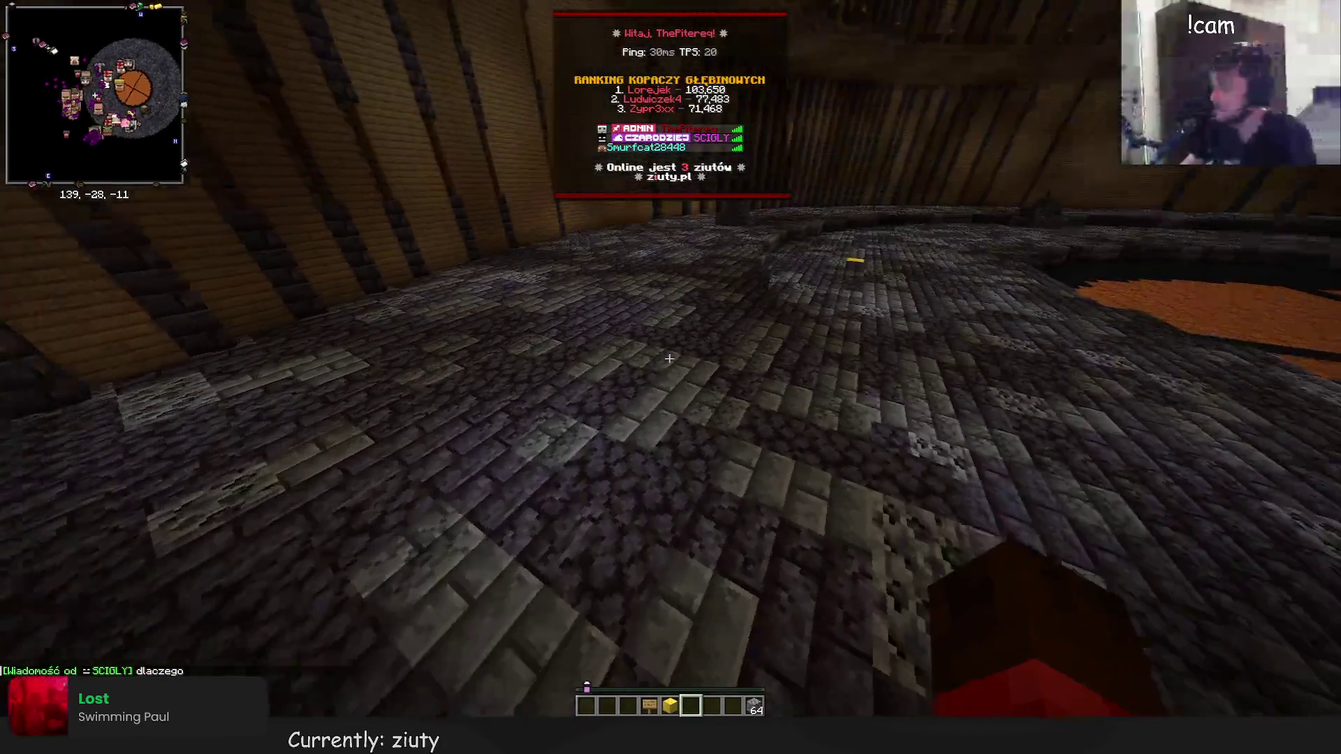
{"action": "key", "text": "w"}
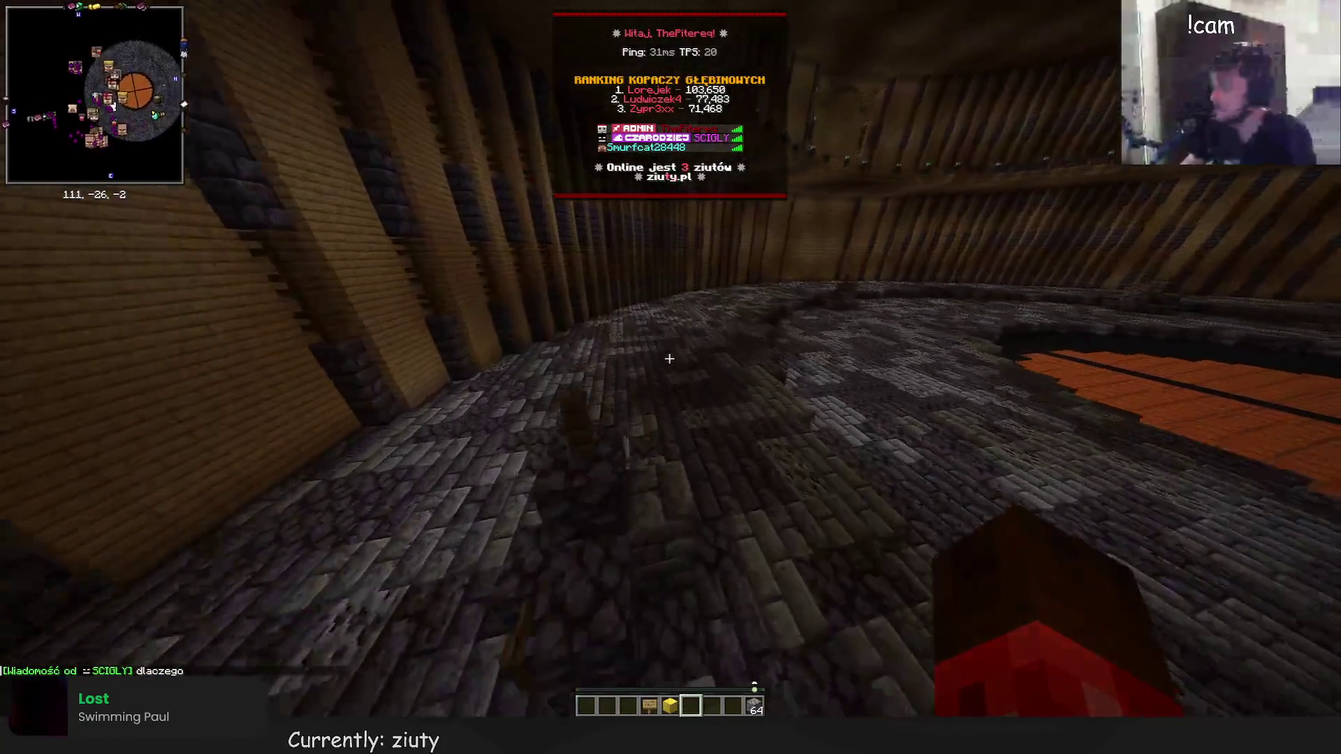
{"action": "key", "text": "t"}
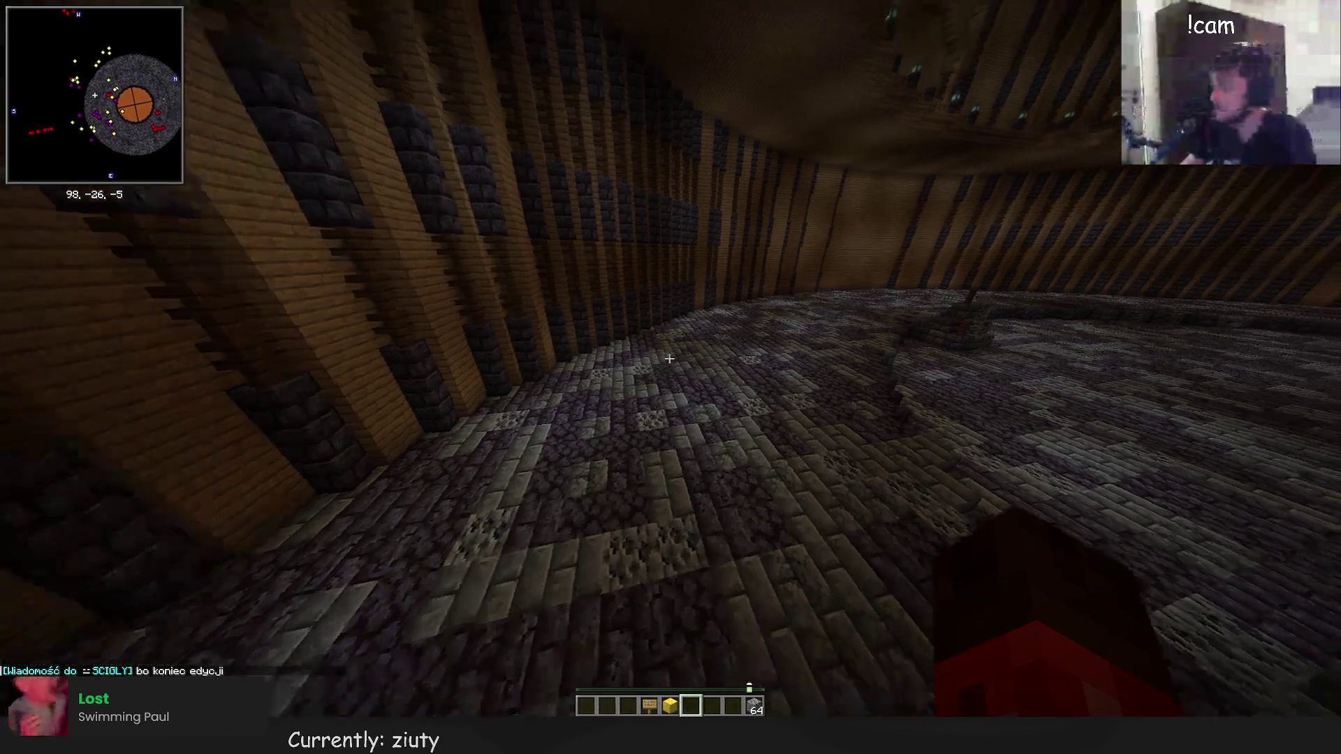
Finish the lap around the ring and return to the gold marker facing the orange centre
{"action": "key", "text": "w"}
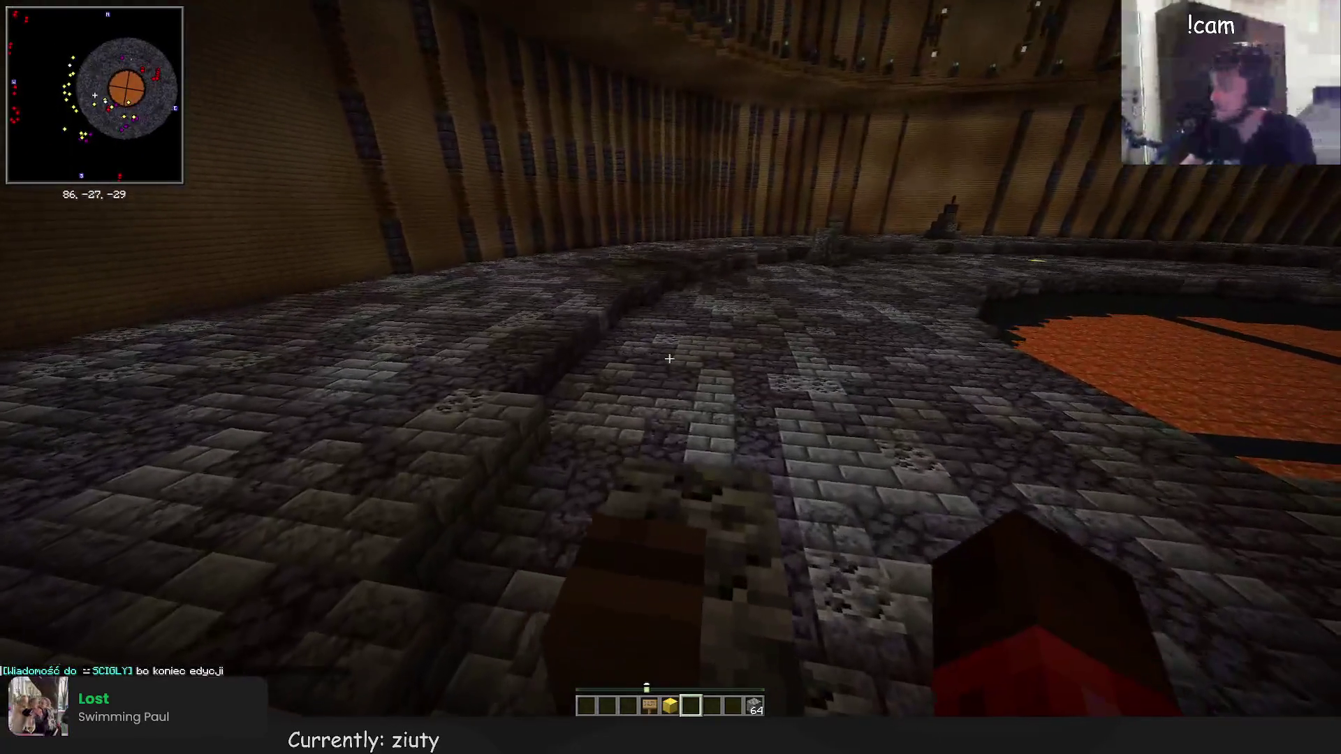
{"action": "key", "text": "w"}
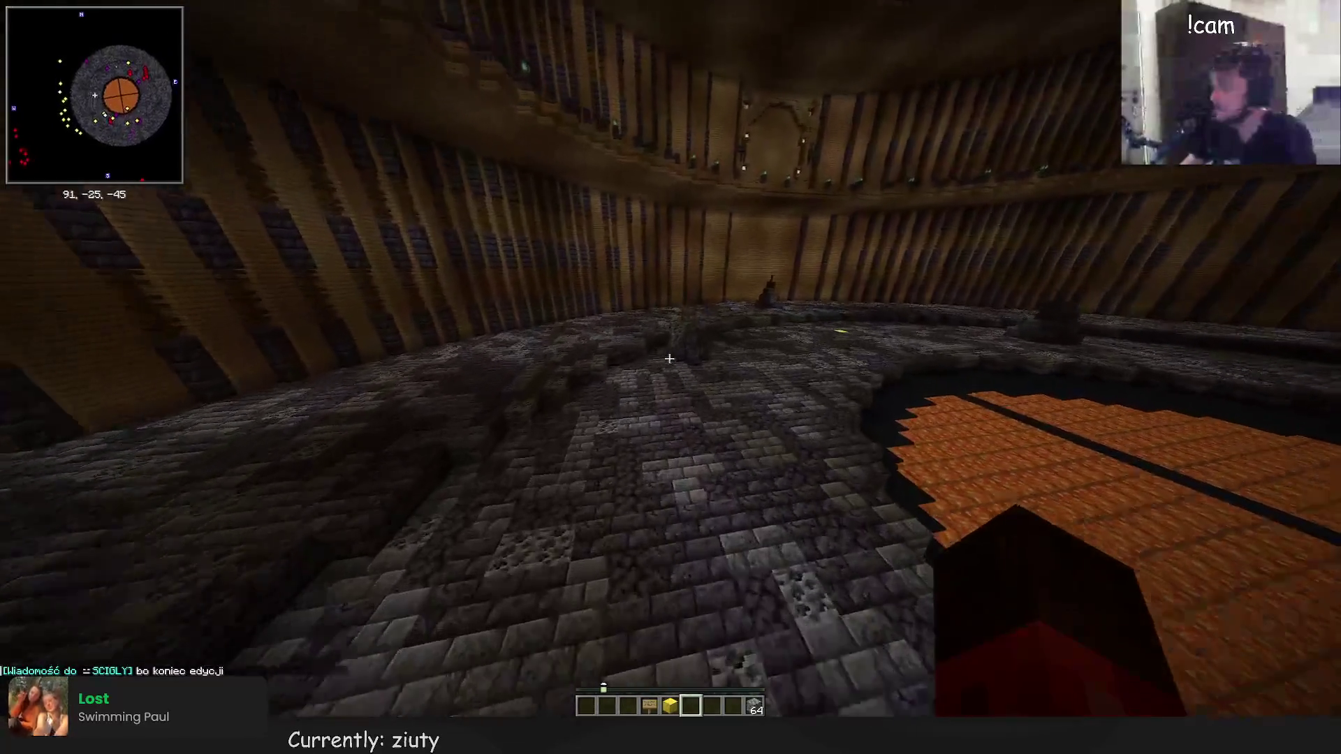
{"action": "key", "text": "w"}
{"action": "key", "text": "w"}
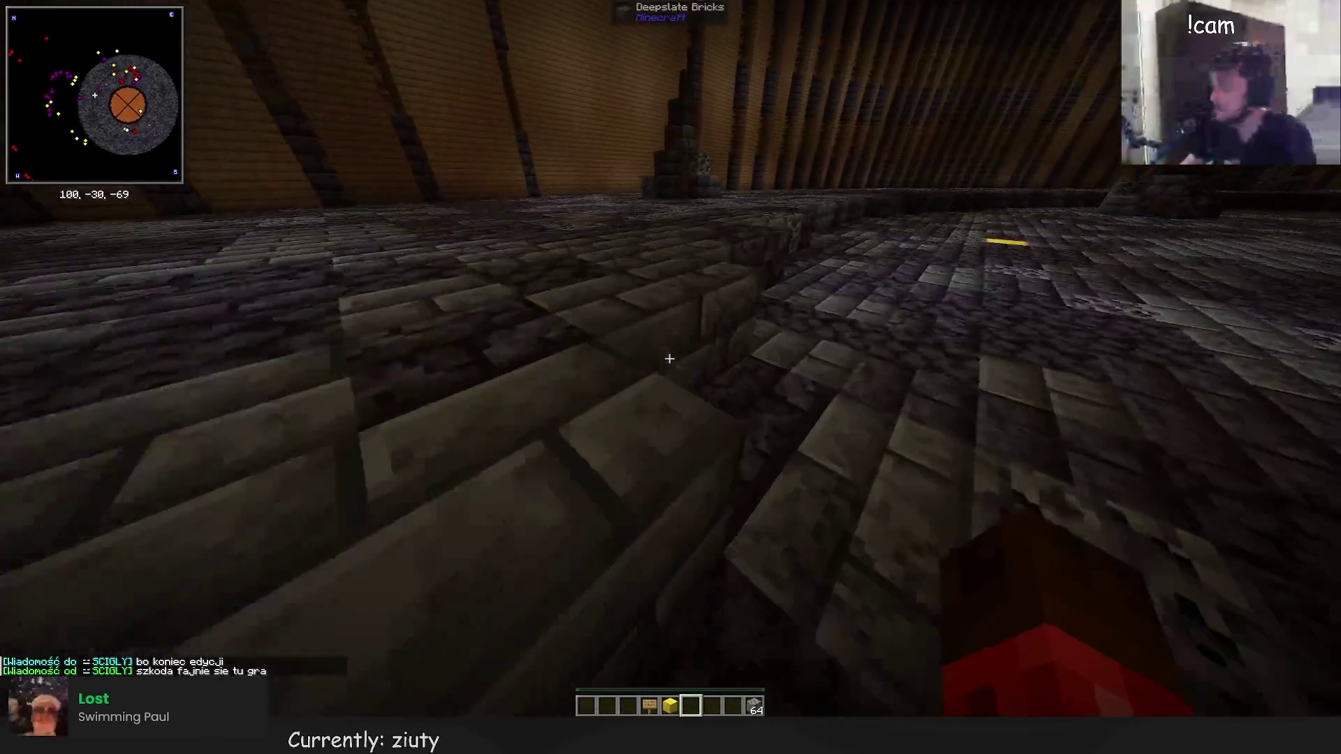
{"action": "key", "text": "w"}
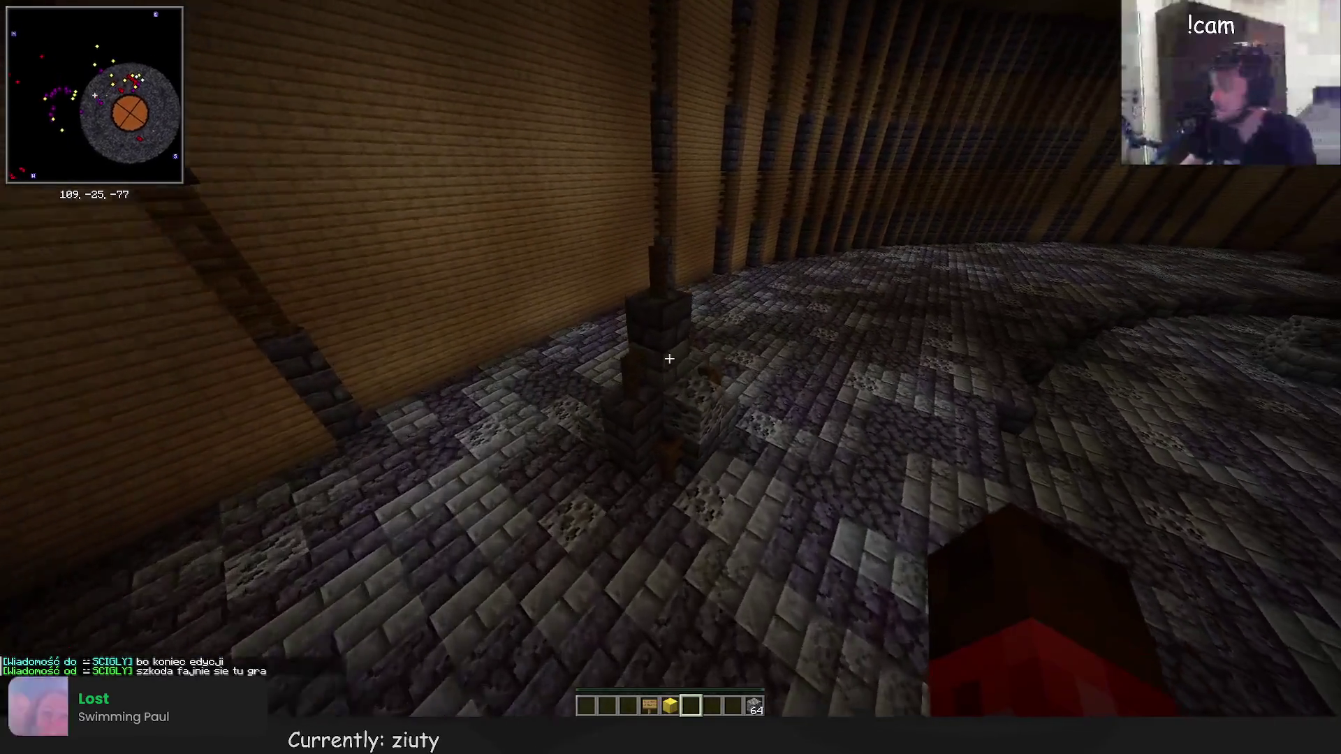
{"action": "key", "text": "w"}
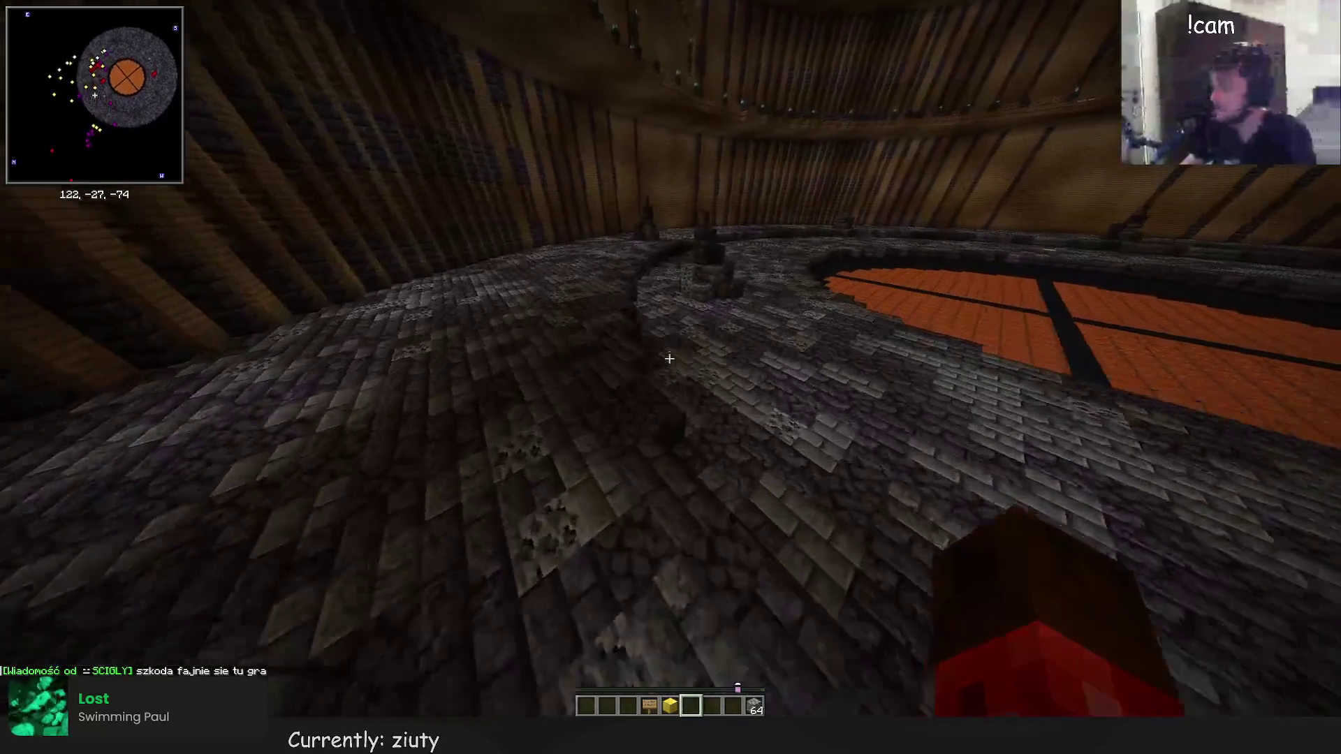
{"action": "key", "text": "w"}
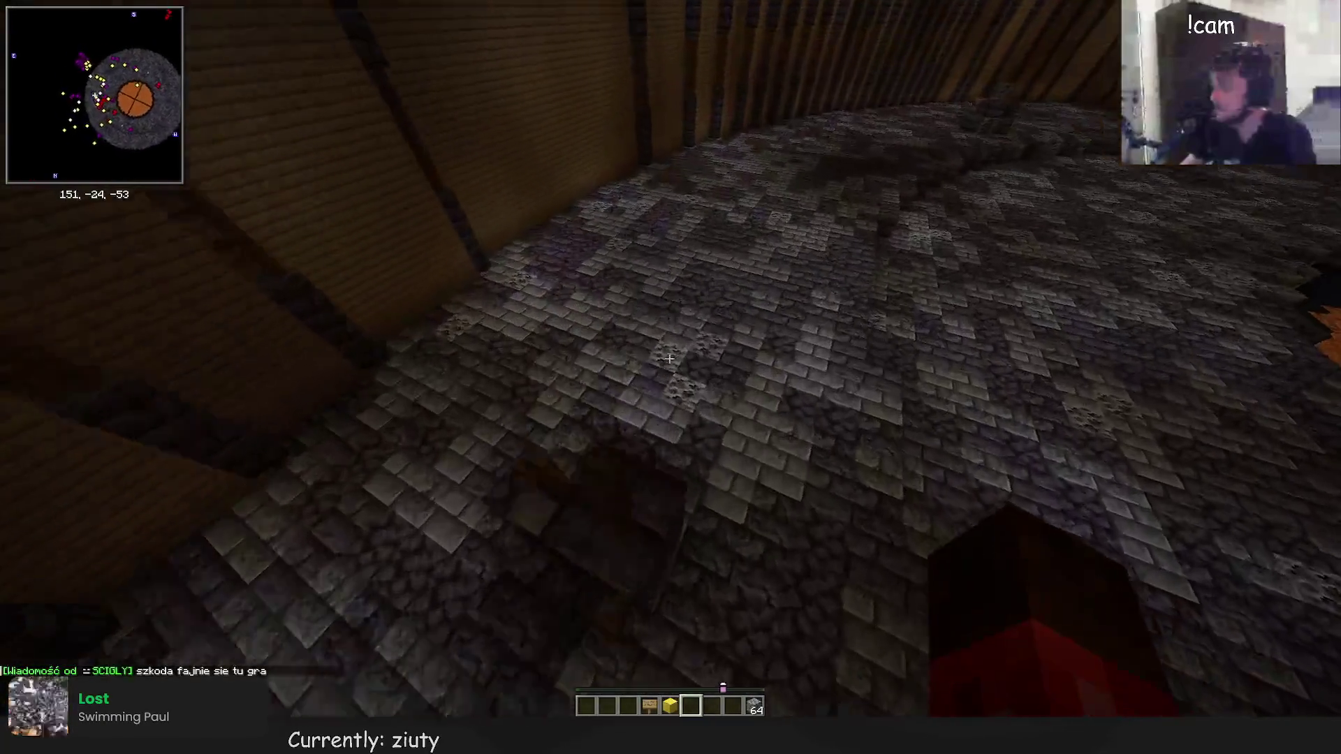
{"action": "key", "text": "w"}
{"action": "key", "text": "w"}
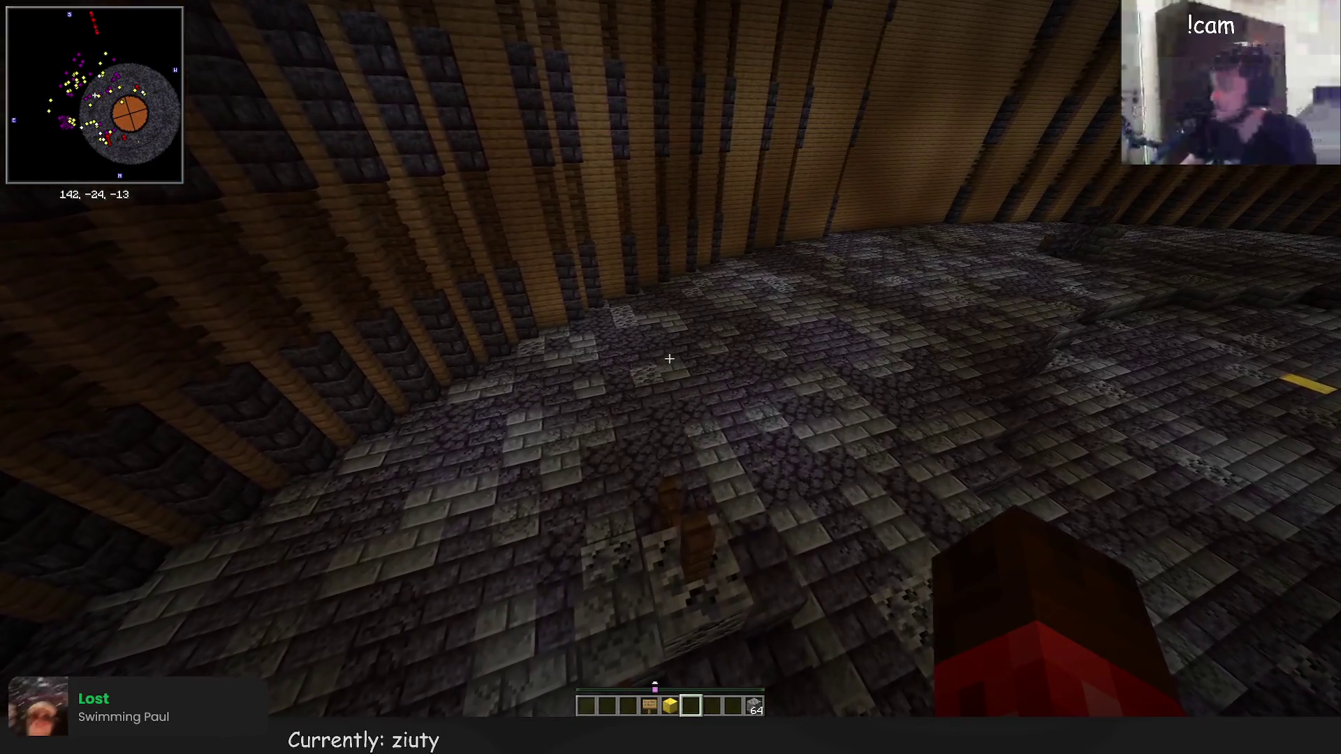
{"action": "key", "text": "w"}
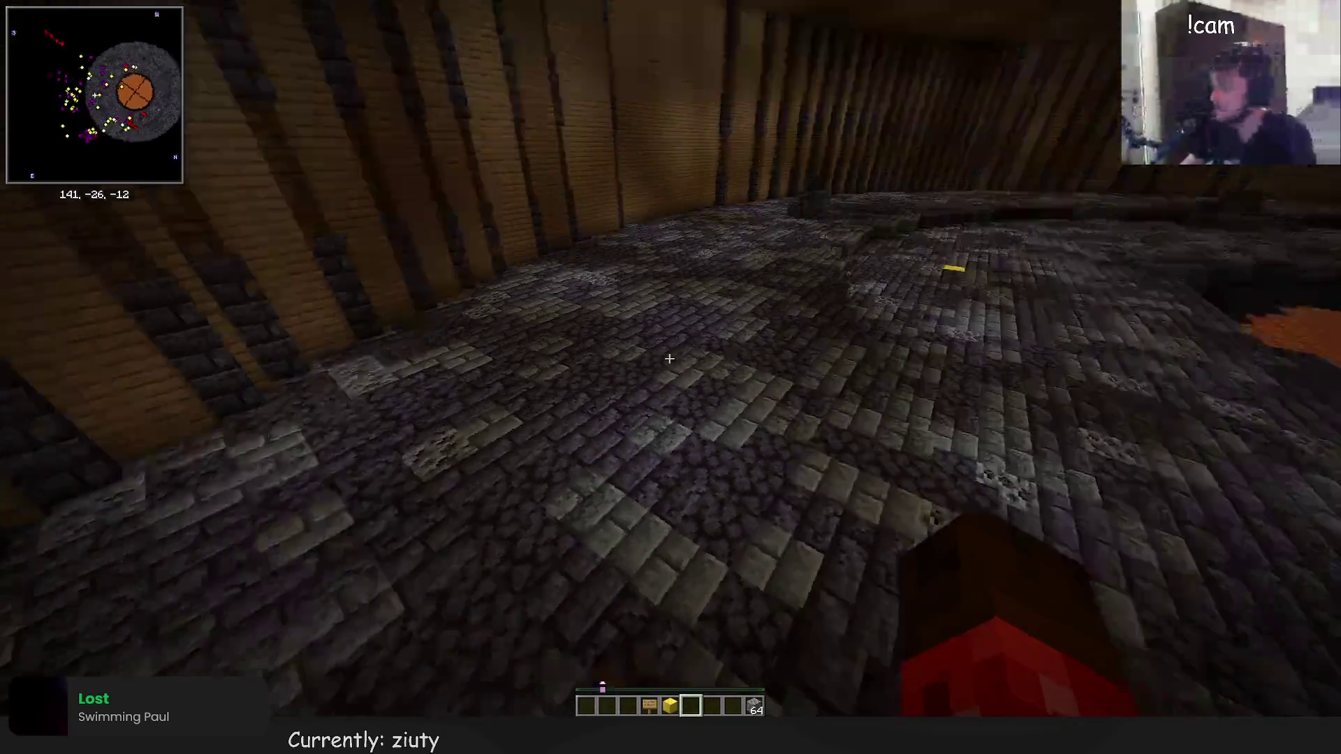
{"action": "key", "text": "w"}
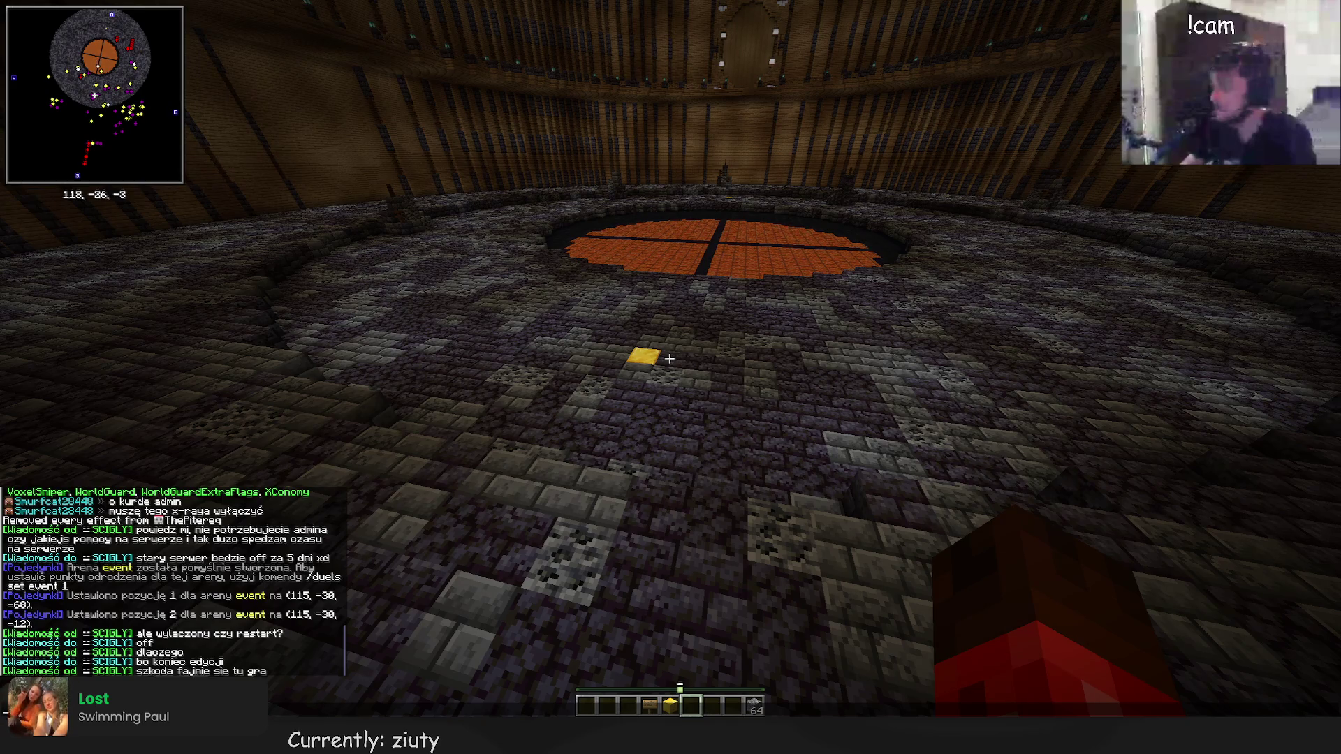
Clear the gold and block stacks from the hotbar and add diamond helmet, chestplate and boots
{"action": "key", "text": "e"}
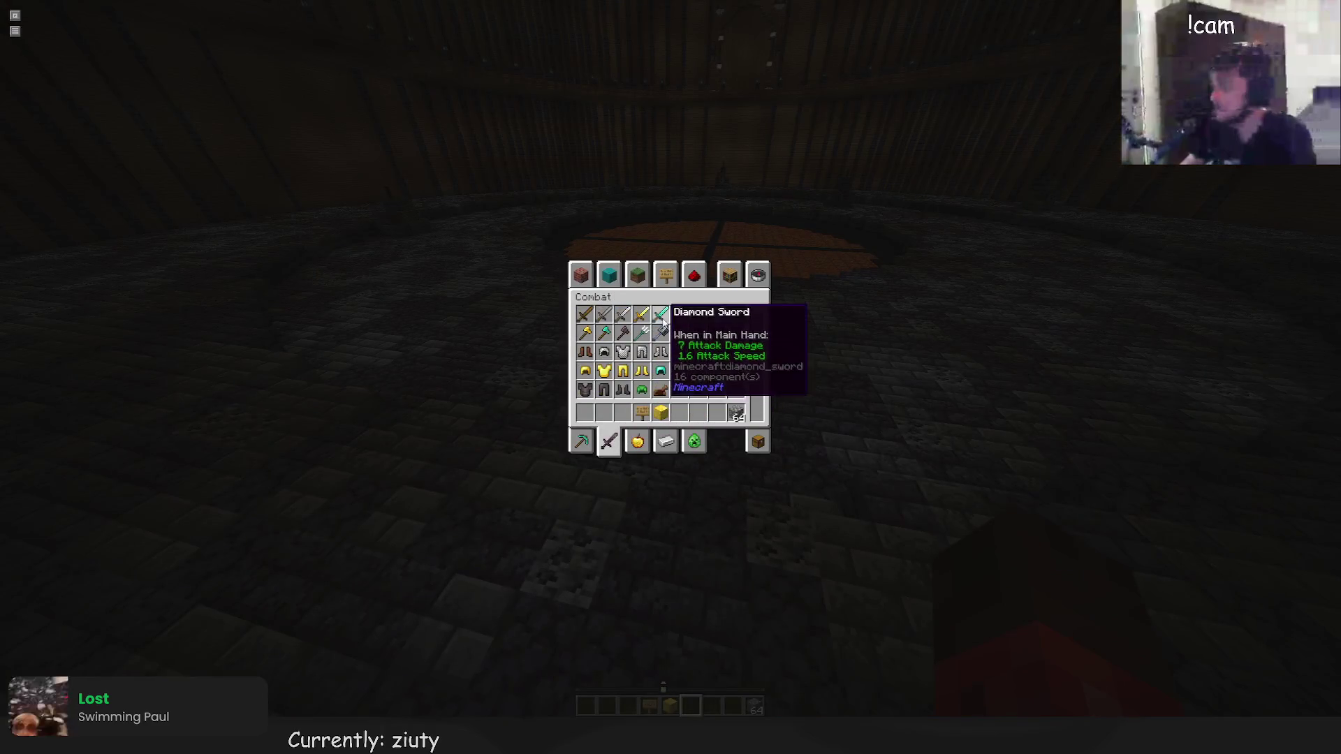
{"action": "left_click", "coordinate": [661, 412]}
{"action": "left_click", "coordinate": [698, 391]}
{"action": "left_click", "coordinate": [737, 416]}
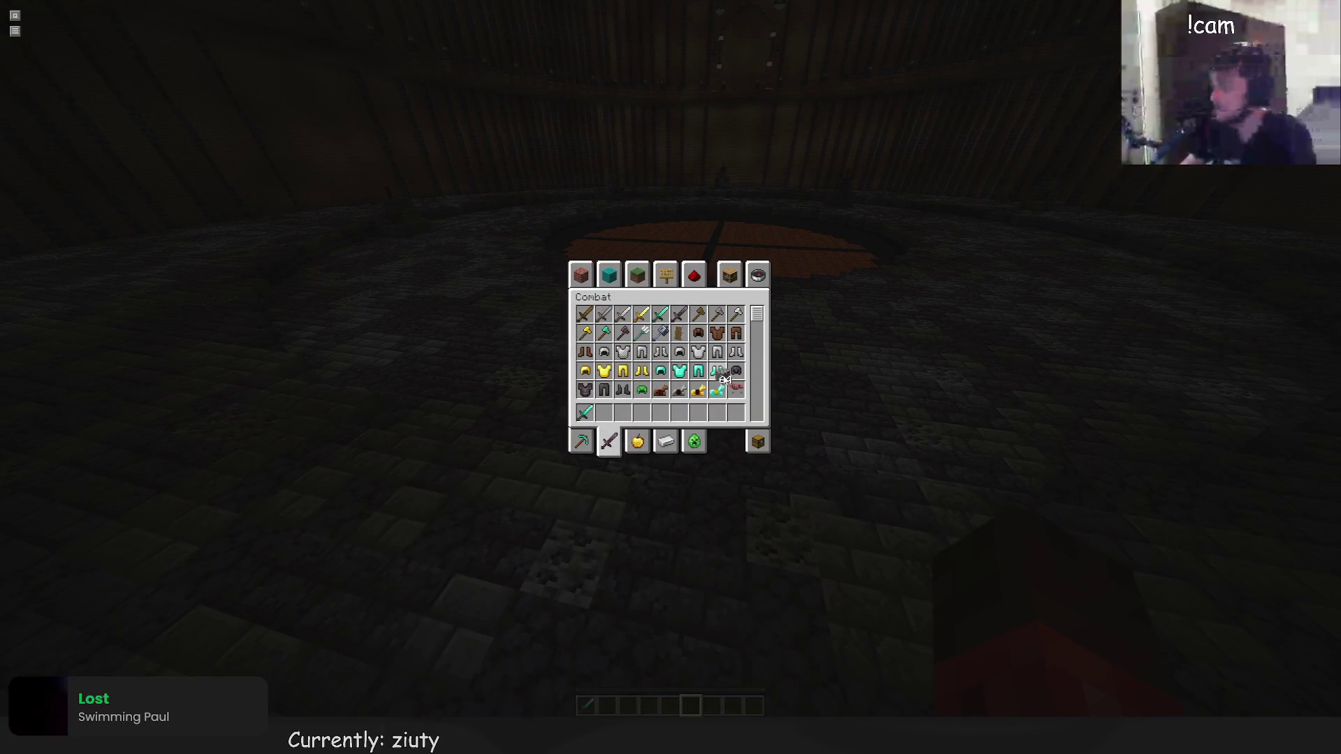
{"action": "left_click", "coordinate": [661, 371]}
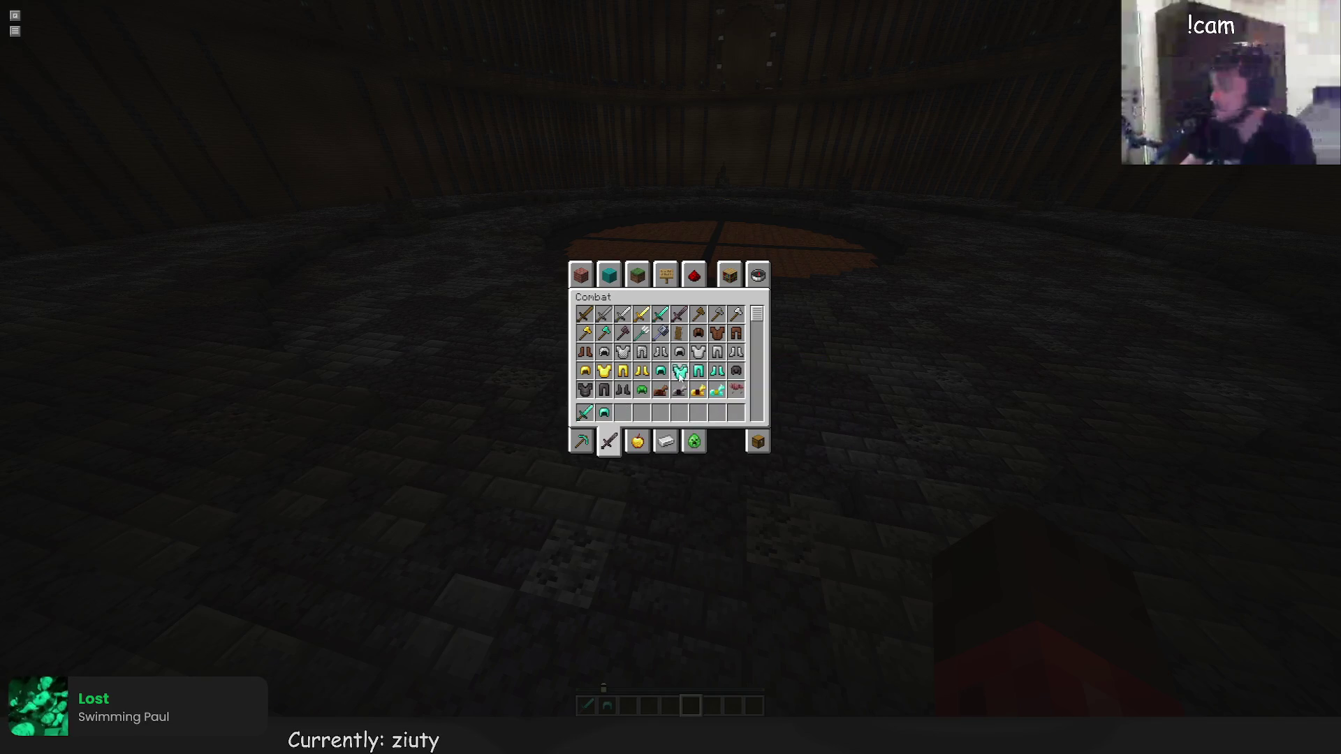
{"action": "left_click", "coordinate": [679, 374], "text": "shift"}
{"action": "left_click", "coordinate": [717, 371]}
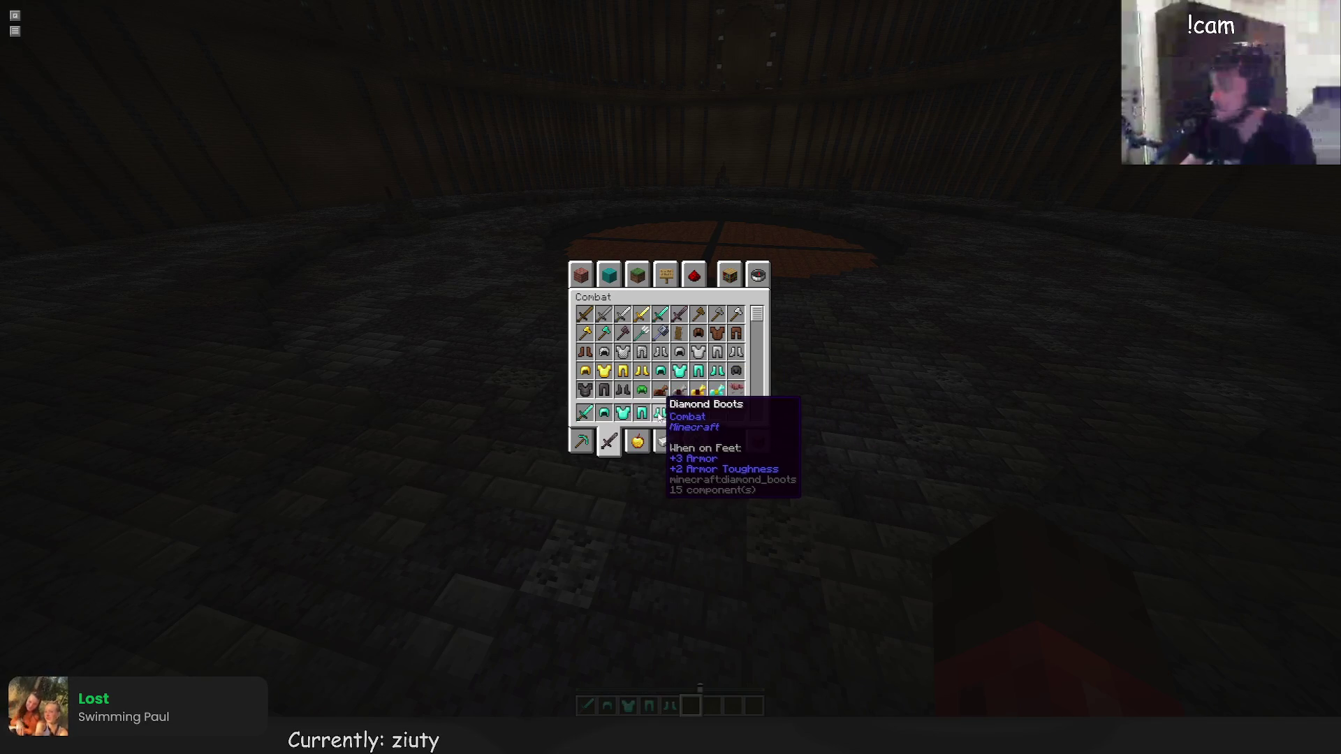
{"action": "key", "text": "e"}
Cycle through the diamond helmet, chestplate, leggings and boots, abandoning a protection enchant command
{"action": "key", "text": "2"}
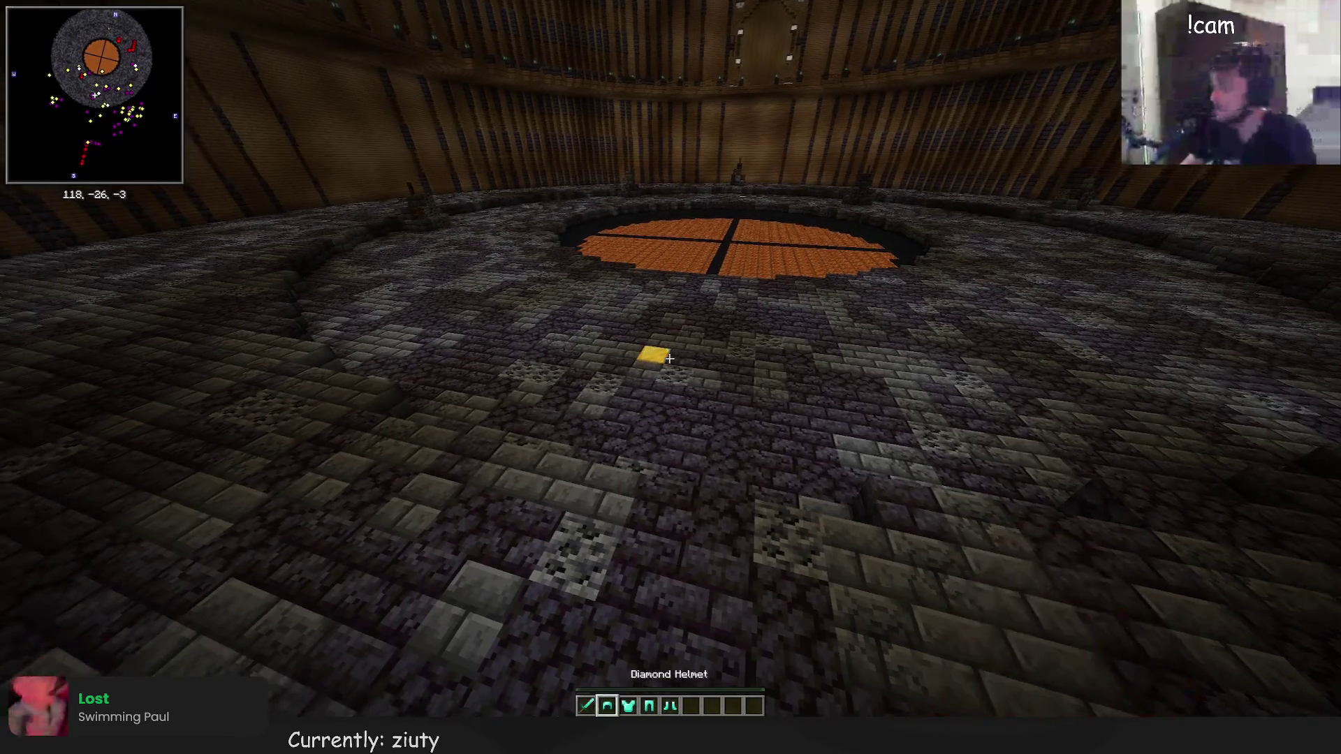
{"action": "key", "text": "slash"}
{"action": "type", "text": "ant prot"}
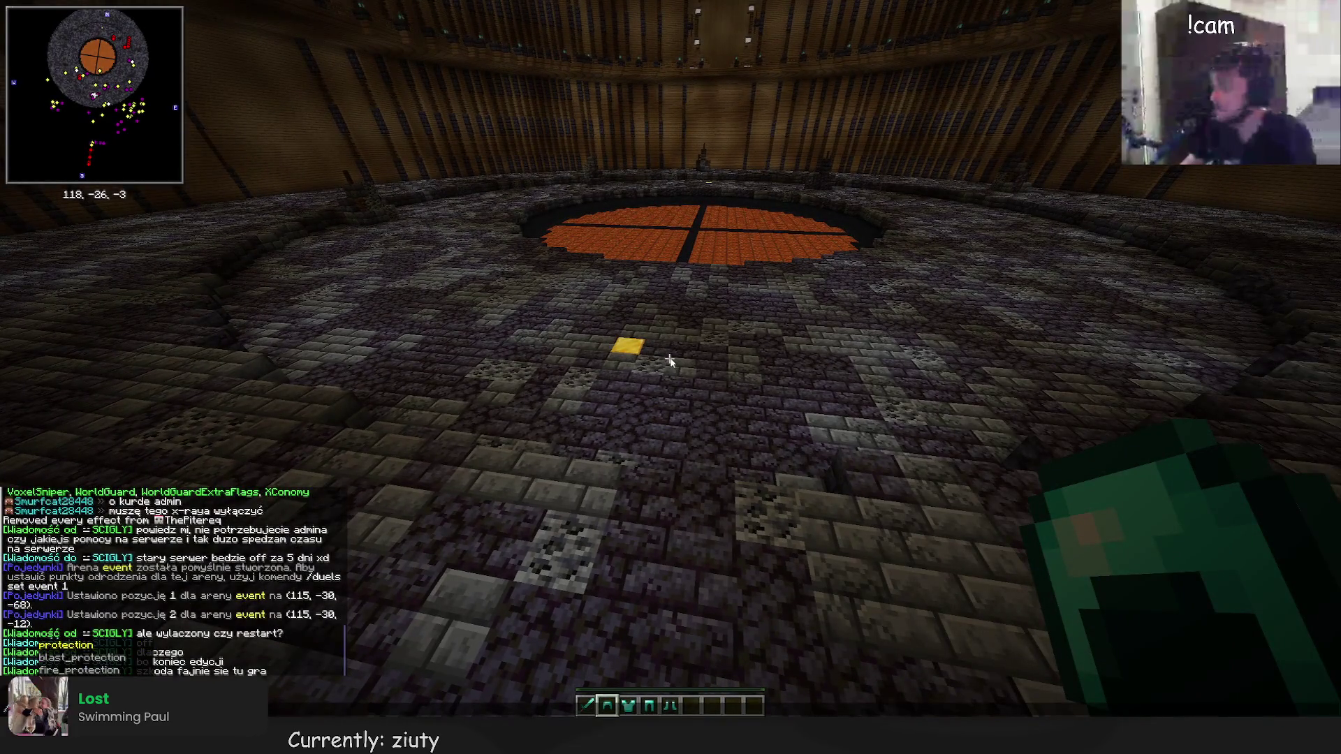
{"action": "key", "text": "Escape"}
{"action": "key", "text": "3"}
{"action": "key", "text": "w"}
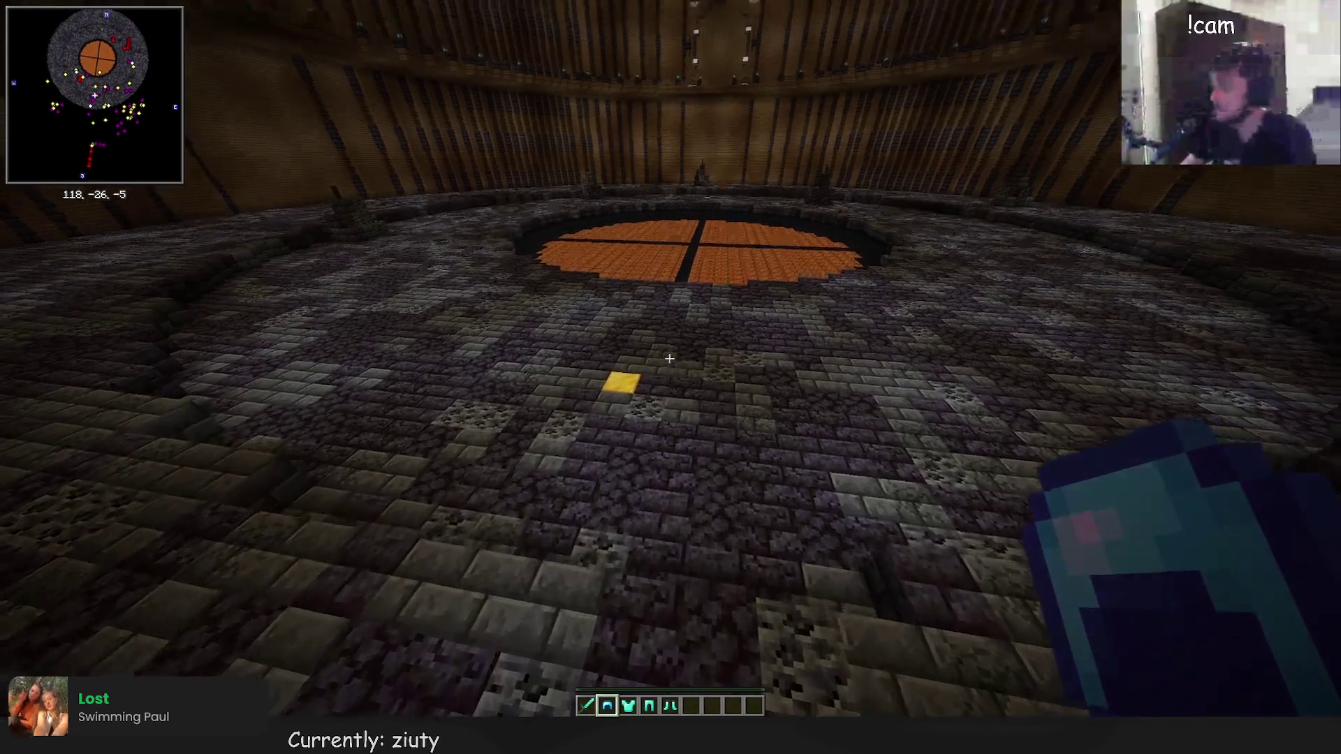
{"action": "key", "text": "4"}
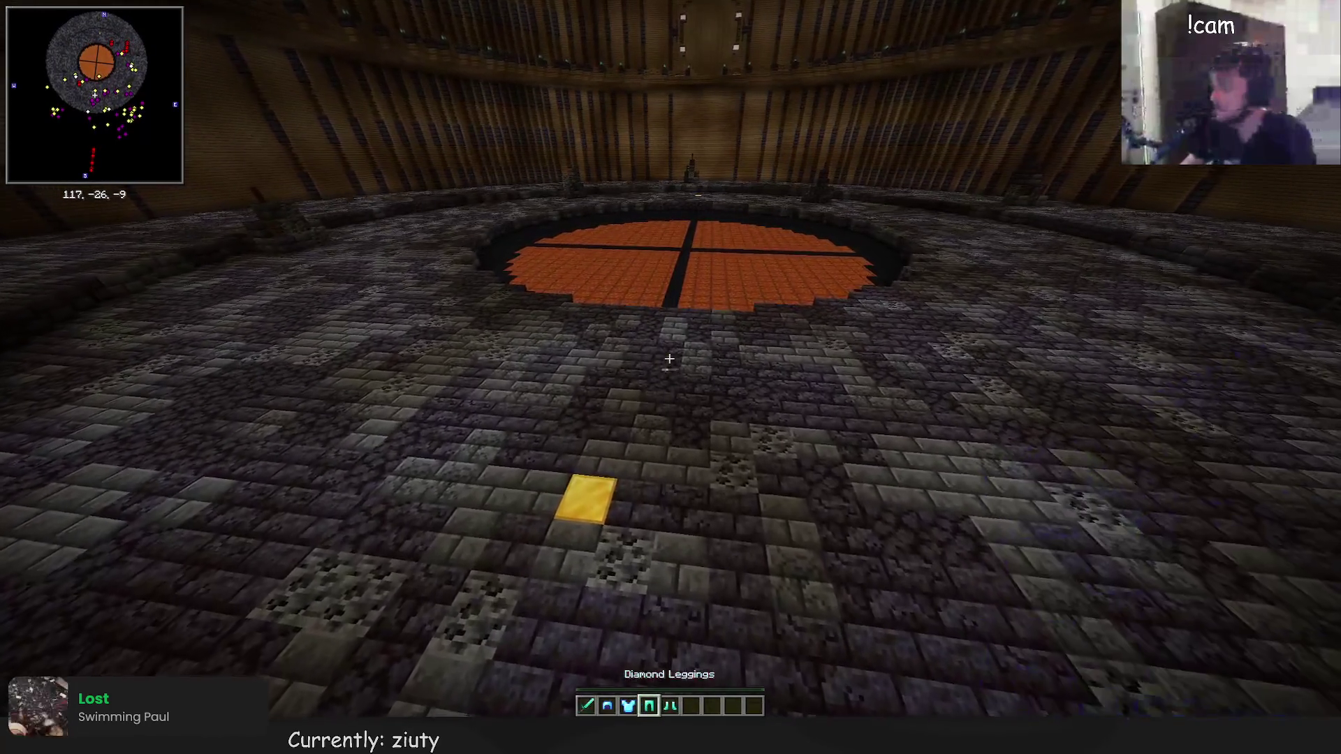
{"action": "key", "text": "5"}
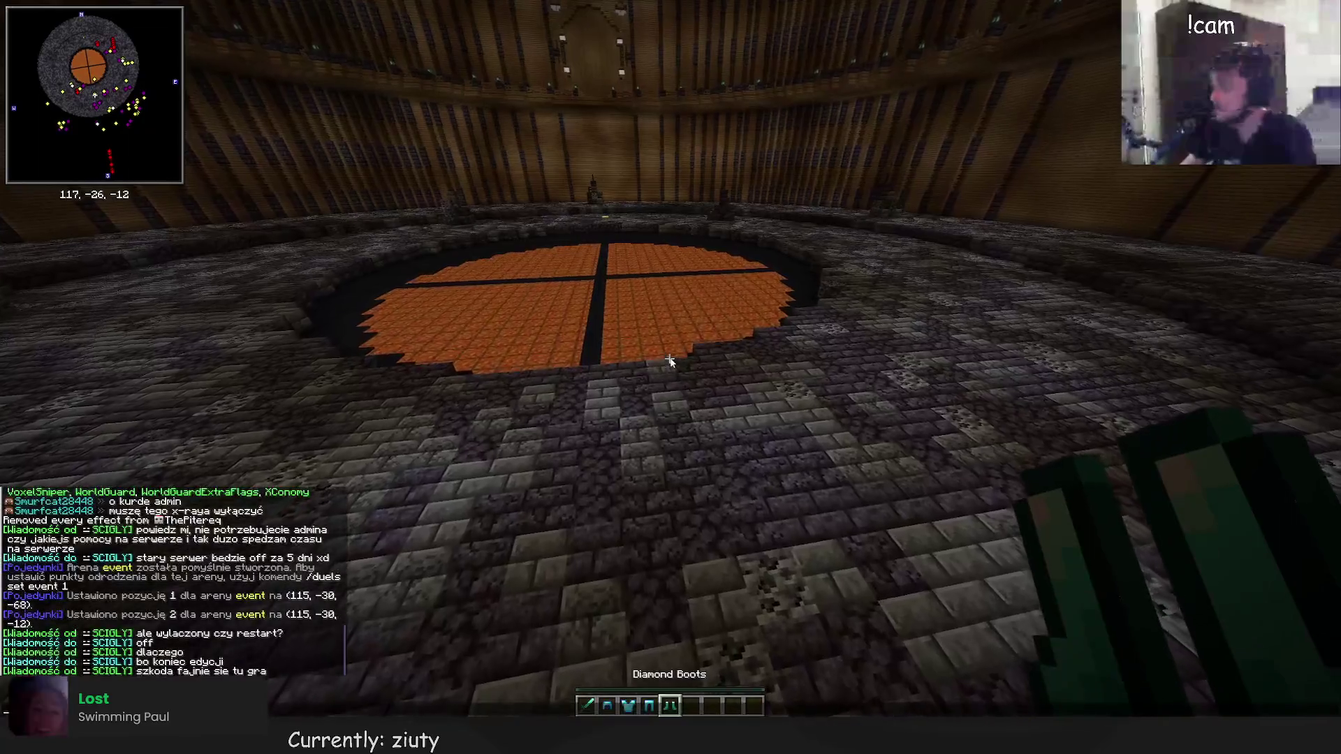
Review the chat history, then switch between leggings, the 'Zestaw Eventowy' chestplate and helmet
{"action": "key", "text": "t"}
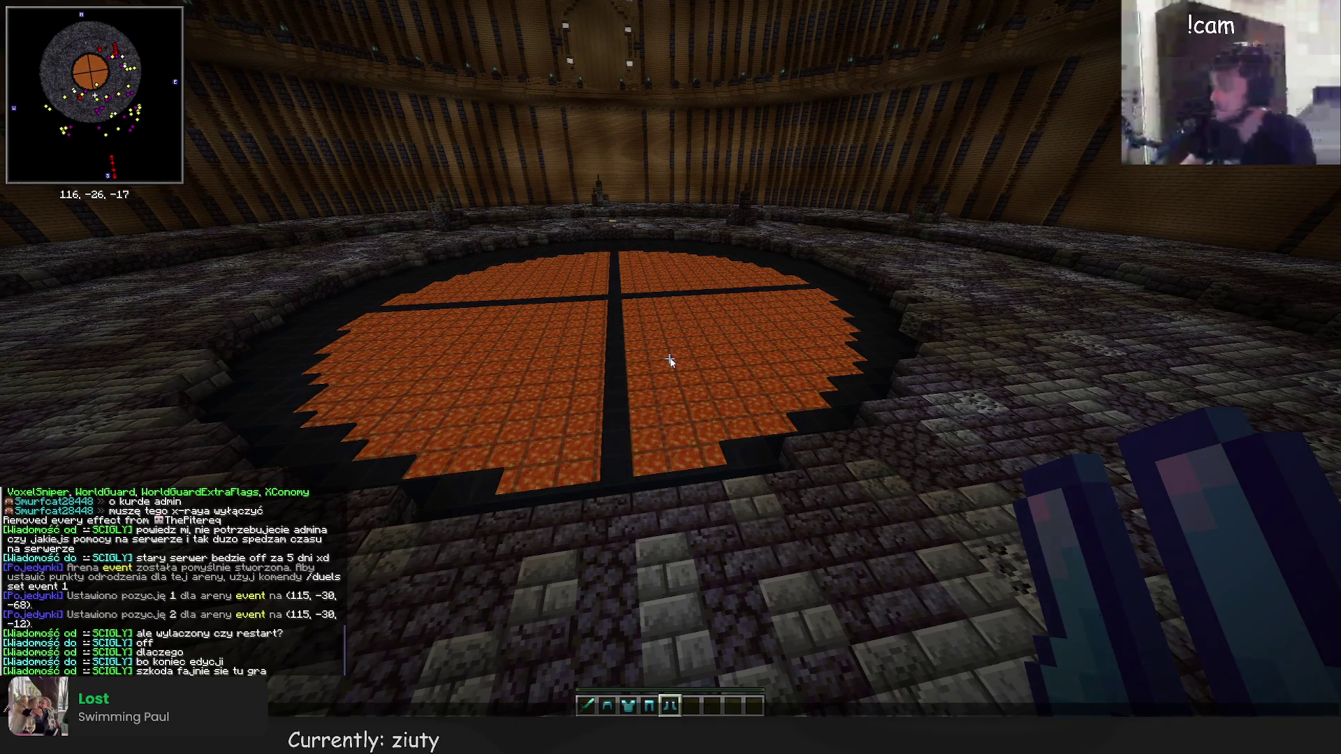
{"action": "key", "text": "Escape"}
{"action": "key", "text": "3"}
{"action": "key", "text": "4"}
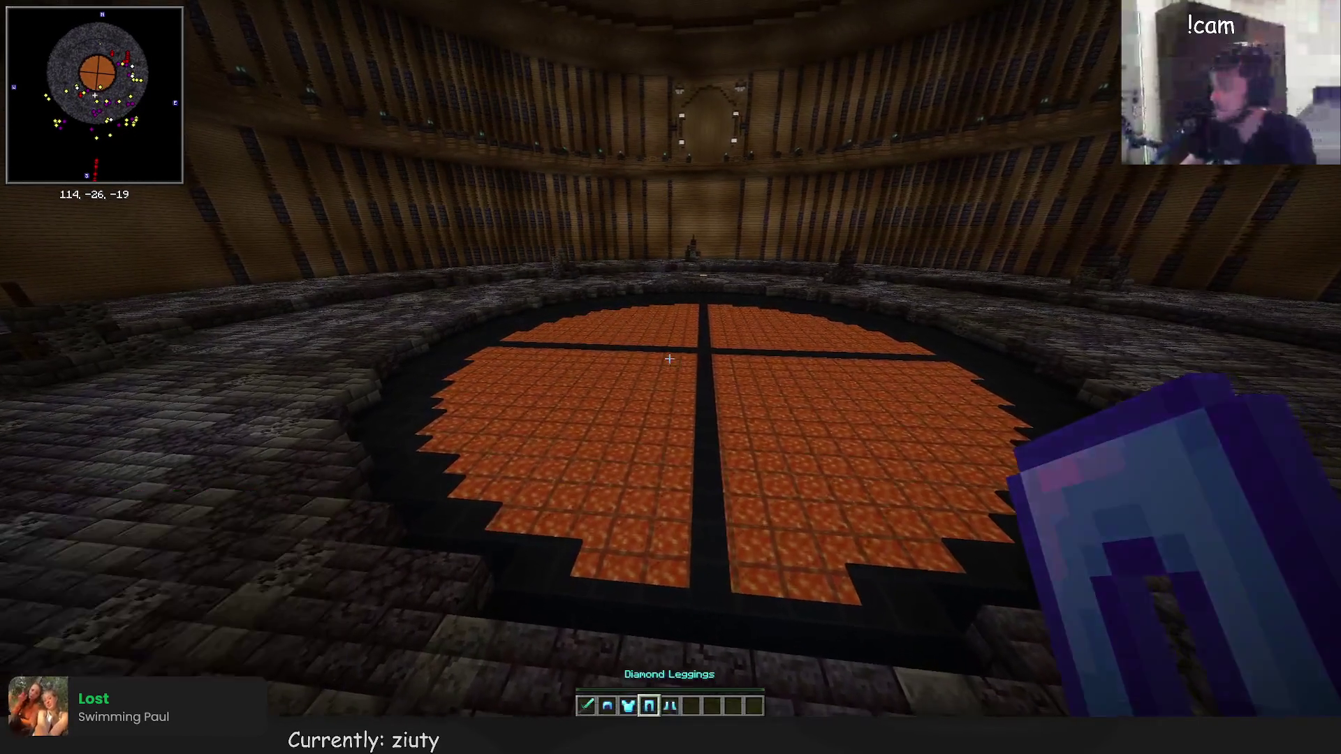
{"action": "key", "text": "3"}
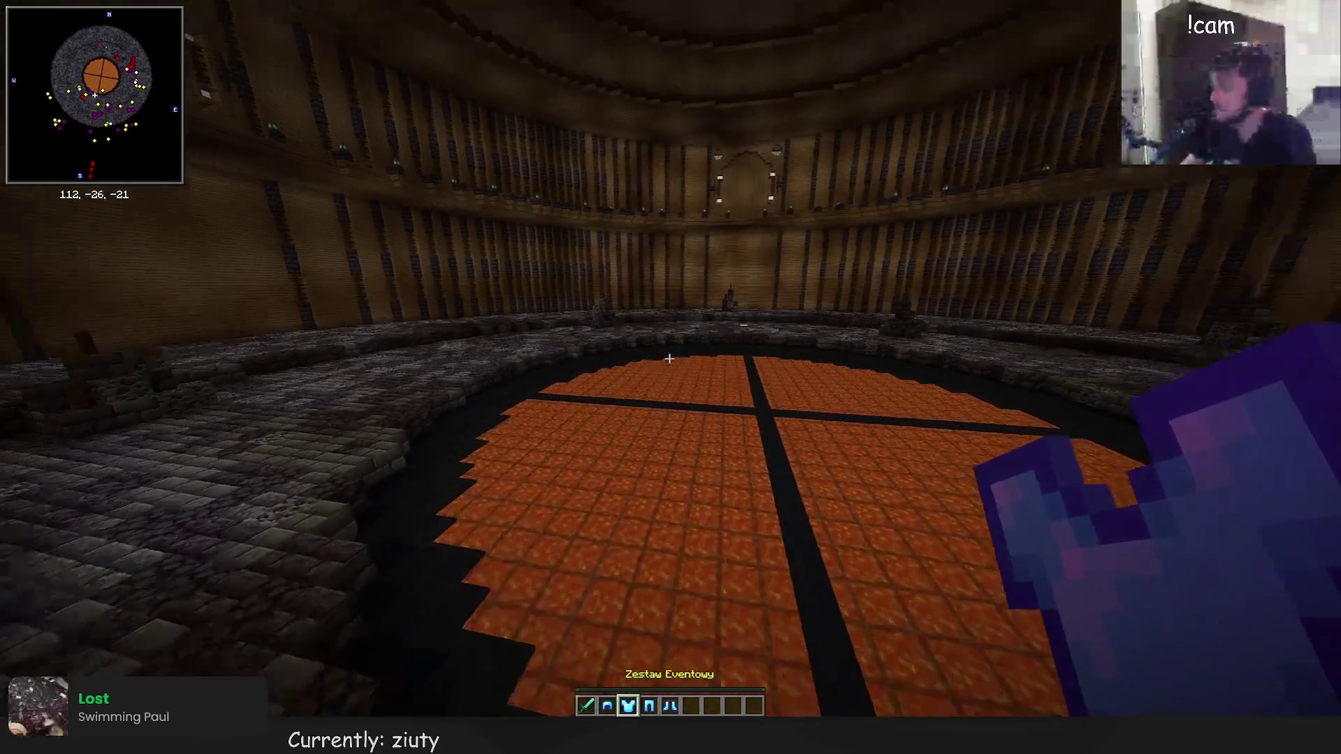
{"action": "key", "text": "2"}
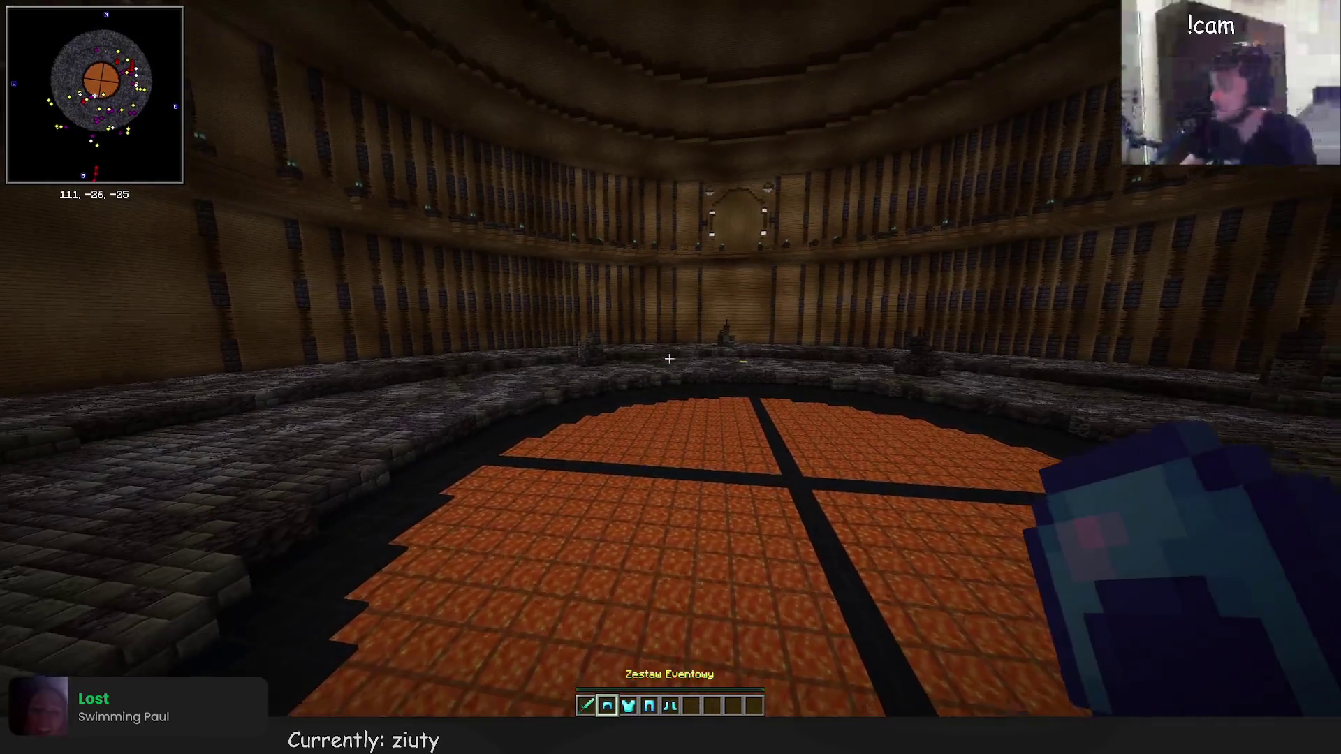
Holding the diamond sword, equip the full diamond armour and destroy the 64-item stack
{"action": "key", "text": "1"}
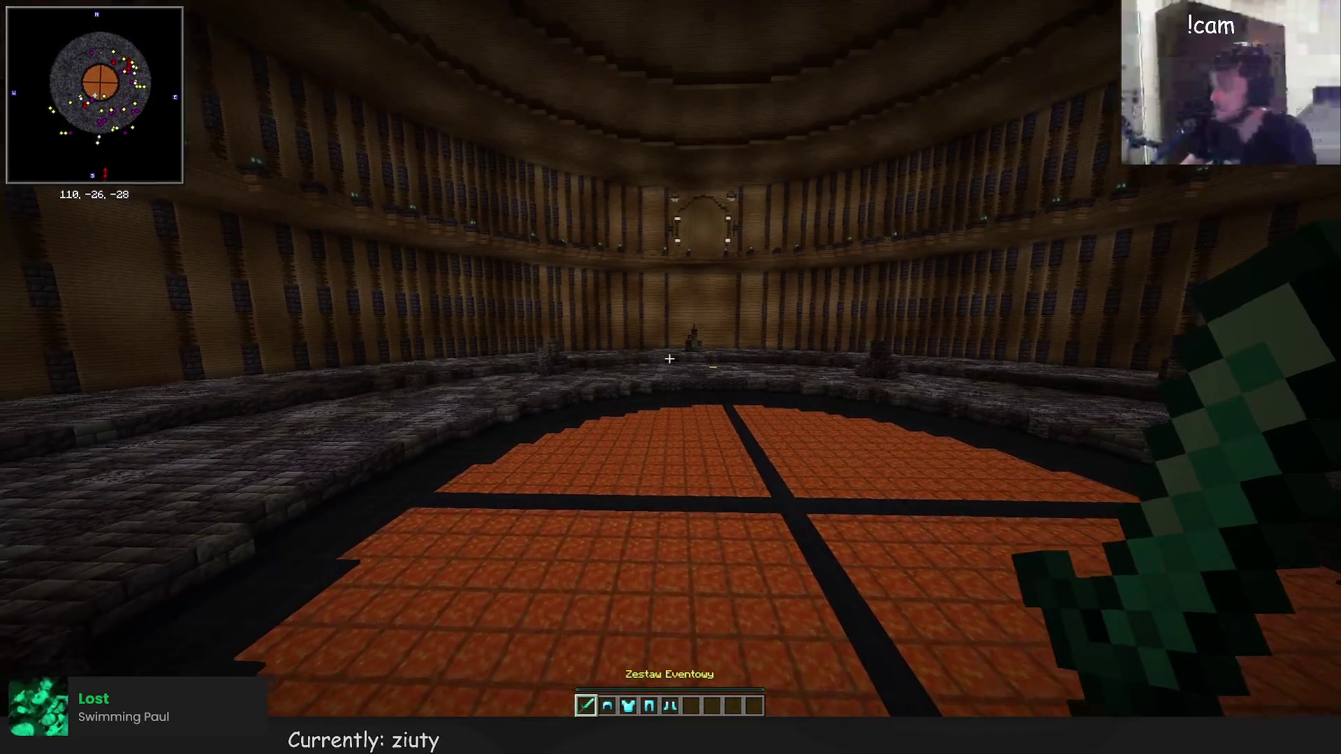
{"action": "key", "text": "e"}
{"action": "left_click", "coordinate": [757, 440]}
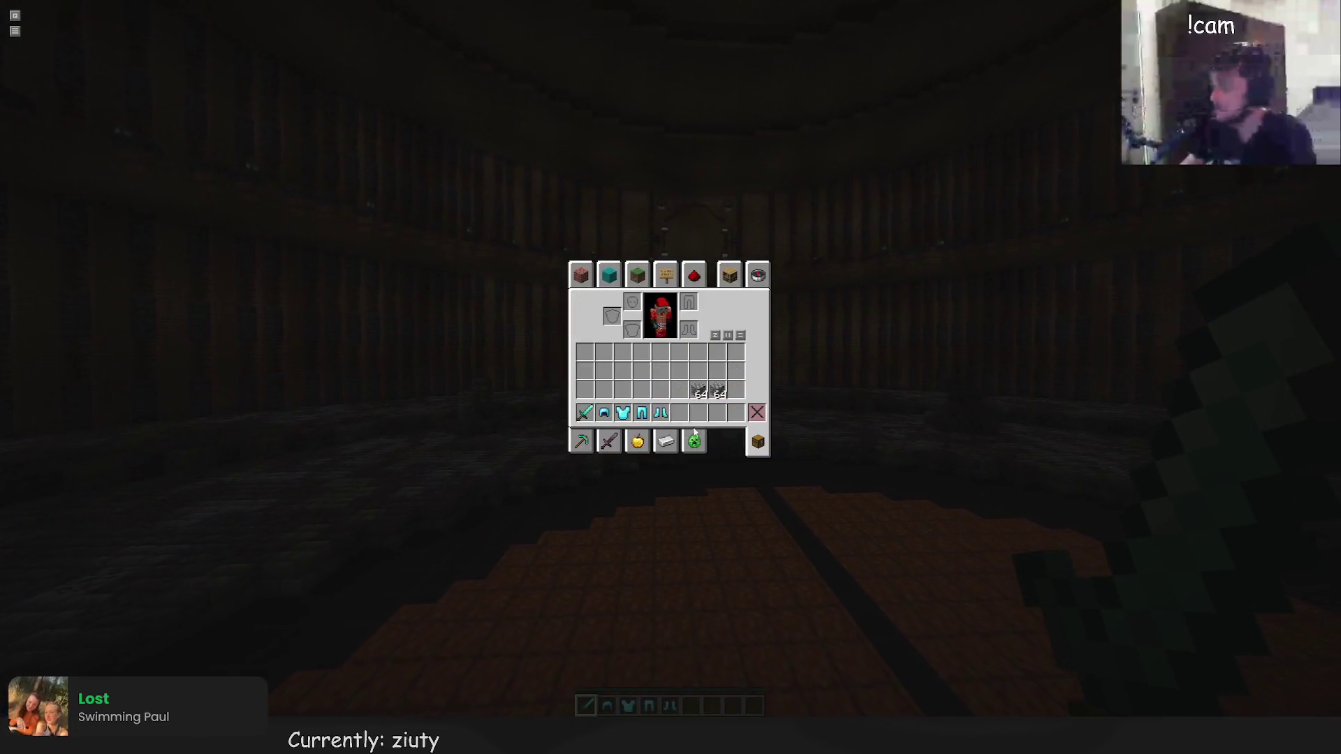
{"action": "left_click", "coordinate": [661, 412], "text": "shift"}
{"action": "left_click", "coordinate": [642, 412], "text": "shift"}
{"action": "left_click", "coordinate": [623, 412], "text": "shift"}
{"action": "left_click", "coordinate": [604, 412], "text": "shift"}
{"action": "left_click", "coordinate": [698, 390]}
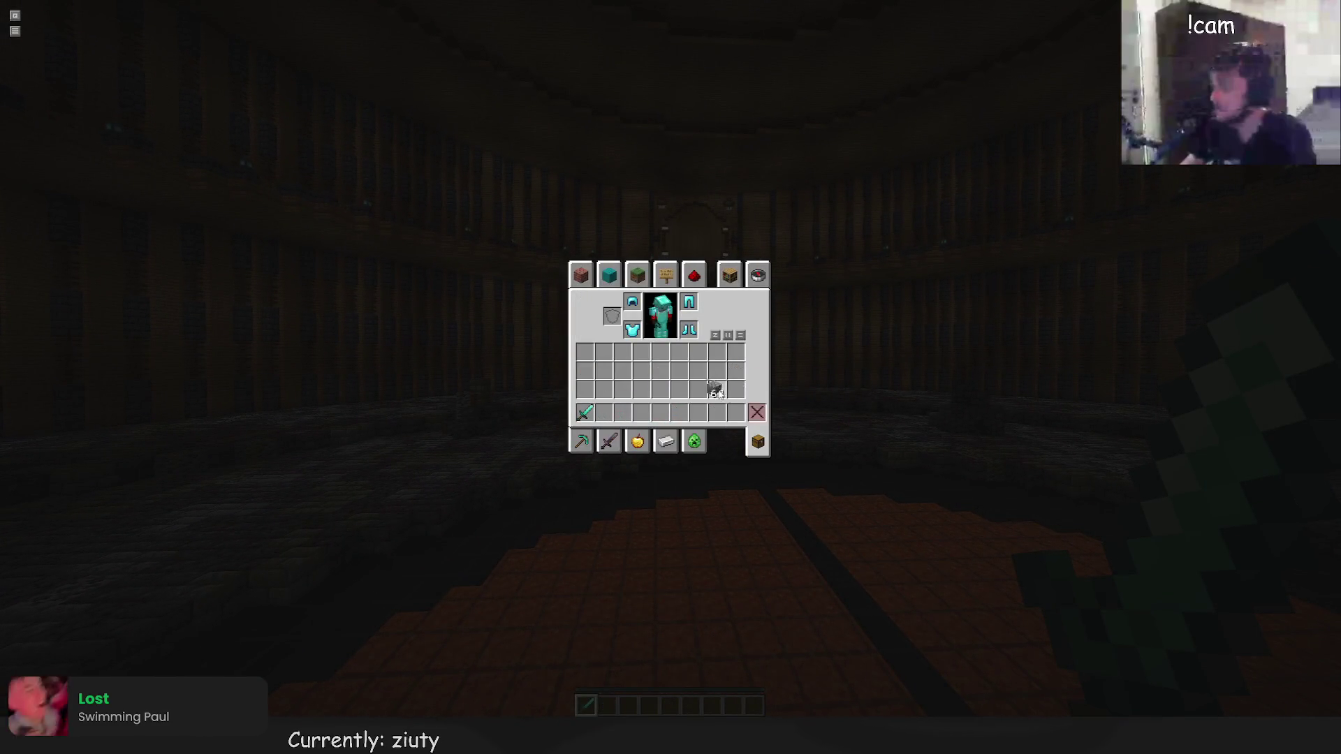
{"action": "left_click", "coordinate": [756, 411]}
Search 'splash potion of he' and put two Splash Potions of Healing in the hotbar
{"action": "key", "text": "e"}
{"action": "key", "text": "e"}
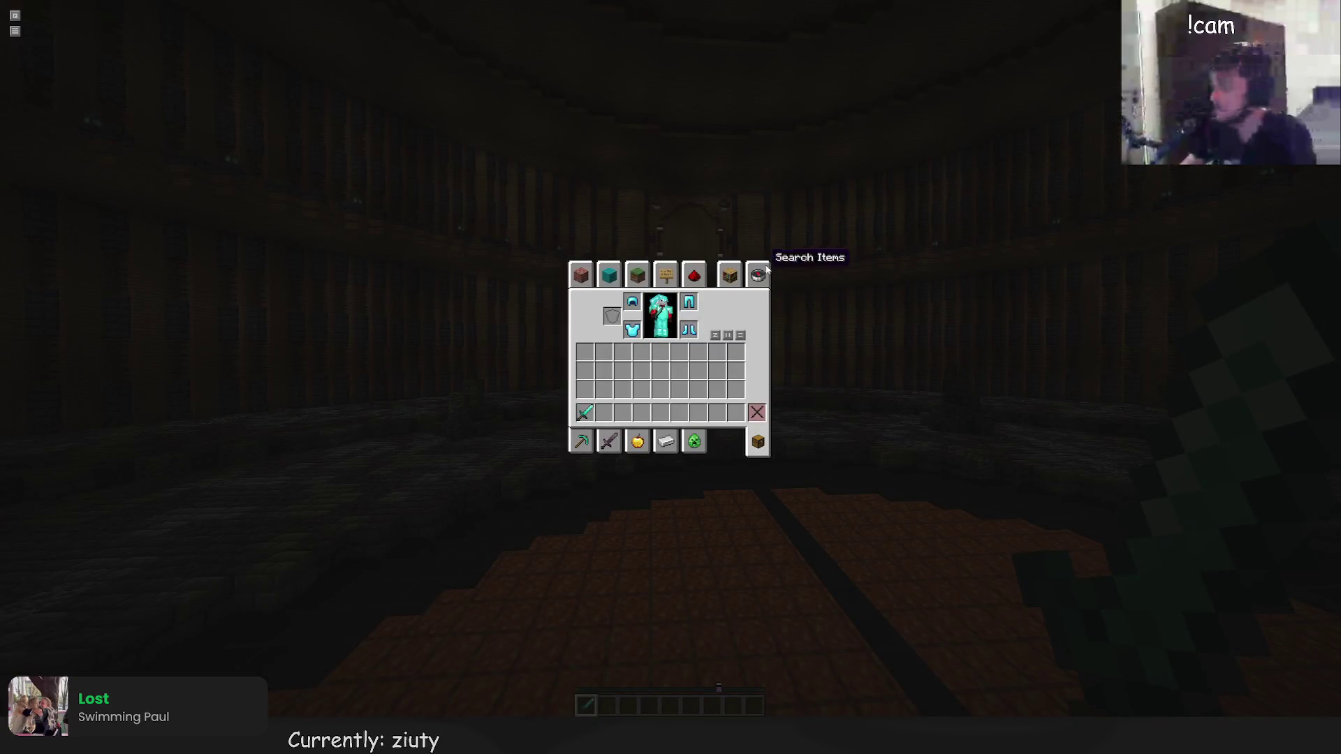
{"action": "left_click", "coordinate": [766, 269]}
{"action": "type", "text": "spl"}
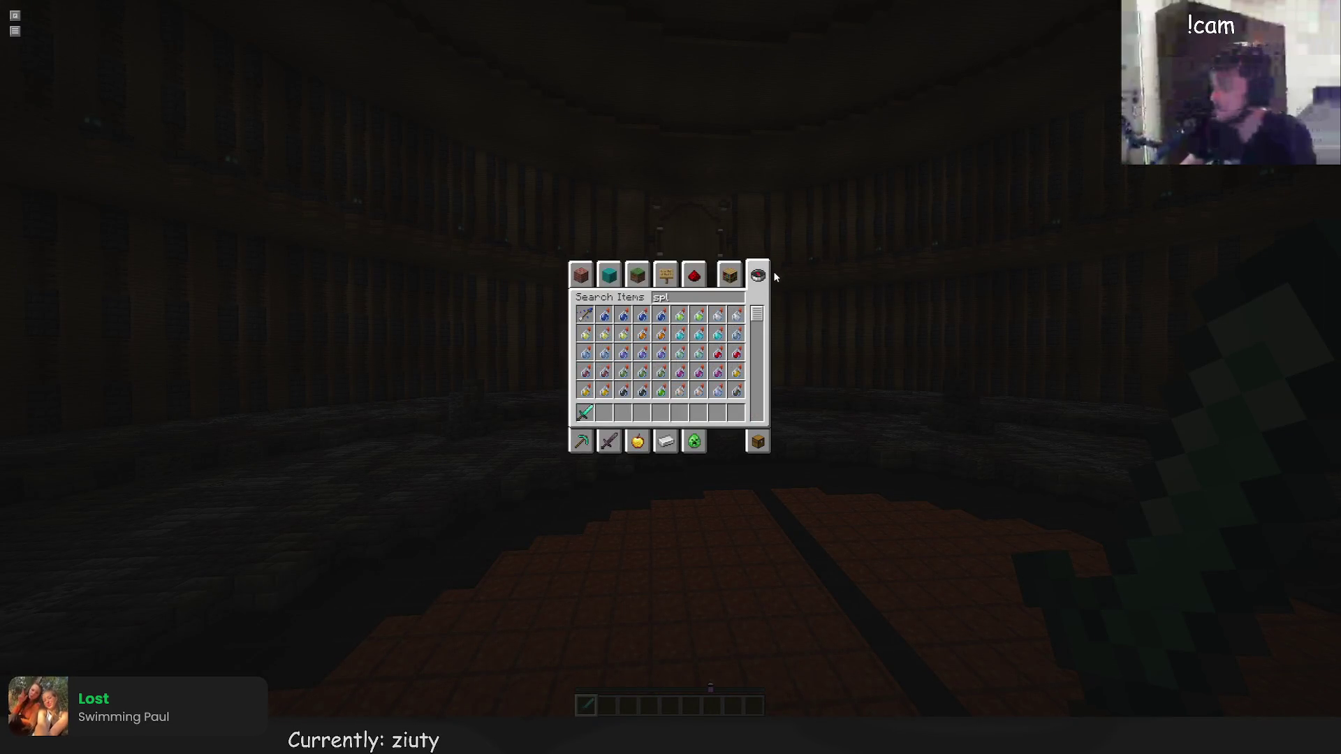
{"action": "type", "text": "ash potion o"}
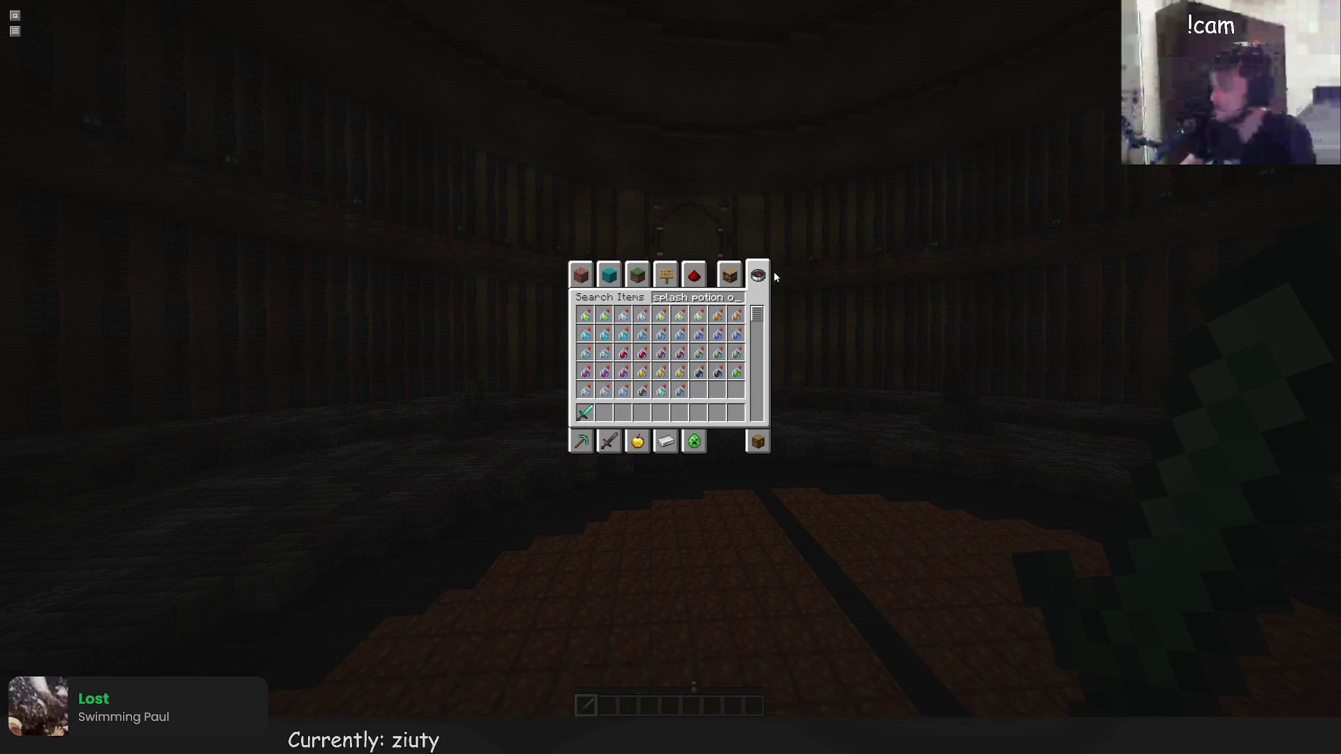
{"action": "type", "text": "f he"}
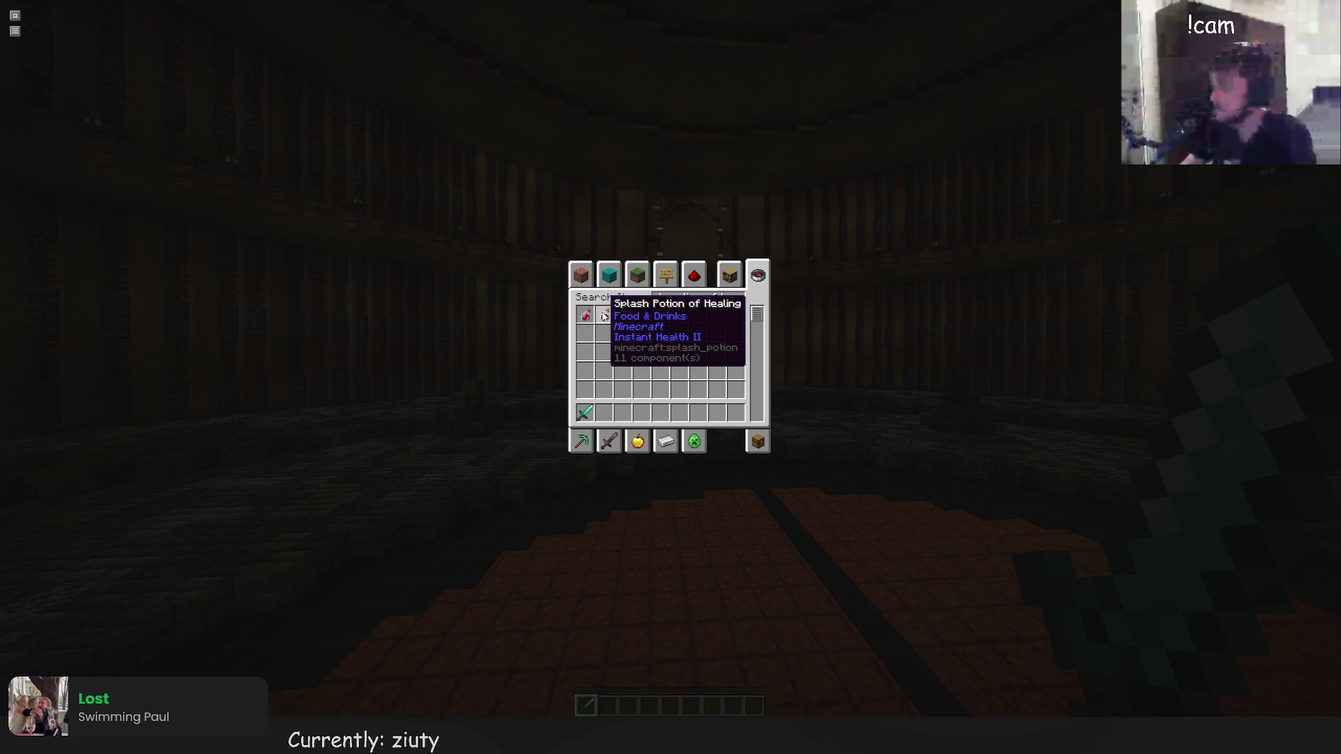
{"action": "left_click", "coordinate": [605, 317]}
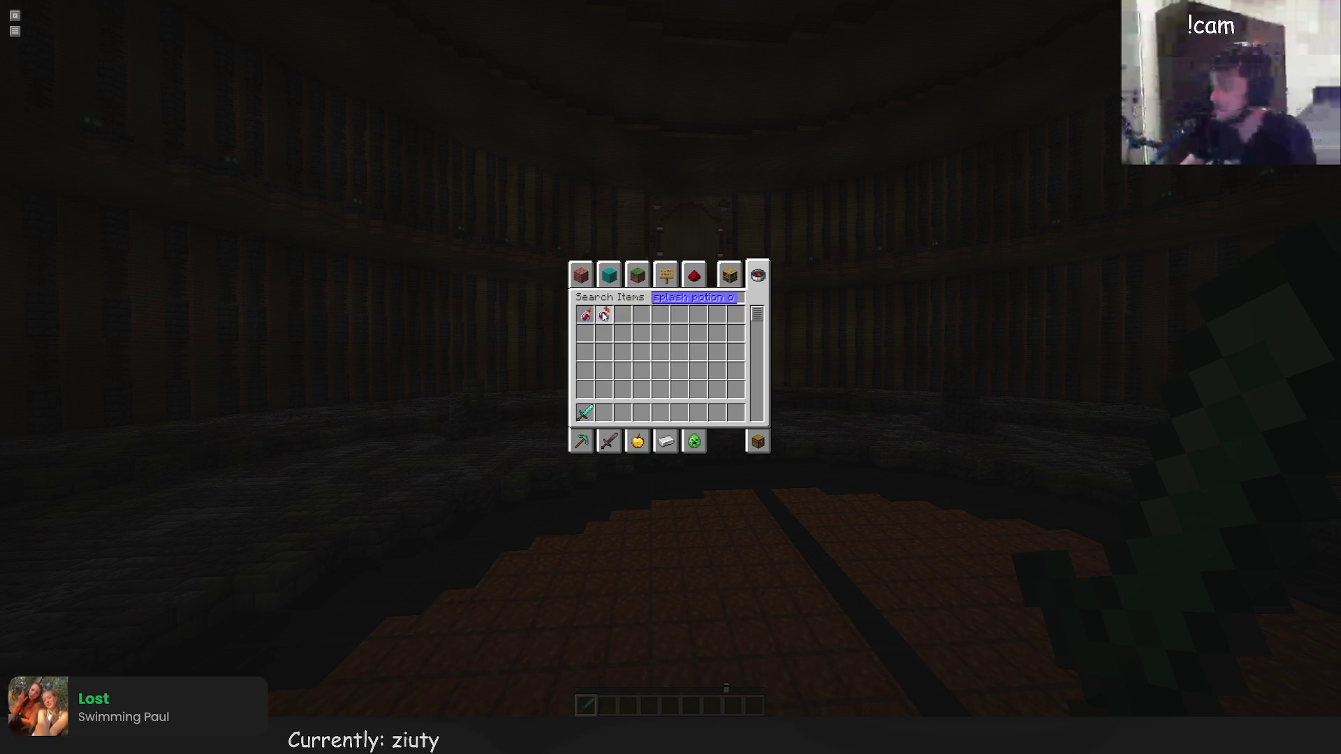
{"action": "left_click", "coordinate": [605, 412]}
{"action": "left_click", "coordinate": [605, 317]}
{"action": "left_click", "coordinate": [587, 317]}
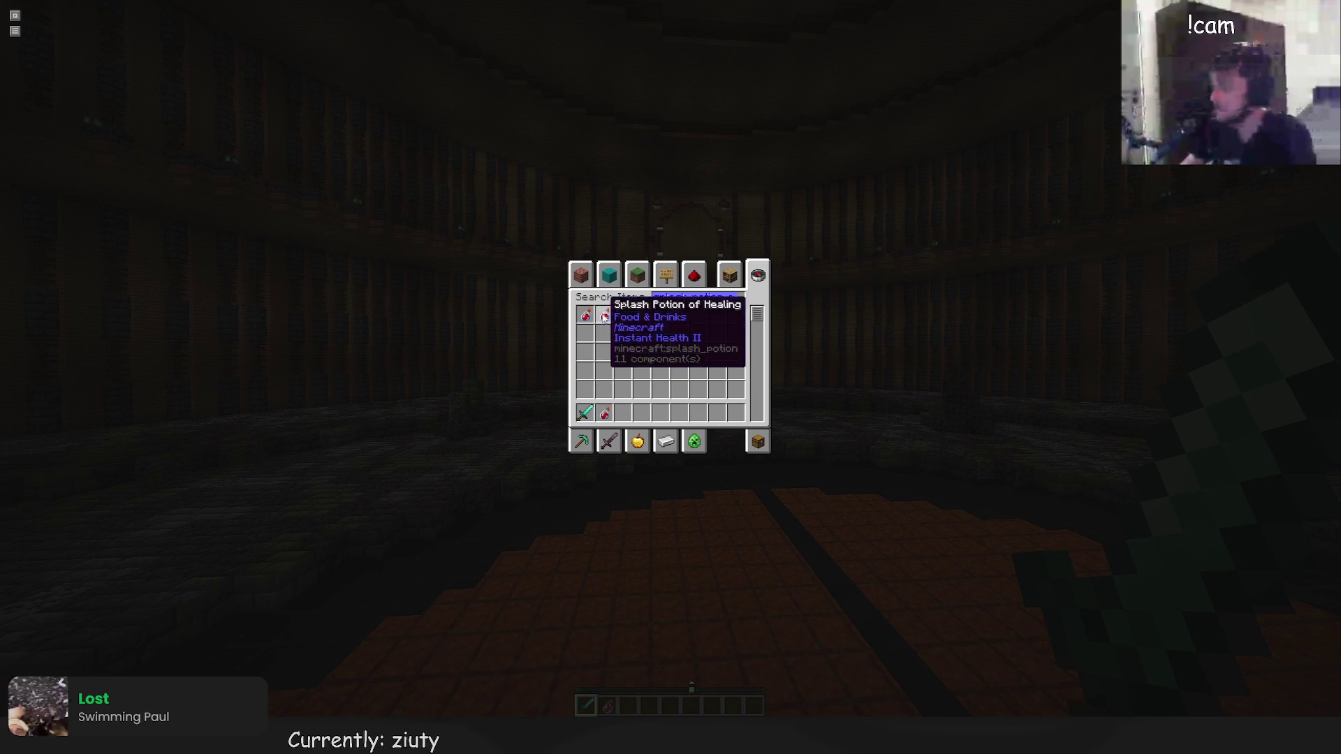
{"action": "left_click", "coordinate": [587, 317]}
{"action": "left_click", "coordinate": [624, 413]}
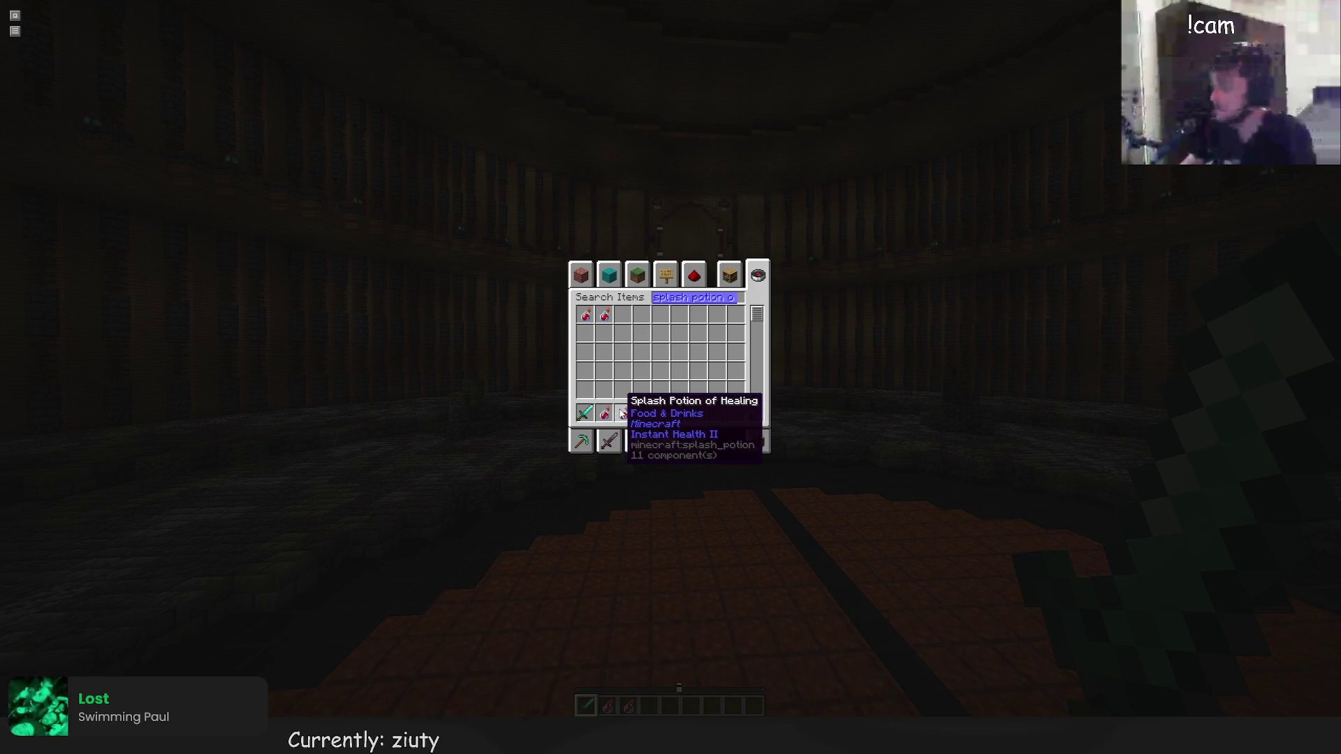
{"action": "key", "text": "Escape"}
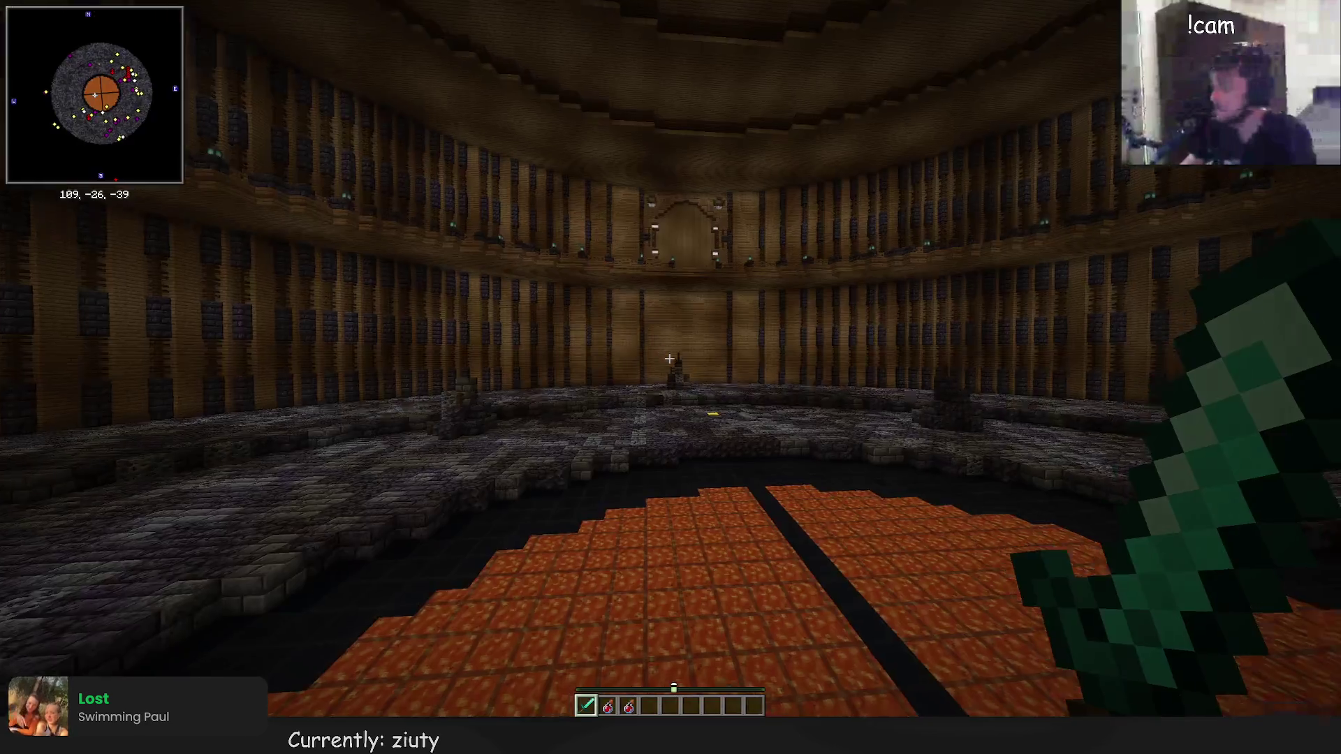
Walk across the arena toward the lava circle and run a /duels command to save kit 'event'
{"action": "key", "text": "w"}
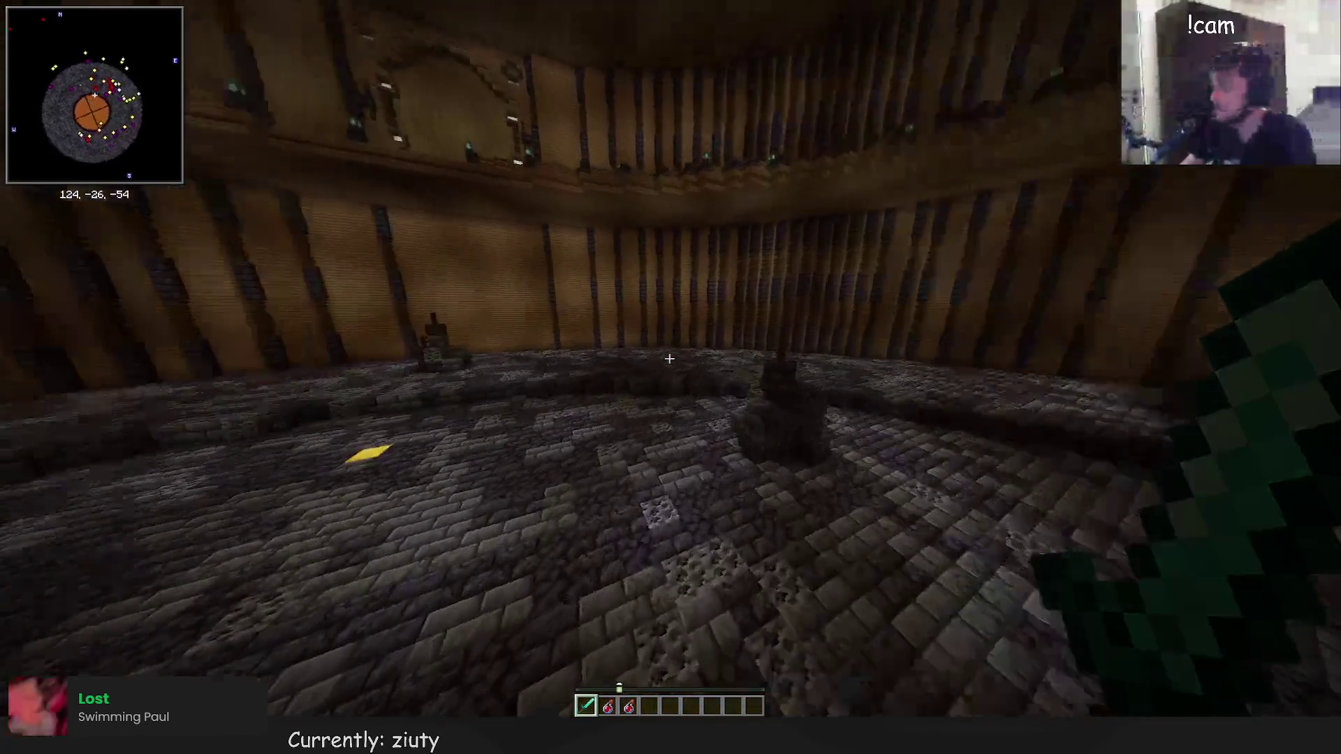
{"action": "key", "text": "w"}
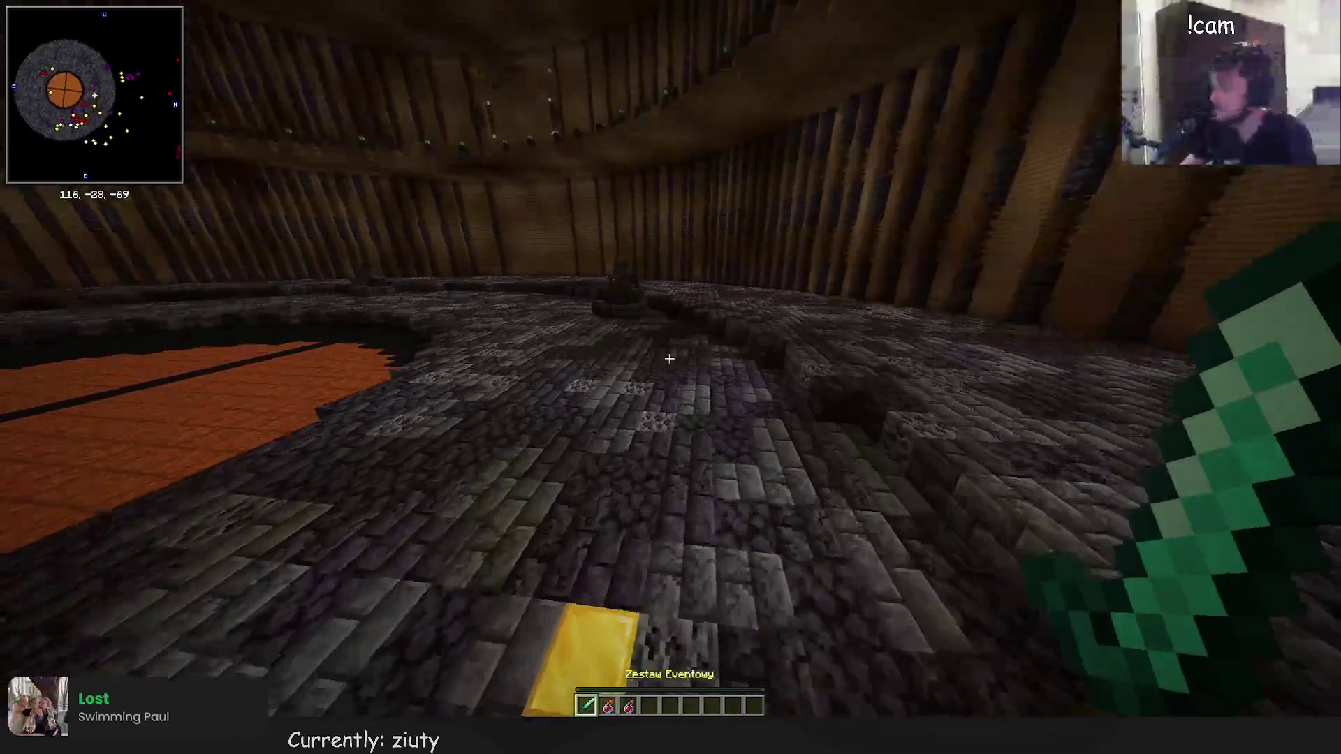
{"action": "key", "text": "space"}
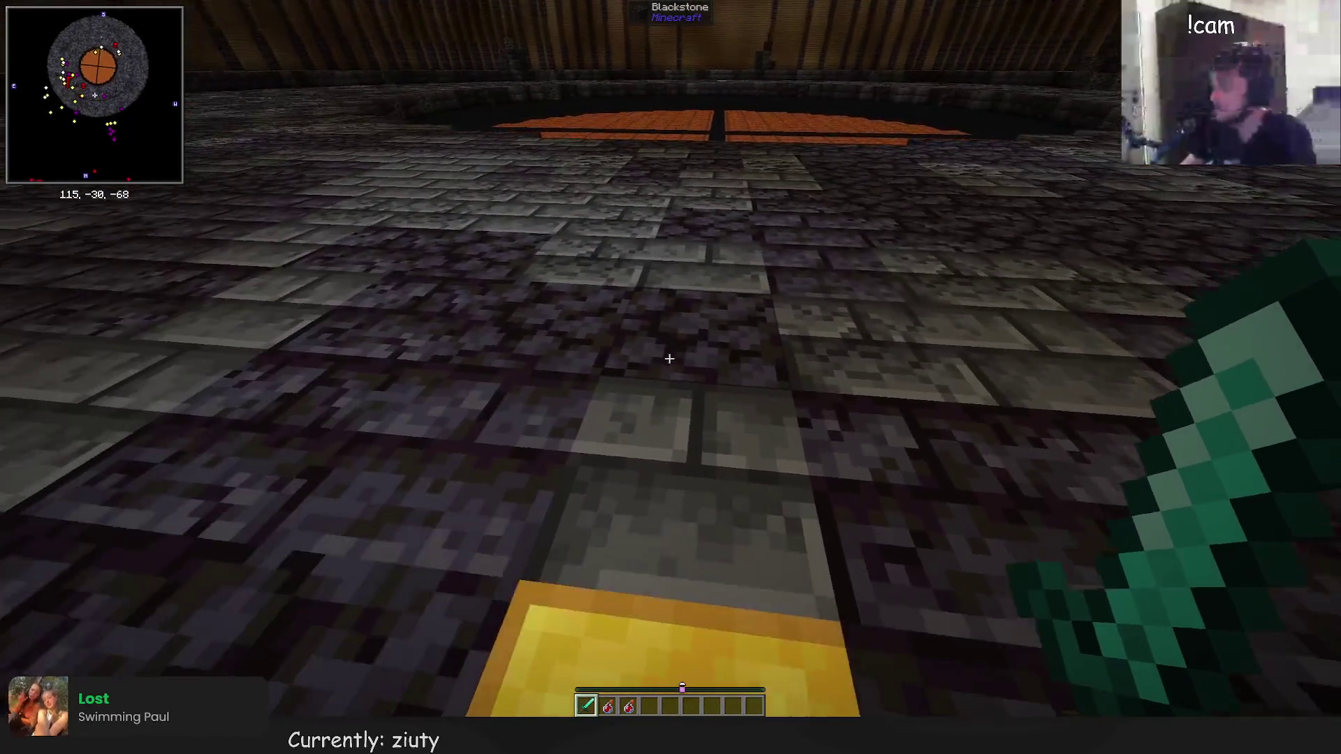
{"action": "key", "text": "w"}
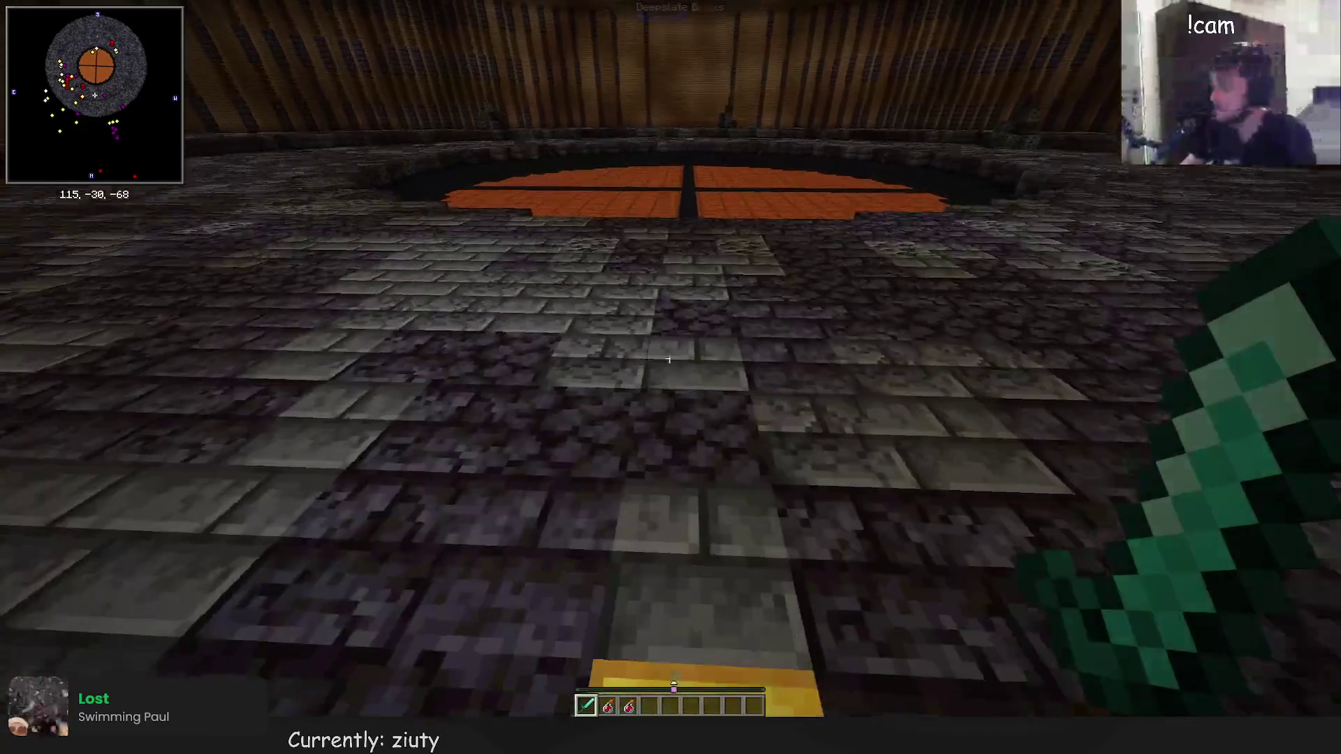
{"action": "key", "text": "t"}
{"action": "key", "text": "w"}
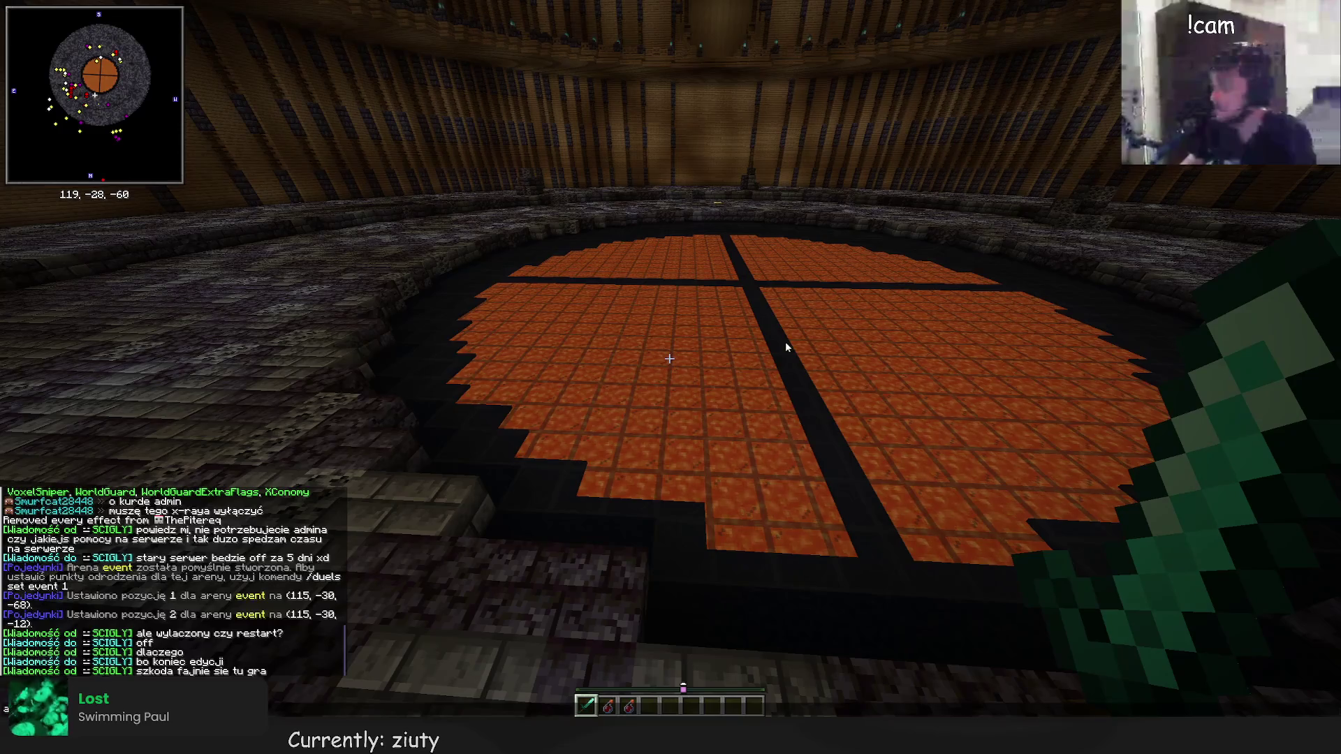
{"action": "key", "text": "Escape"}
{"action": "type", "text": "w"}
{"action": "type", "text": "/d"}
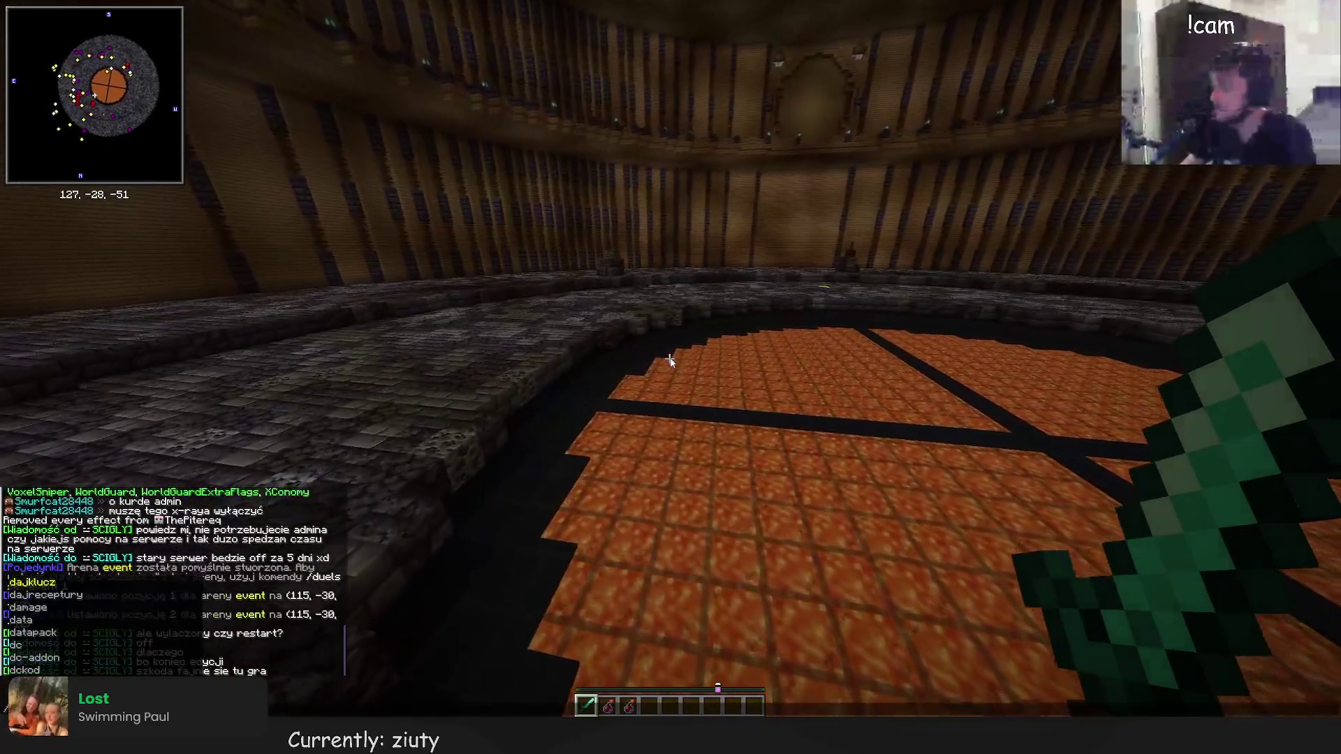
{"action": "type", "text": "u"}
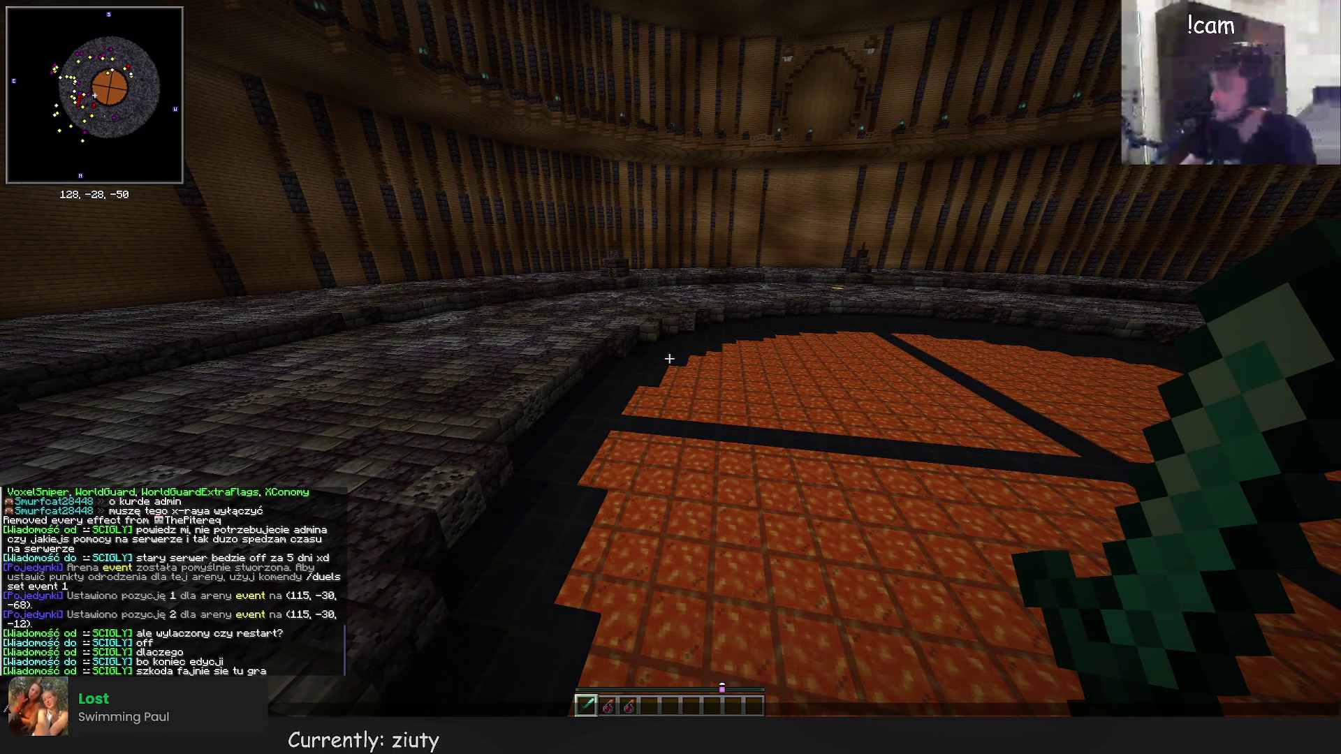
{"action": "key", "text": "w"}
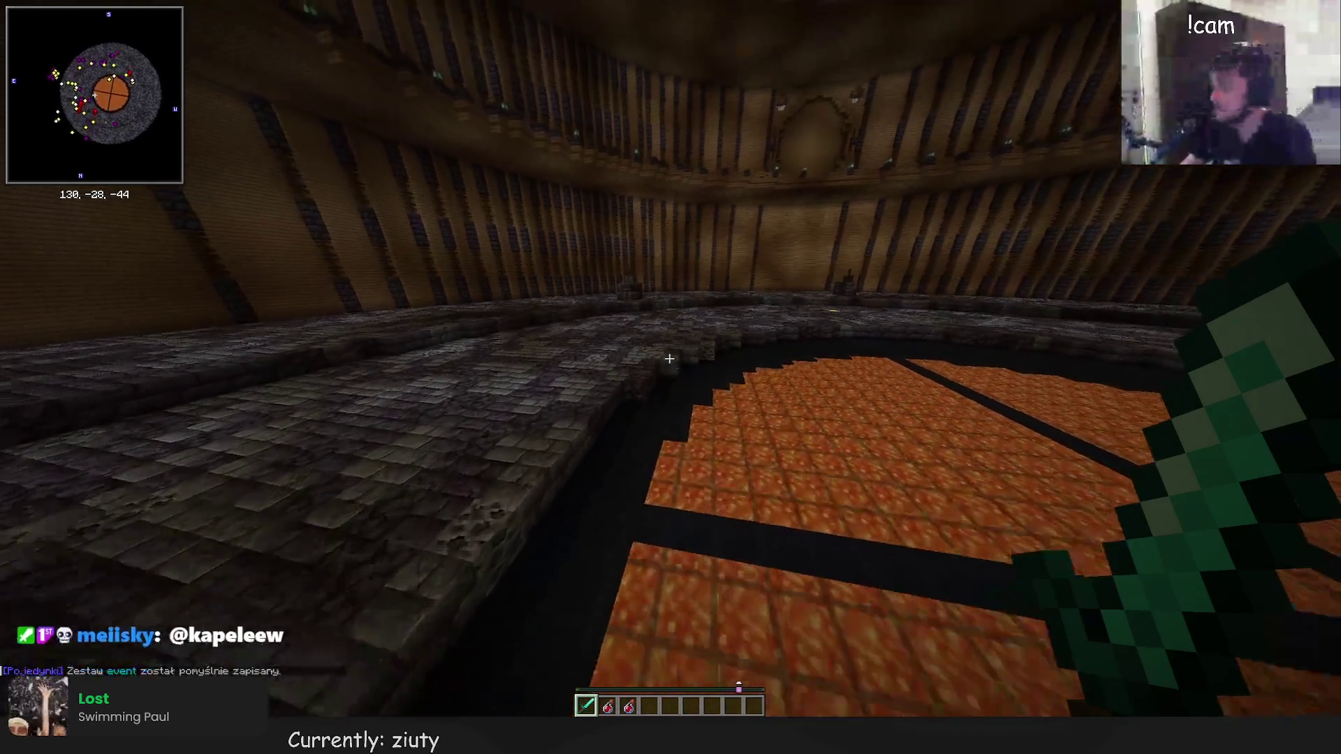
{"action": "key", "text": "w"}
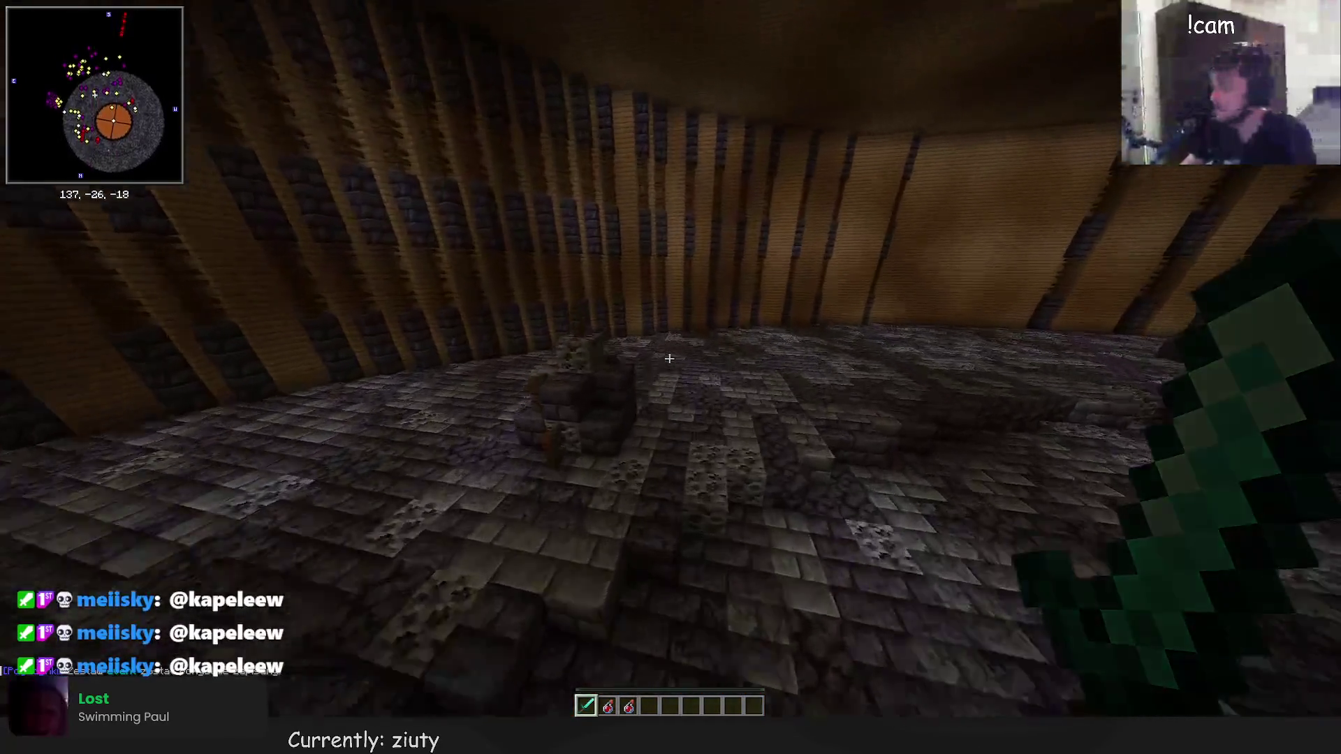
Check the inventory, then run /duels to open the 'event' kit settings menu
{"action": "key", "text": "e"}
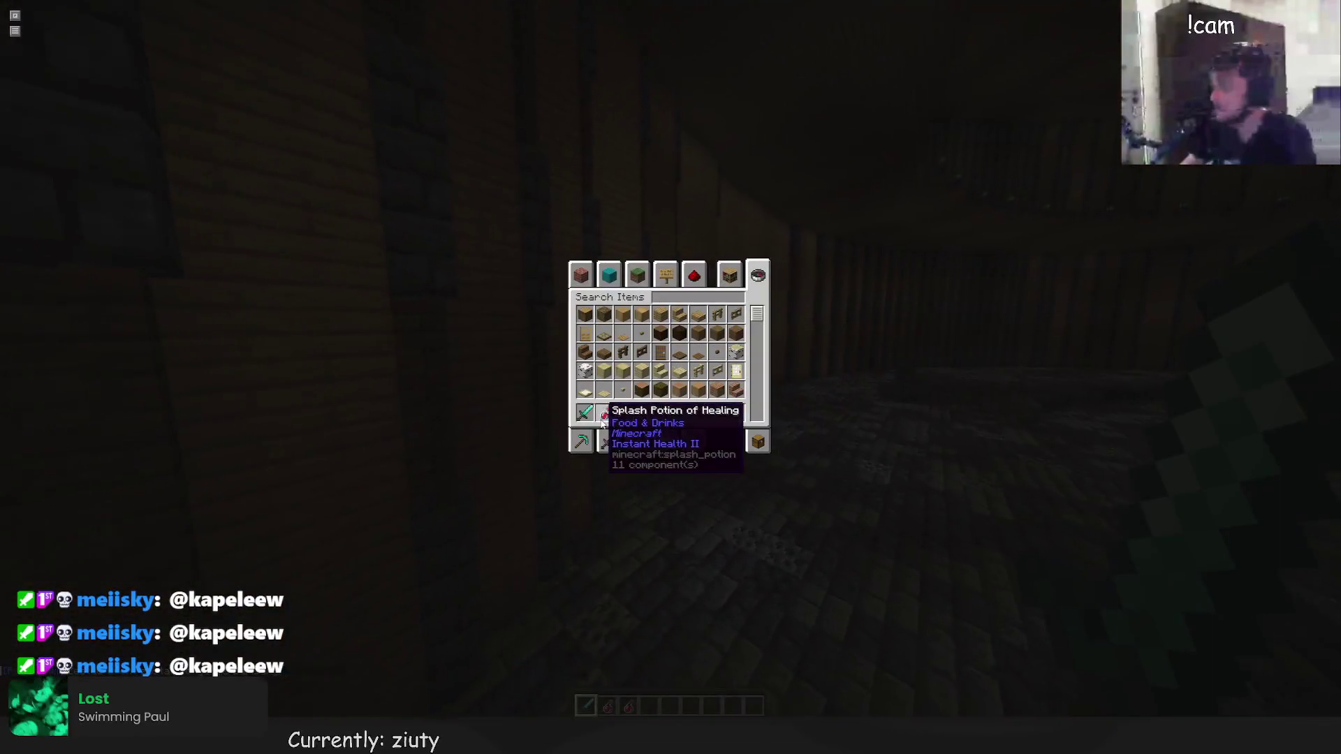
{"action": "key", "text": "e"}
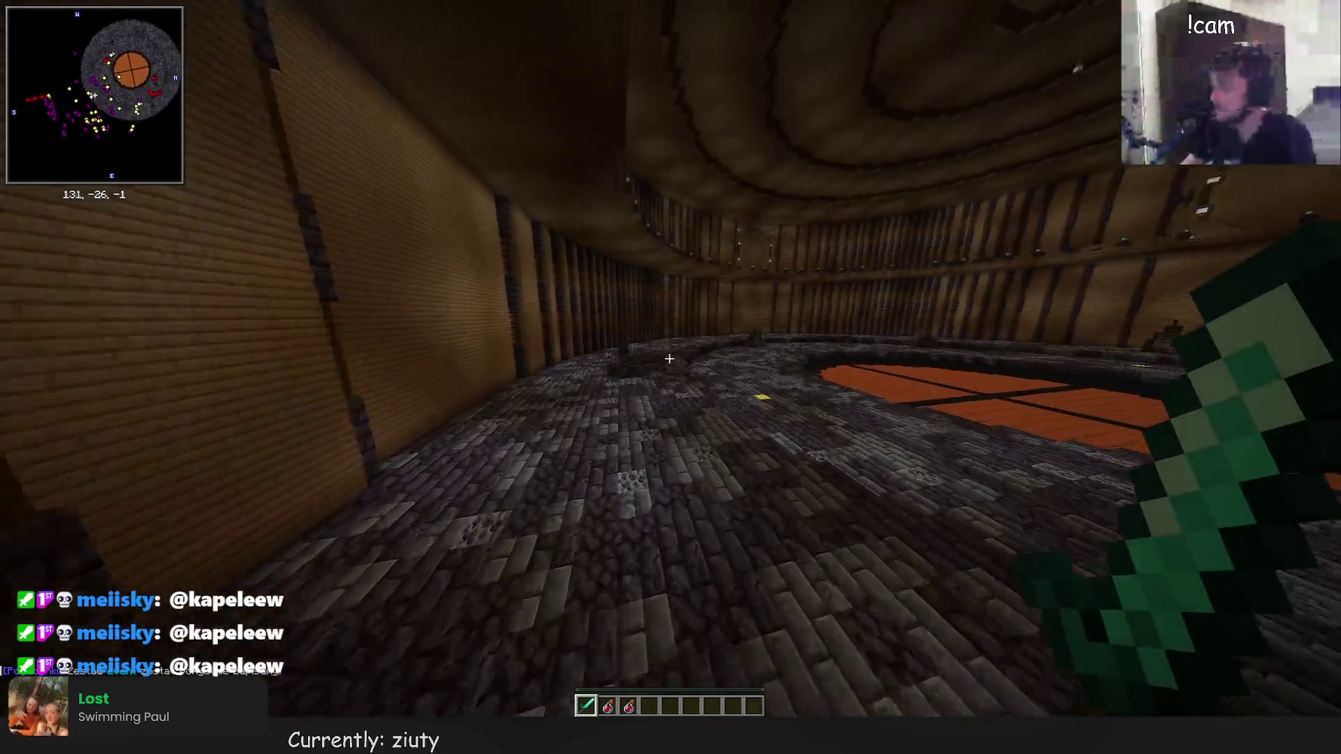
{"action": "type", "text": "t/duels"}
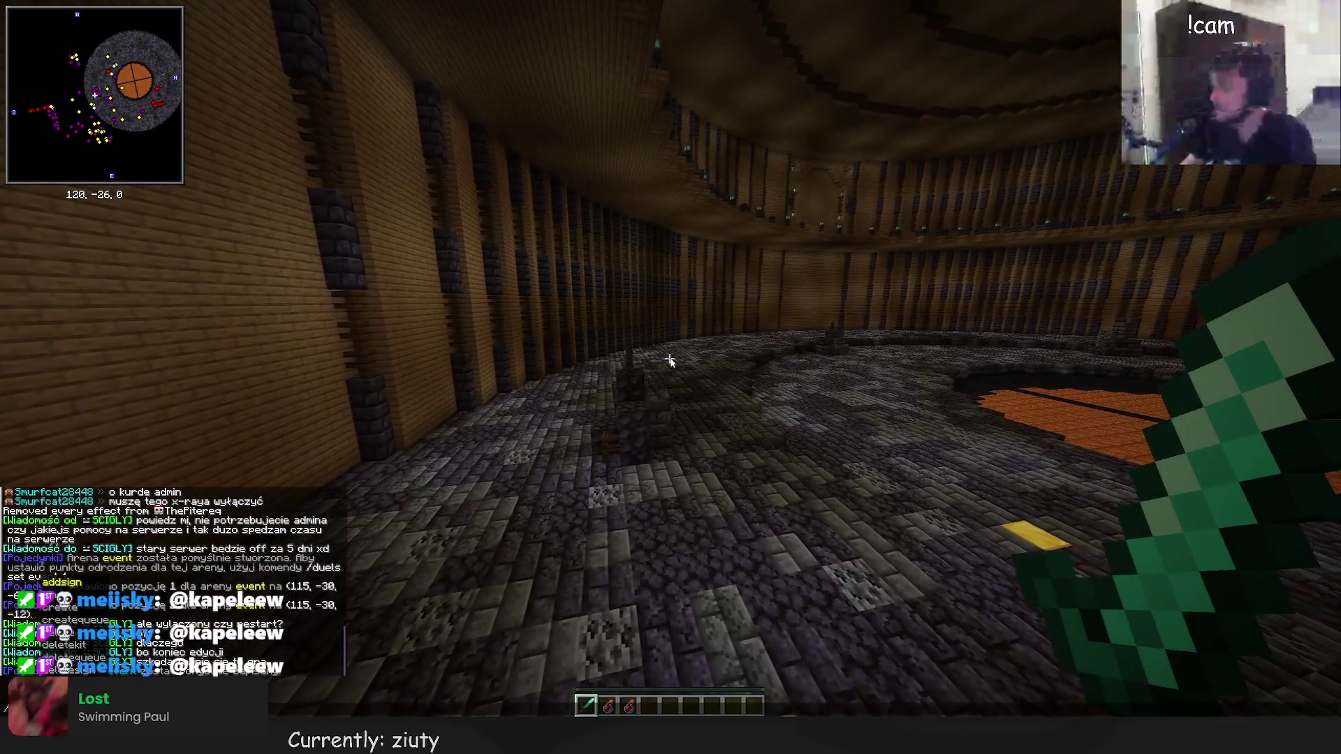
{"action": "key", "text": "Escape"}
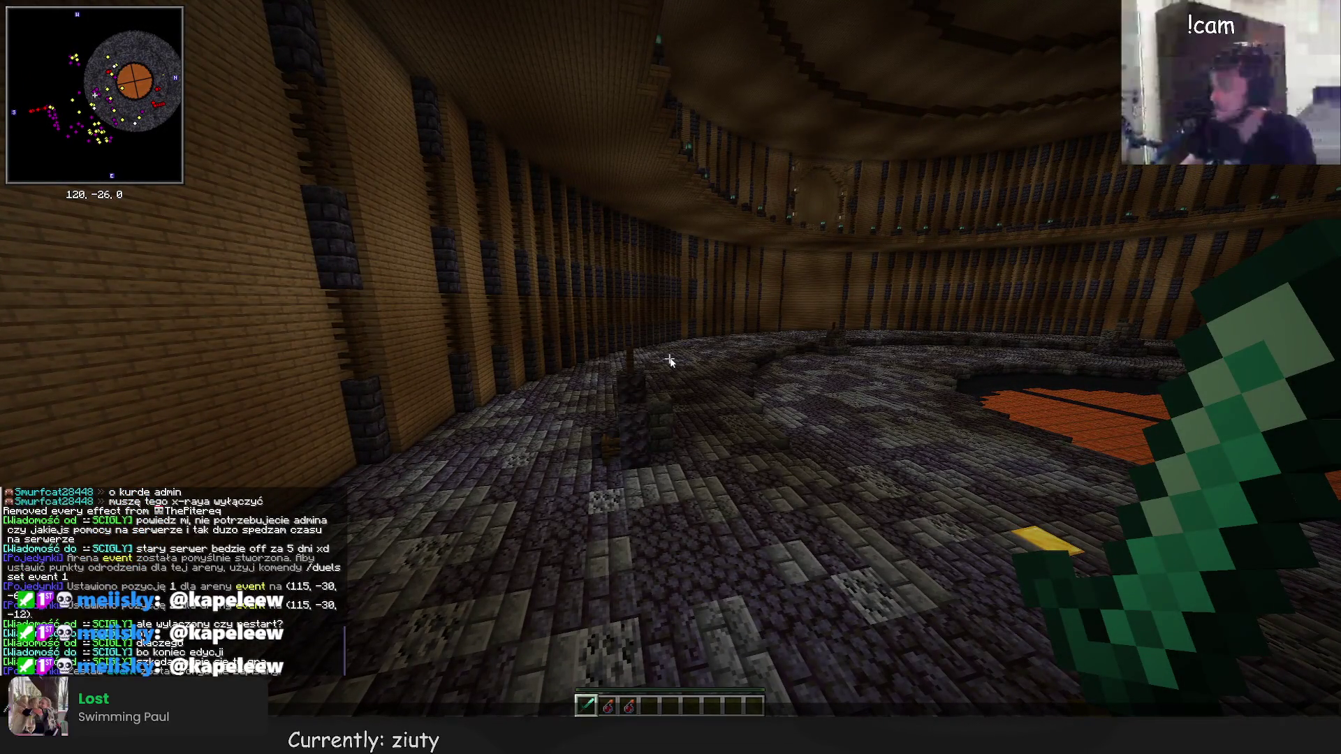
{"action": "key", "text": "Return"}
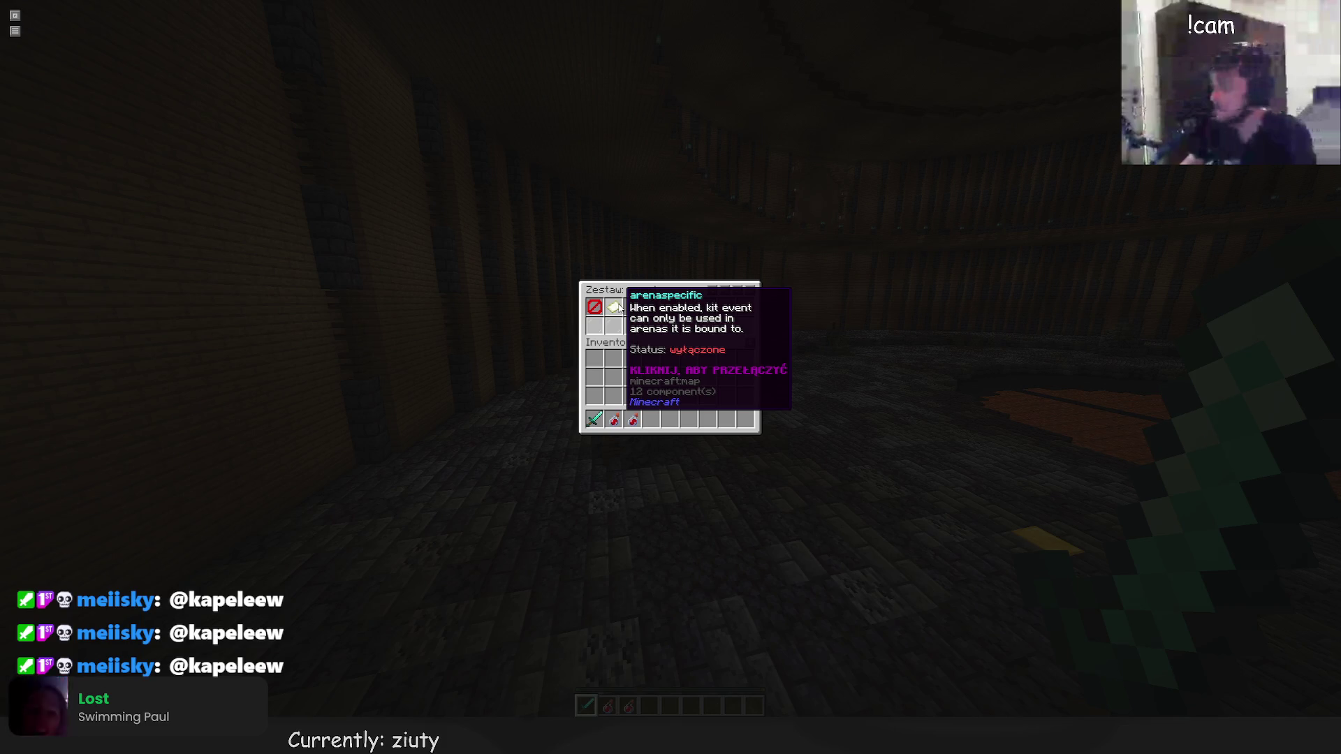
In the 'Zestaw: event' menu, enable the arenaspecific (paper) and hunger (cooked beef) options
{"action": "left_click", "coordinate": [619, 307]}
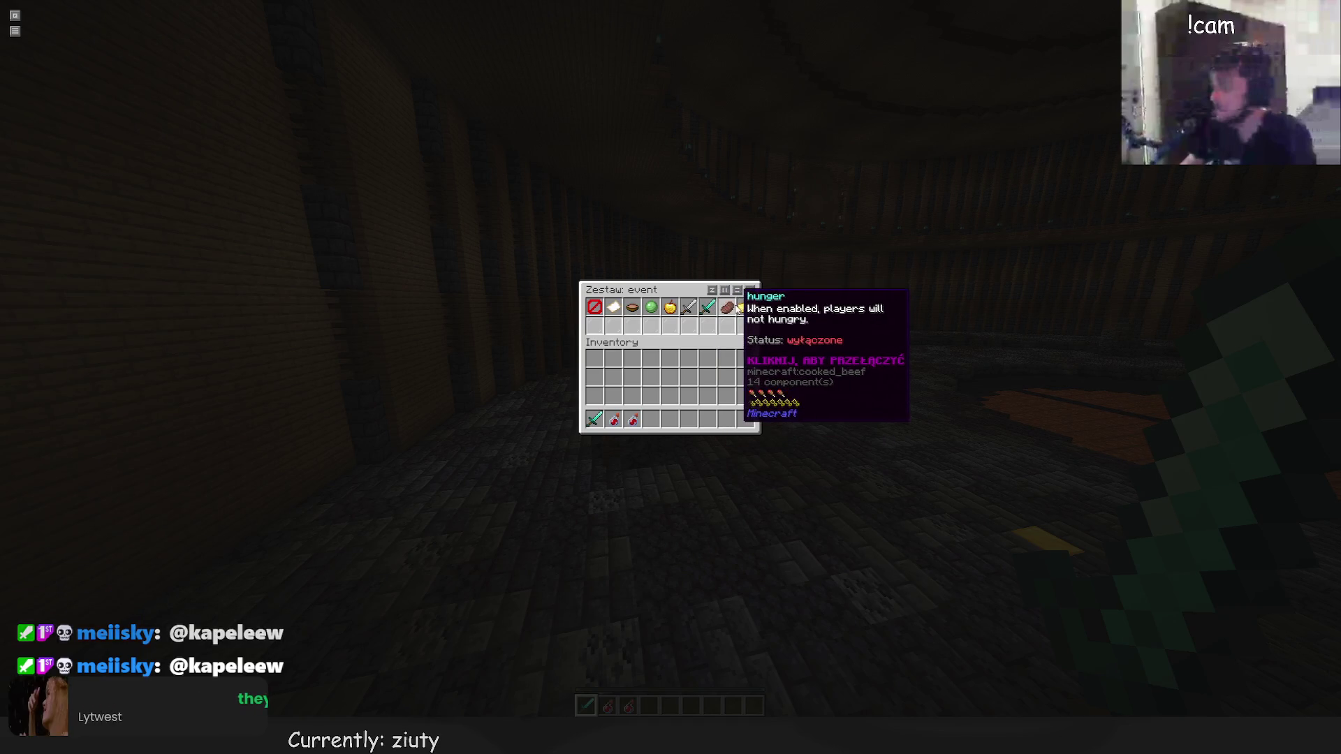
{"action": "left_click", "coordinate": [727, 307]}
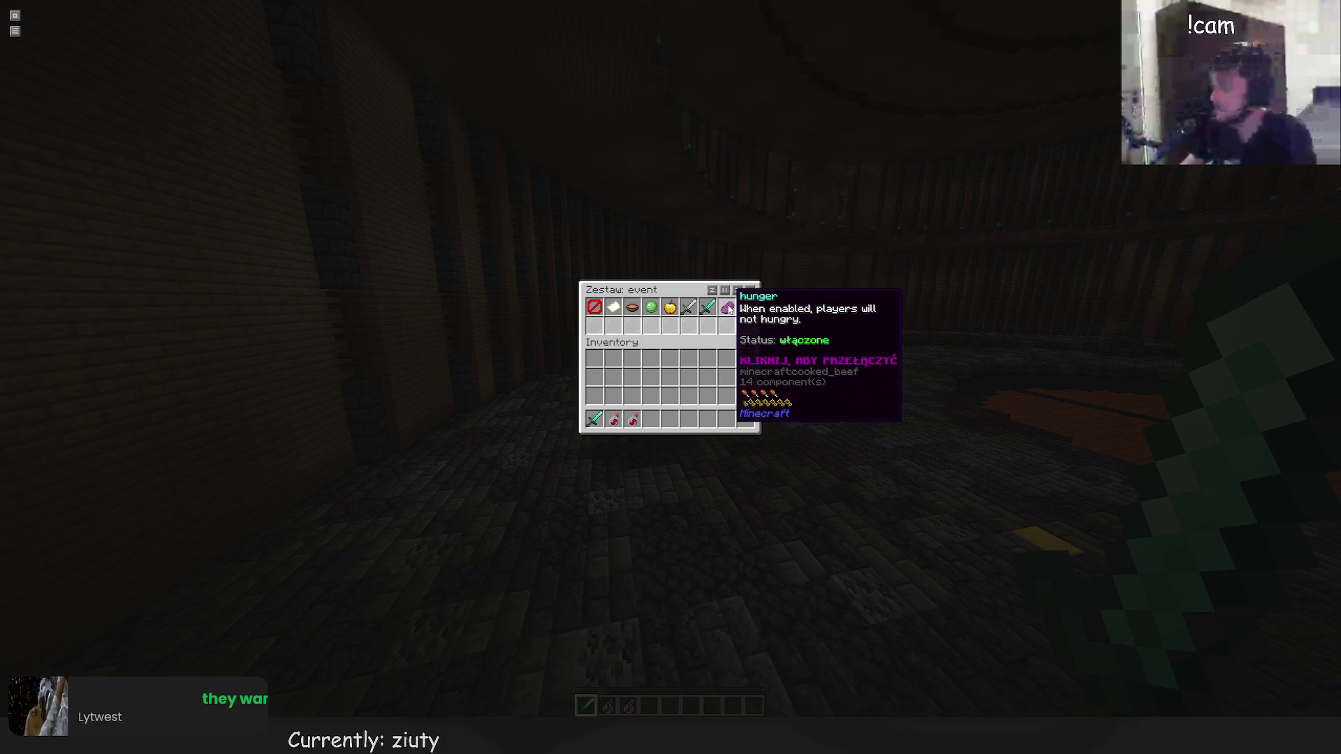